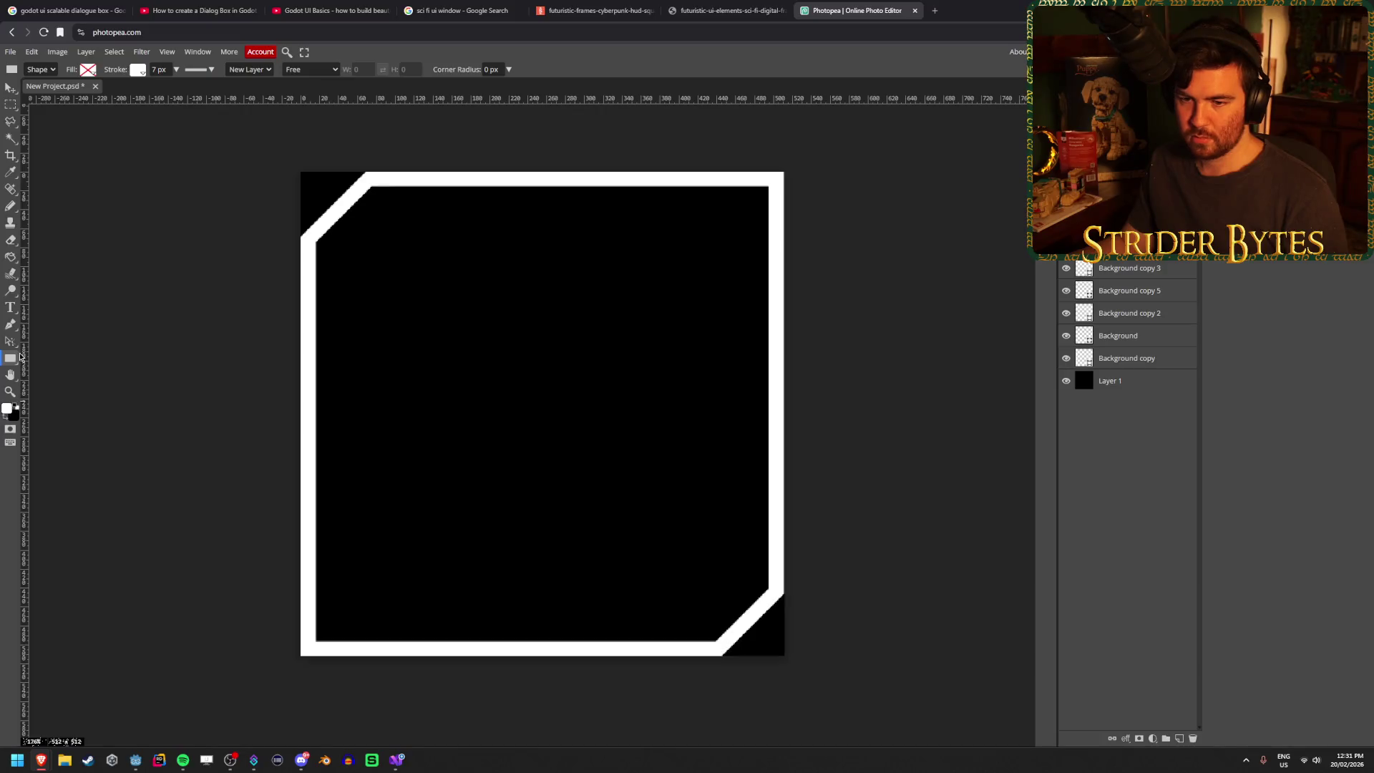
# - Try a parametric shape on the canvas, then cancel it
pyautogui.rightClick(12, 361)
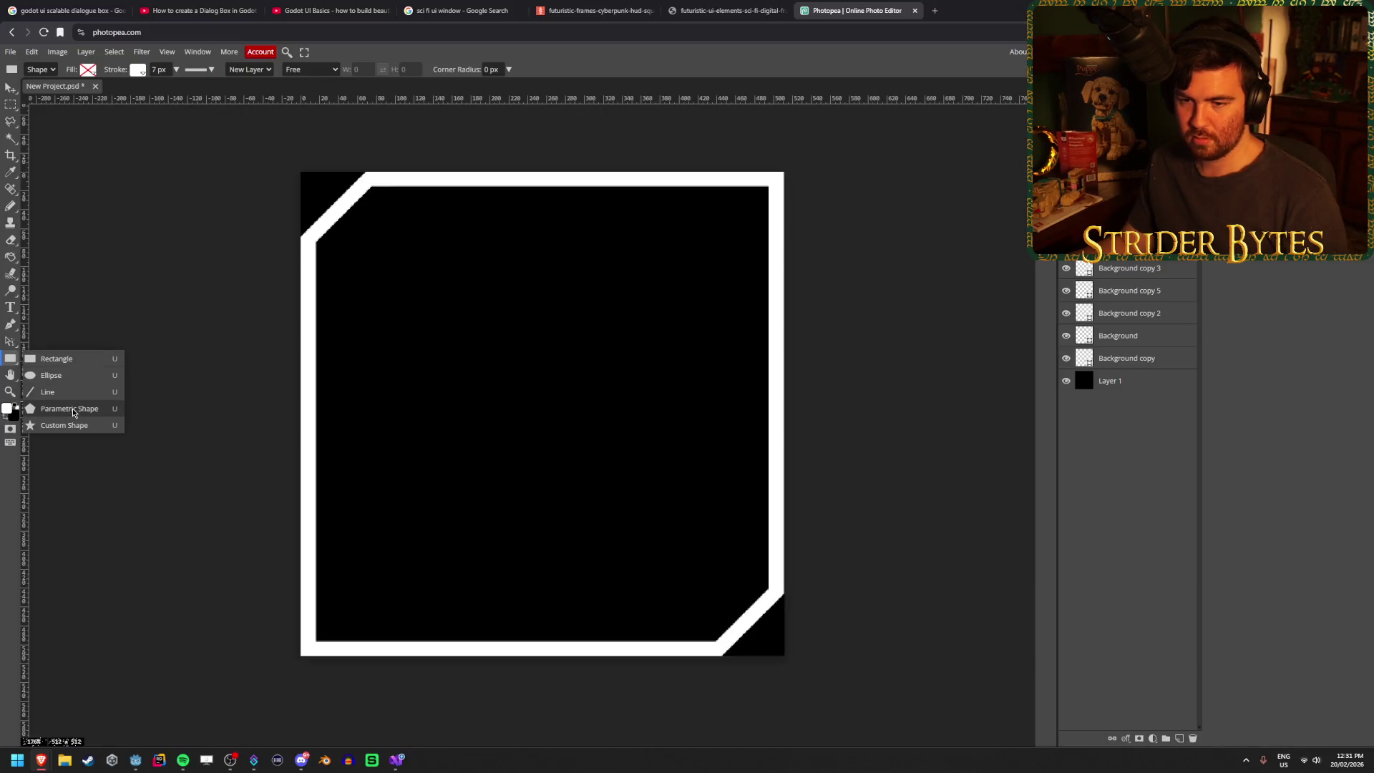
pyautogui.click(73, 409)
pyautogui.click(344, 209)
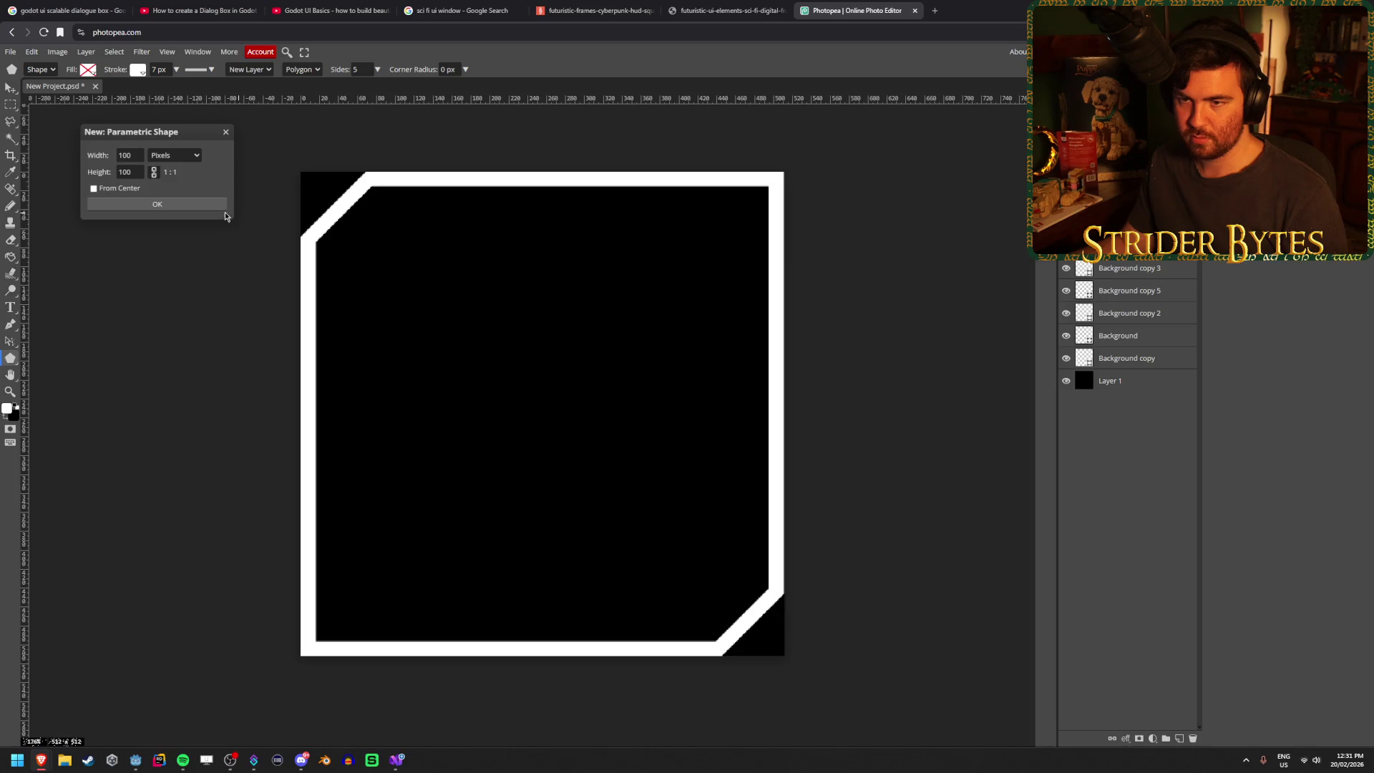
pyautogui.click(227, 133)
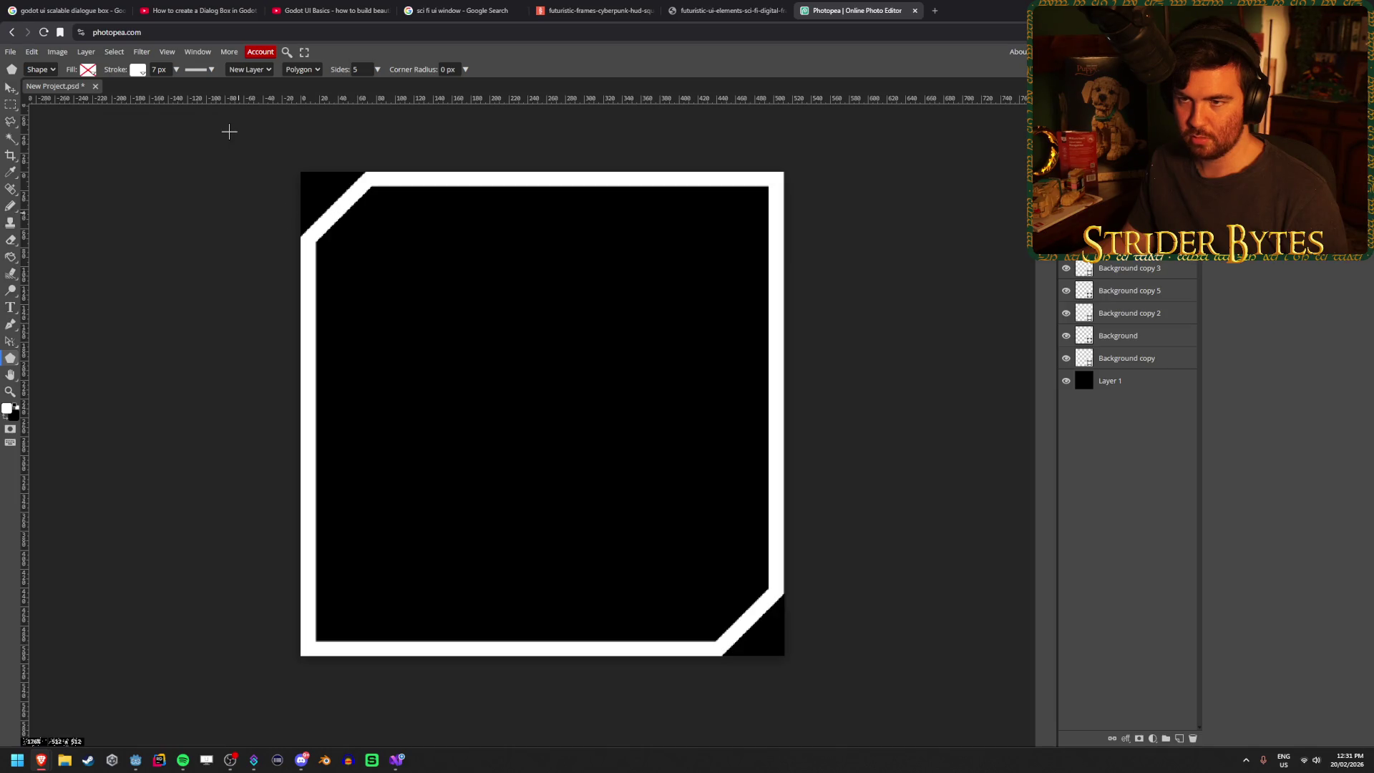
# - Draw a custom triangle over the frame, undo it, and choose Polygonal Lasso Select
pyautogui.rightClick(11, 358)
pyautogui.click(67, 425)
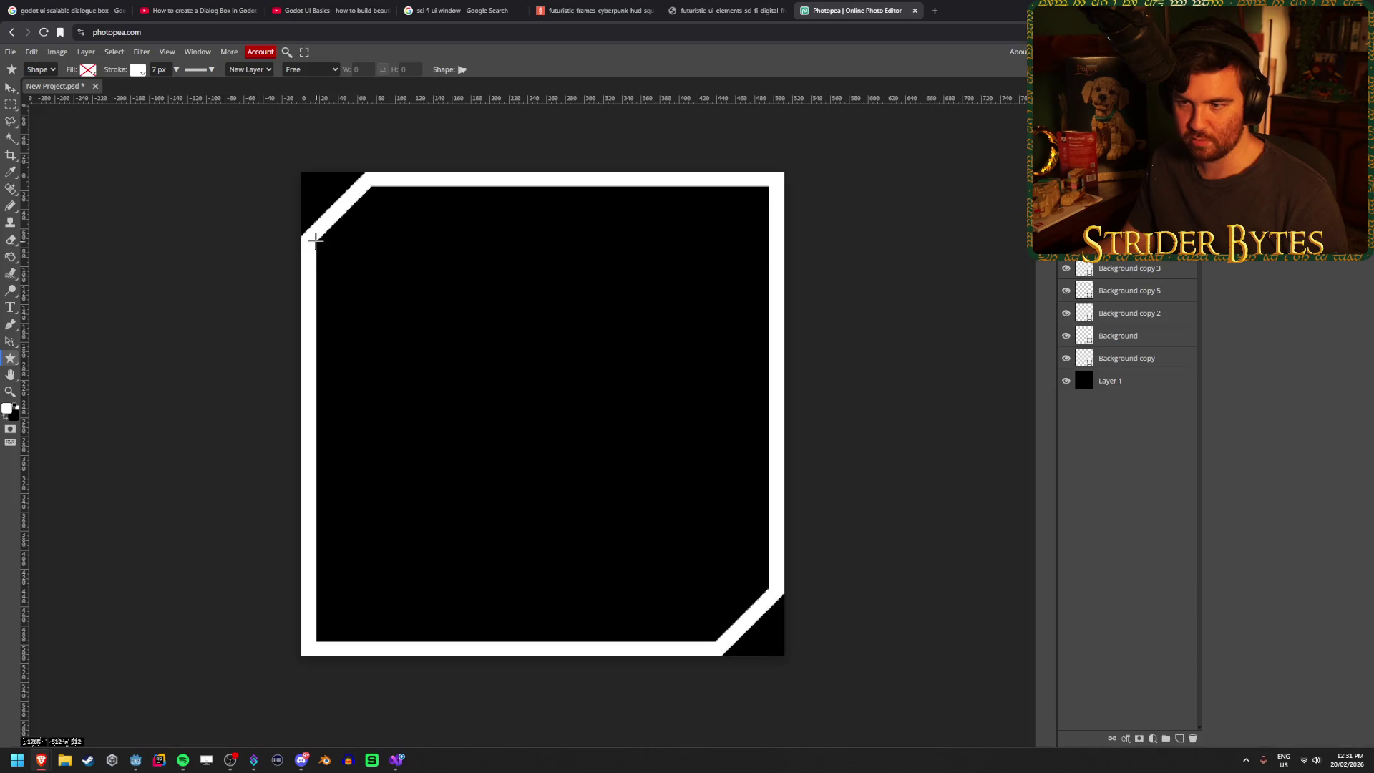
pyautogui.moveTo(342, 266)
pyautogui.mouseDown()
pyautogui.moveTo(398, 286)
pyautogui.moveTo(657, 537)
pyautogui.mouseUp()
pyautogui.hotkey('ctrl', 'z')
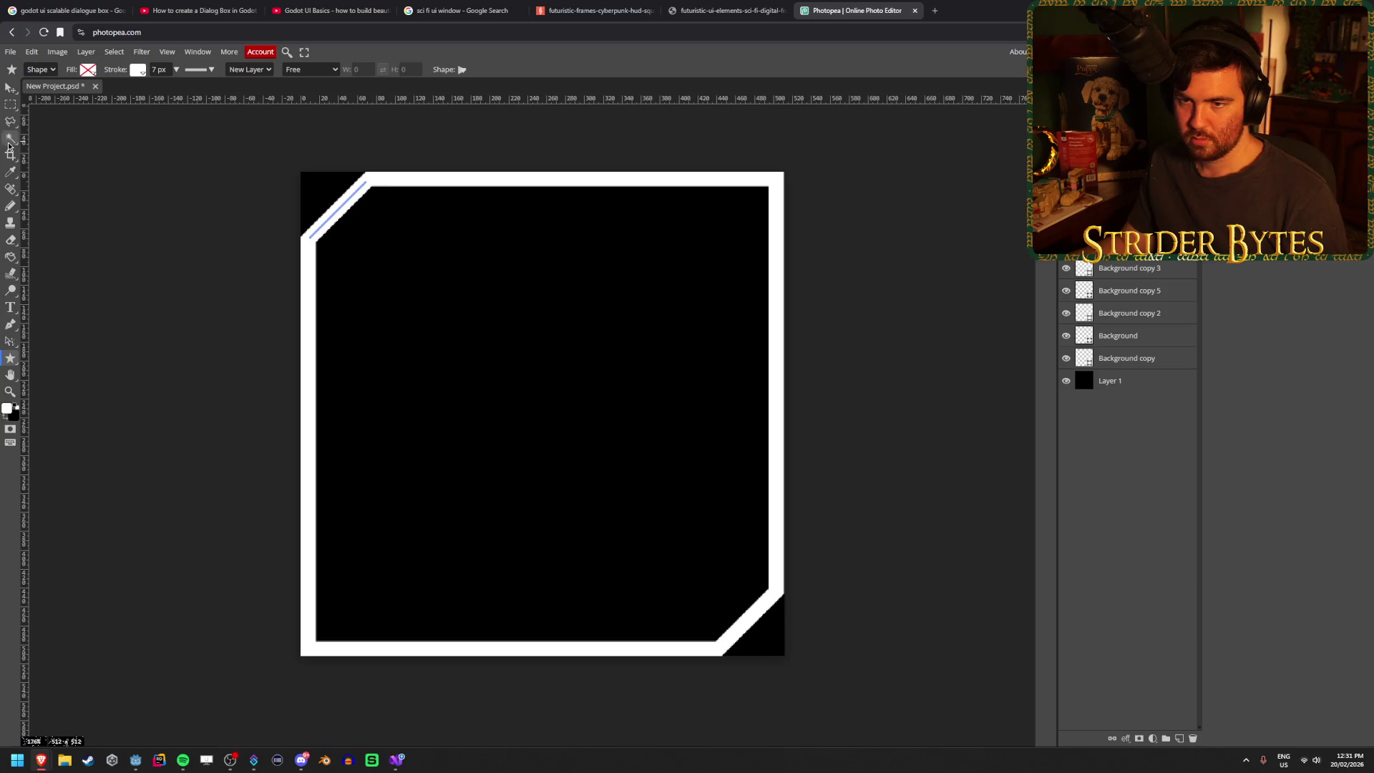
pyautogui.rightClick(16, 125)
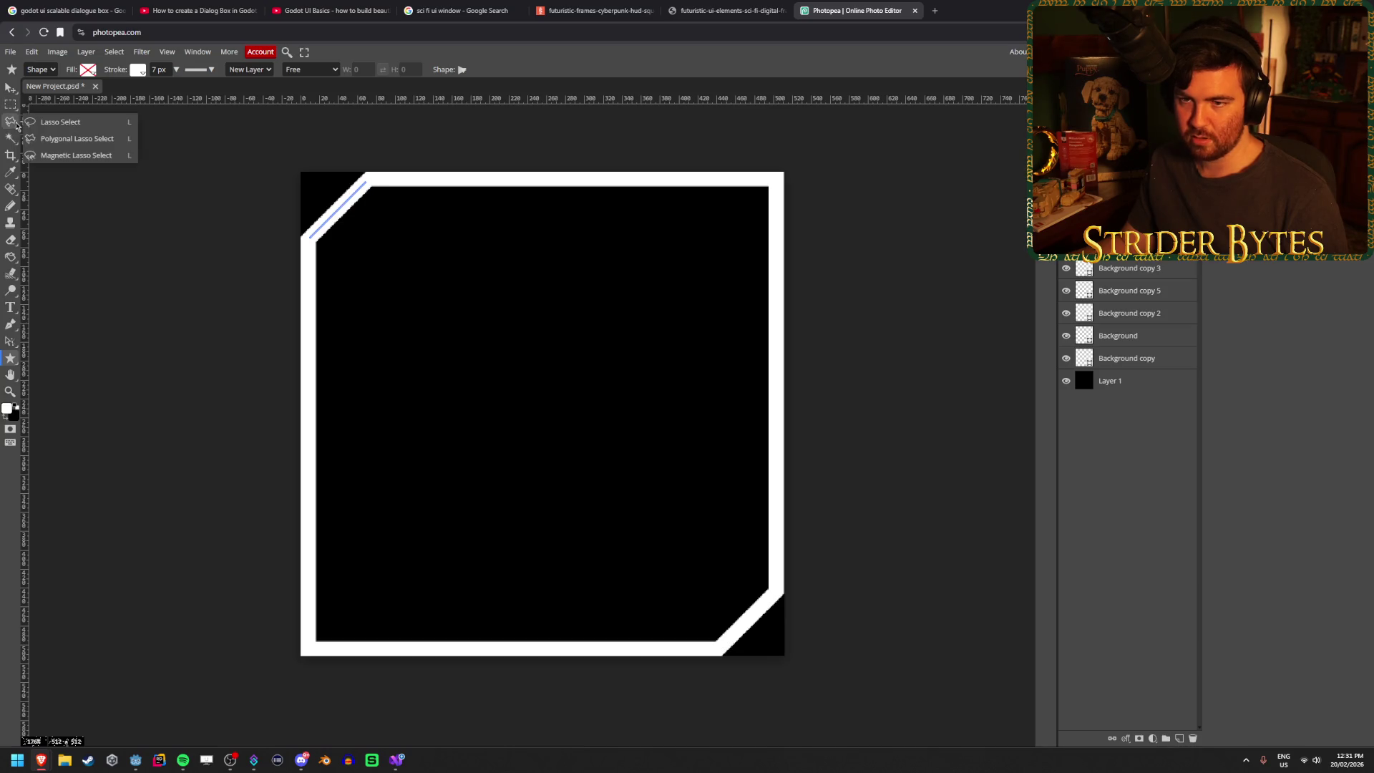
pyautogui.click(68, 138)
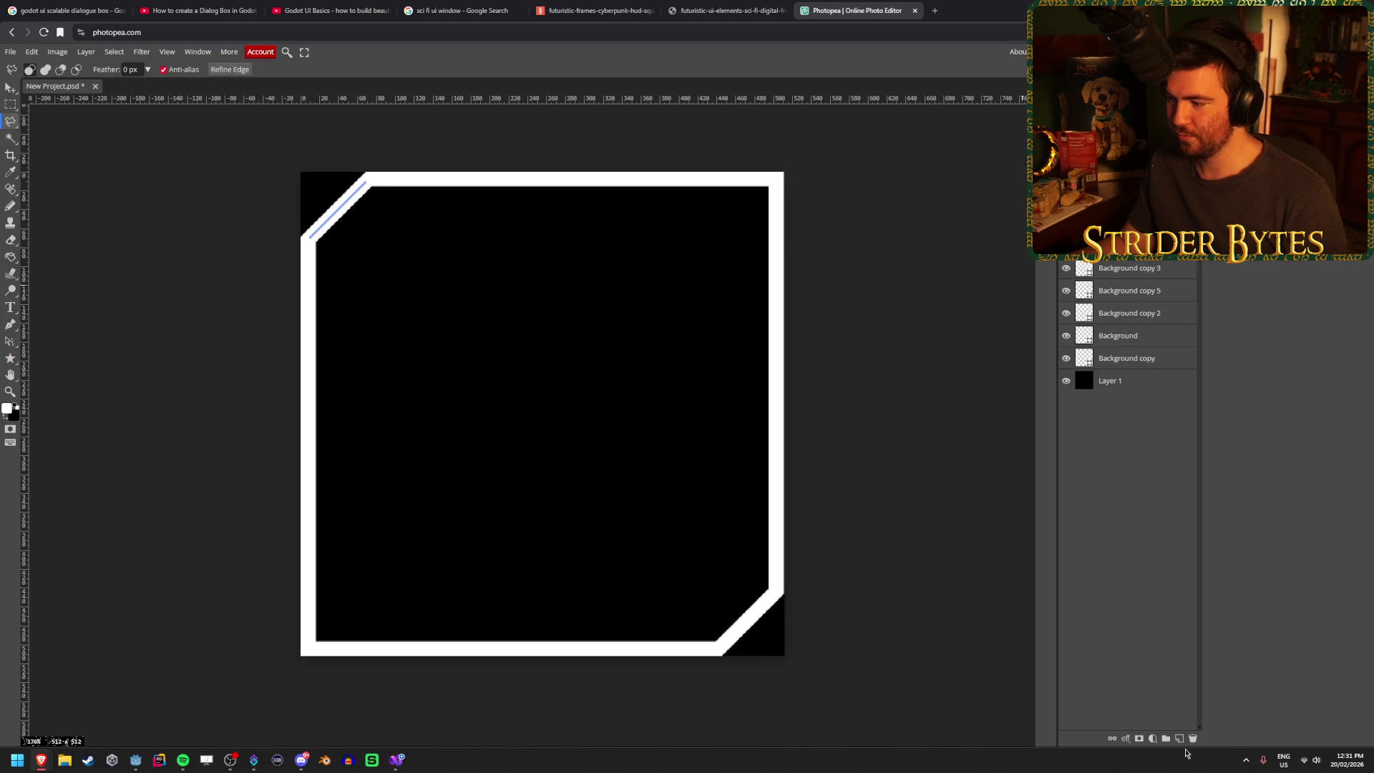
# - Trace a polygonal selection along the frame's inner edge, following both diagonal cut corners
pyautogui.click(1181, 742)
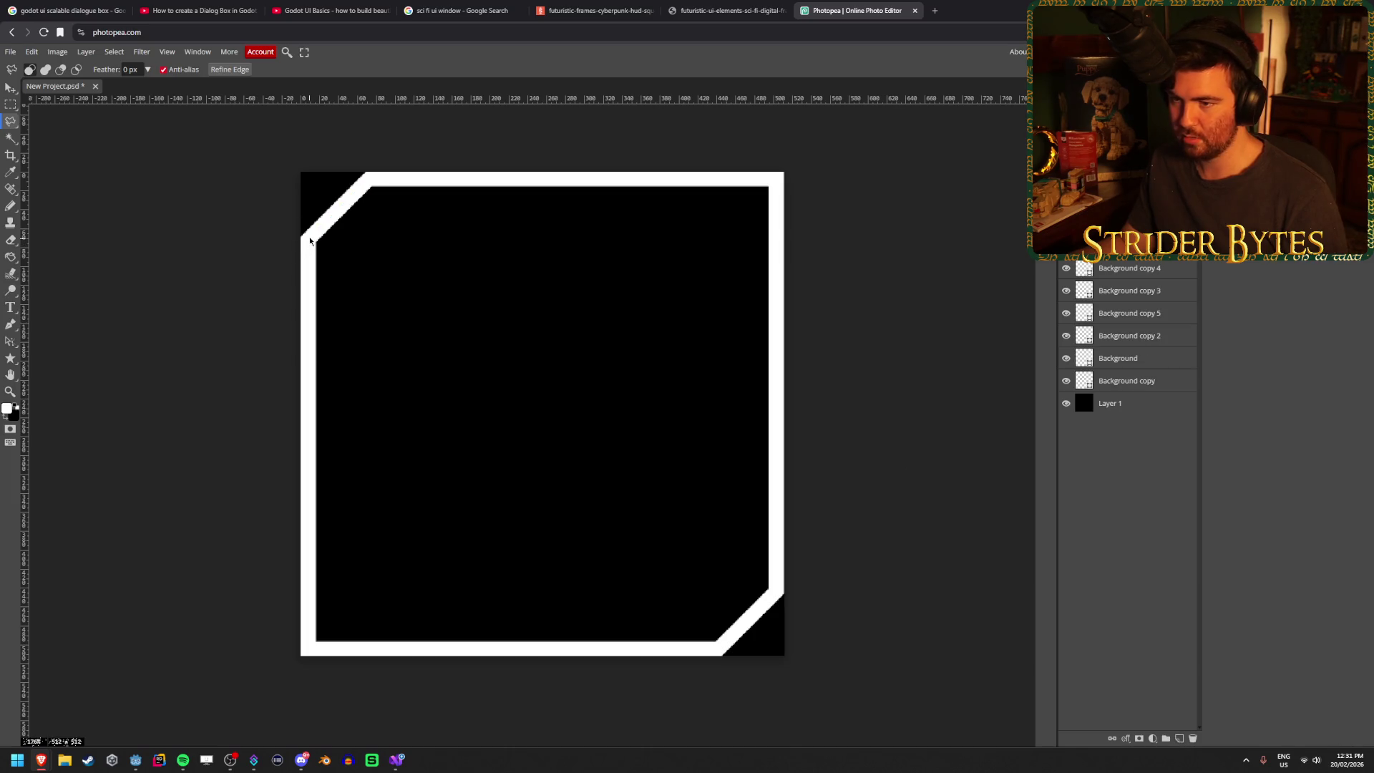
pyautogui.click(368, 181)
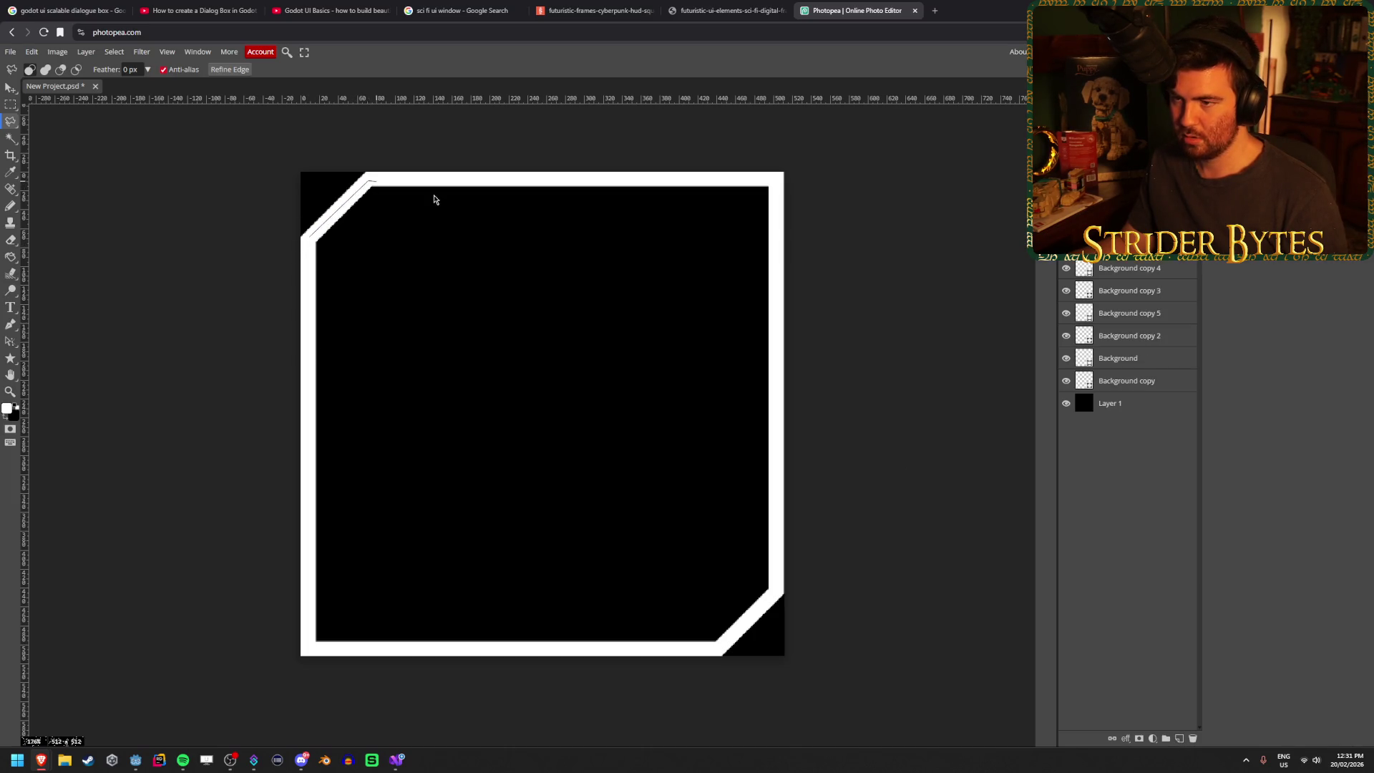
pyautogui.click(775, 184)
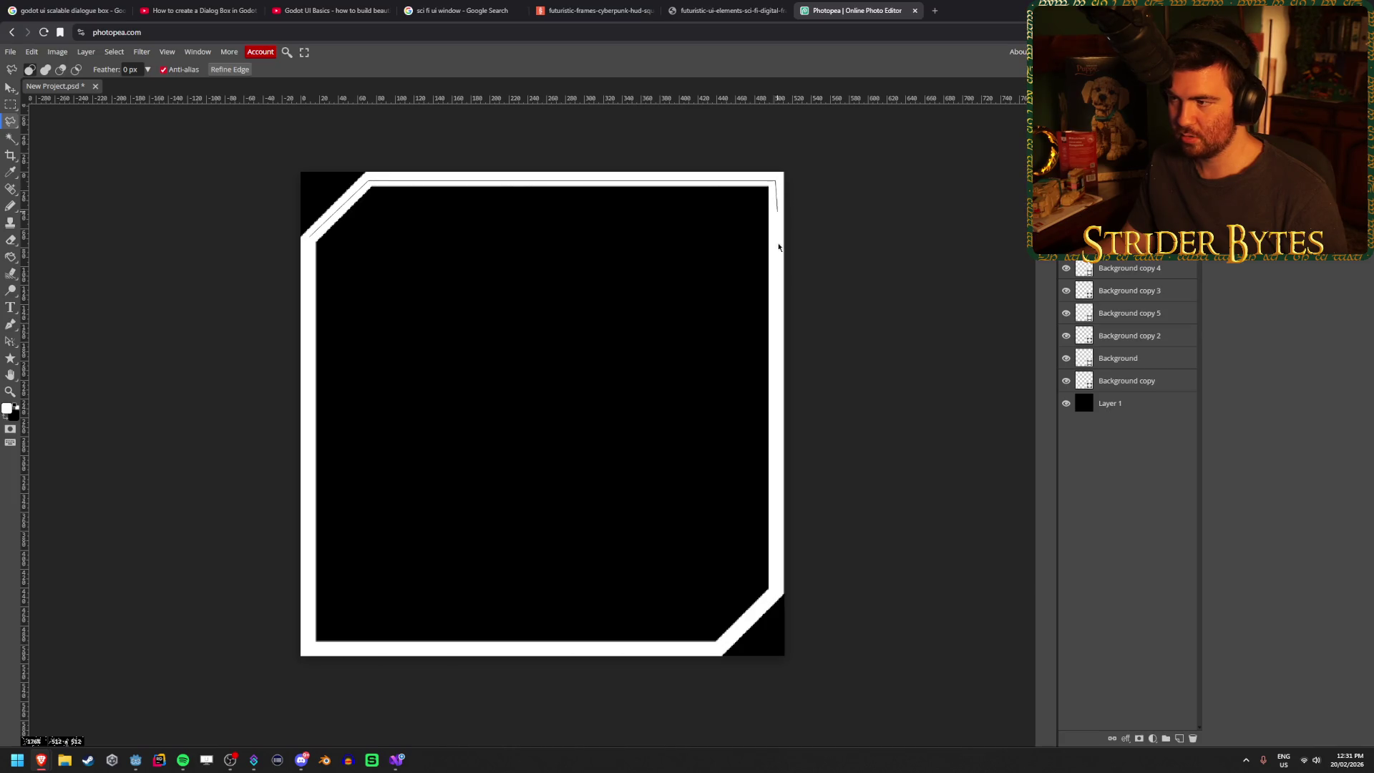
pyautogui.click(778, 594)
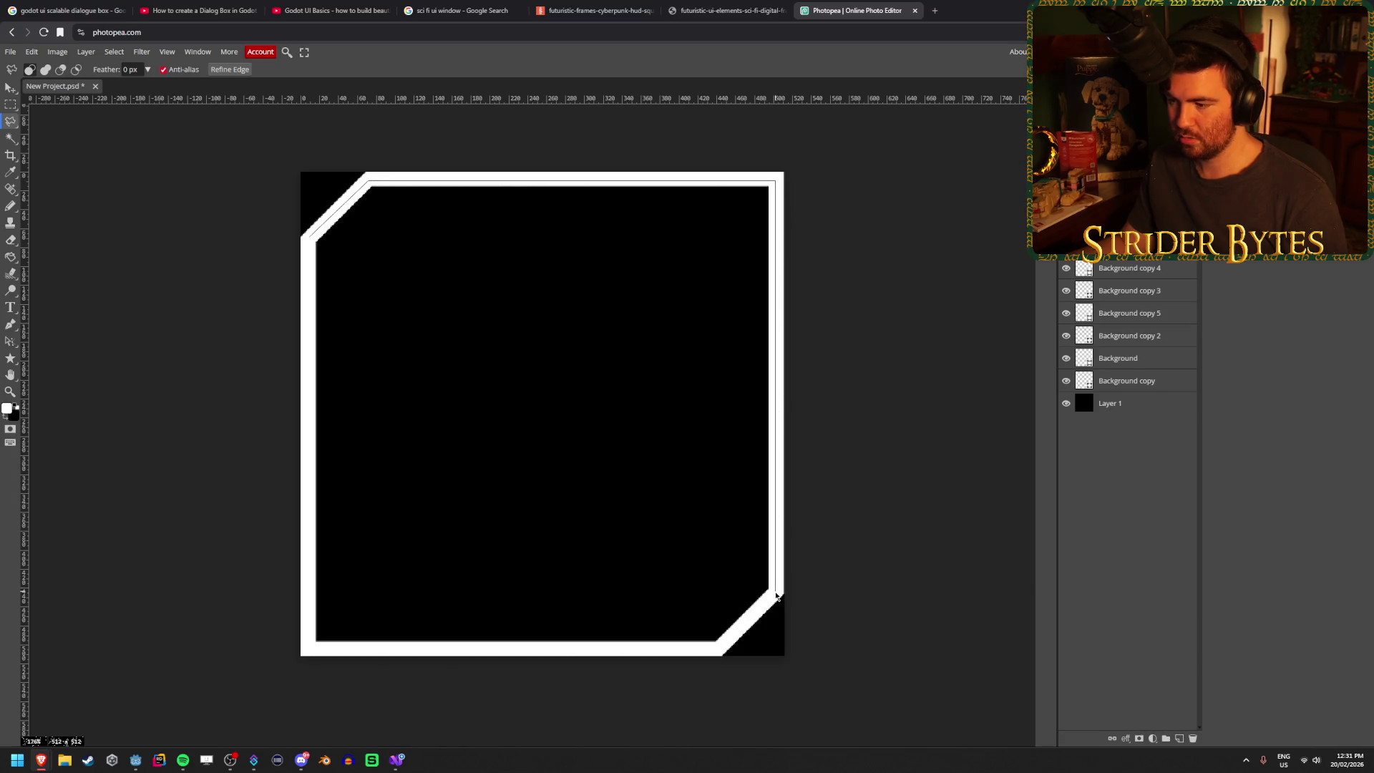
pyautogui.click(719, 653)
pyautogui.click(310, 651)
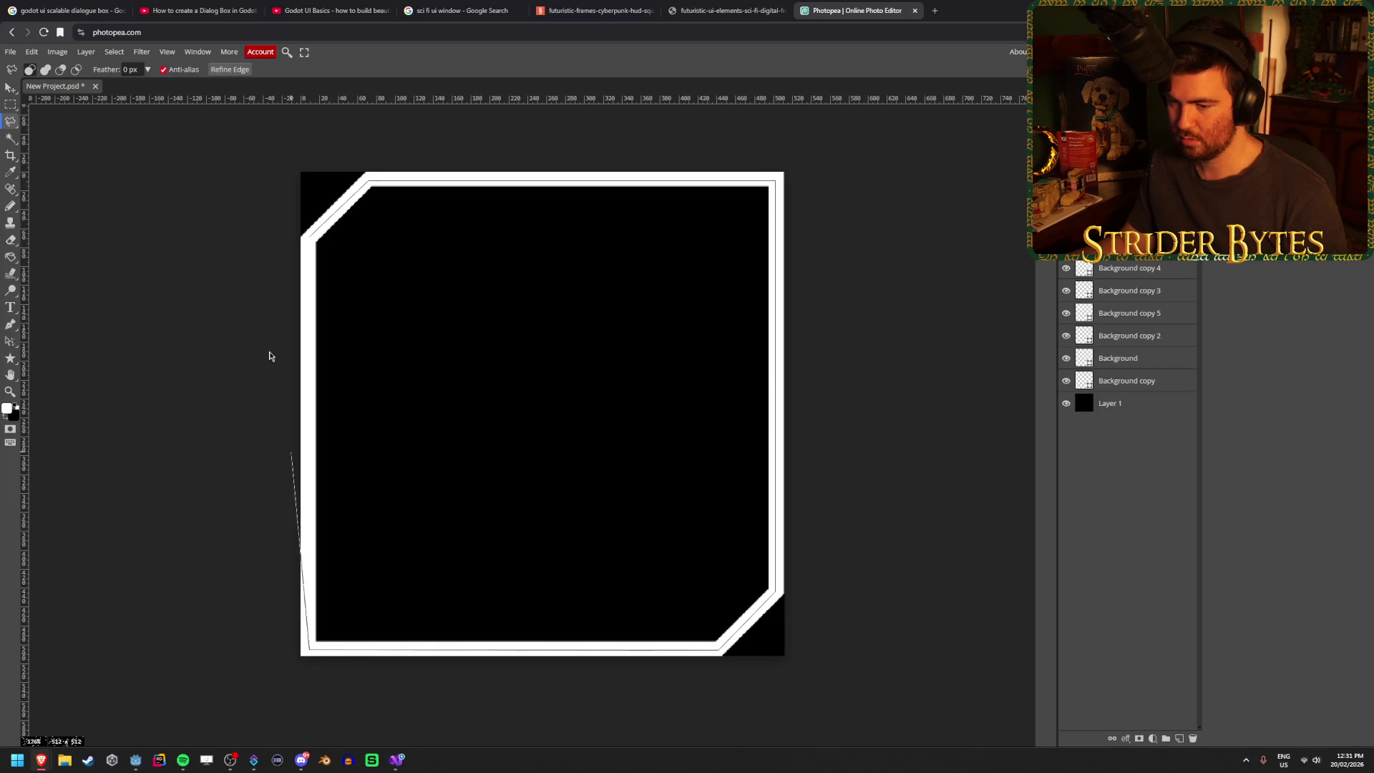
pyautogui.click(311, 234)
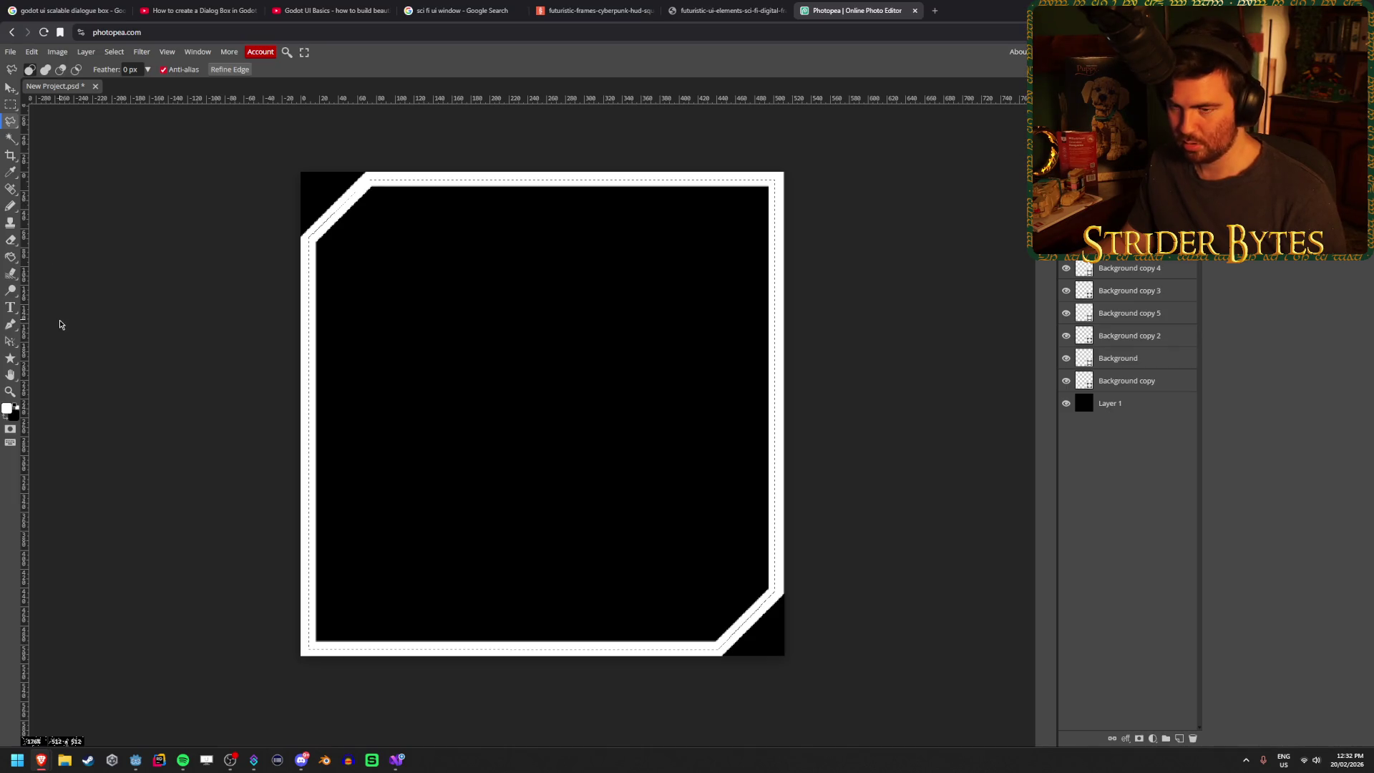
pyautogui.press('g')
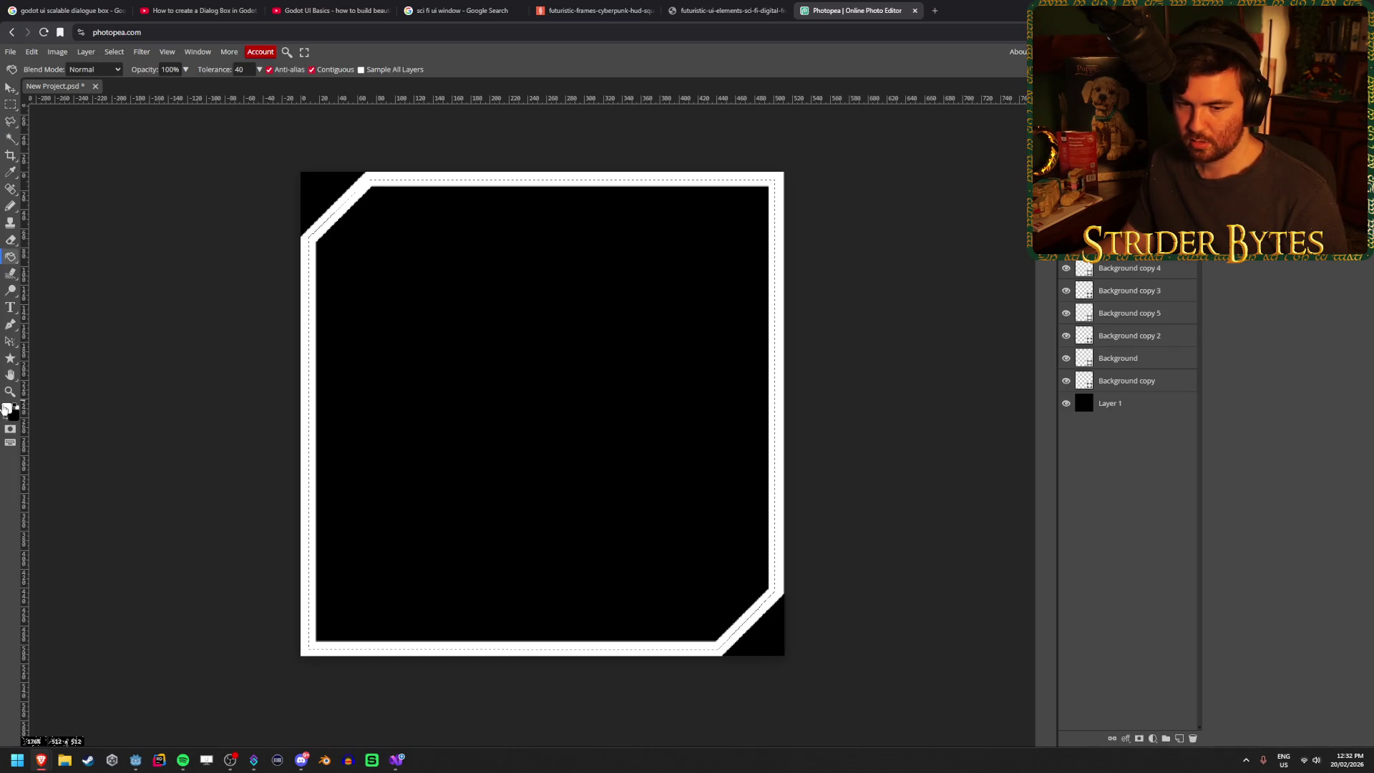
# - Fill the selection with grey 818181 and drag Layer 2 beneath Background copy
pyautogui.click(6, 410)
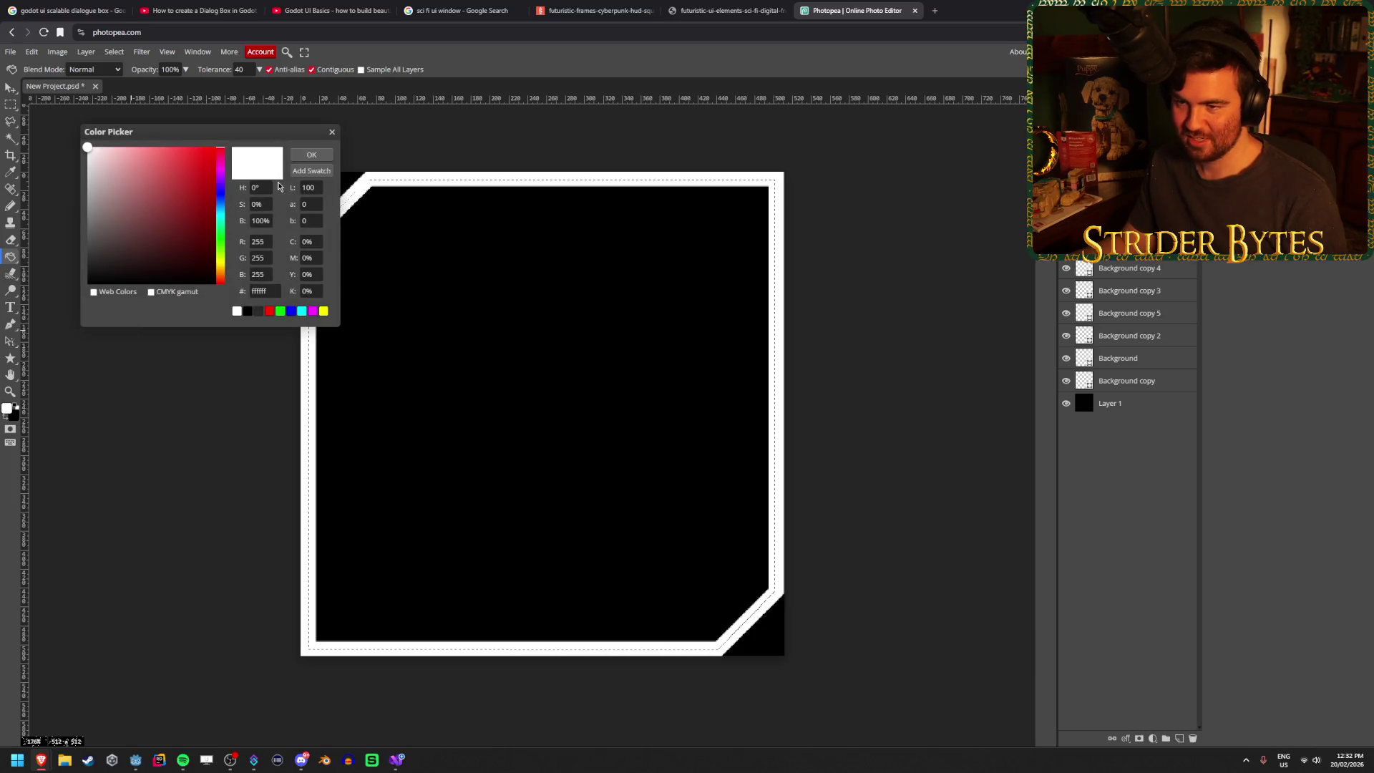
pyautogui.moveTo(294, 203); pyautogui.dragTo(261, 216)
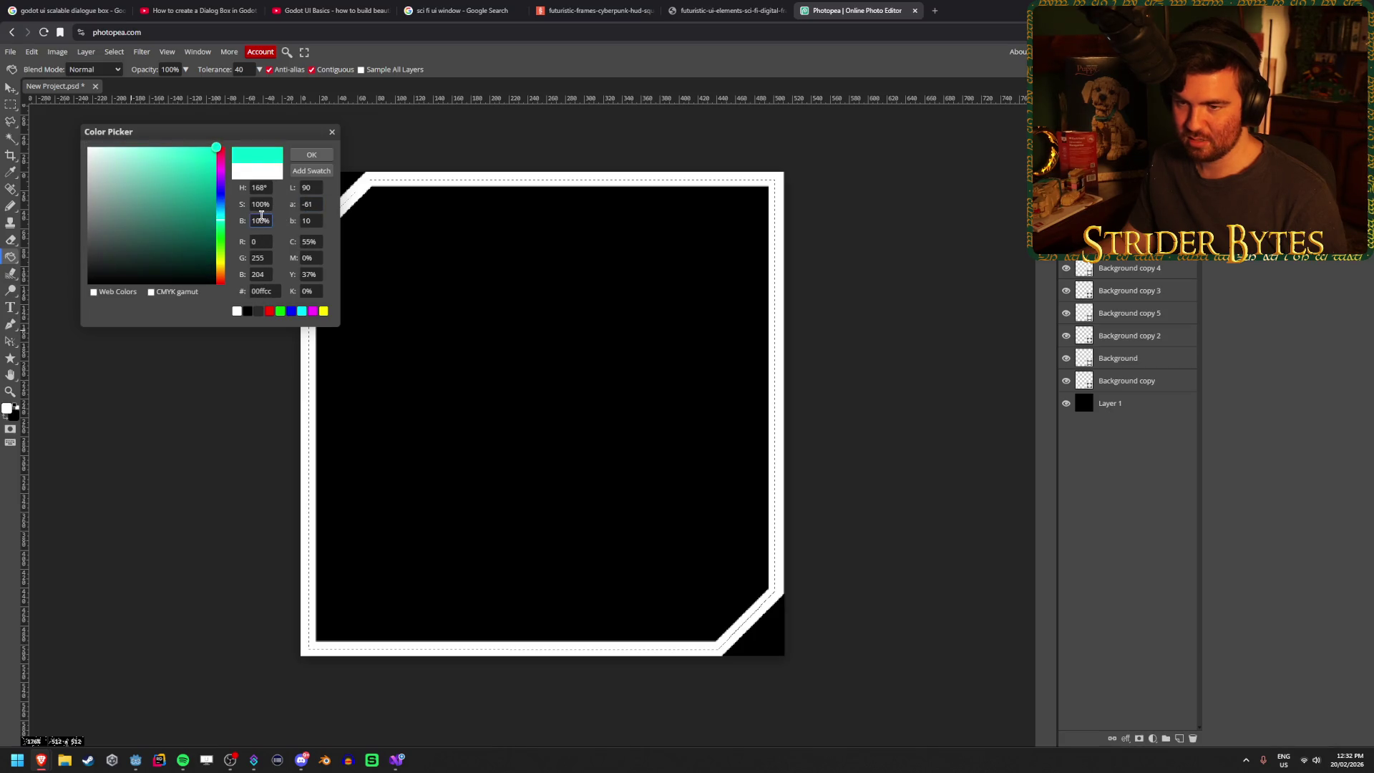
pyautogui.moveTo(136, 216); pyautogui.dragTo(31, 126)
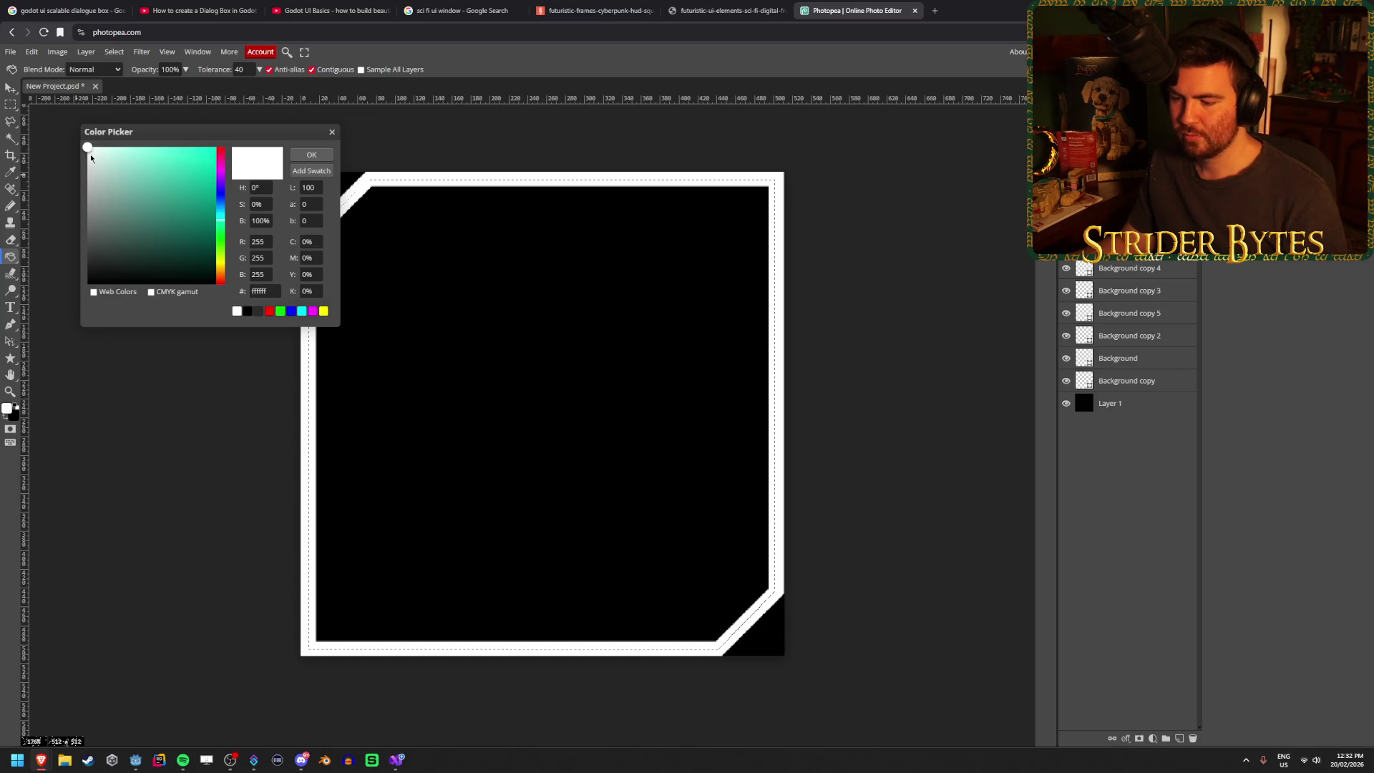
pyautogui.moveTo(90, 153); pyautogui.dragTo(87, 215)
pyautogui.click(305, 154)
pyautogui.click(478, 325)
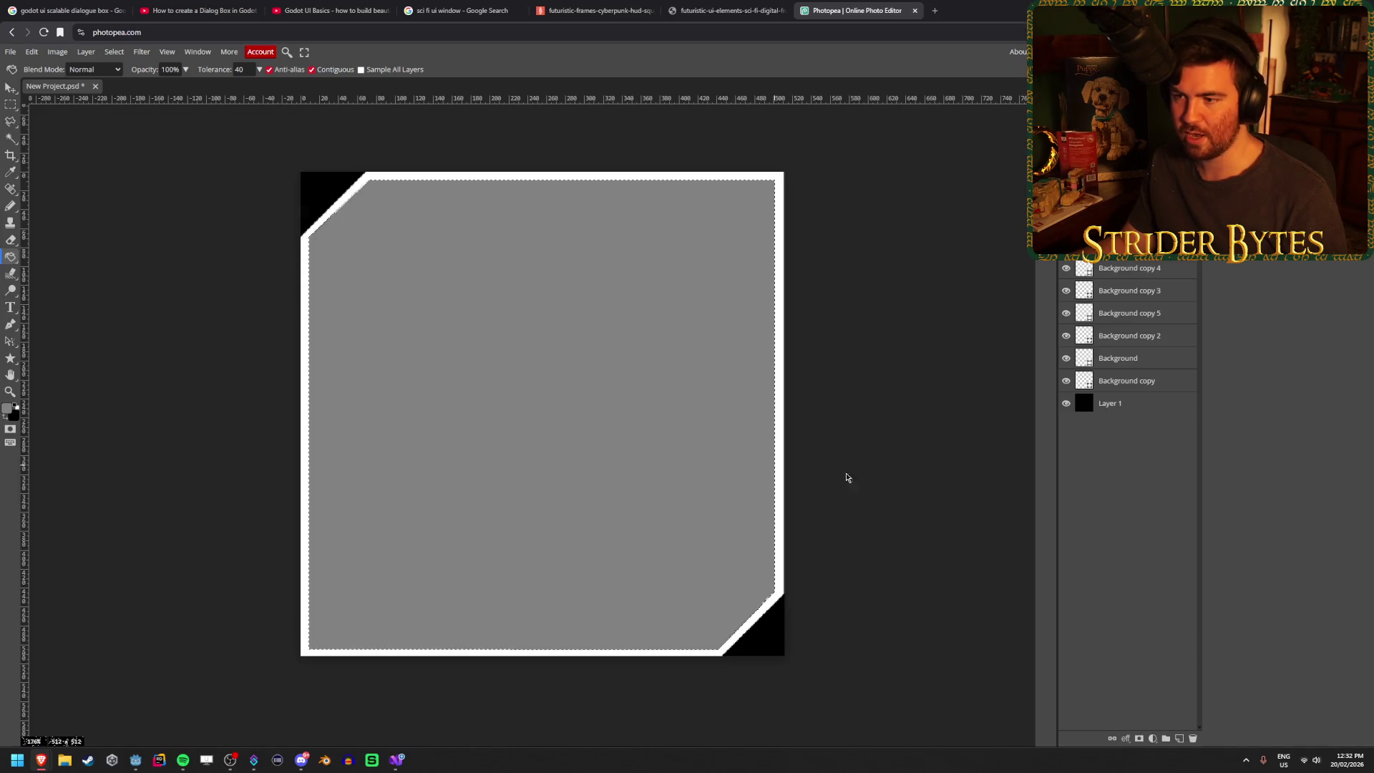
pyautogui.moveTo(1159, 296); pyautogui.dragTo(1150, 388)
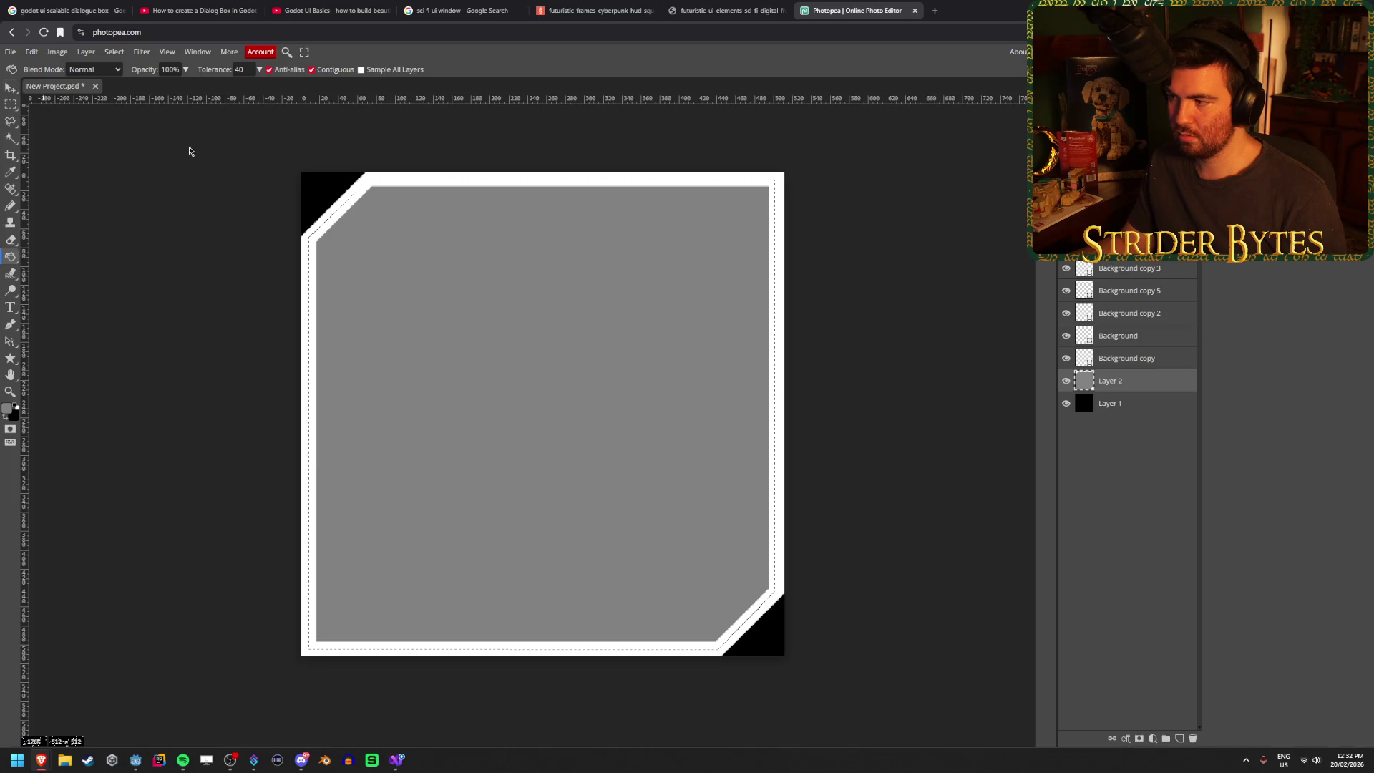
# - Check the paint colour and try clearing Layer 1, undoing each attempt
pyautogui.click(9, 409)
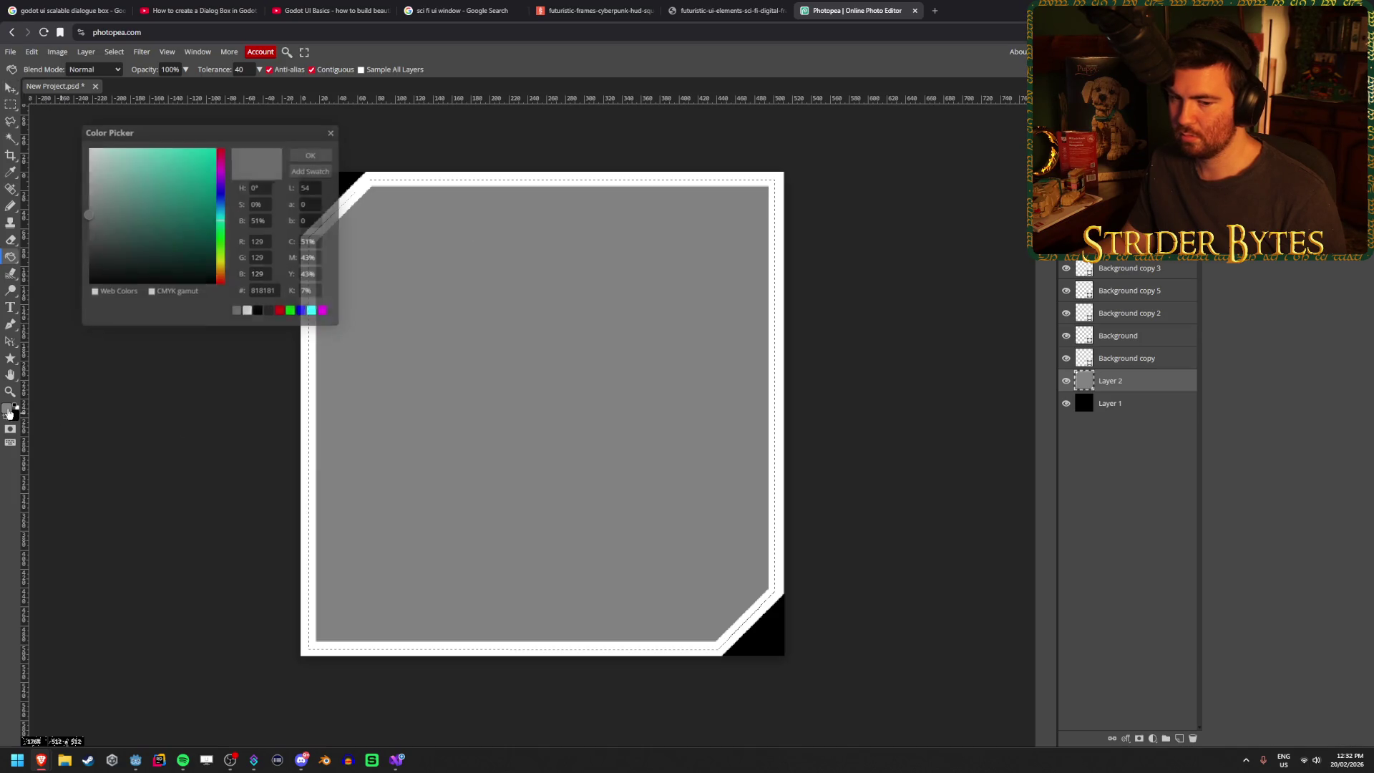
pyautogui.click(331, 133)
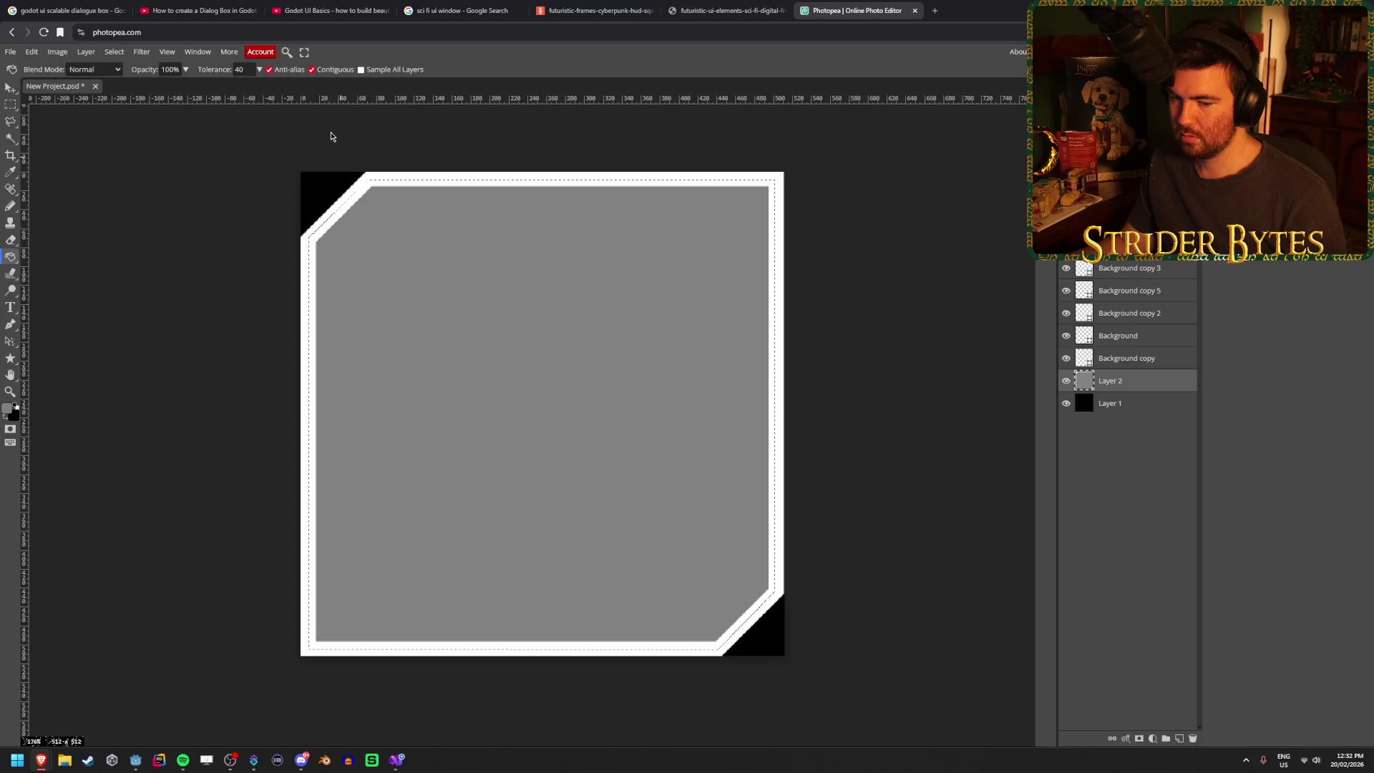
pyautogui.click(1166, 413)
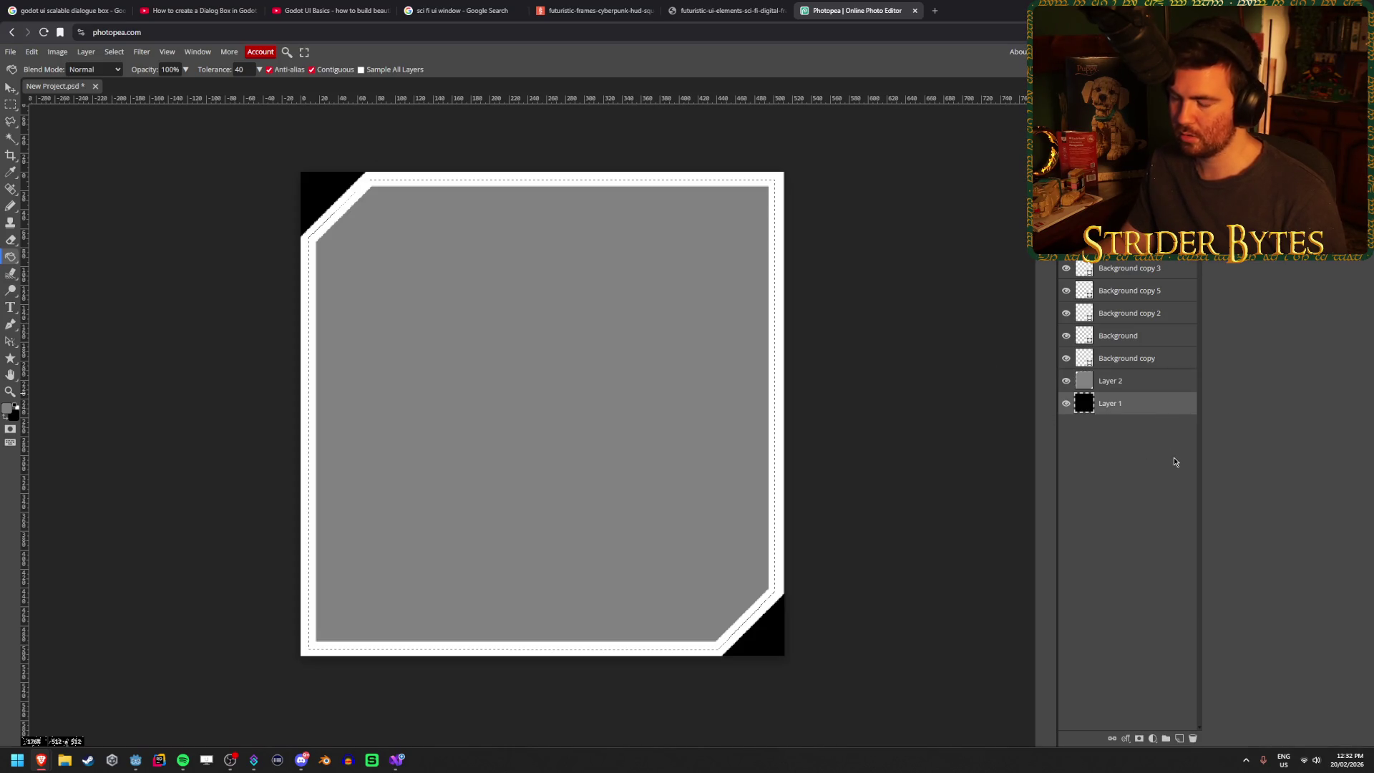
pyautogui.press('Delete')
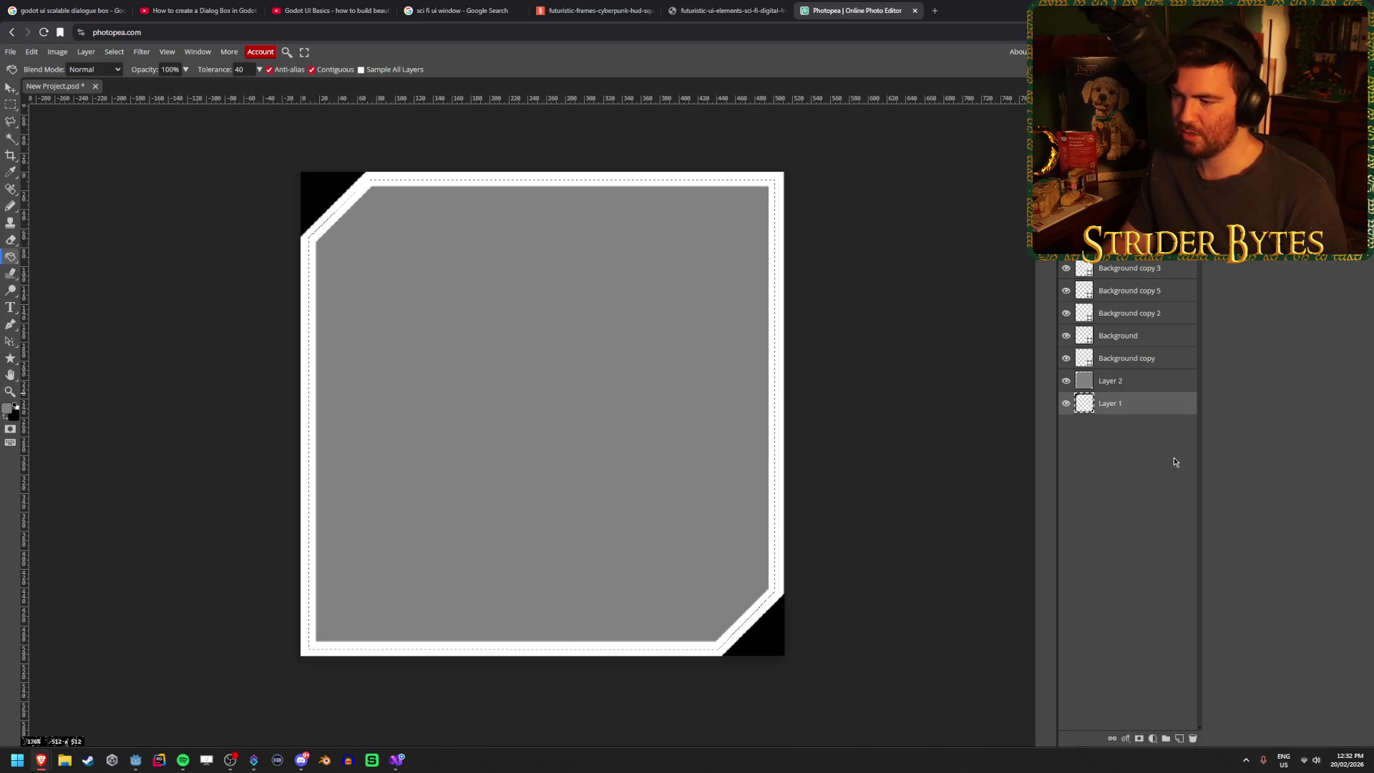
pyautogui.hotkey('ctrl', 'z')
pyautogui.click(10, 87)
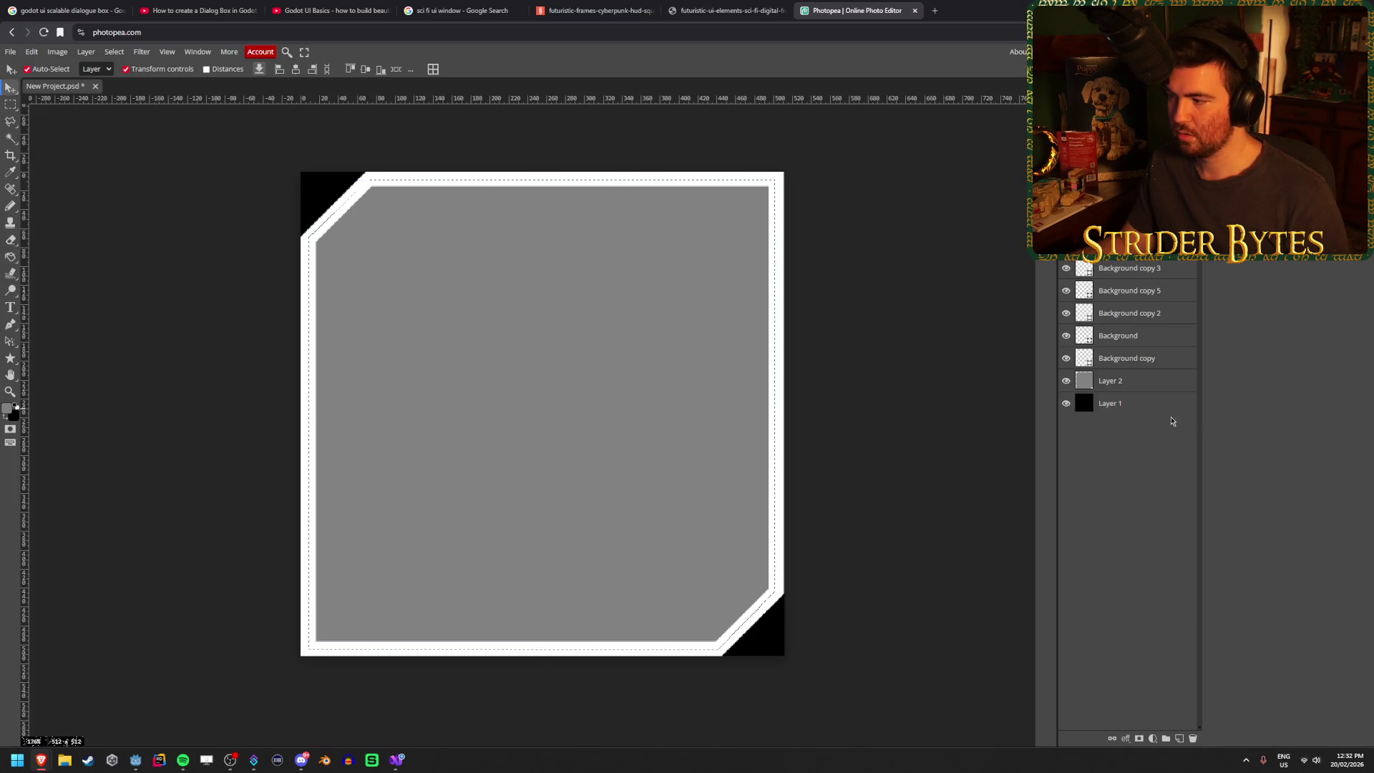
pyautogui.press('Delete')
pyautogui.hotkey('ctrl', 'z')
# - Save the project as New Project.psd and delete the black Layer 1
pyautogui.hotkey('ctrl', 's')
pyautogui.press('Return')
pyautogui.click(232, 57)
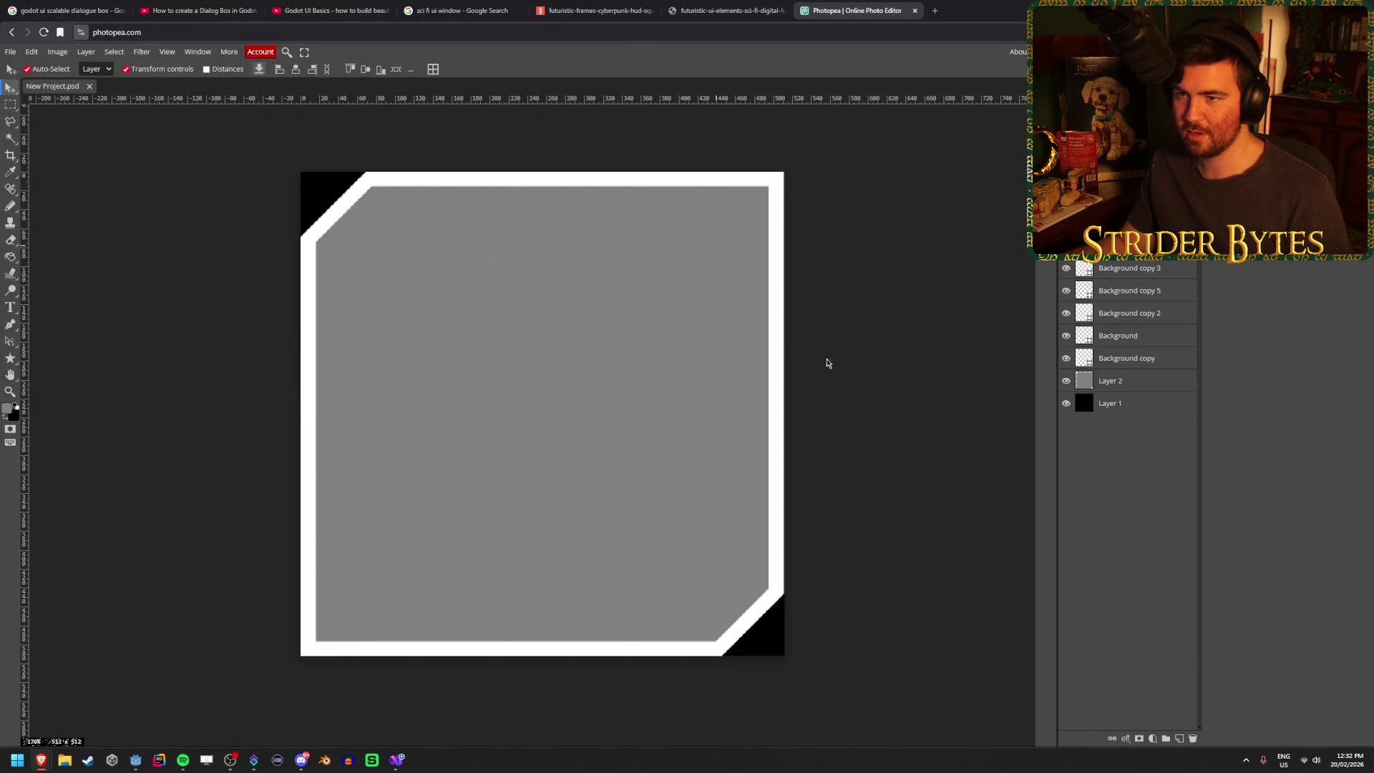
pyautogui.click(1127, 405)
pyautogui.press('Delete')
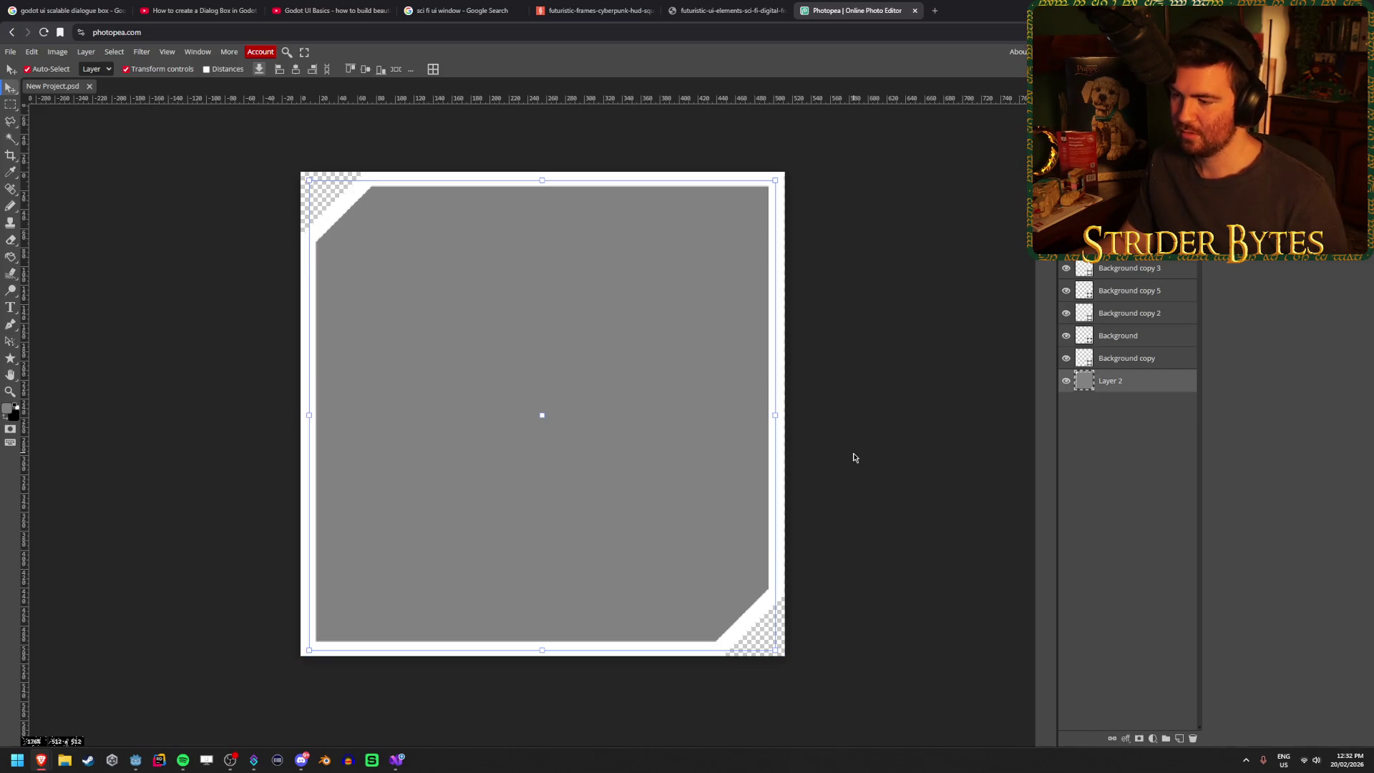
# - In Layer 2's style settings, keep Normal blending and lower opacity to about 52%
pyautogui.click(854, 457)
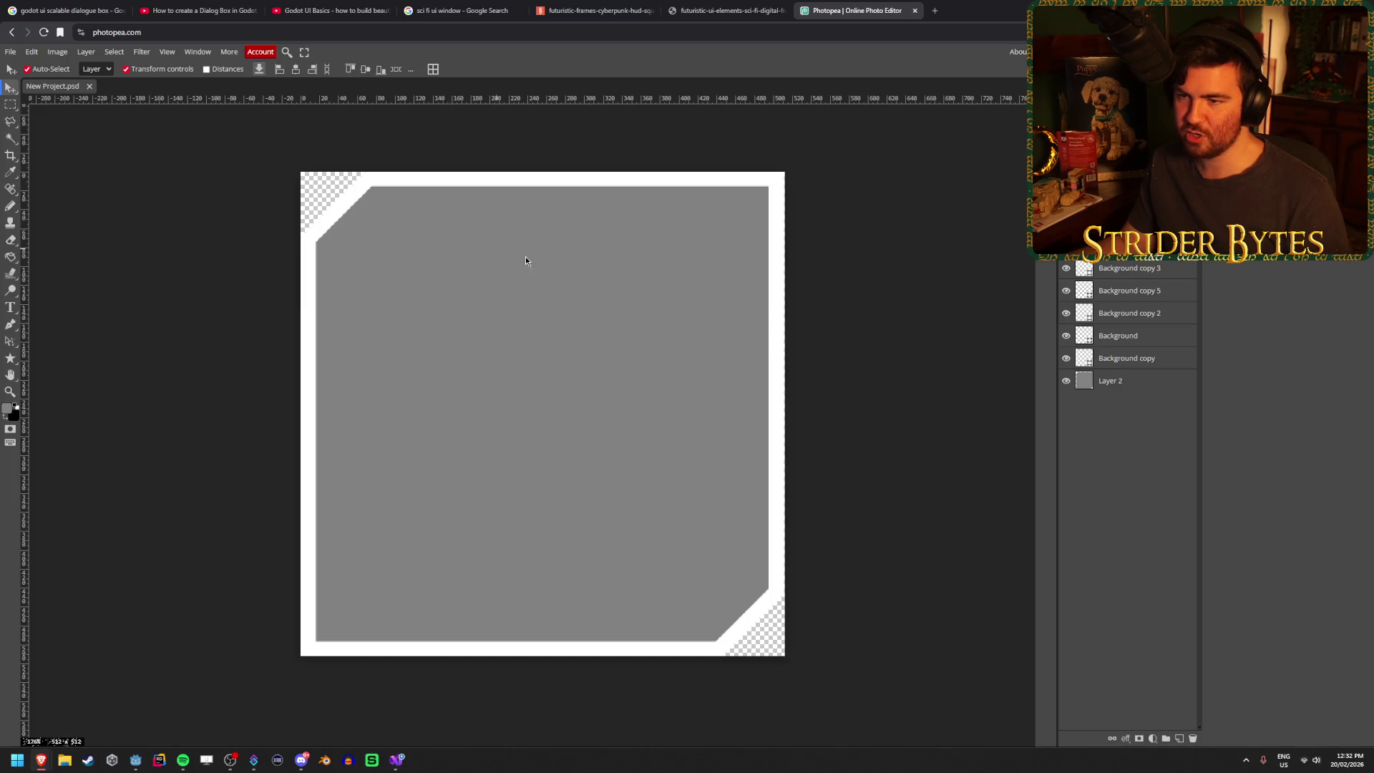
pyautogui.click(1161, 386)
pyautogui.doubleClick(1160, 381)
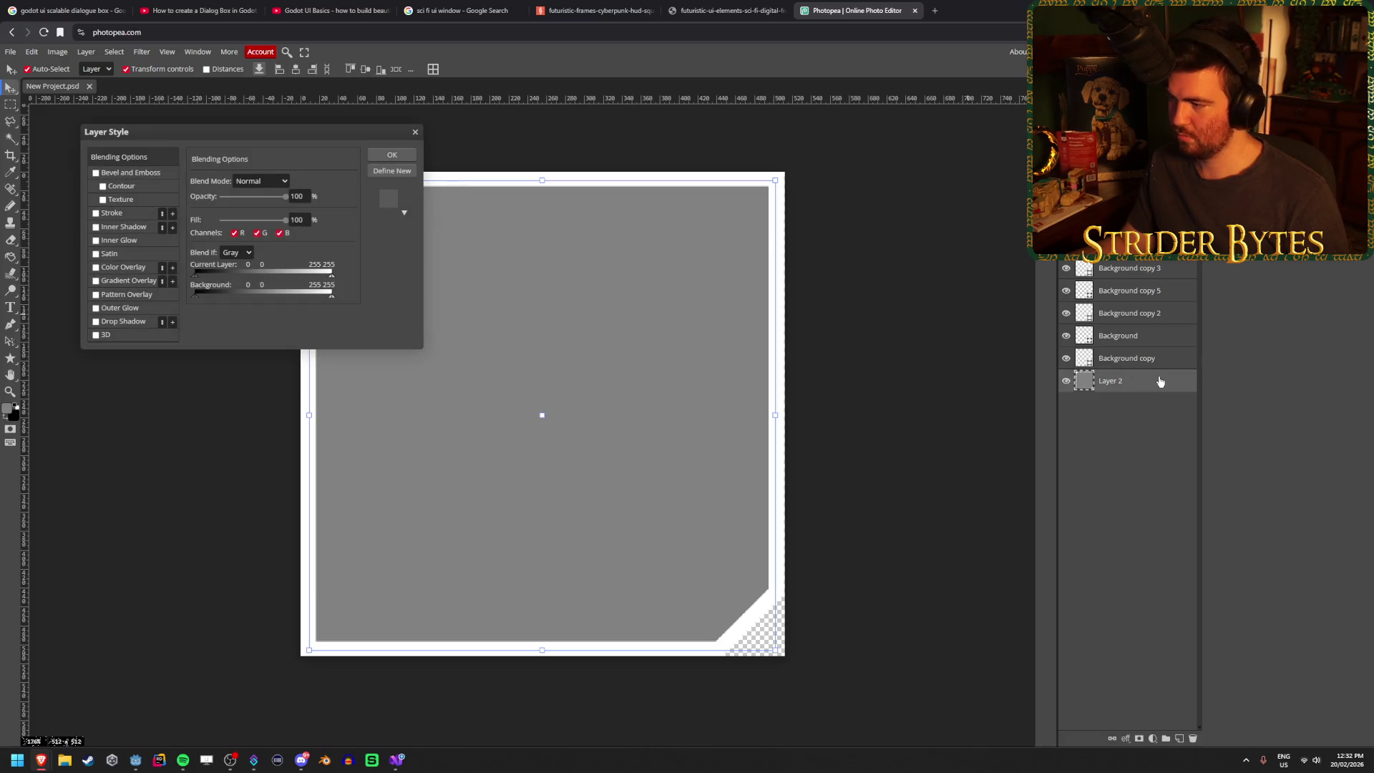
pyautogui.click(281, 182)
pyautogui.click(281, 181)
pyautogui.moveTo(280, 202)
pyautogui.mouseDown()
pyautogui.moveTo(259, 196)
pyautogui.moveTo(287, 197)
pyautogui.mouseUp()
pyautogui.click(258, 182)
pyautogui.click(258, 194)
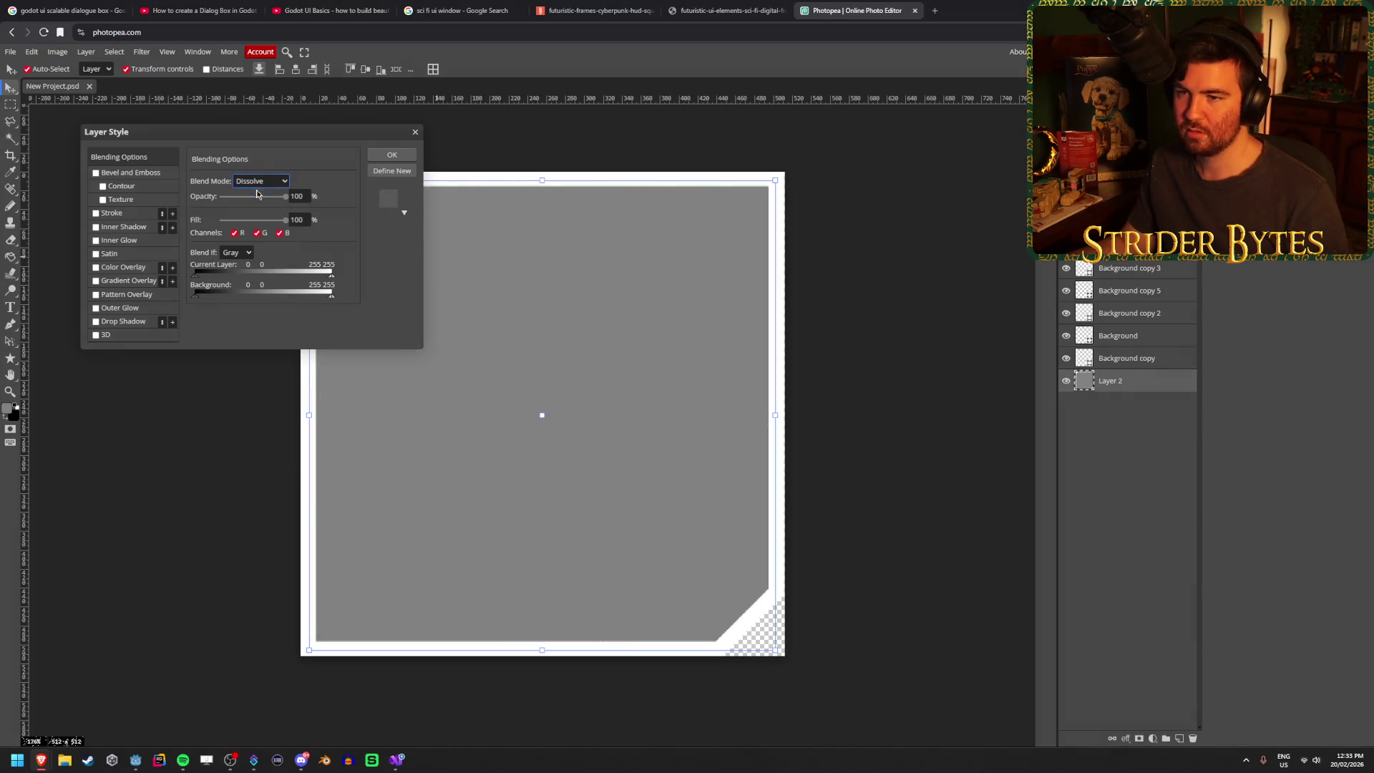
pyautogui.click(258, 196)
pyautogui.press('Up')
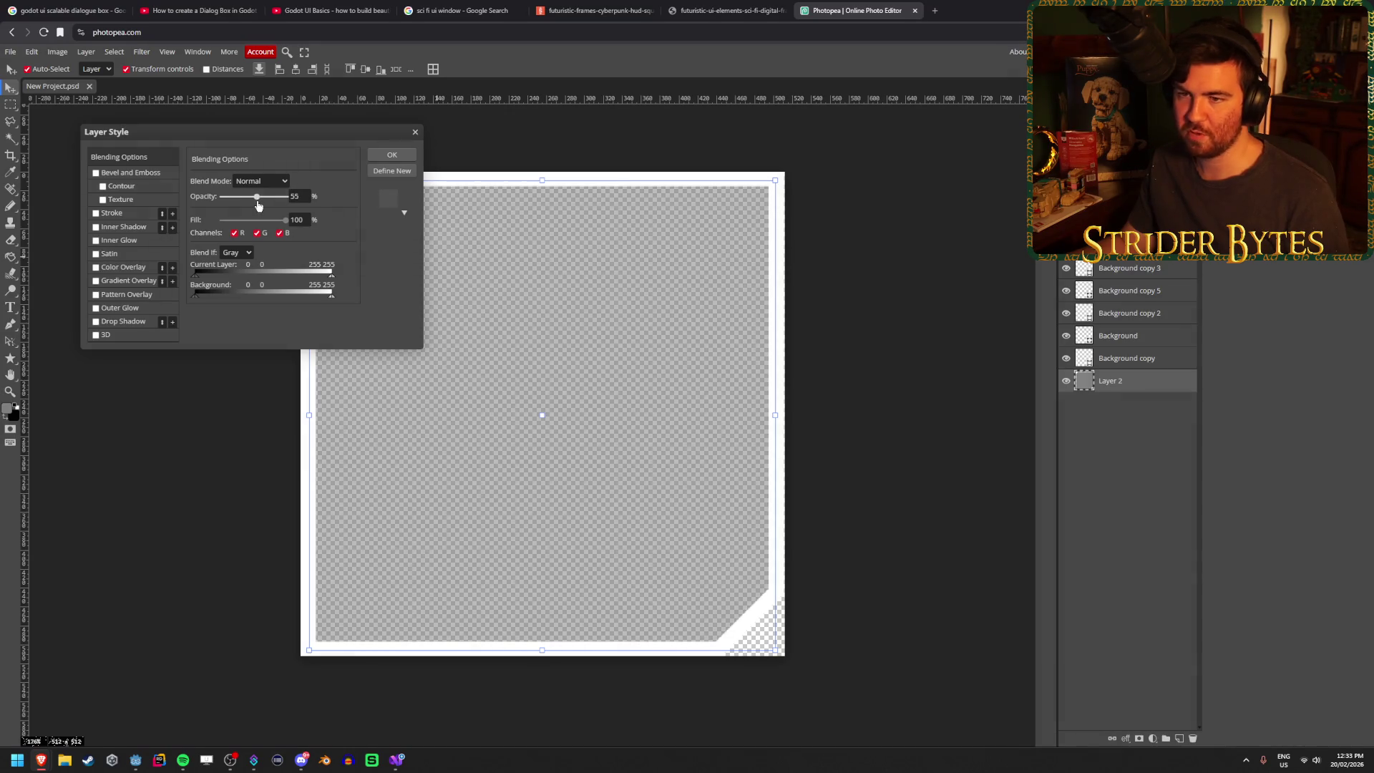
pyautogui.moveTo(259, 206)
pyautogui.mouseDown()
pyautogui.moveTo(304, 206)
pyautogui.moveTo(240, 212)
pyautogui.moveTo(276, 211)
pyautogui.moveTo(255, 212)
pyautogui.mouseUp()
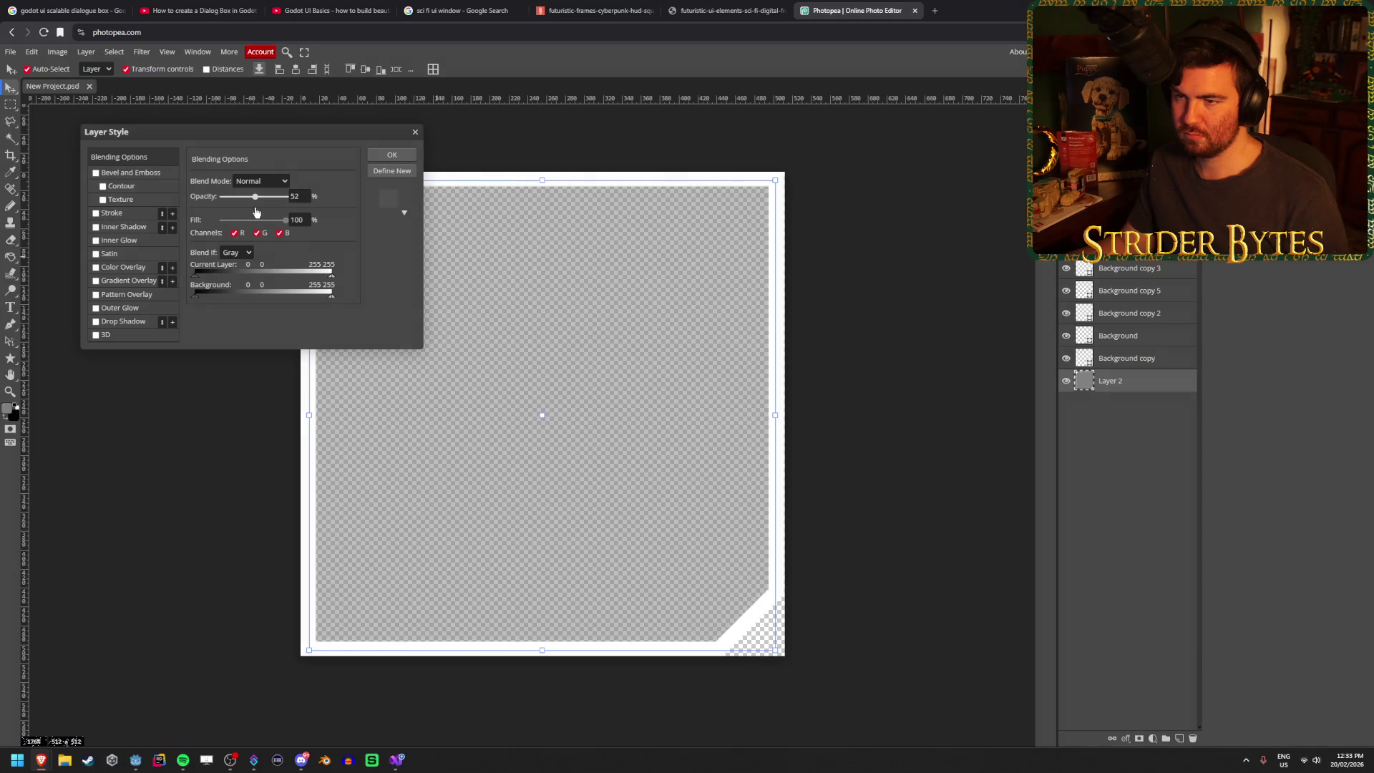
pyautogui.click(392, 155)
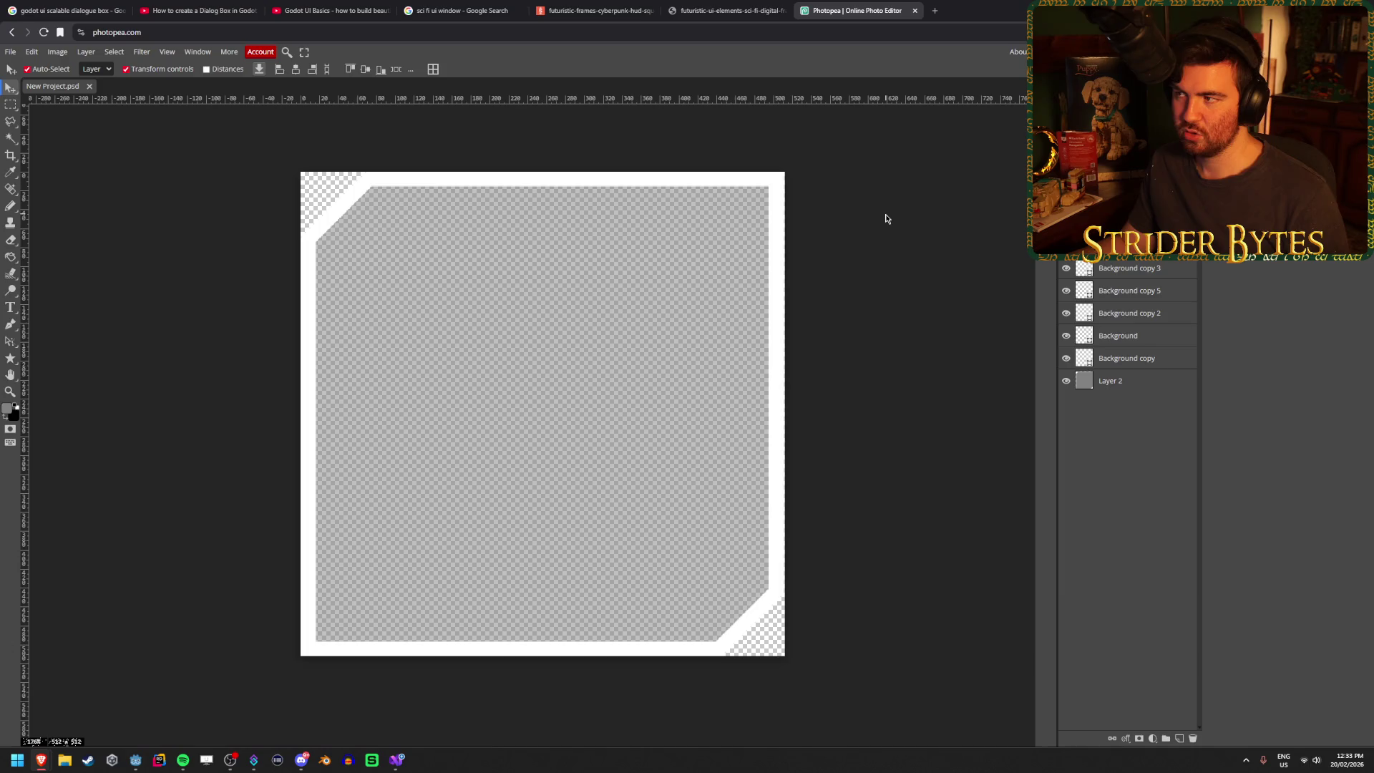
# - Export the frame as PNG through Save for web twice, dismissing the ad-blocker notice each time
pyautogui.click(10, 52)
pyautogui.moveTo(66, 194)
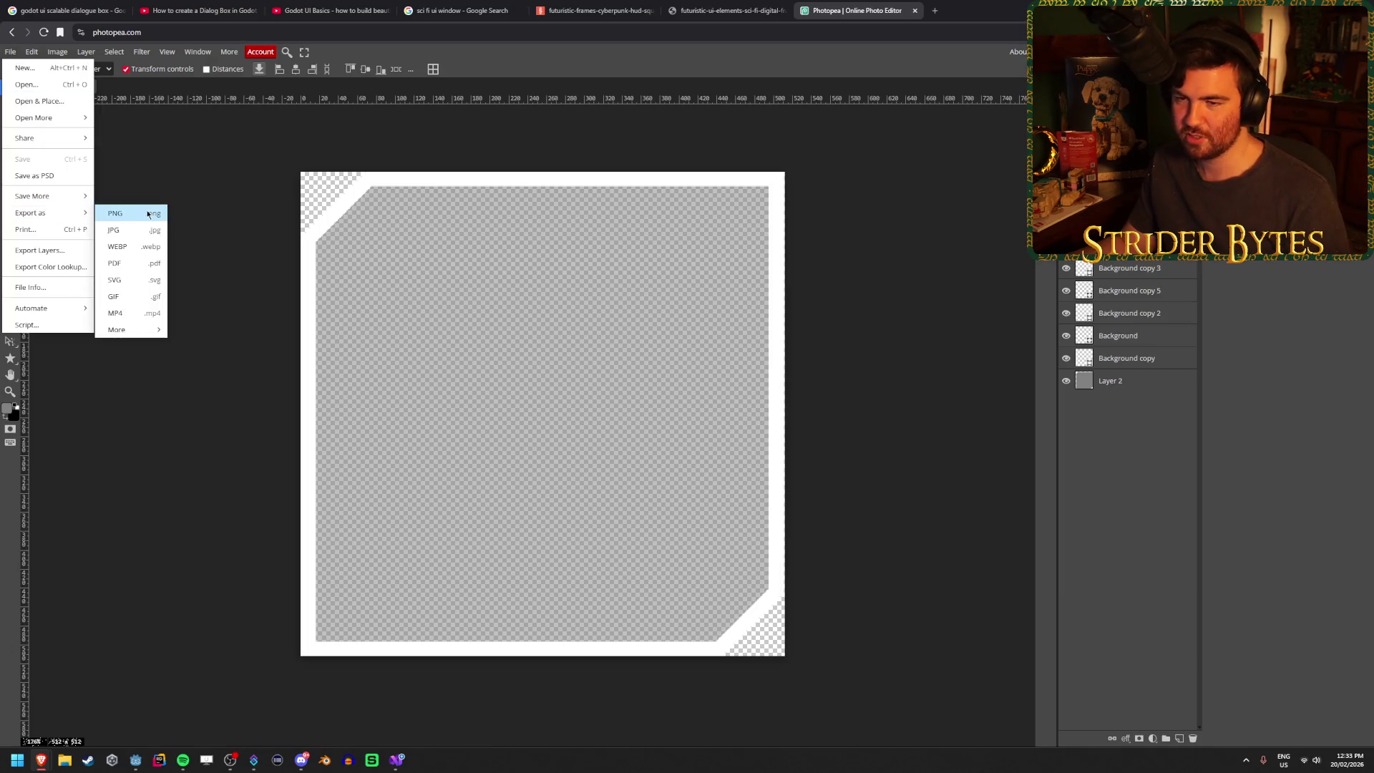
pyautogui.click(145, 209)
pyautogui.click(416, 278)
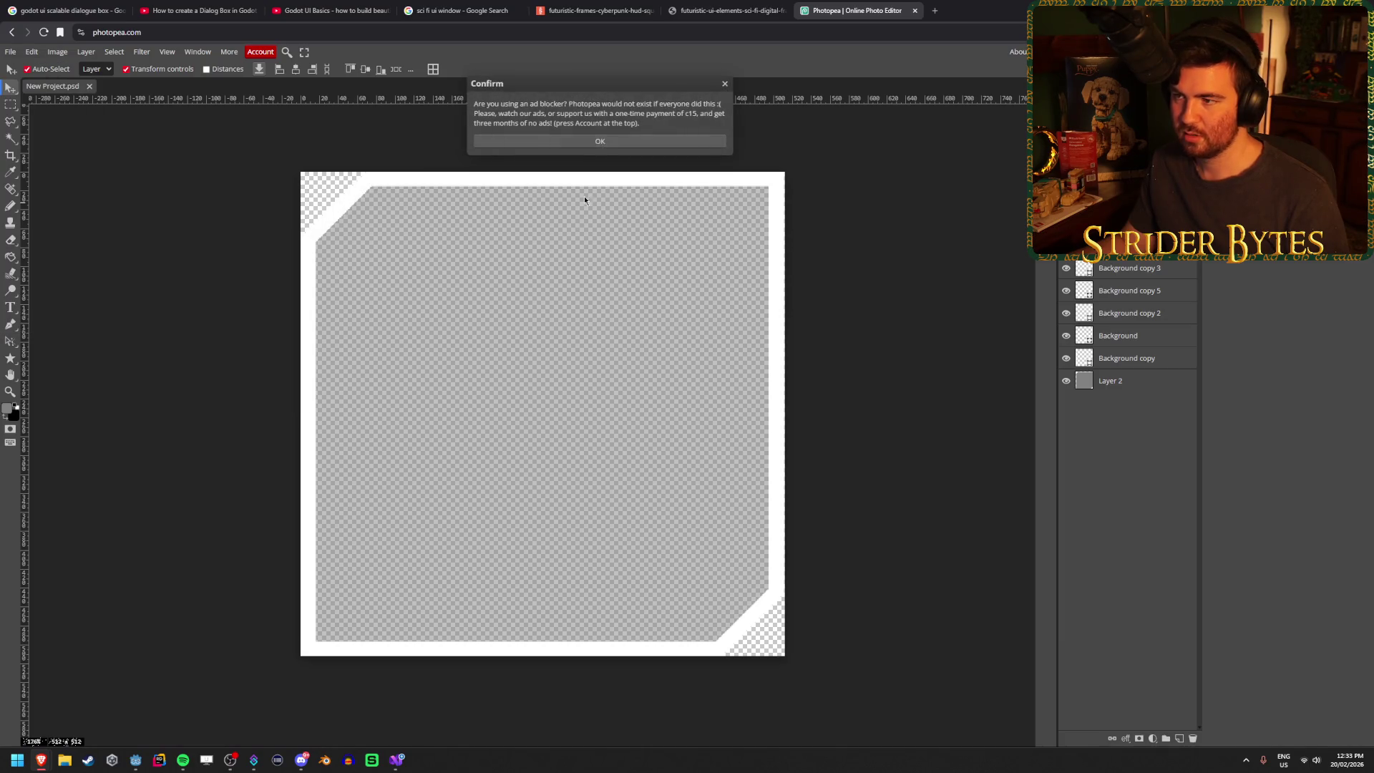
pyautogui.click(603, 139)
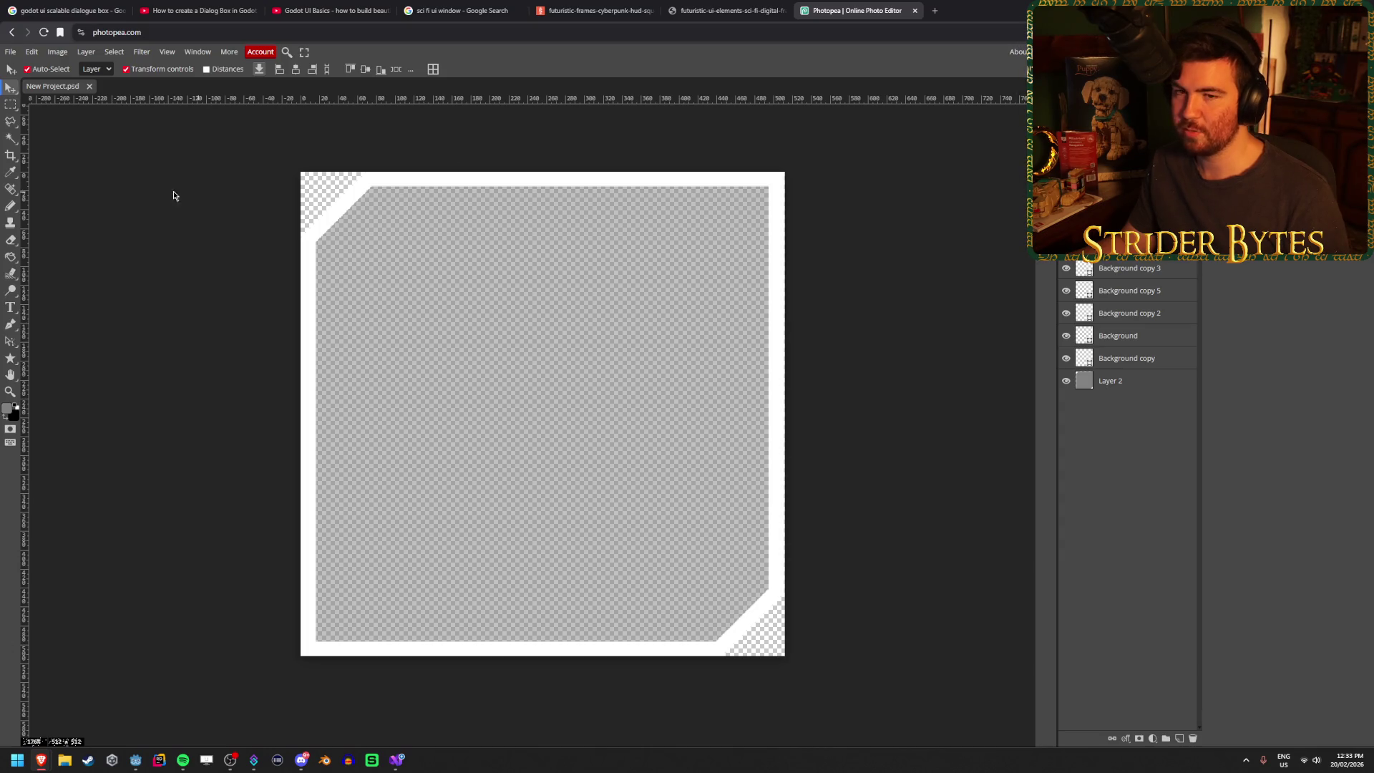
pyautogui.click(13, 53)
pyautogui.moveTo(43, 213)
pyautogui.click(121, 213)
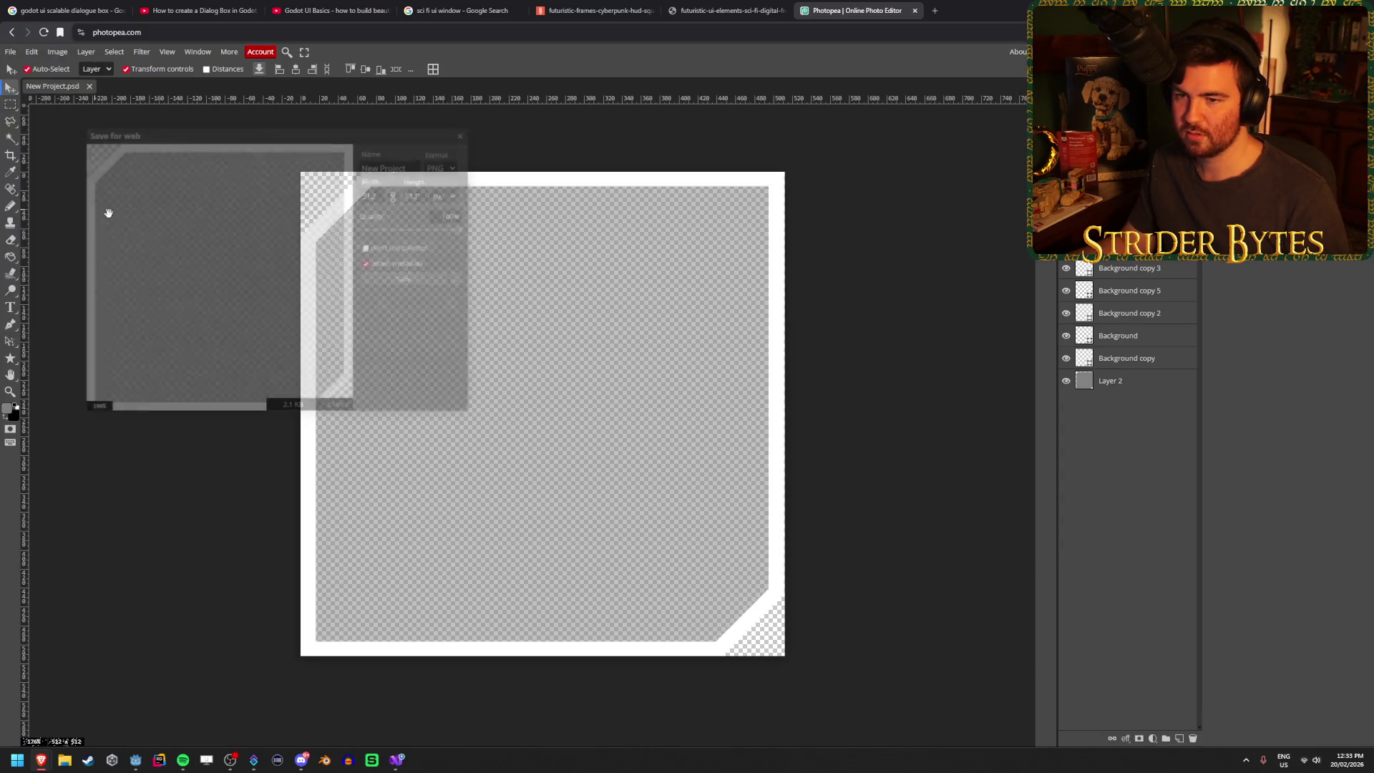
pyautogui.click(427, 279)
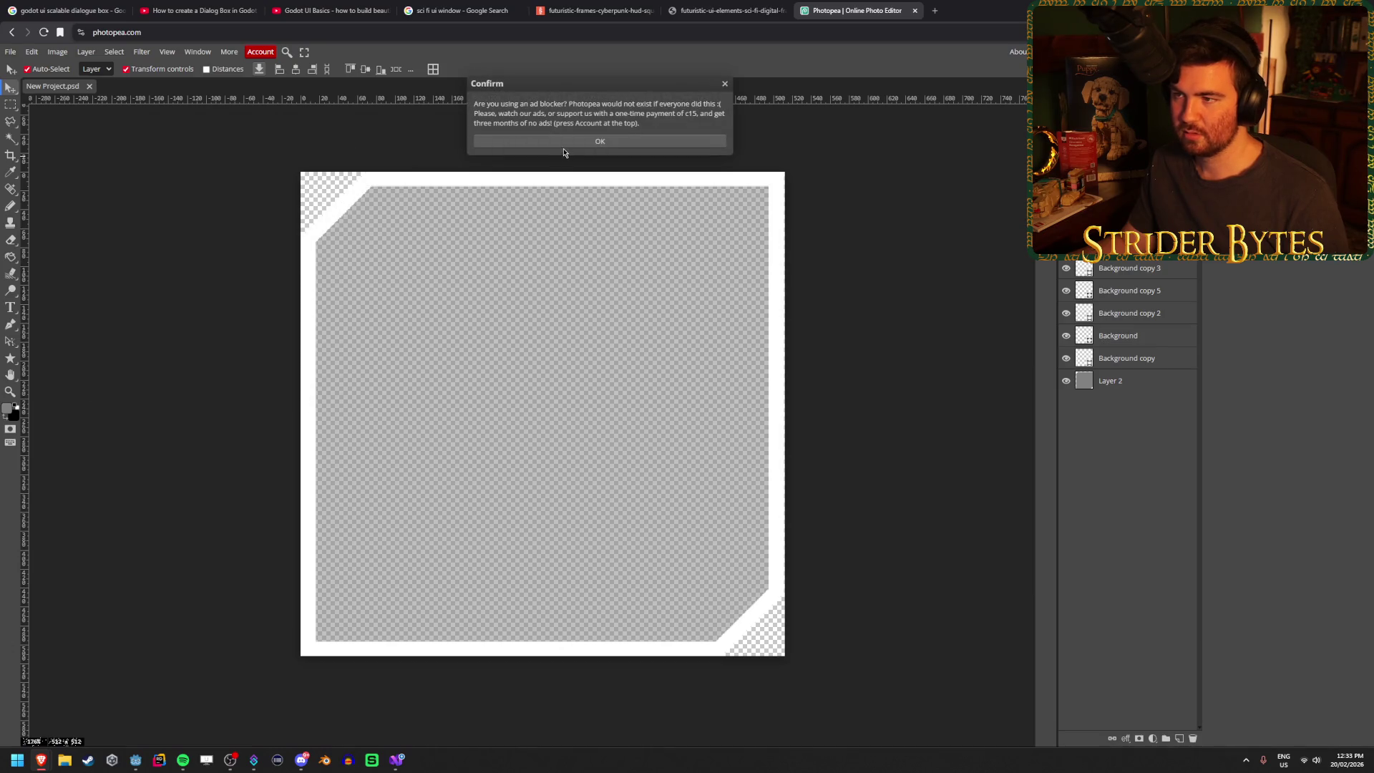
pyautogui.click(630, 145)
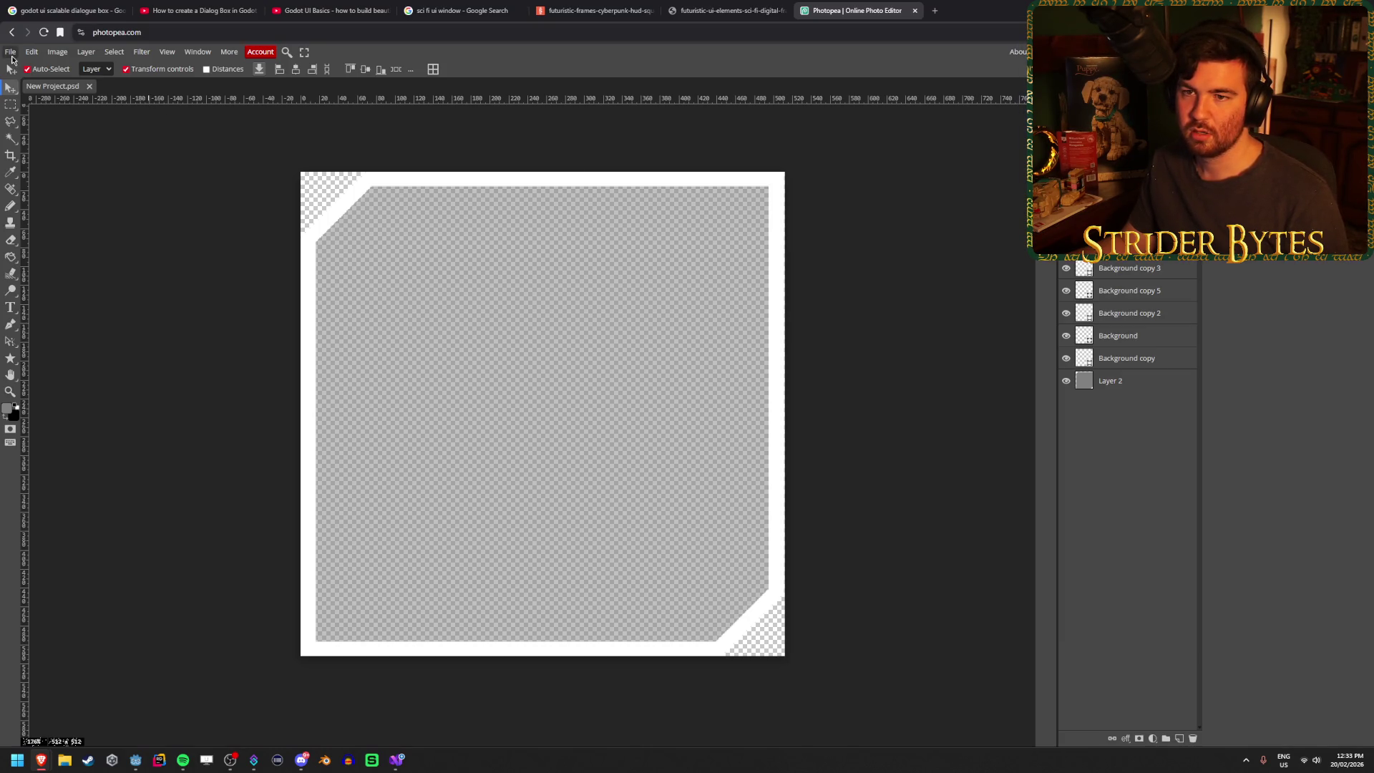
# - Close the File menu, go back out of Photopea, and close the empty new tab
pyautogui.click(11, 54)
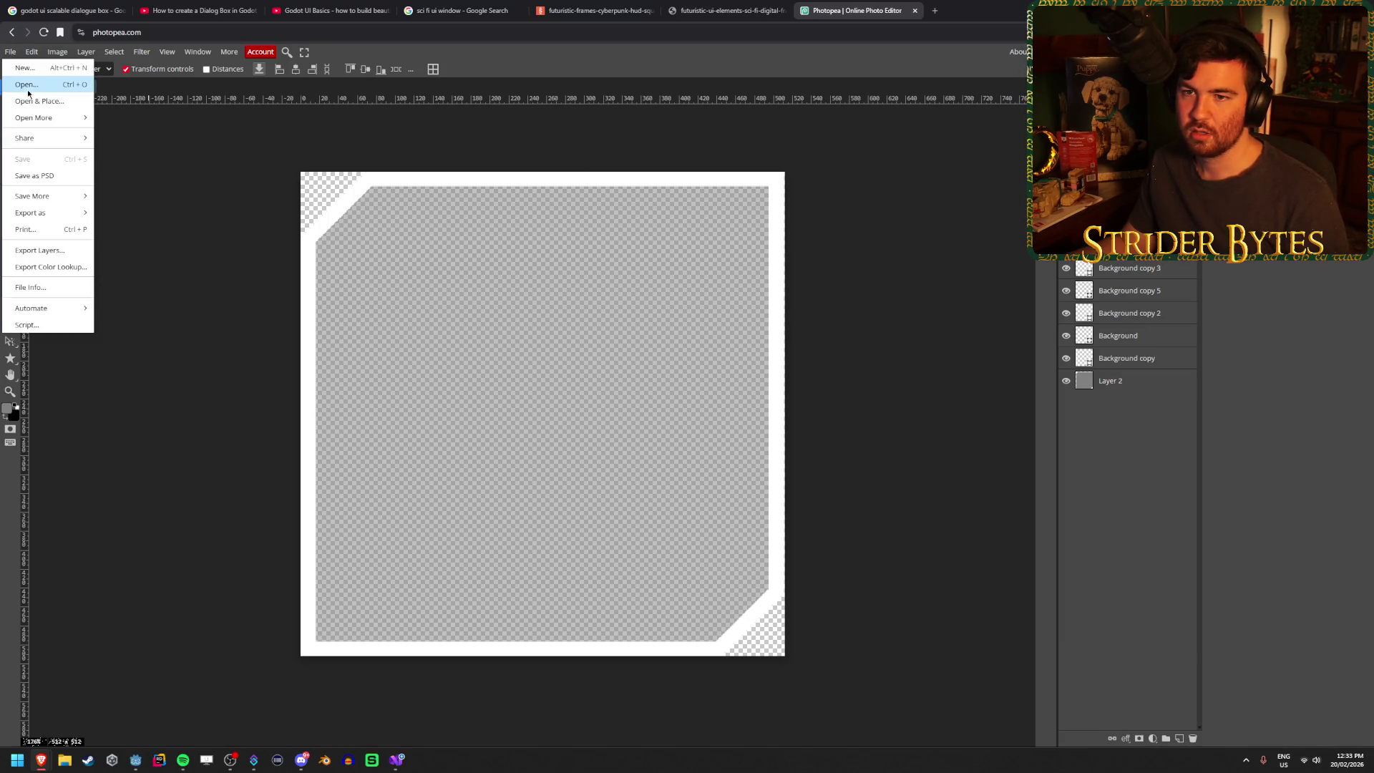
pyautogui.click(36, 176)
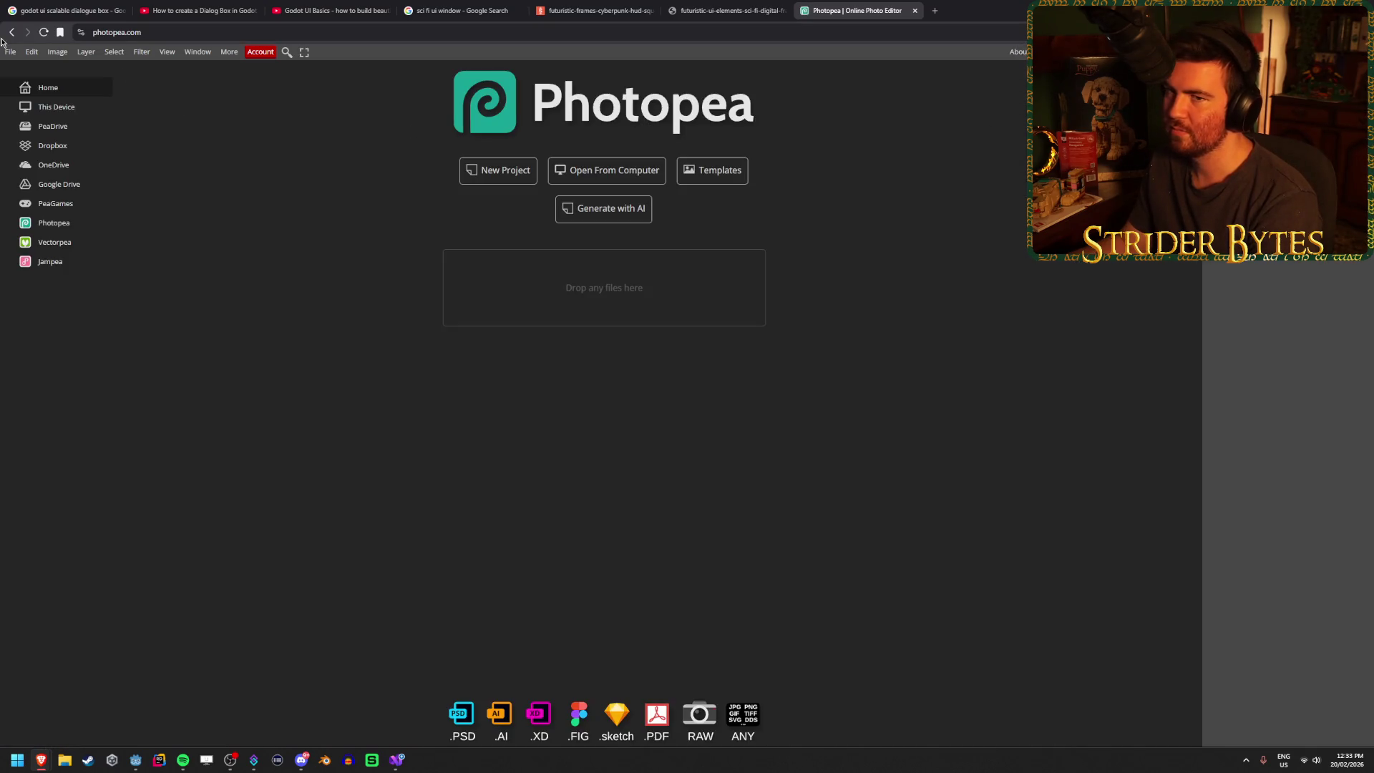
pyautogui.click(8, 33)
pyautogui.middleClick(829, 9)
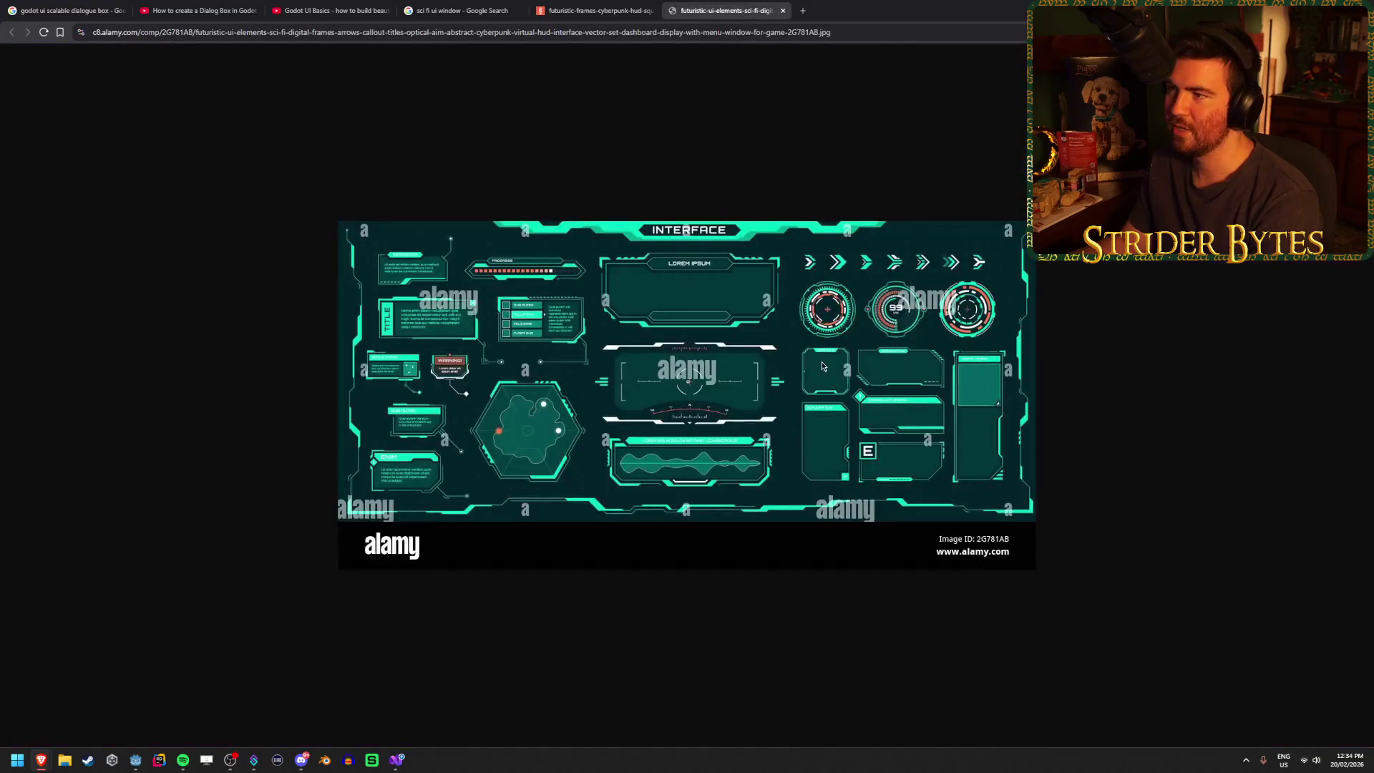
# - Close the three reference tabs and skim the Godot UI Basics video to the custom label section
pyautogui.middleClick(730, 10)
pyautogui.middleClick(594, 10)
pyautogui.middleClick(428, 8)
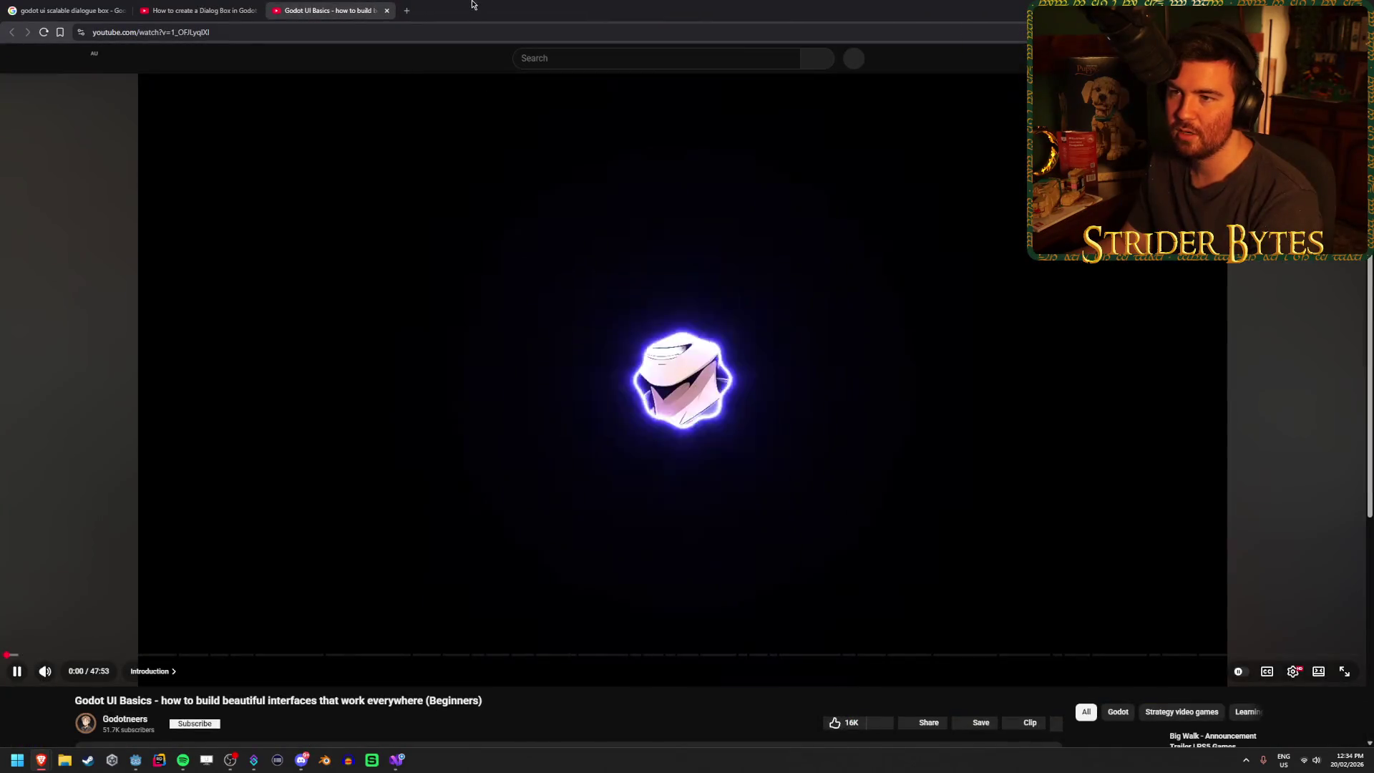
pyautogui.moveTo(36, 654); pyautogui.dragTo(200, 652)
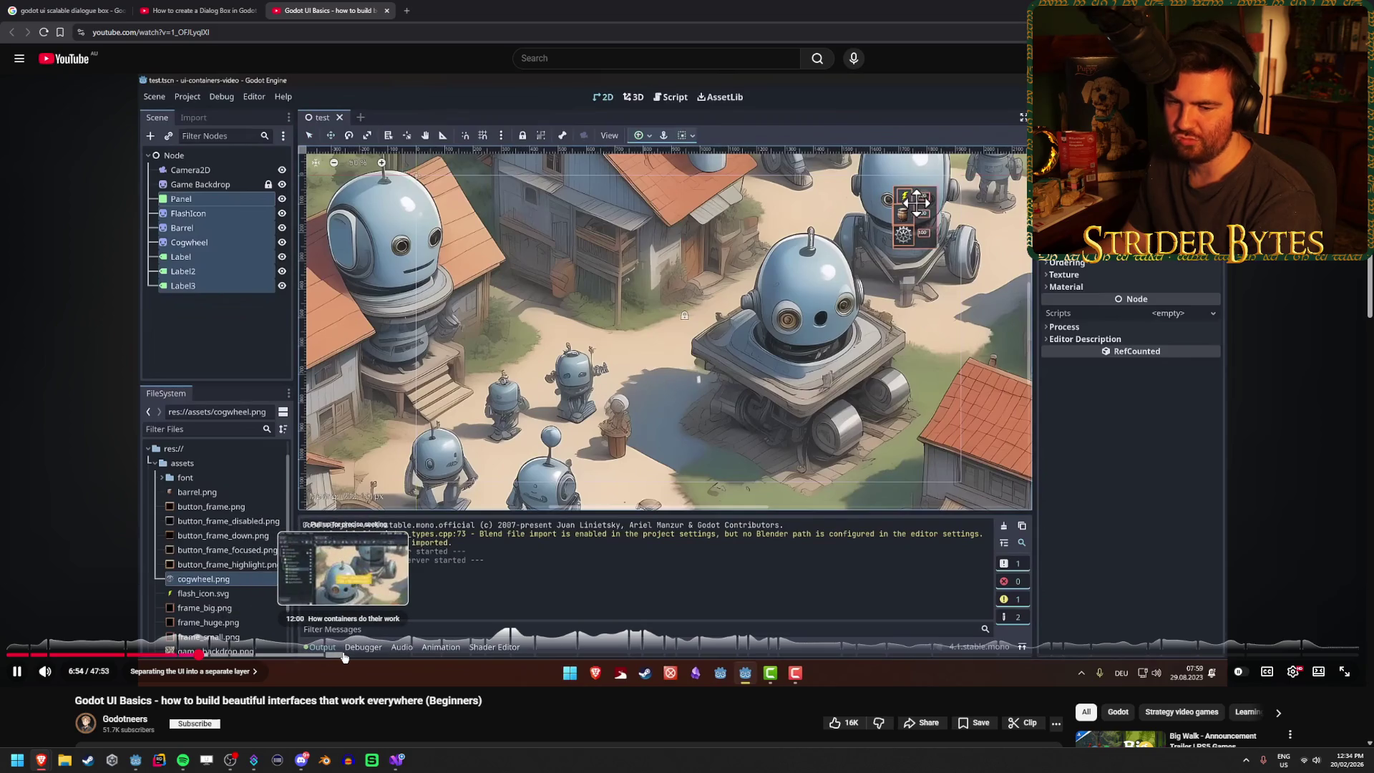
pyautogui.click(344, 656)
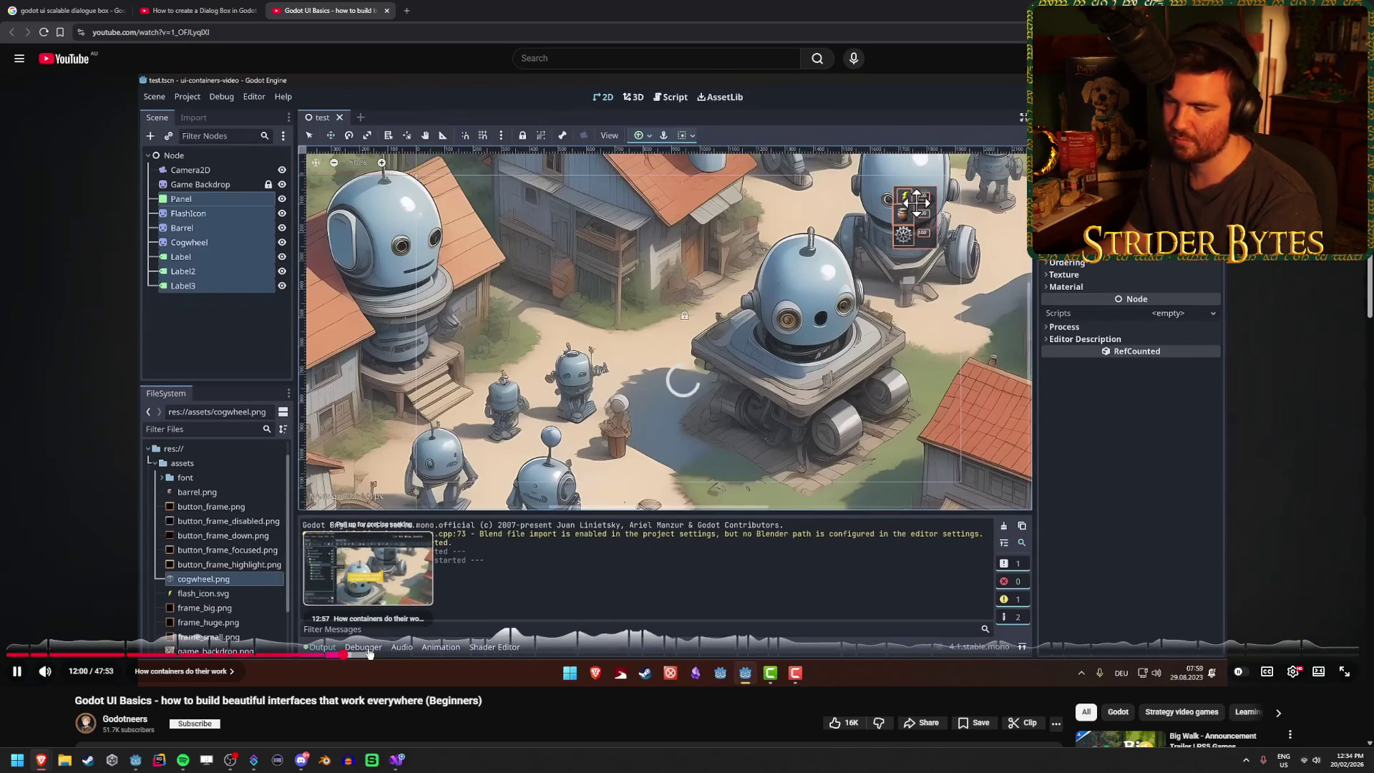
pyautogui.click(424, 656)
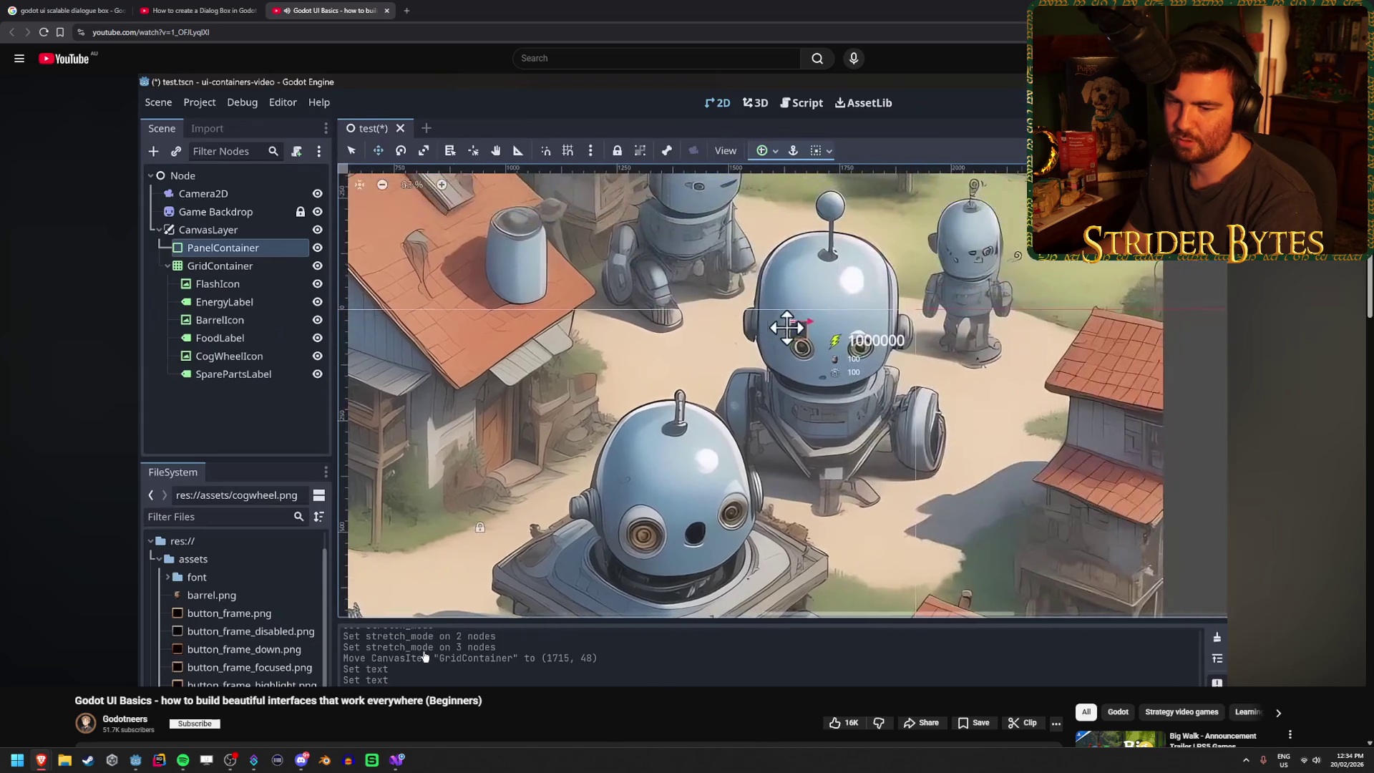
pyautogui.click(492, 655)
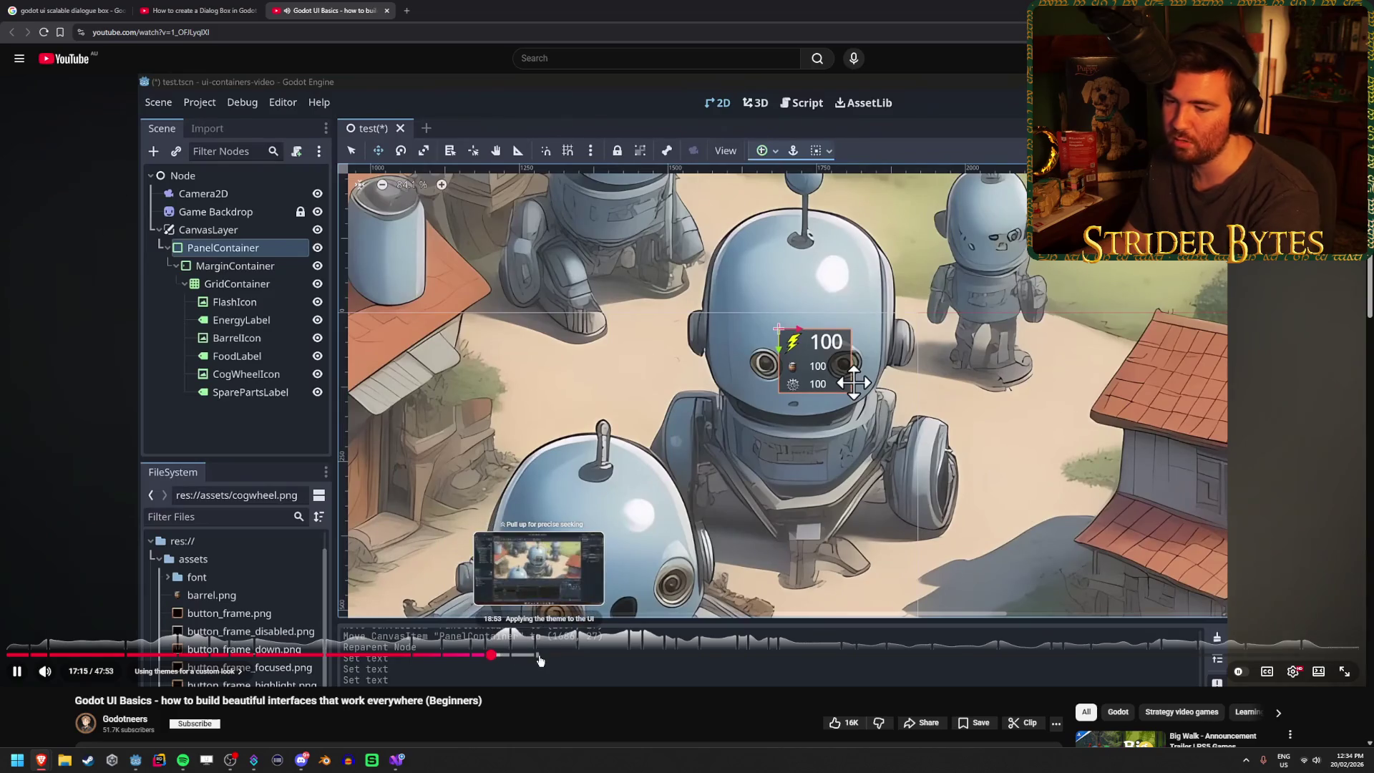
pyautogui.click(522, 656)
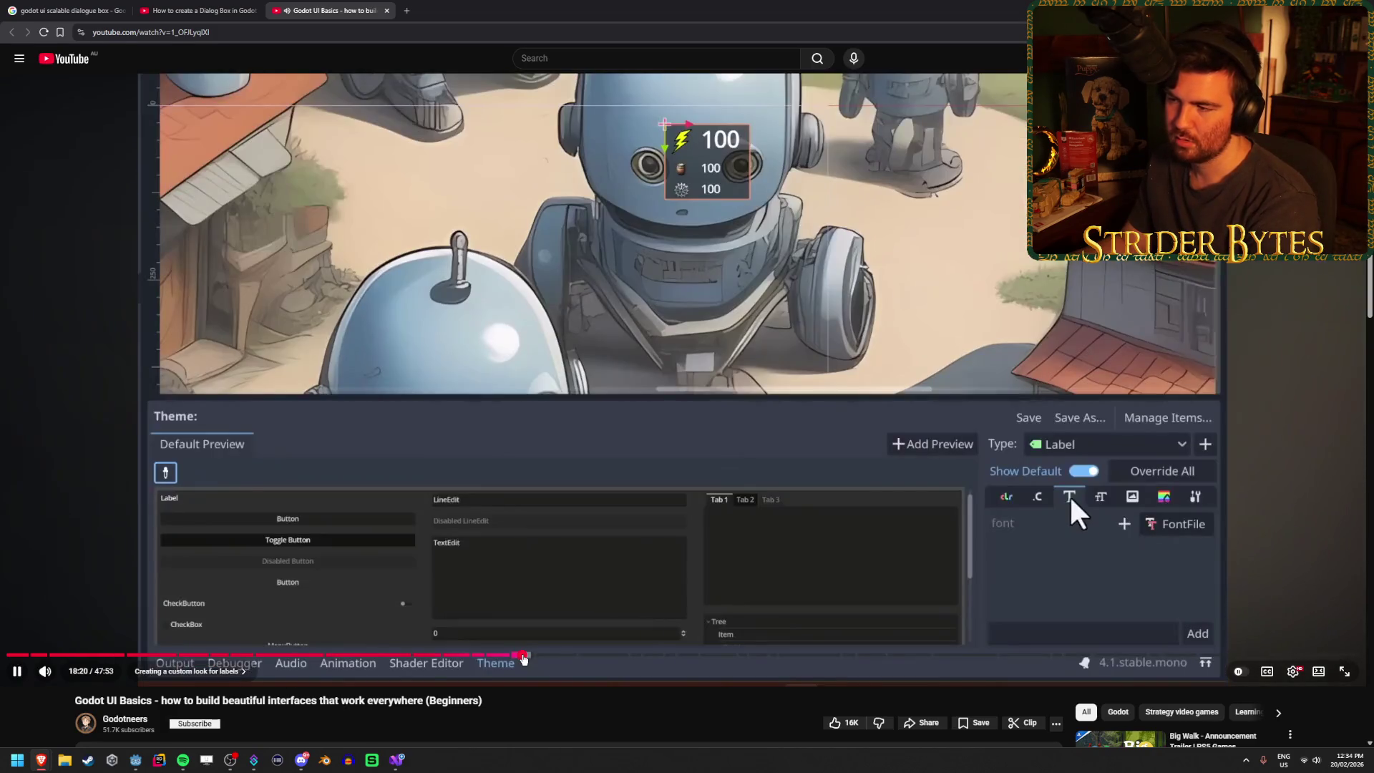
pyautogui.press('k')
# - Close the UI Basics tab, rewind the dialog box video to 4:50, then close it and return to Godot
pyautogui.click(386, 10)
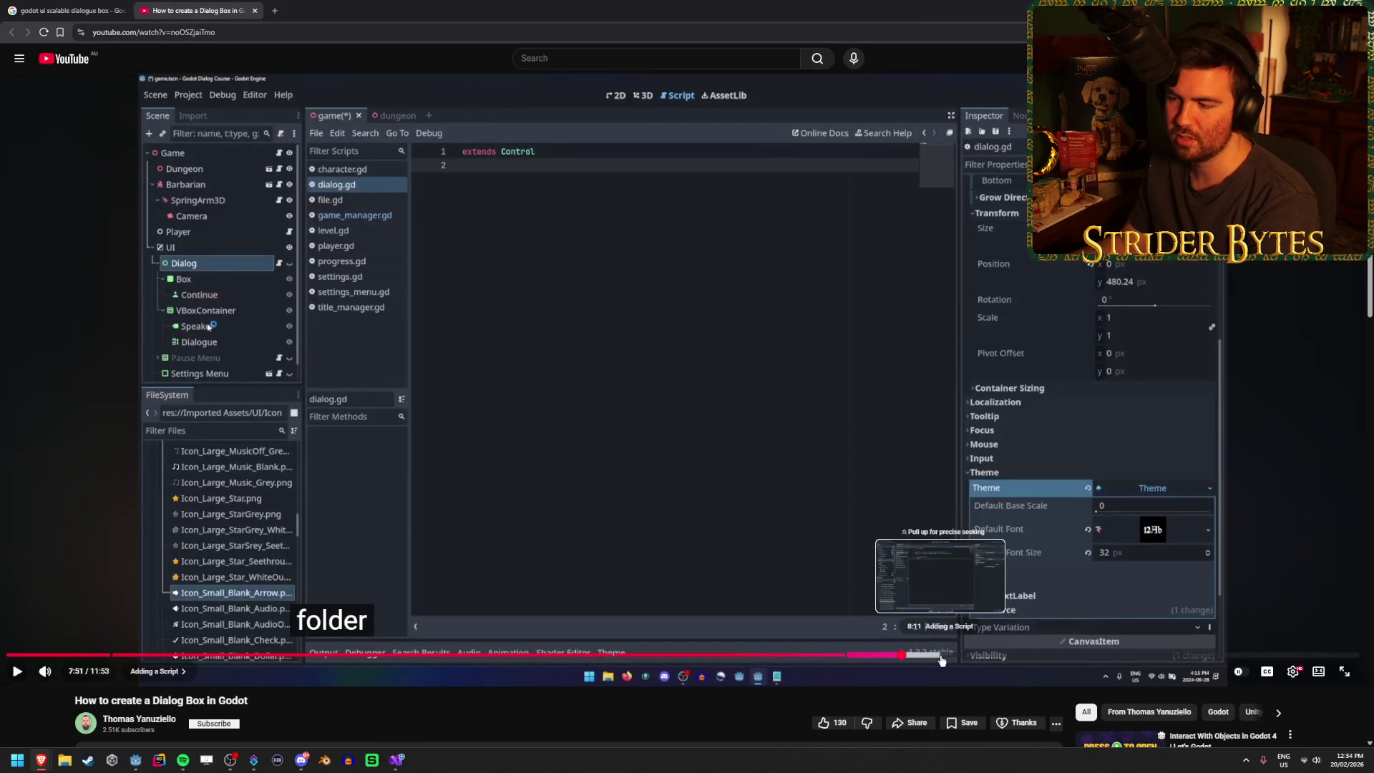
pyautogui.moveTo(1011, 657); pyautogui.dragTo(557, 654)
pyautogui.hotkey('ctrl', 'w')
pyautogui.hotkey('alt', 'Tab')
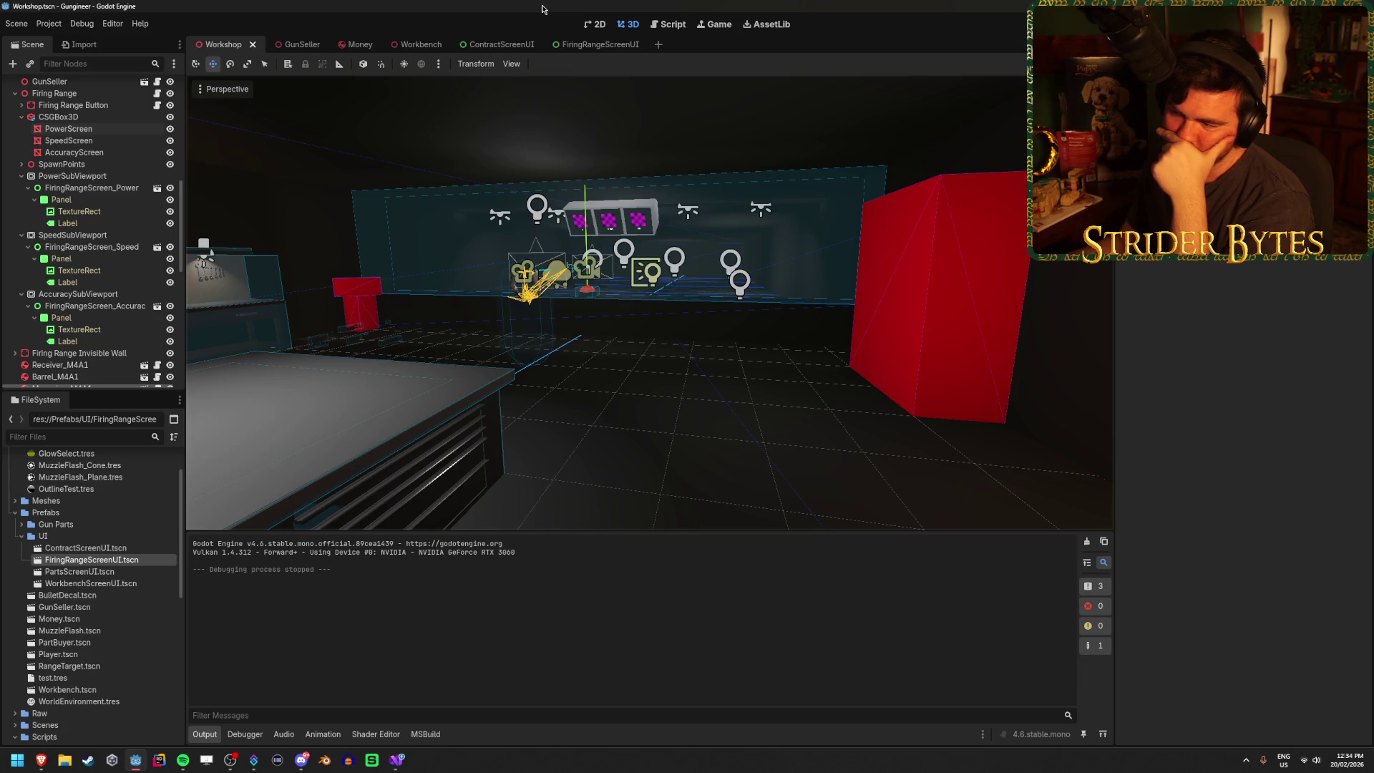
# - Fly the camera around the Workshop room, viewing the screens, workbench and red target
pyautogui.press('a')
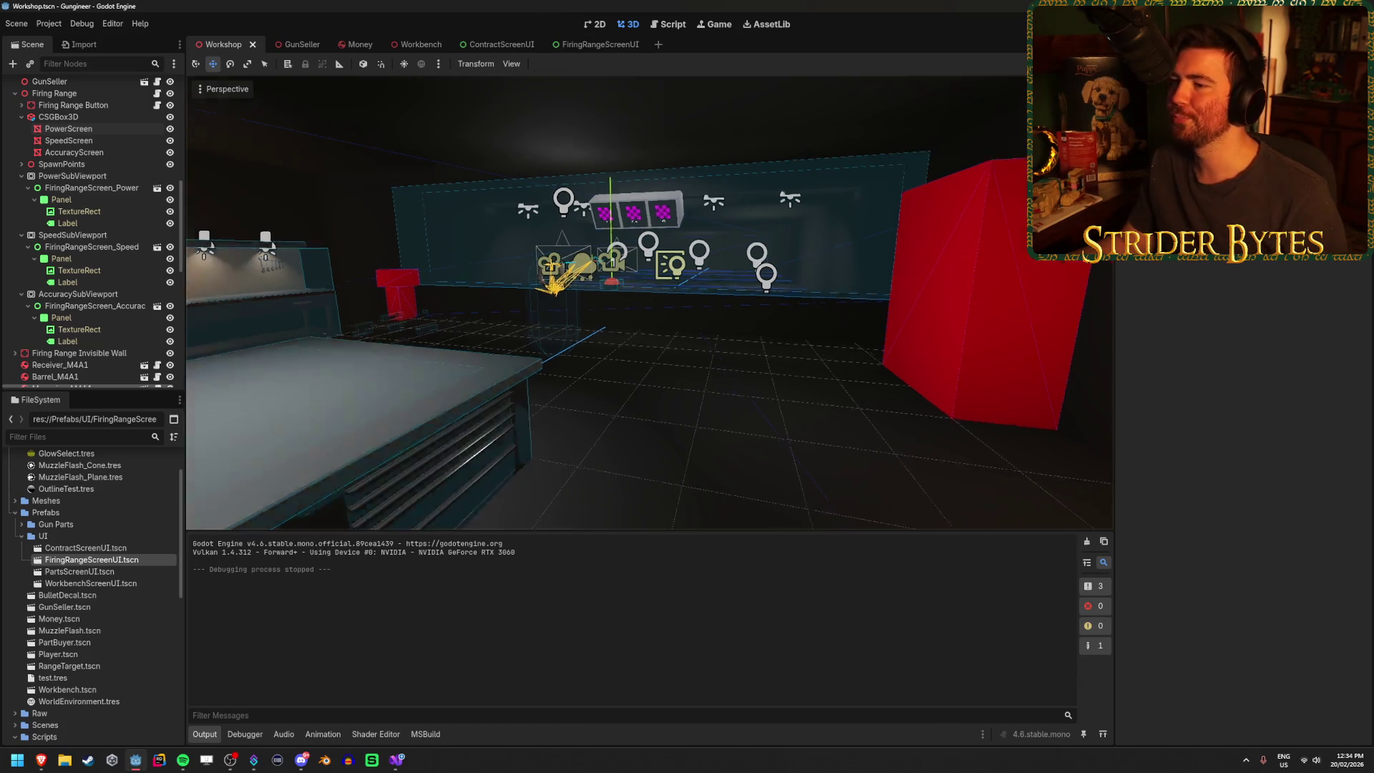
pyautogui.press('w')
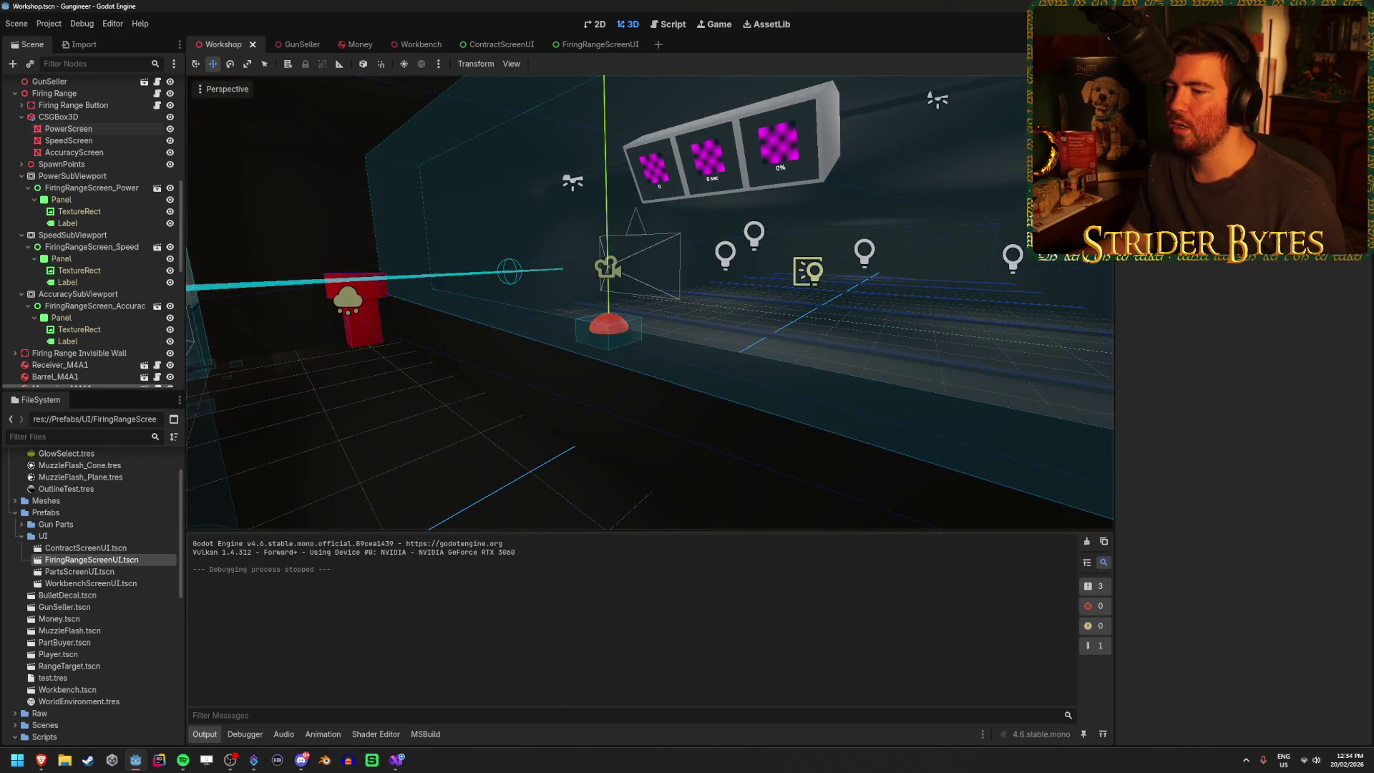
pyautogui.press('w')
pyautogui.press('s')
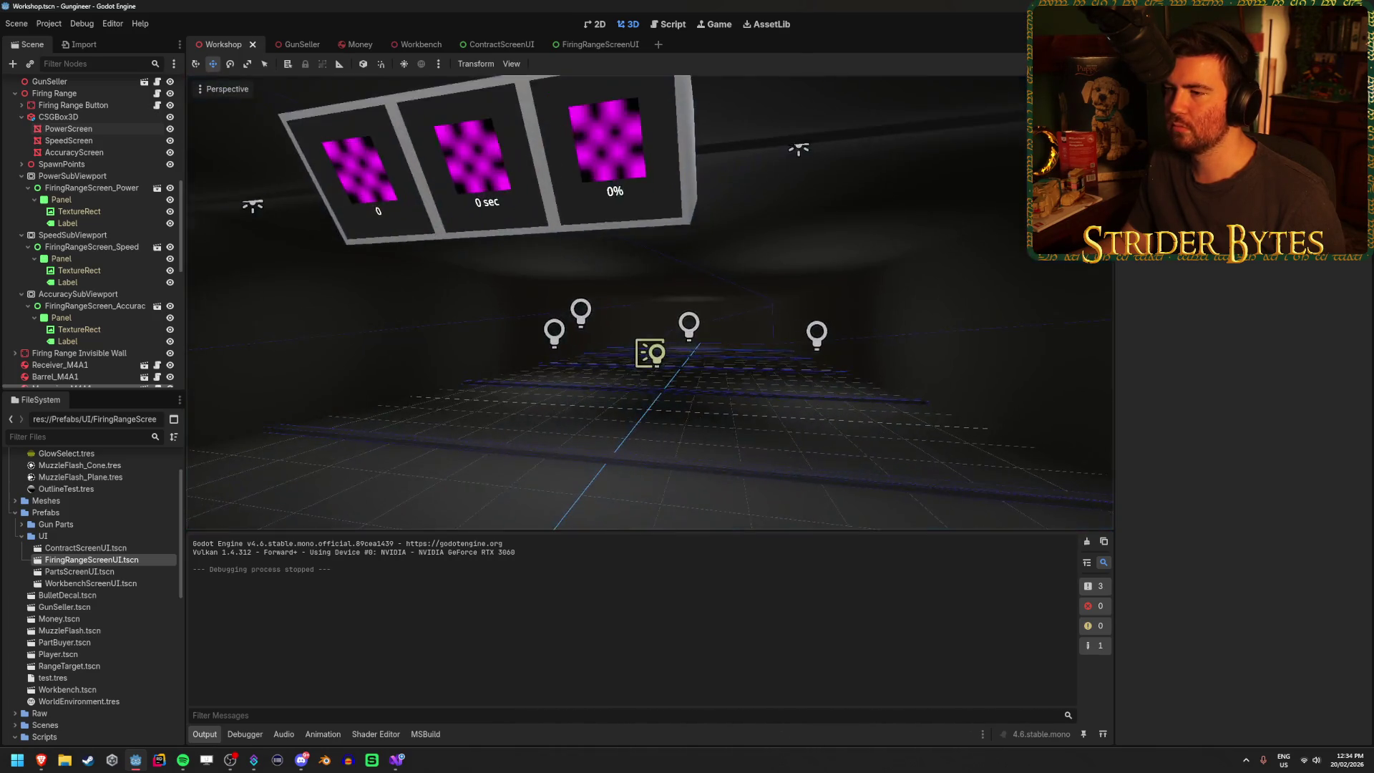
pyautogui.press('a')
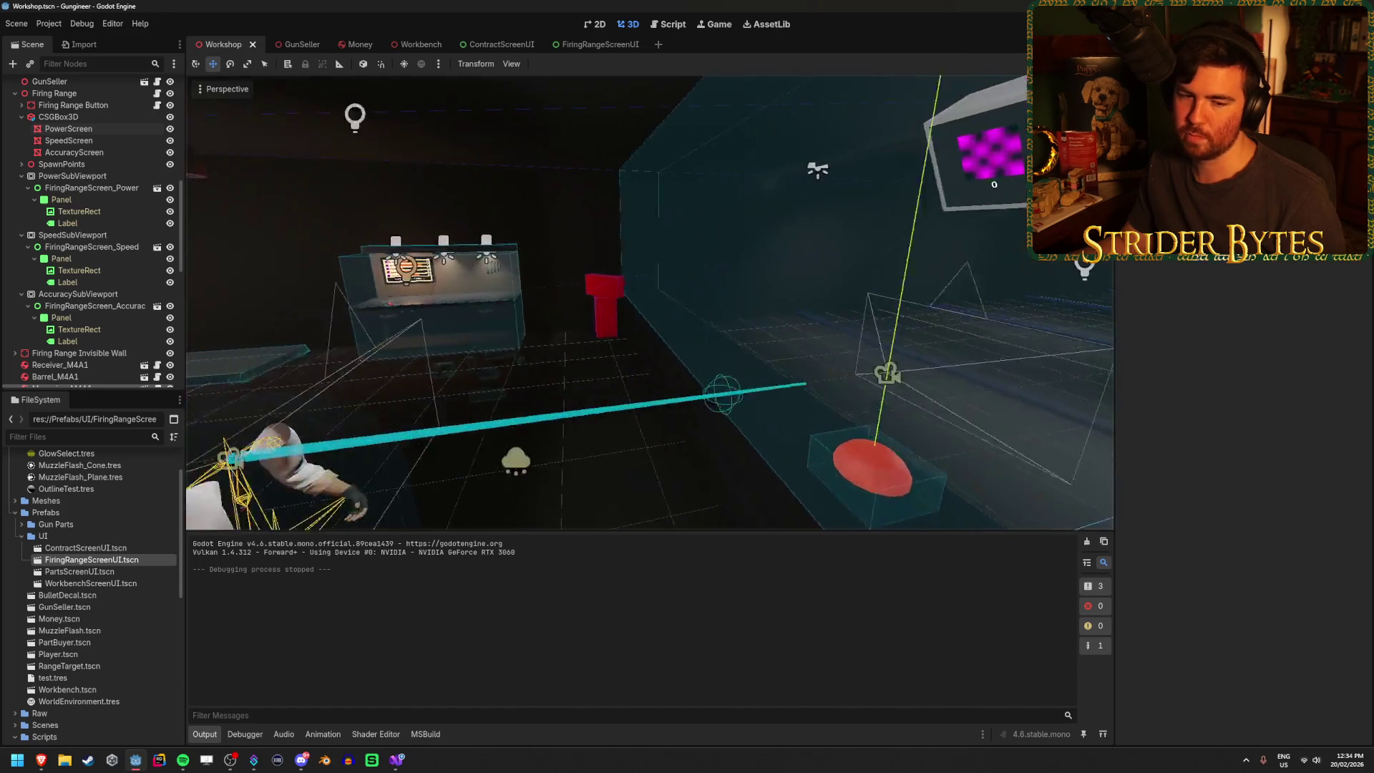
pyautogui.press('d')
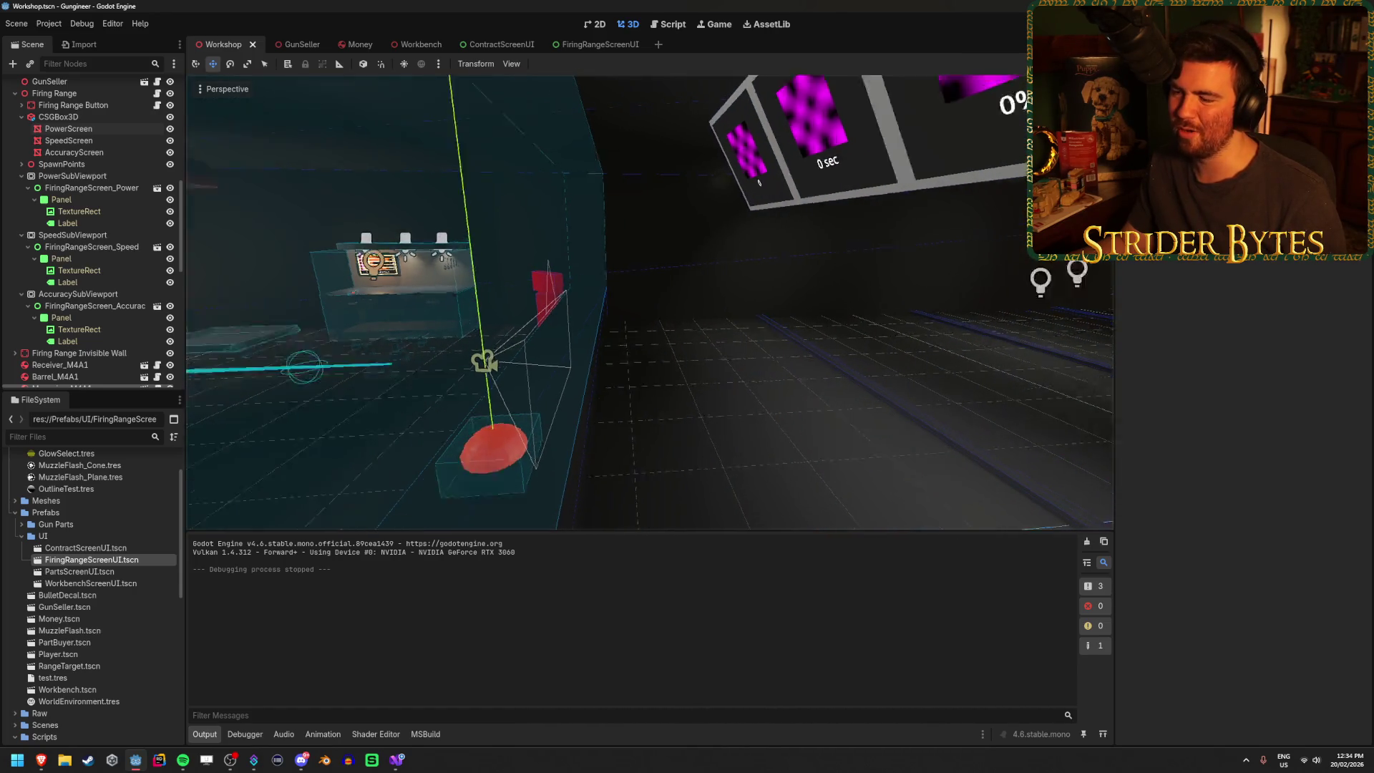
pyautogui.press('s')
pyautogui.press('w')
pyautogui.press('w')
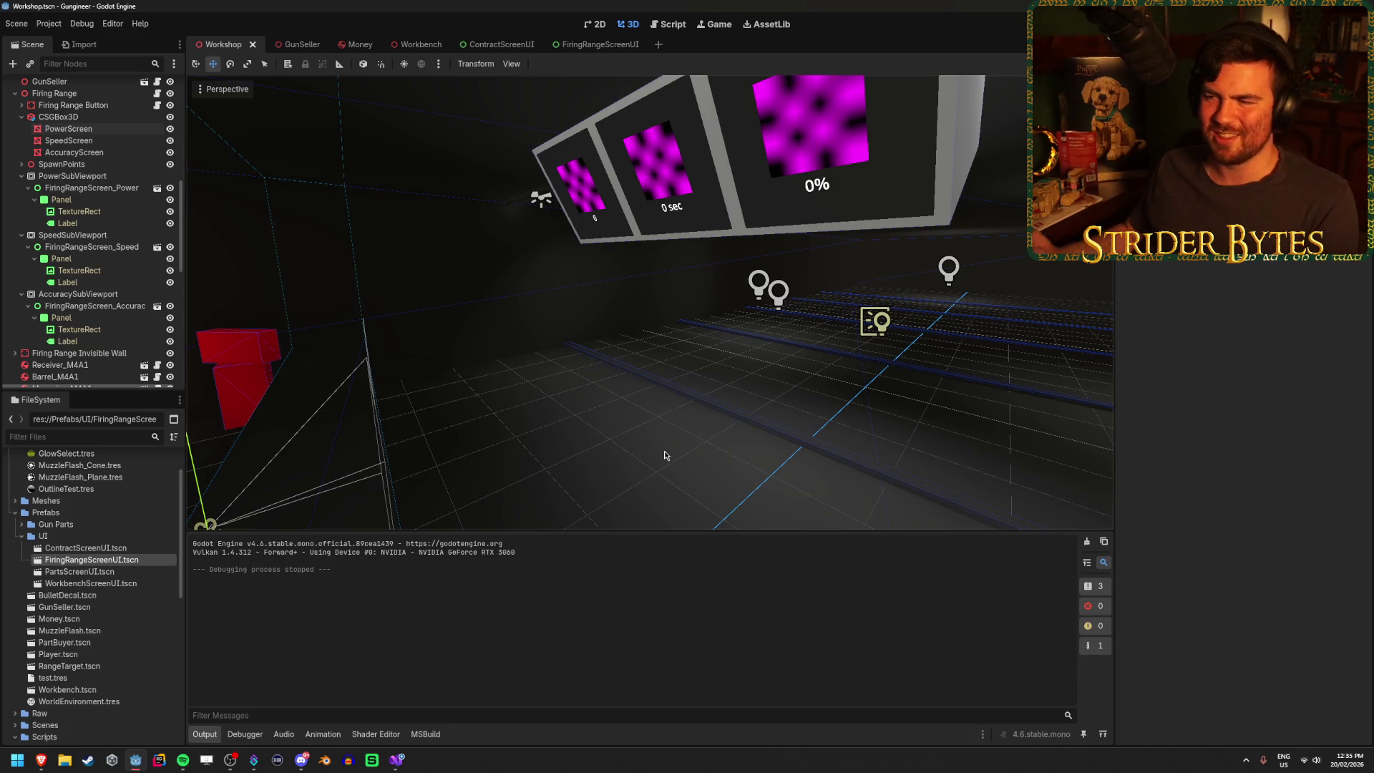
# - Freelook closer to the three-screen display box and the stats display box
pyautogui.rightClick(613, 443)
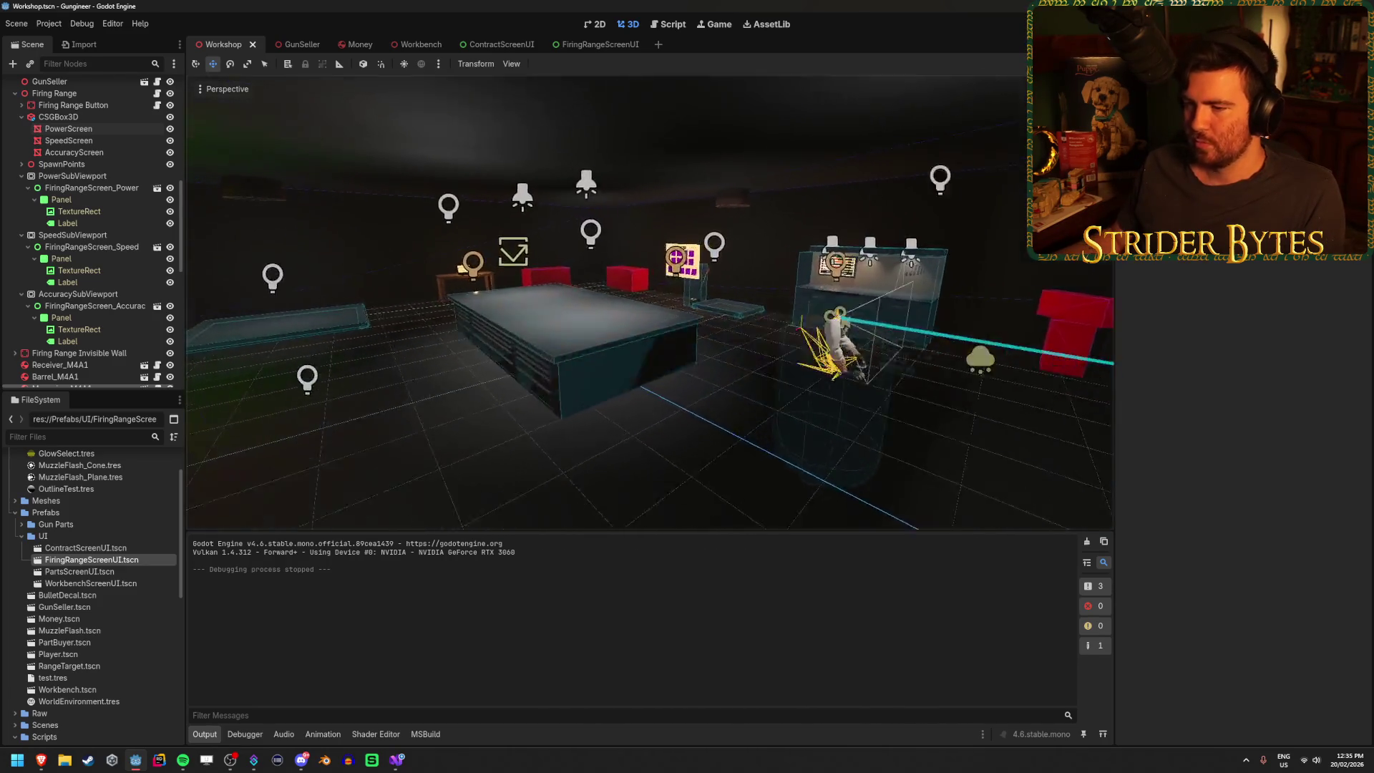
pyautogui.press('w')
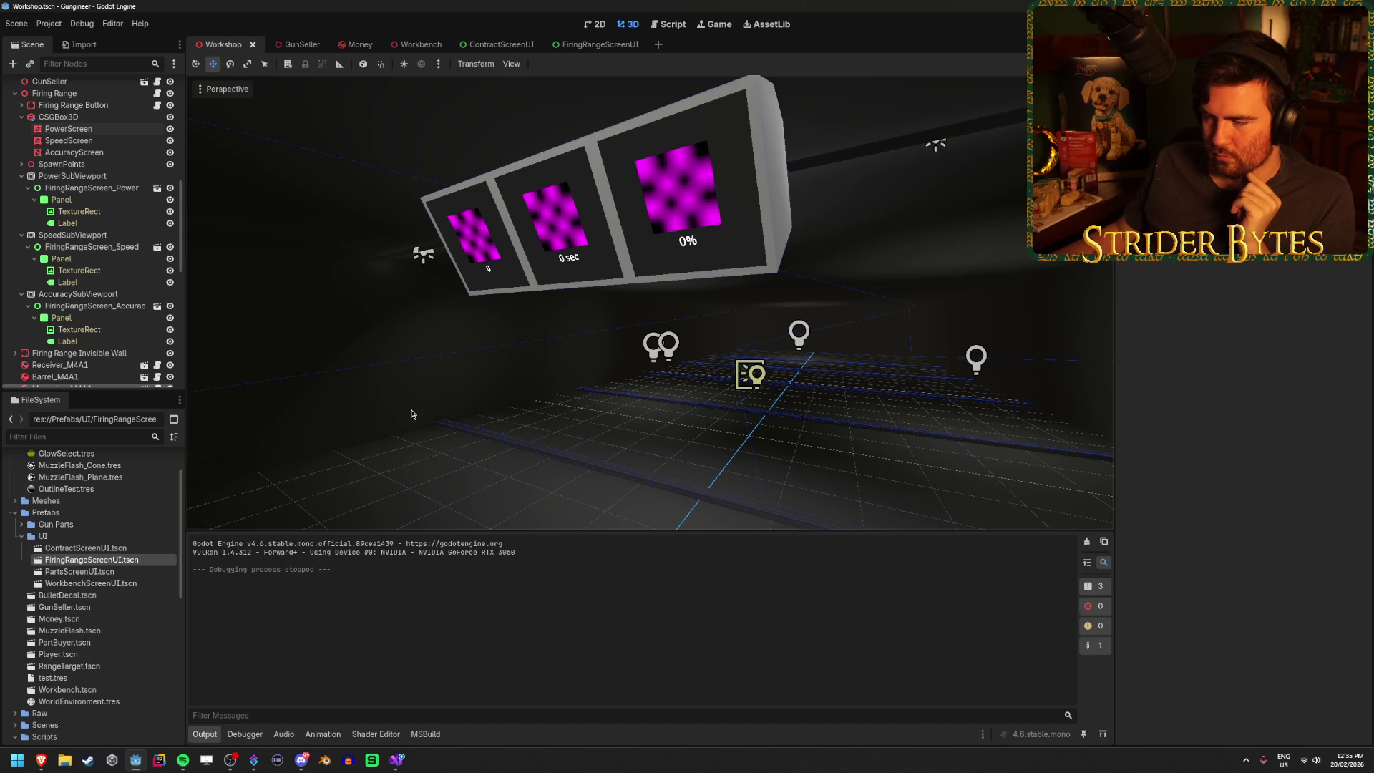
pyautogui.moveTo(842, 461); pyautogui.dragTo(851, 408)
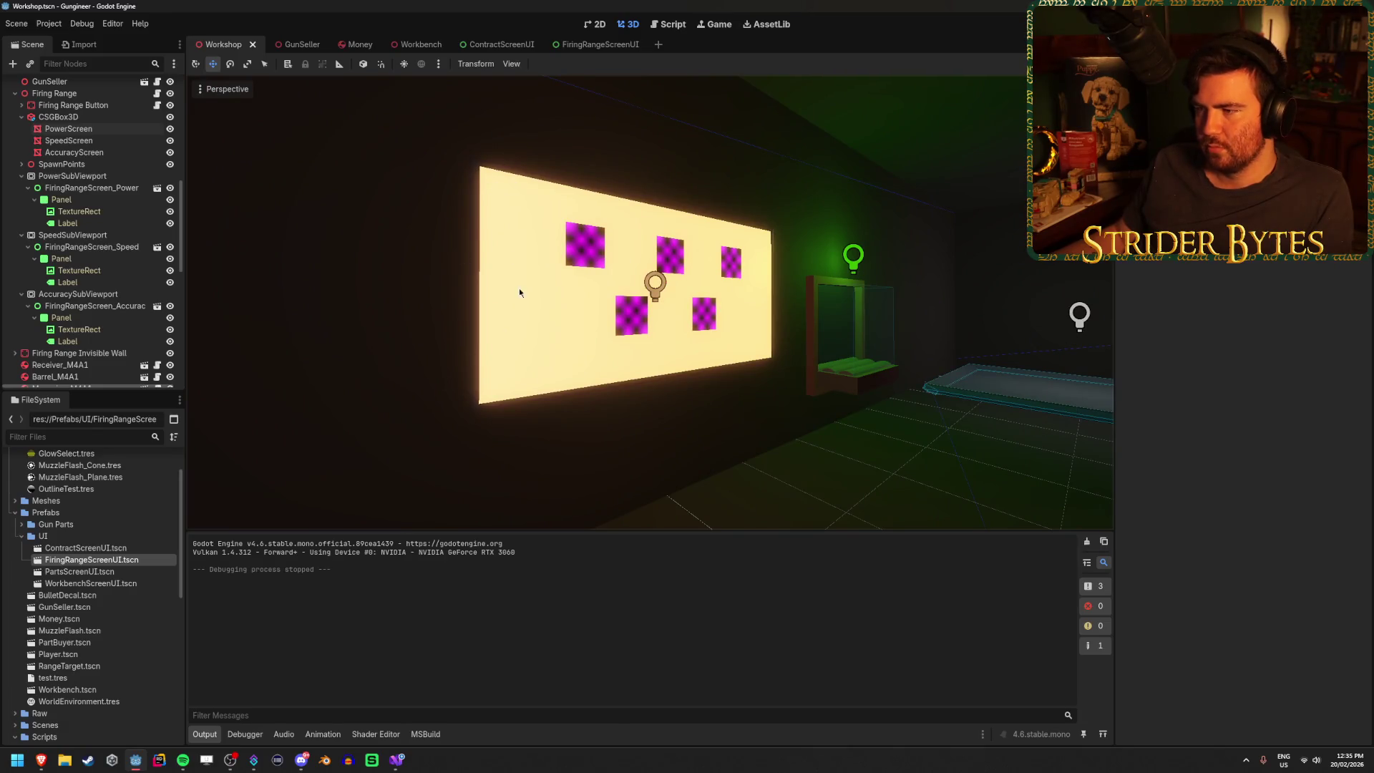
pyautogui.moveTo(763, 324); pyautogui.dragTo(763, 325)
pyautogui.moveTo(467, 341); pyautogui.dragTo(466, 341)
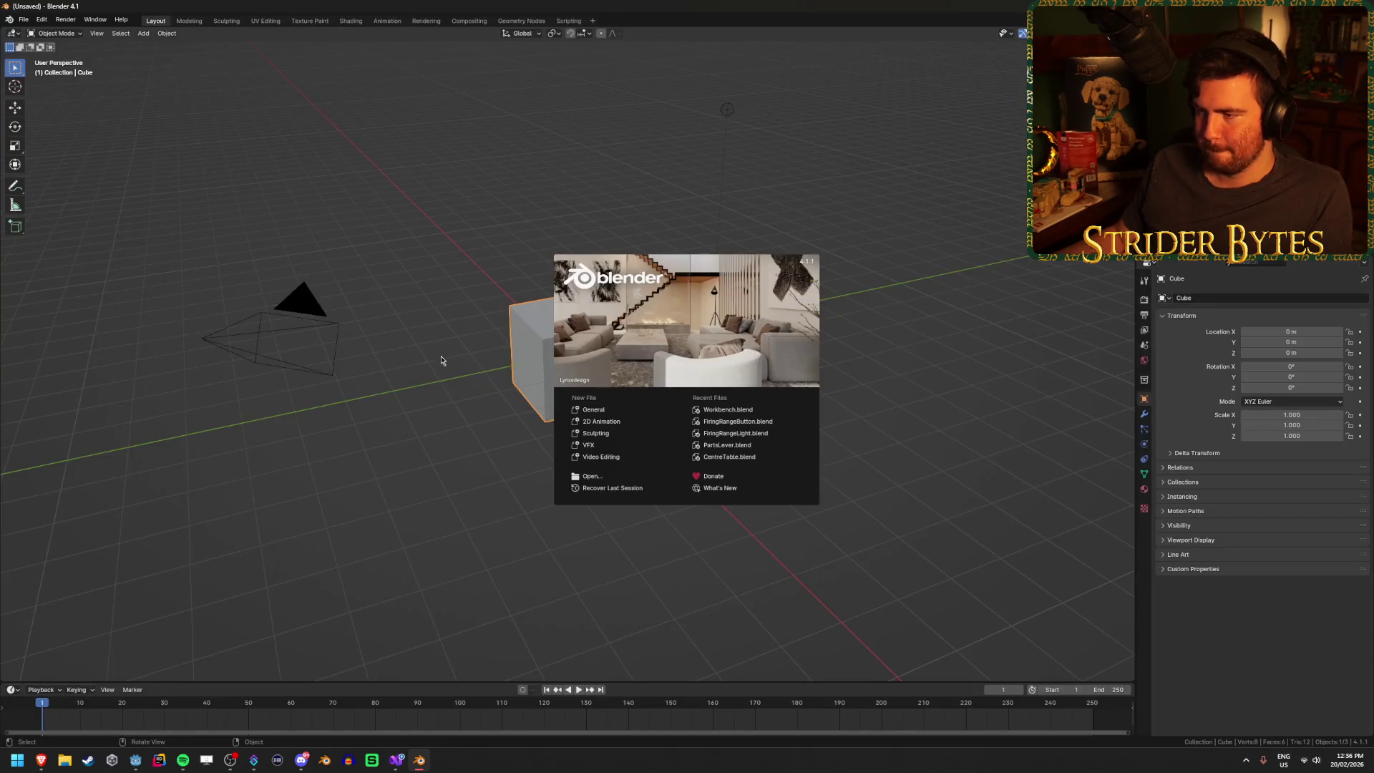
# - In Blender, close the splash and delete the default camera, cube and light
pyautogui.click(441, 360)
pyautogui.press('a')
pyautogui.press('Delete')
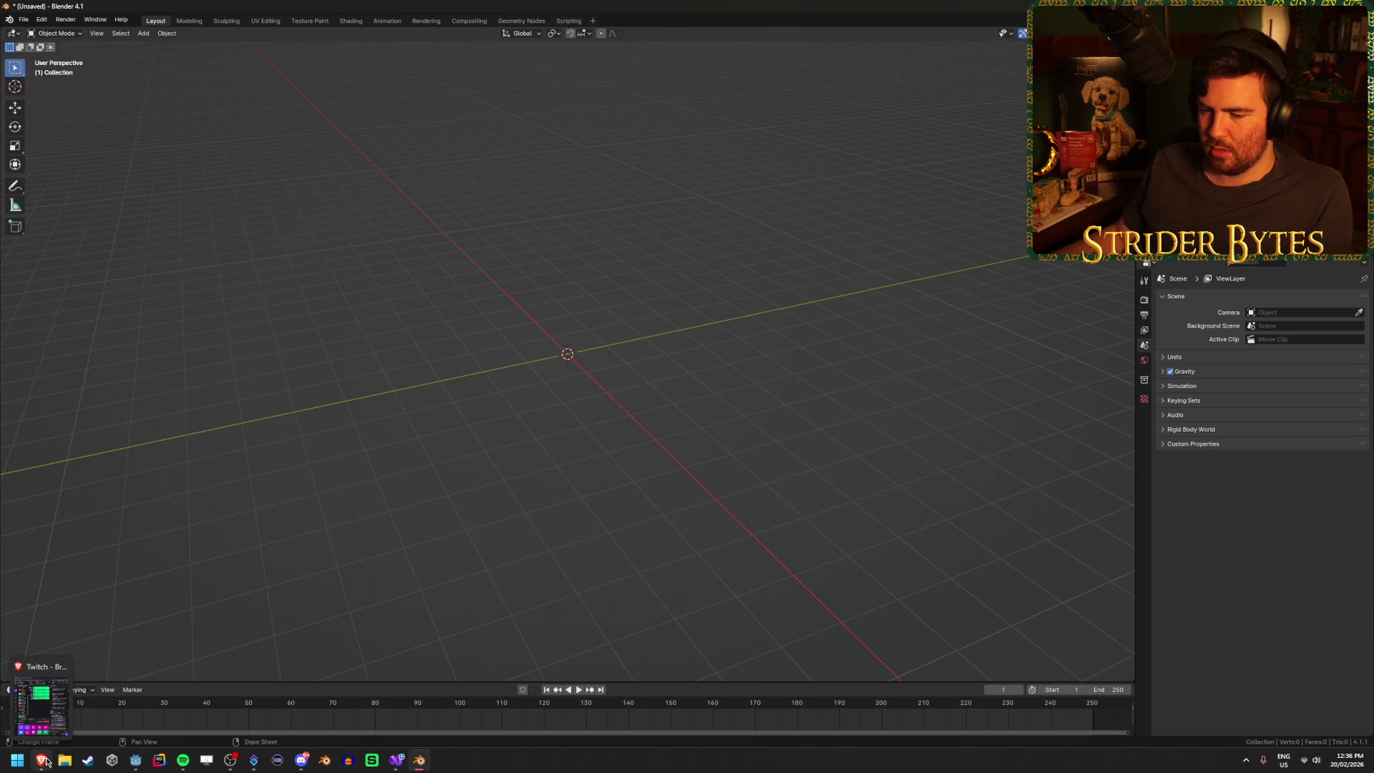
# - Inspect the AccuracyScreen mesh's properties in Godot, then go back to Blender
pyautogui.click(135, 760)
pyautogui.click(741, 315)
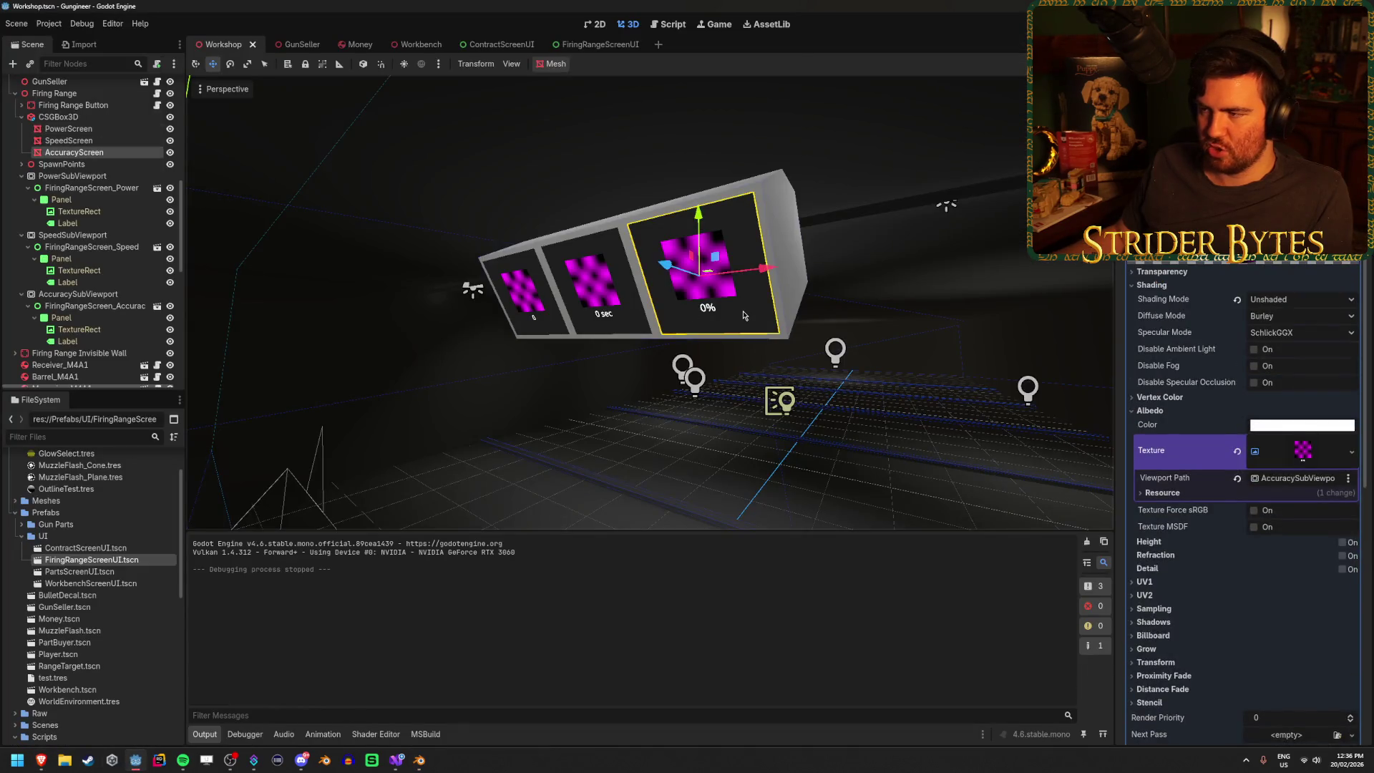
pyautogui.scroll(-10, 1236, 438)
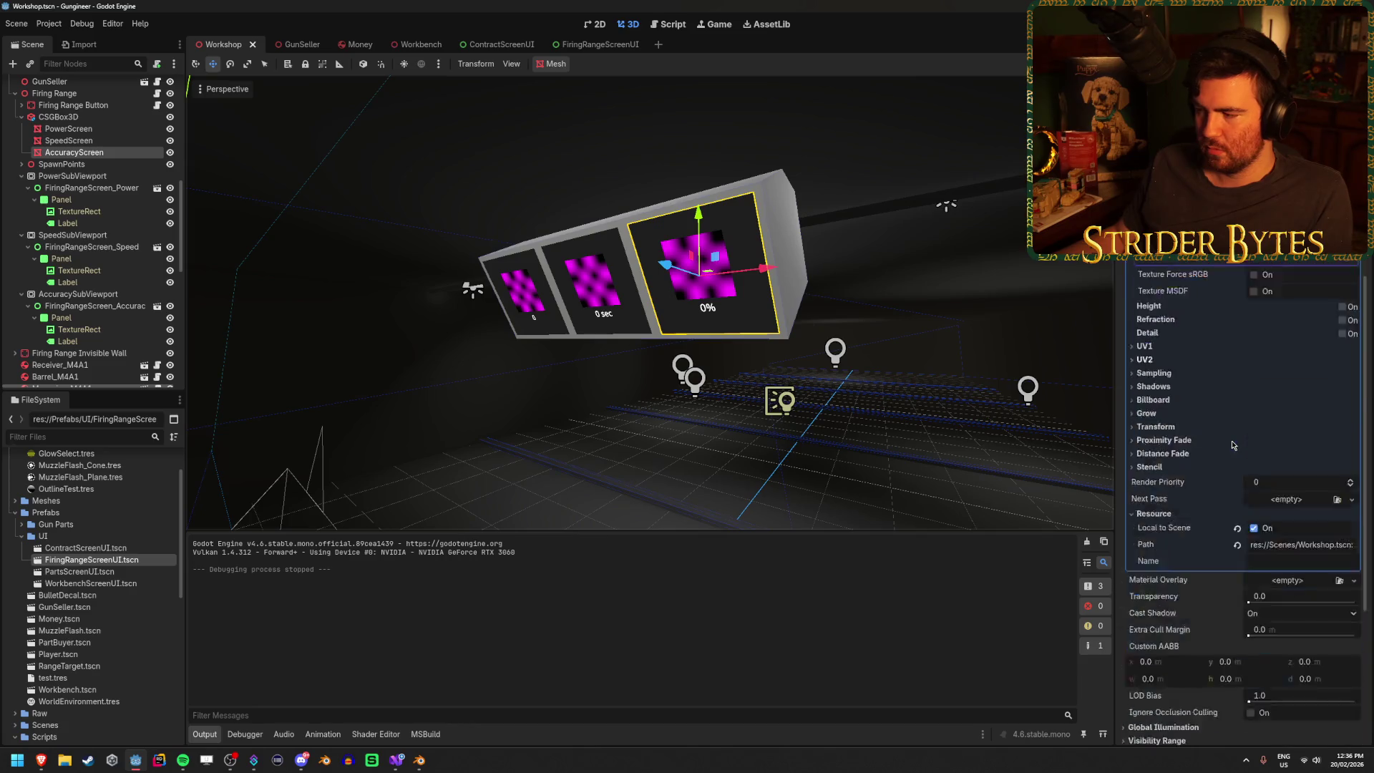
pyautogui.scroll(10, 1276, 407)
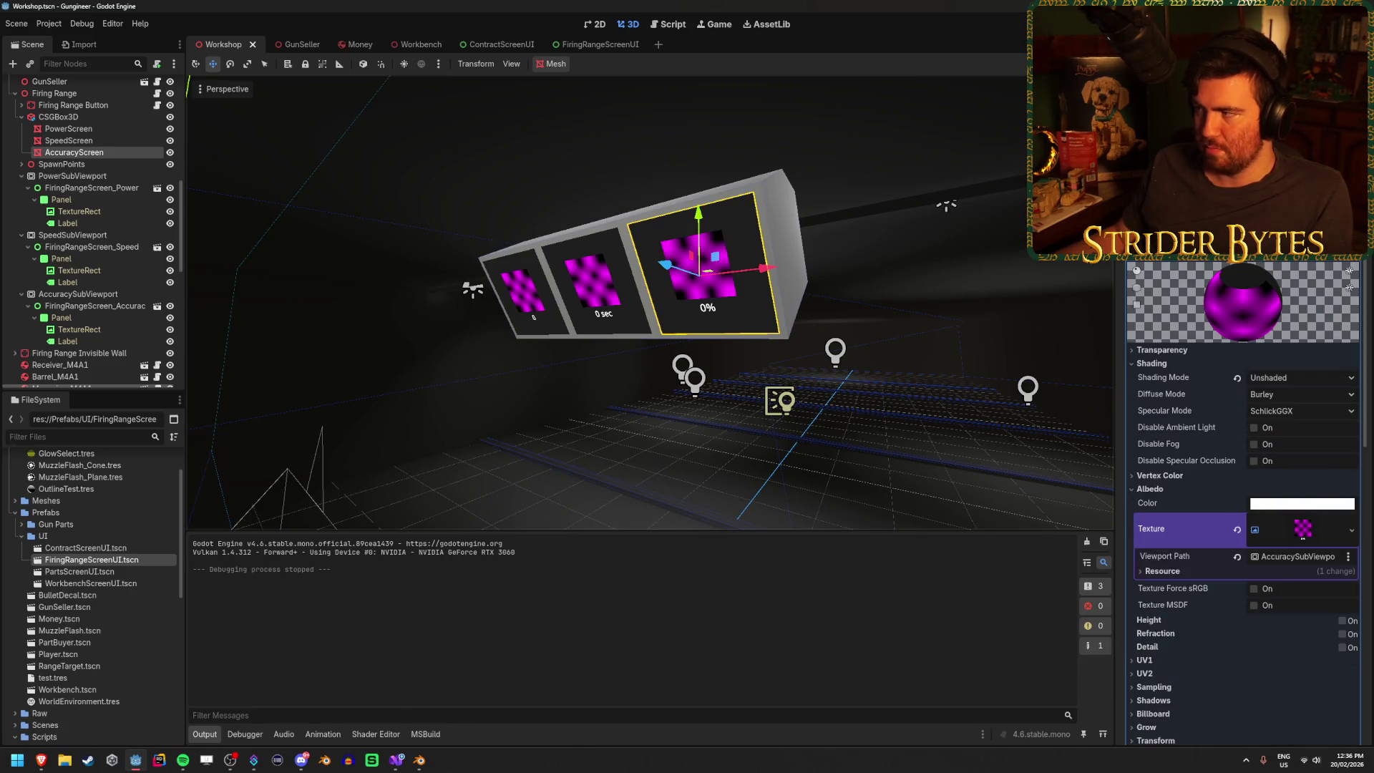
pyautogui.scroll(5, 1242, 501)
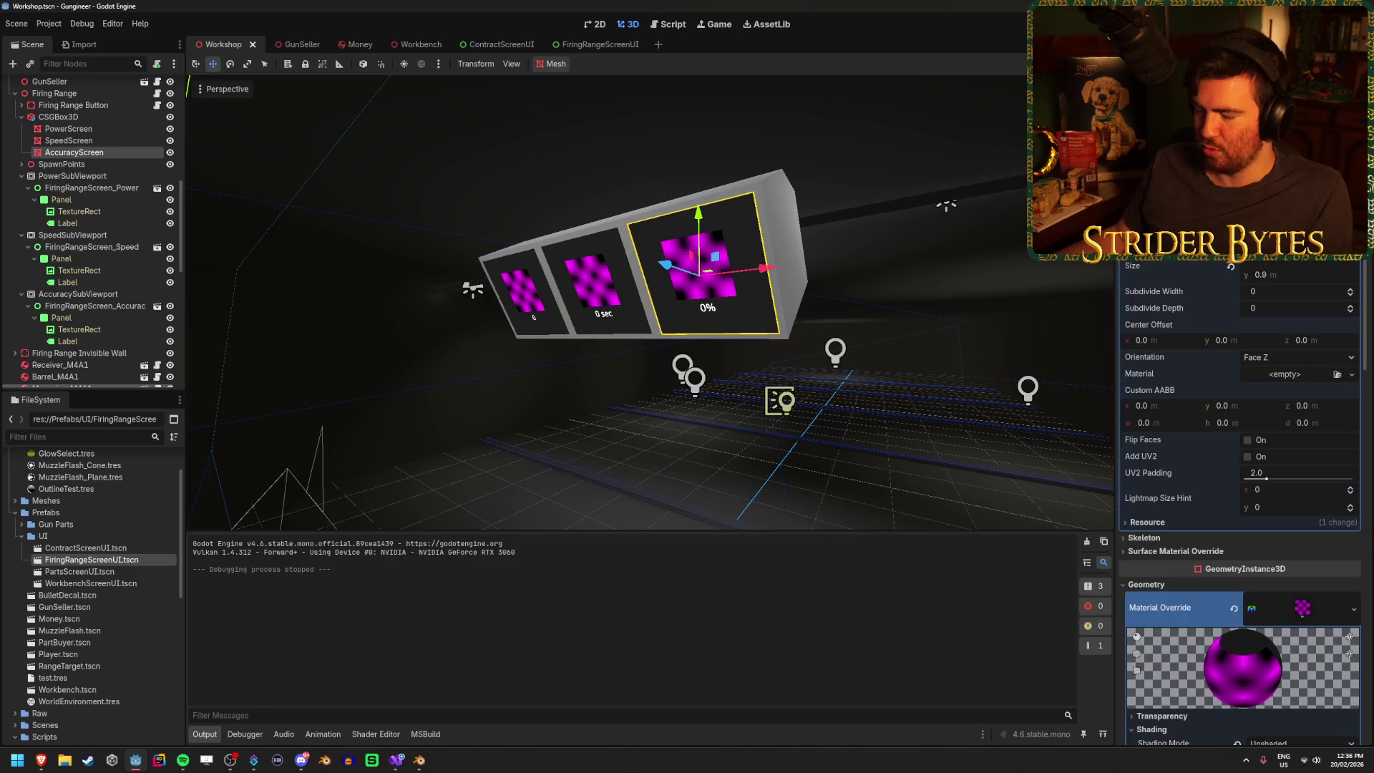
pyautogui.click(420, 761)
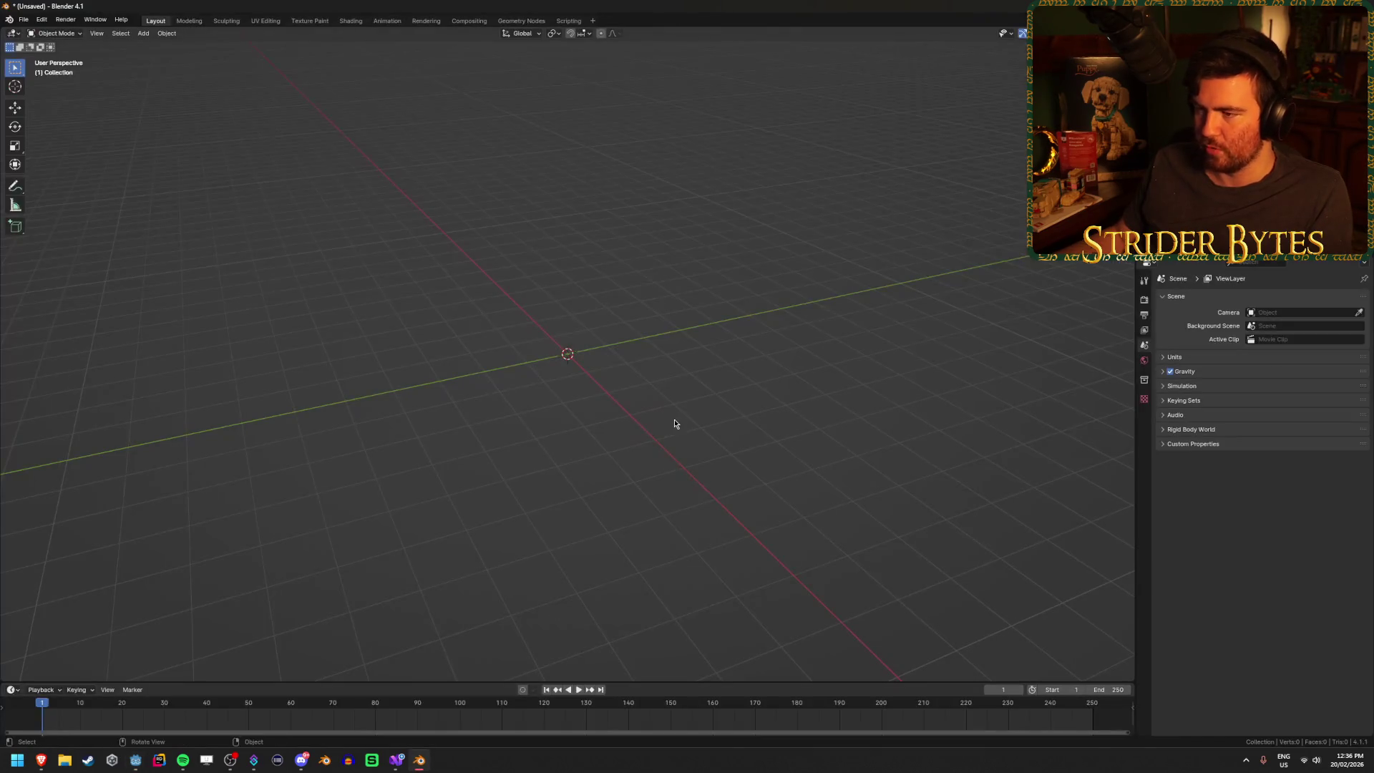
# - Add a plane mesh at the origin and set its size to 0.9 m
pyautogui.hotkey('shift', 'a')
pyautogui.moveTo(552, 335)
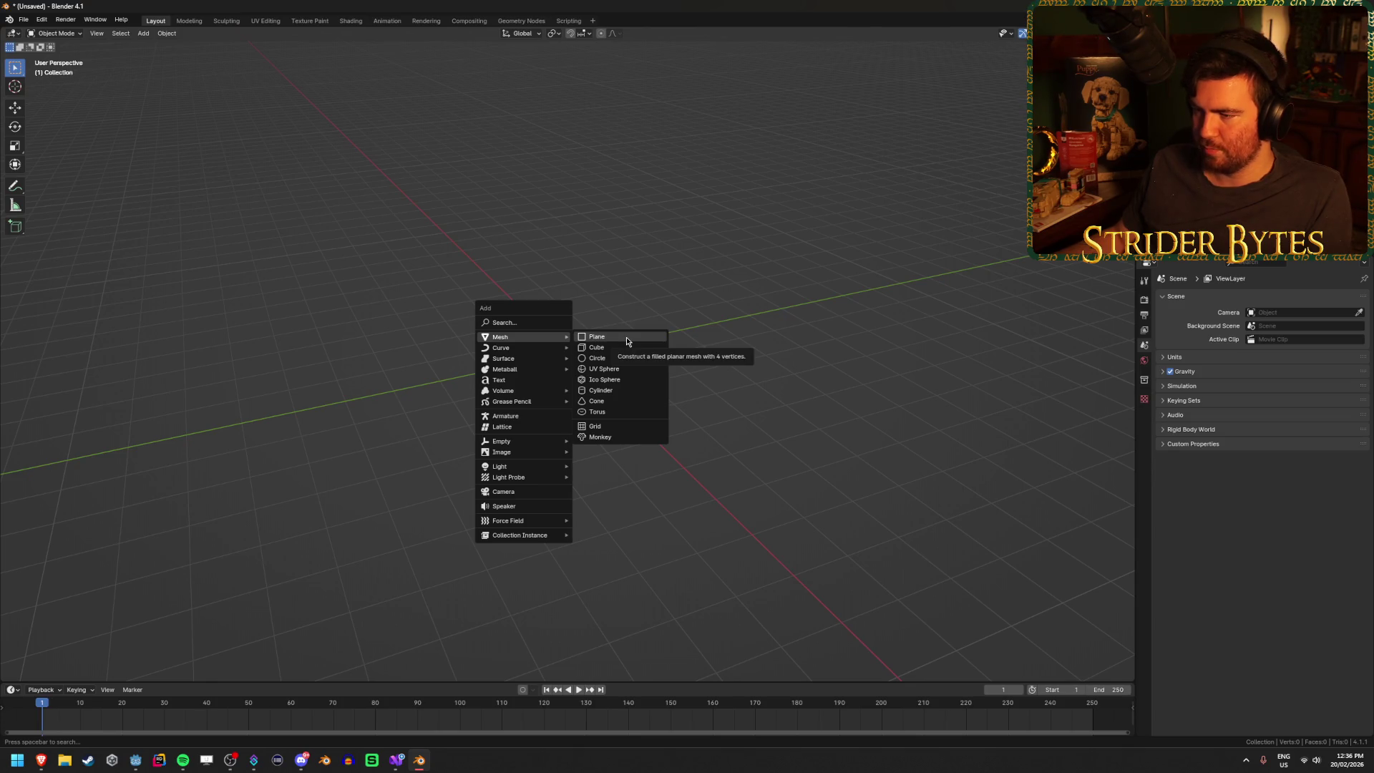
pyautogui.click(627, 342)
pyautogui.click(58, 672)
pyautogui.click(153, 580)
pyautogui.write('0.9')
pyautogui.press('Return')
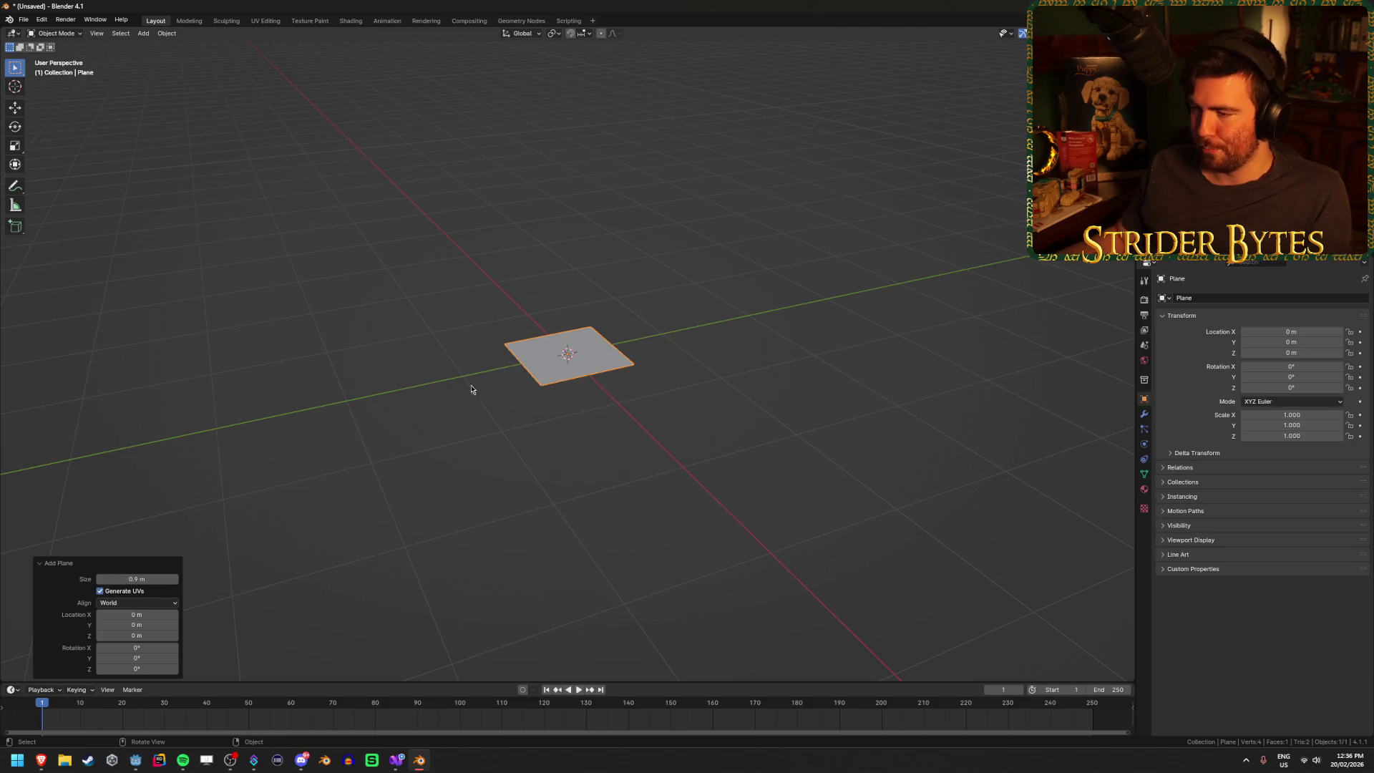
pyautogui.scroll(5, 465, 388)
# - Rotate the plane's geometry 90° about the X axis so it stands upright
pyautogui.press('Tab')
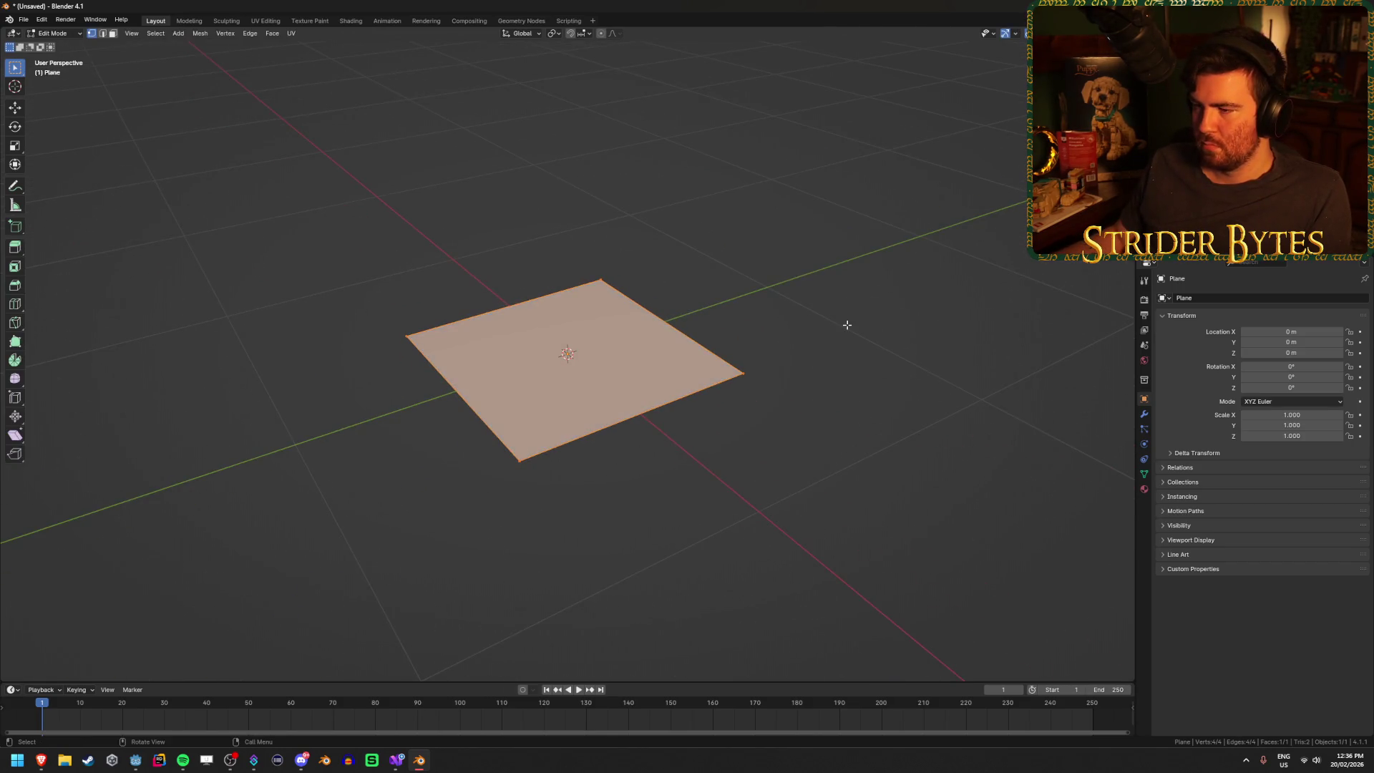
pyautogui.write('rx')
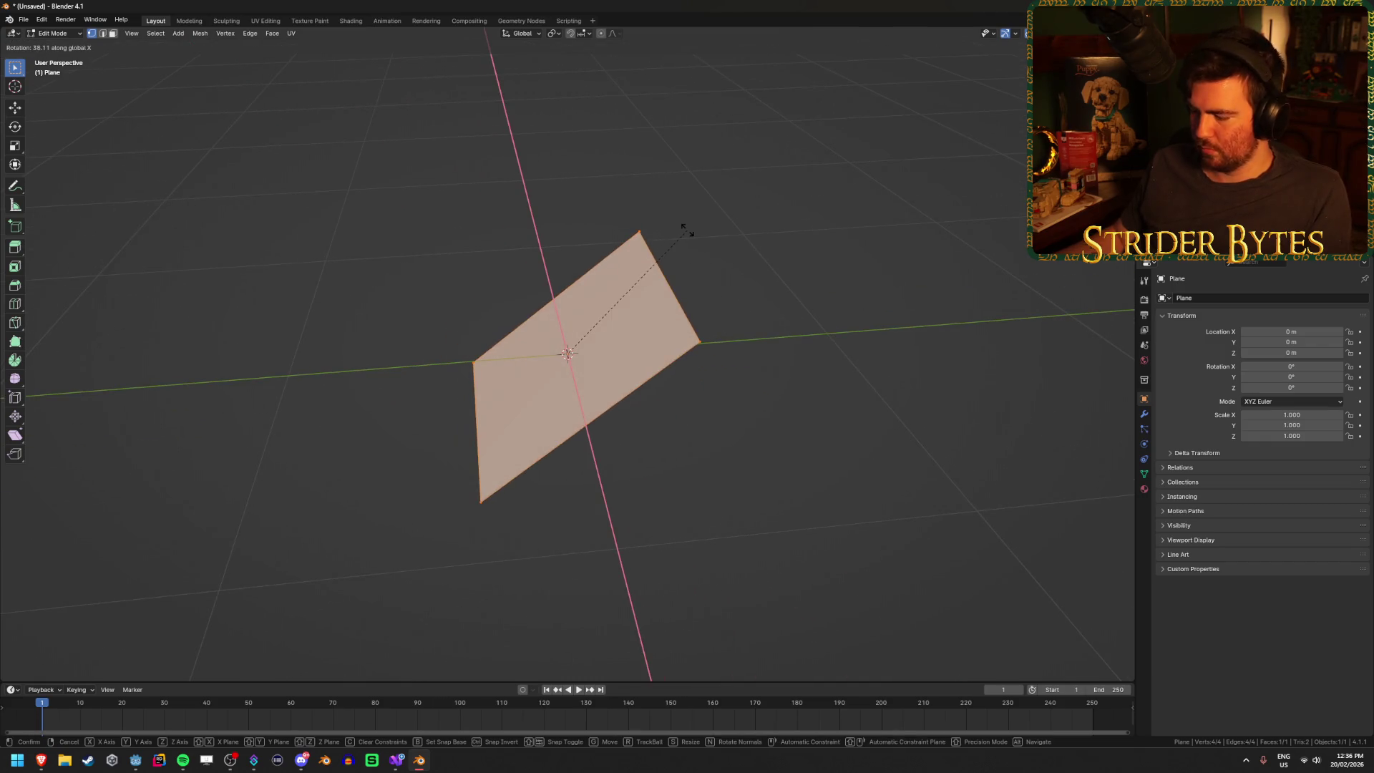
pyautogui.write('90')
pyautogui.press('Return')
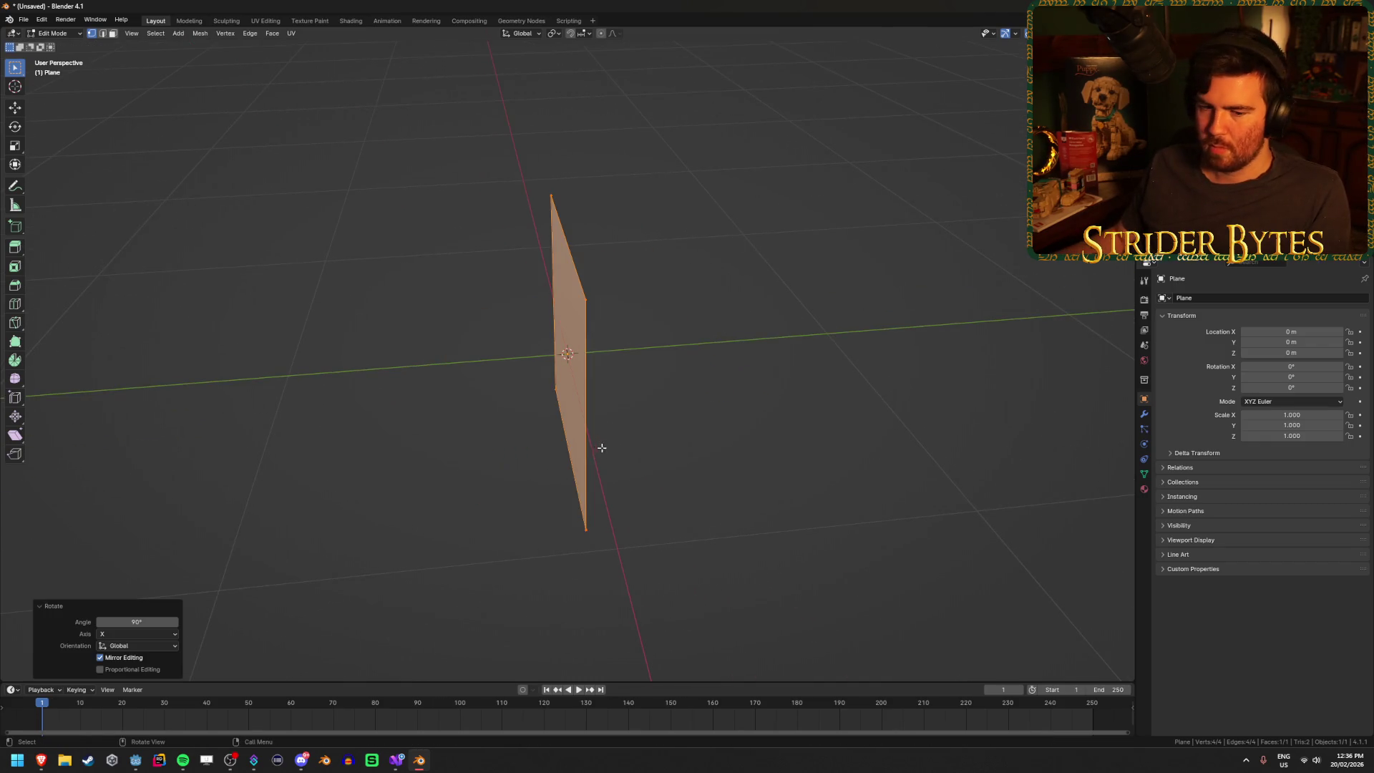
pyautogui.click(525, 537)
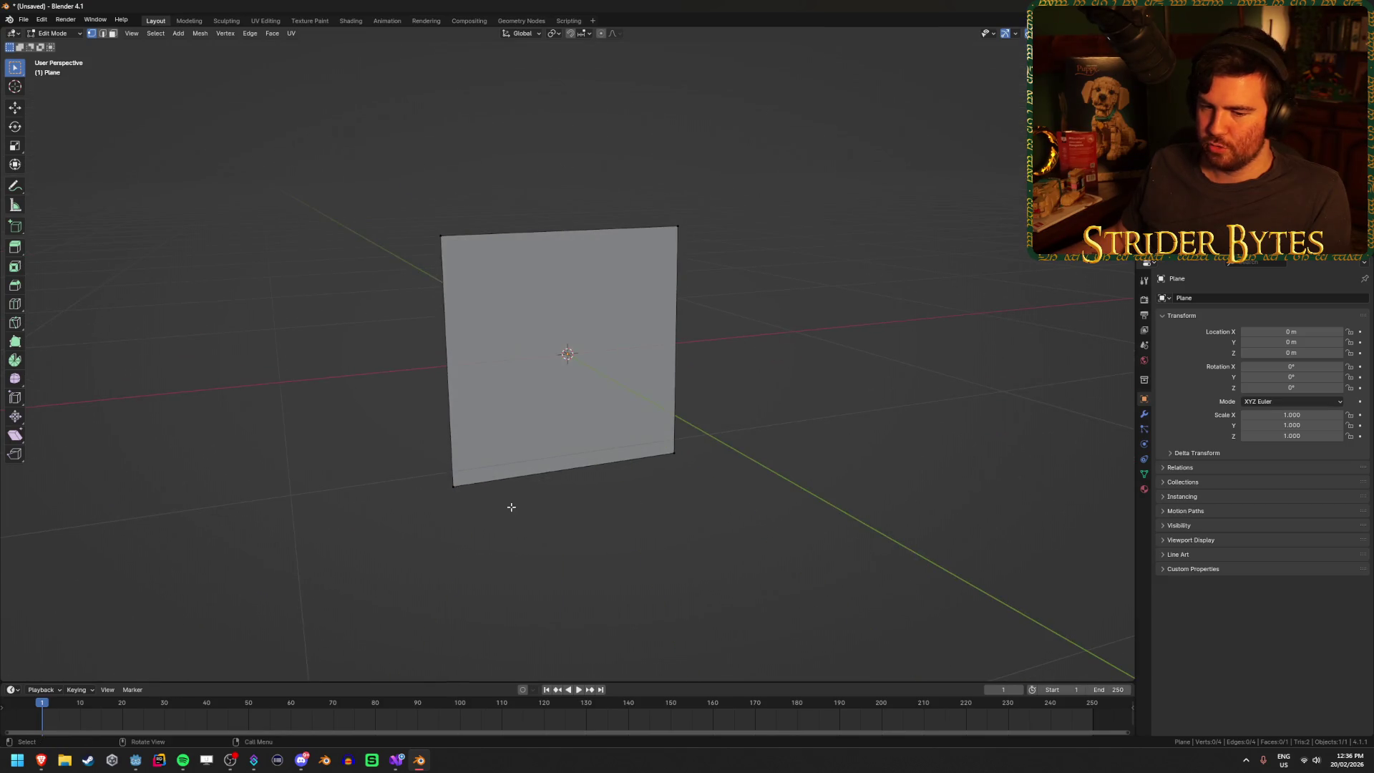
pyautogui.press('Tab')
pyautogui.click(495, 435)
pyautogui.moveTo(398, 475); pyautogui.dragTo(469, 482)
pyautogui.moveTo(581, 458)
pyautogui.mouseDown()
pyautogui.moveTo(501, 458)
pyautogui.moveTo(653, 435)
pyautogui.mouseUp()
pyautogui.press('Tab')
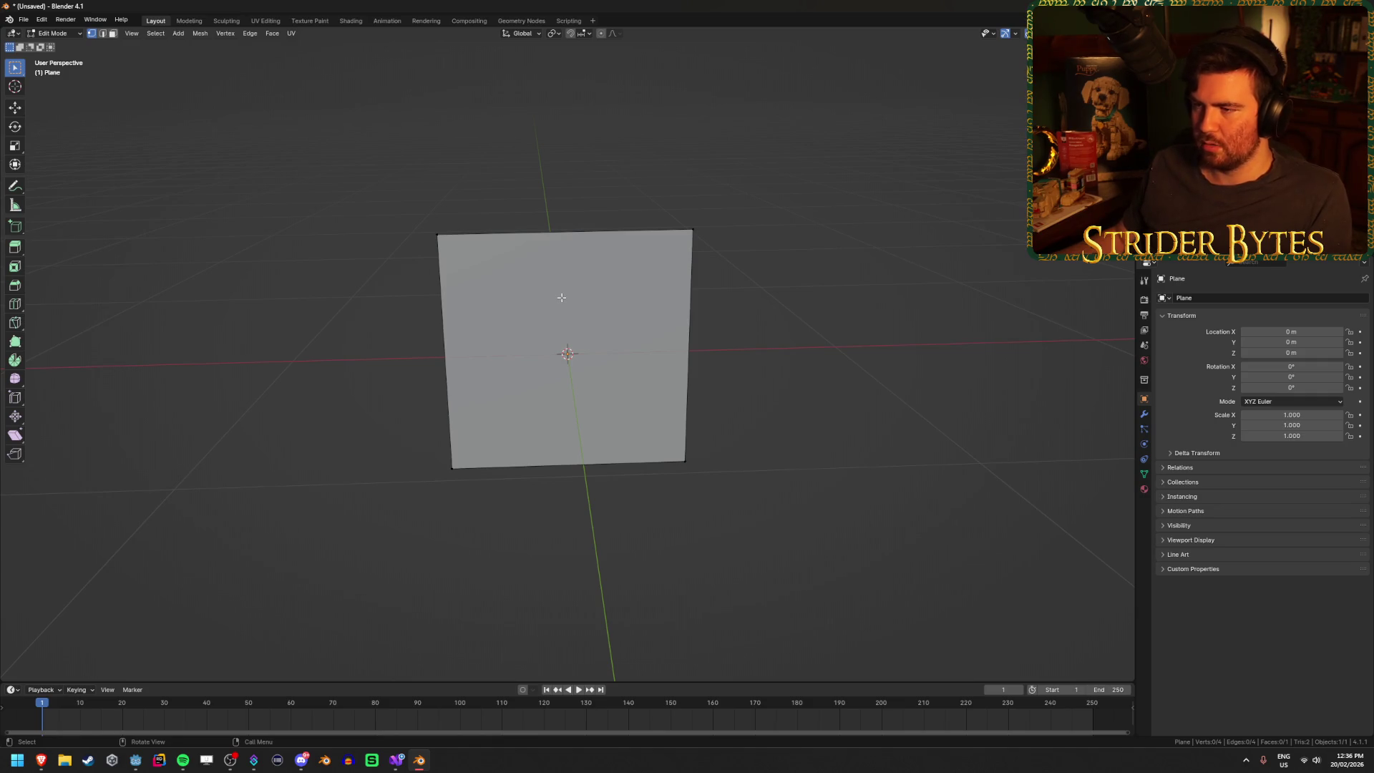
# - Cut seven evenly spaced vertical edge loops across the upright plane
pyautogui.hotkey('ctrl', 'r')
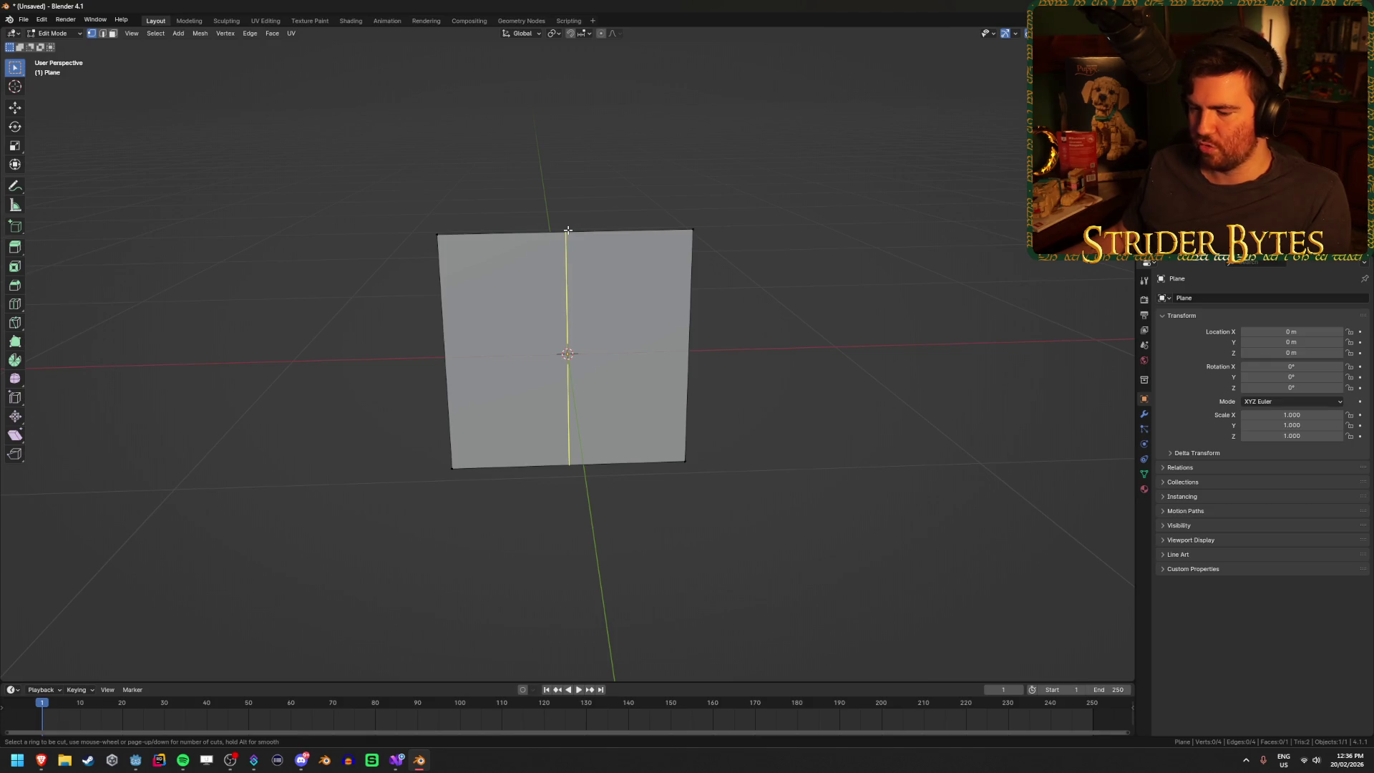
pyautogui.scroll(4, 567, 230)
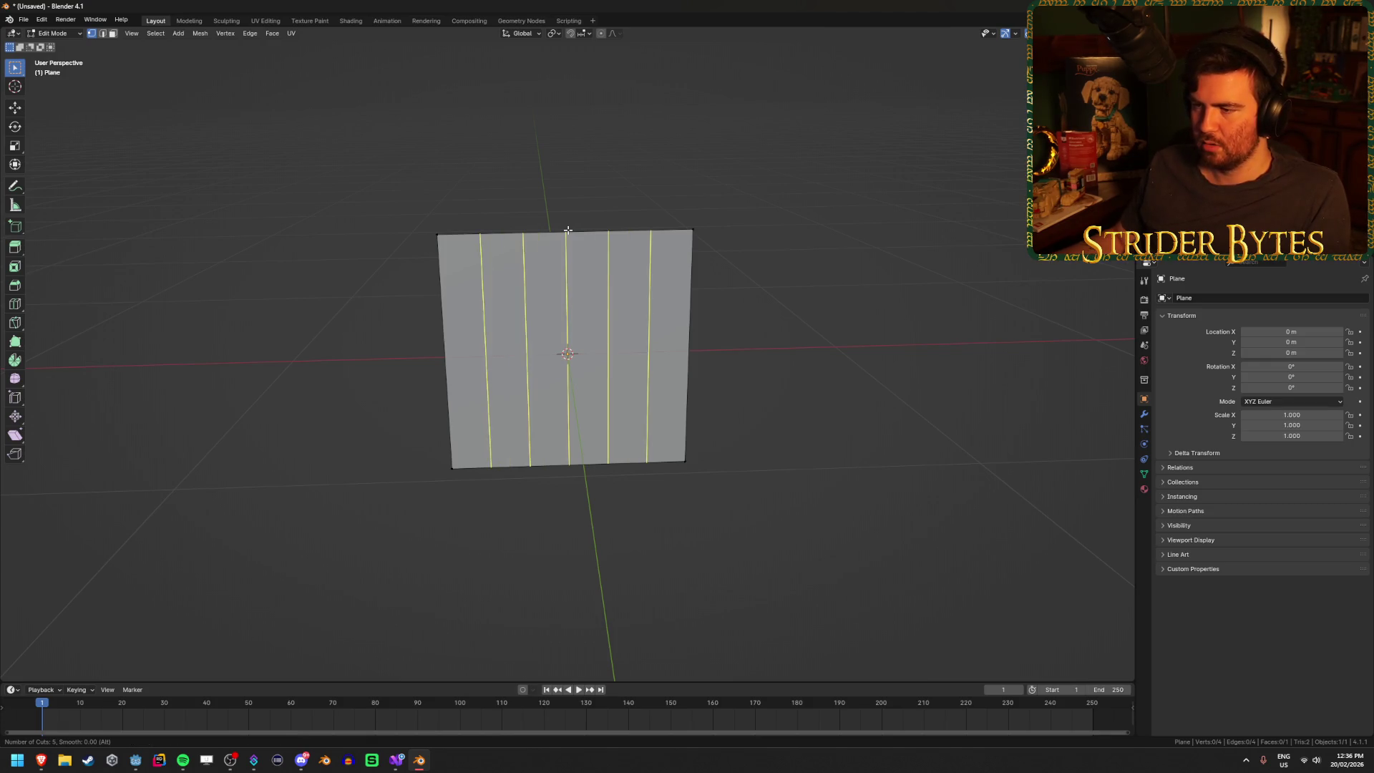
pyautogui.scroll(2, 568, 229)
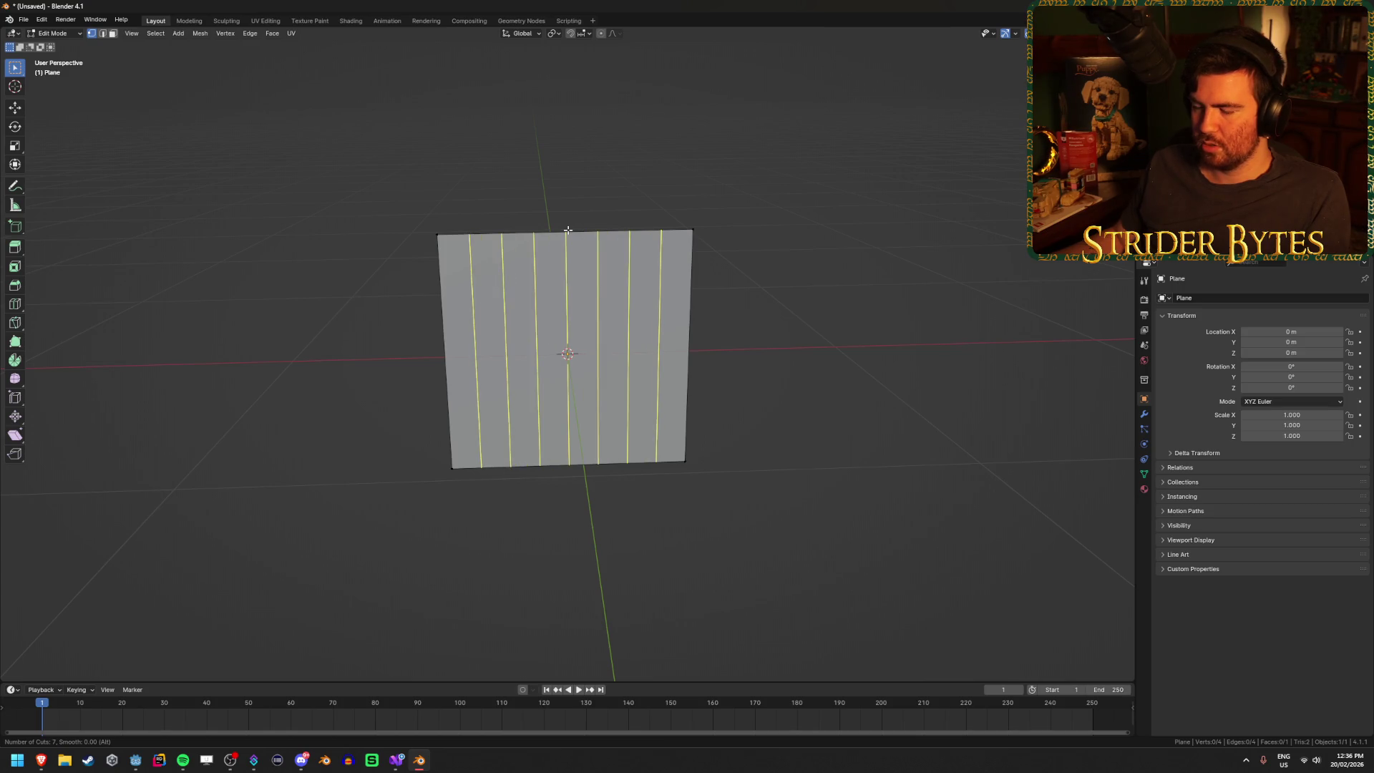
pyautogui.click(567, 230)
pyautogui.rightClick(568, 230)
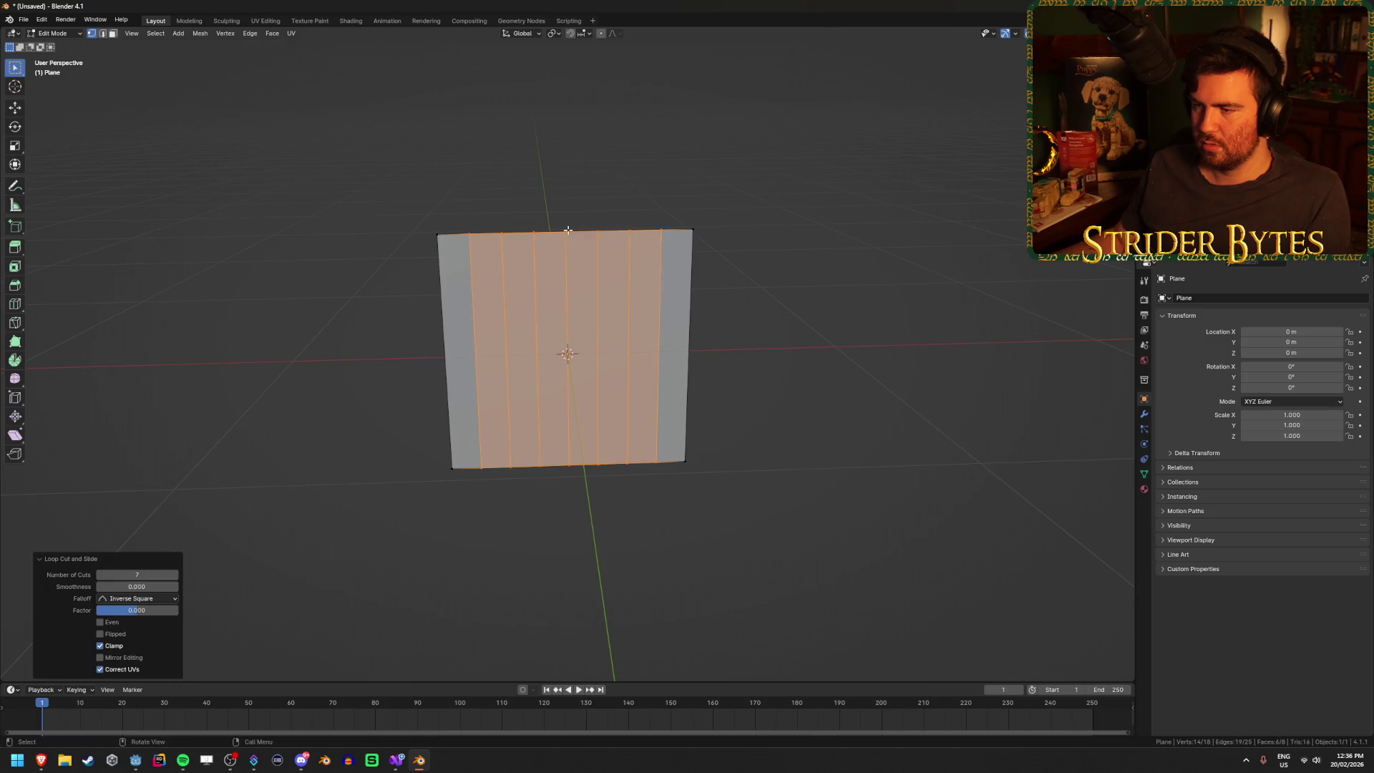
# - Add seven evenly spaced horizontal edge loops, deselect all, then select a corner vertex
pyautogui.hotkey('ctrl', 'r')
pyautogui.scroll(5, 562, 325)
pyautogui.scroll(1, 562, 326)
pyautogui.click(562, 326)
pyautogui.rightClick(562, 325)
pyautogui.hotkey('alt', 'a')
pyautogui.moveTo(859, 322); pyautogui.dragTo(790, 331)
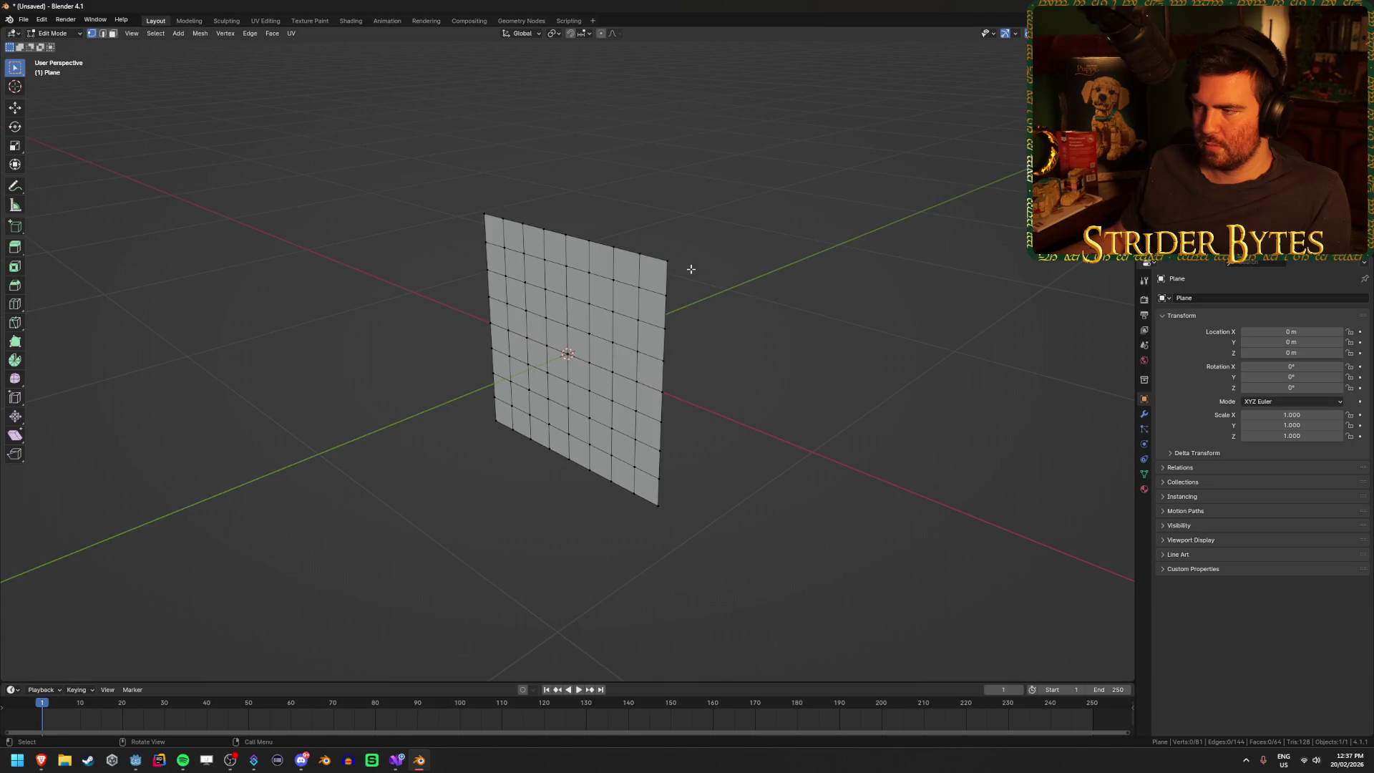
pyautogui.keyDown('shift'); pyautogui.click(489, 427); pyautogui.keyUp('shift')
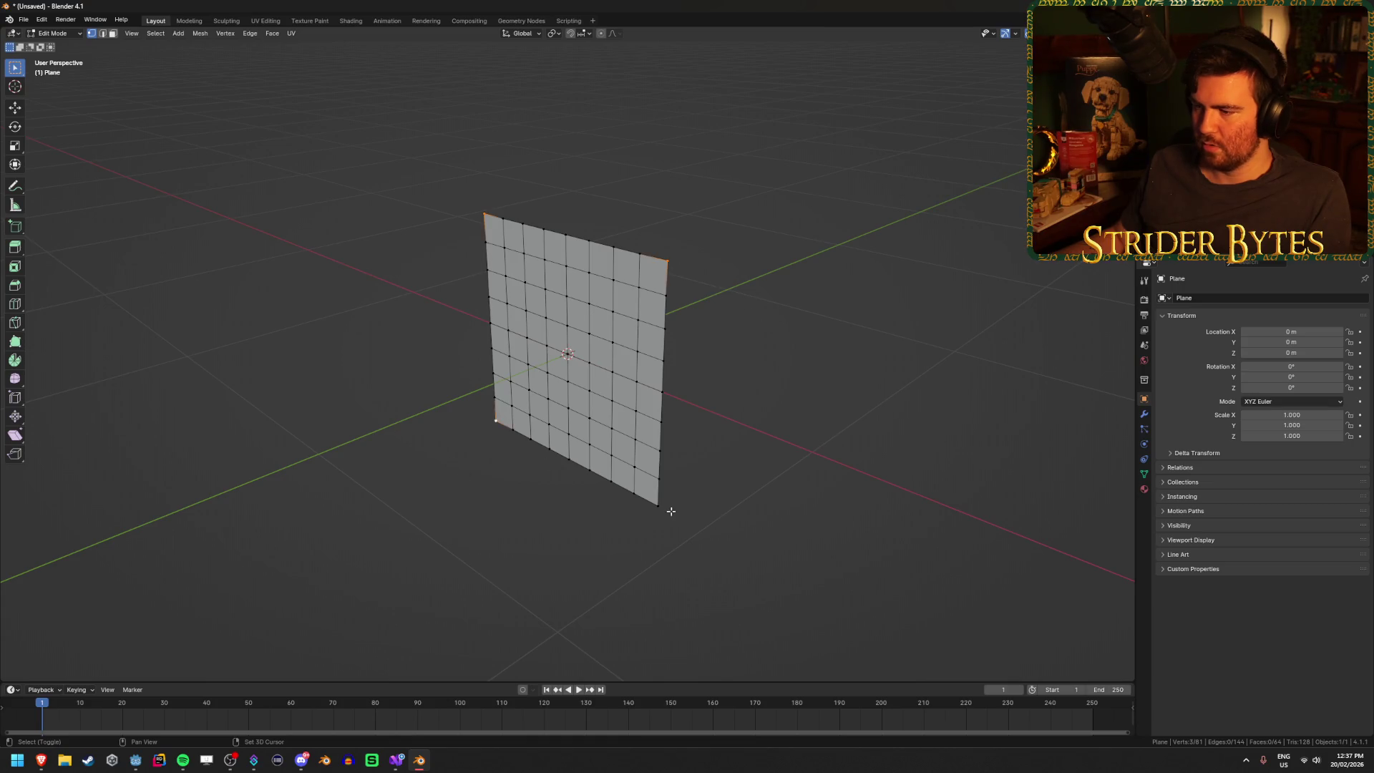
# - Turn on proportional editing and try moving the selected vertices along Y, cancelling twice
pyautogui.press('o')
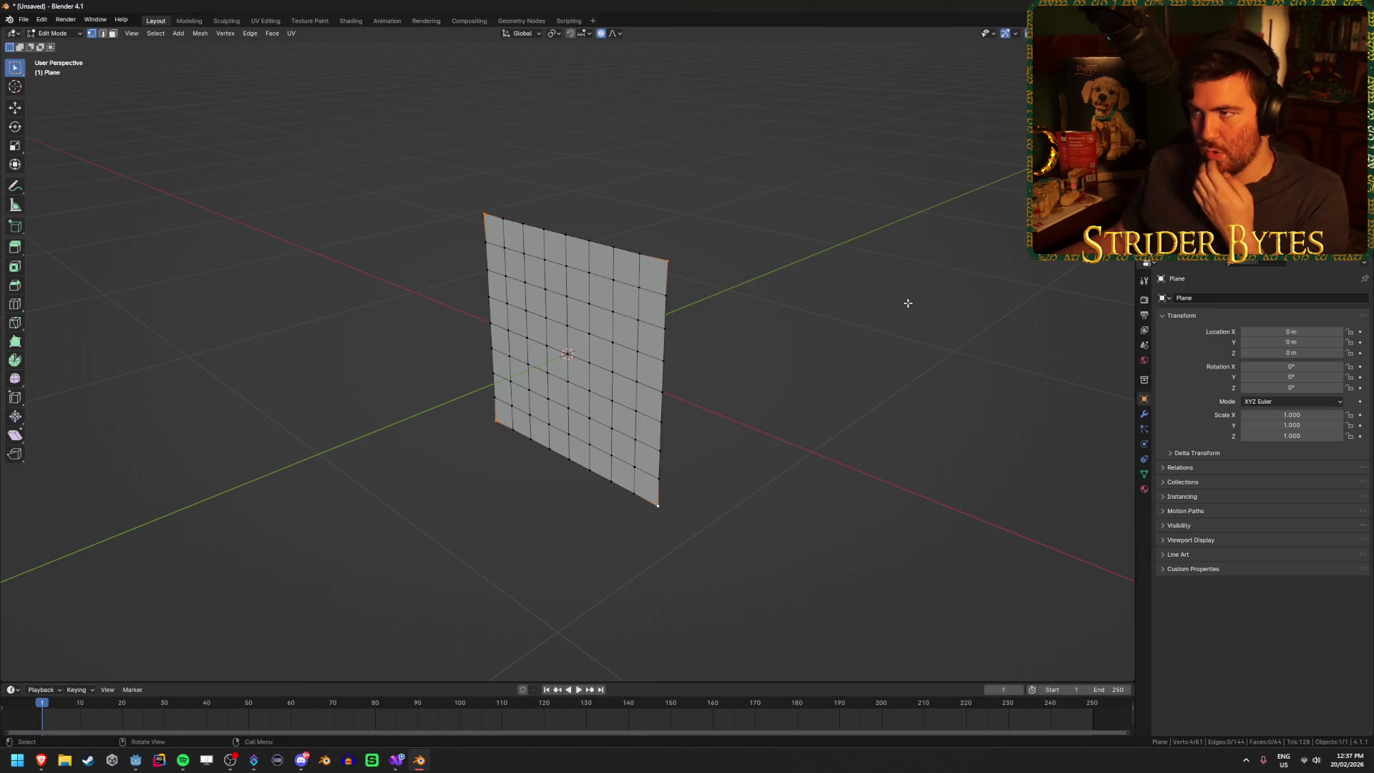
pyautogui.moveTo(908, 300); pyautogui.dragTo(859, 304)
pyautogui.press('g')
pyautogui.press('y')
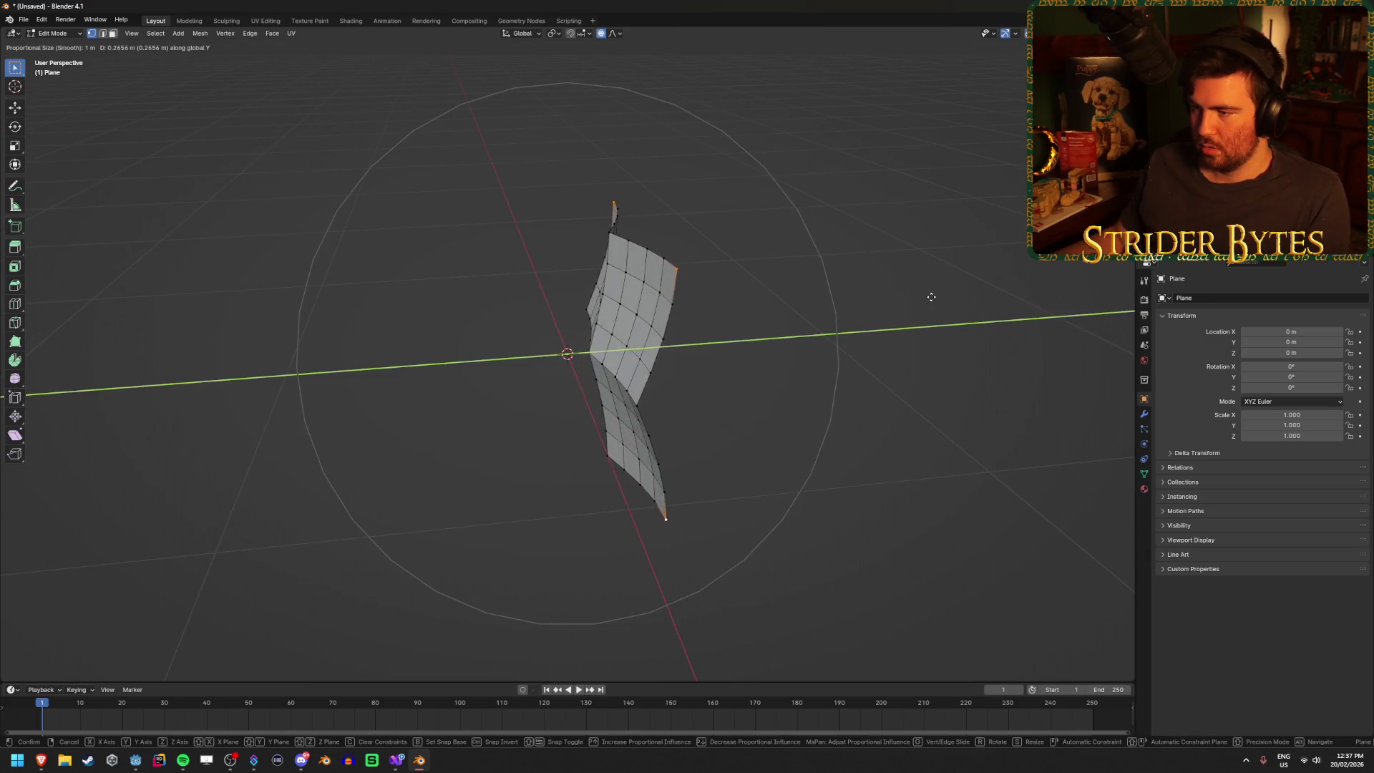
pyautogui.scroll(3, 929, 304)
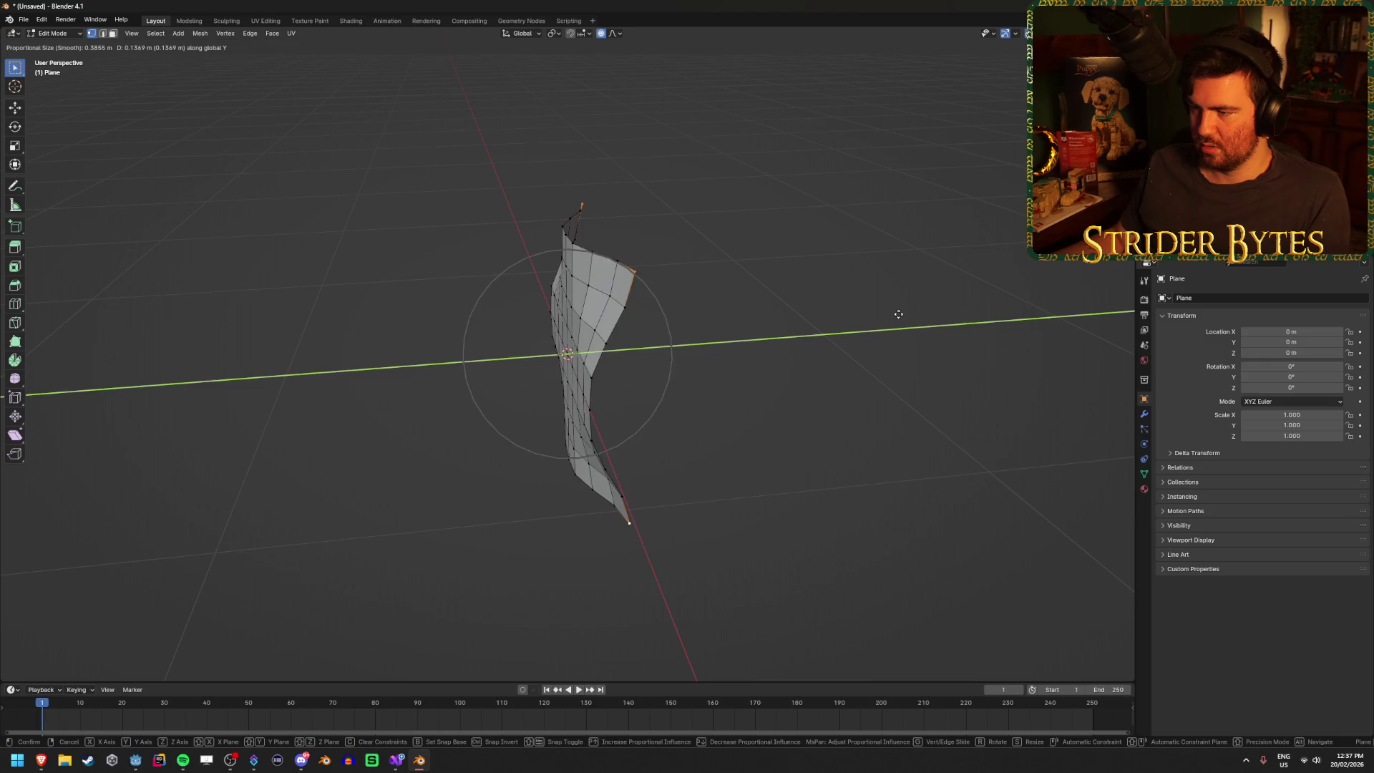
pyautogui.scroll(-9, 898, 314)
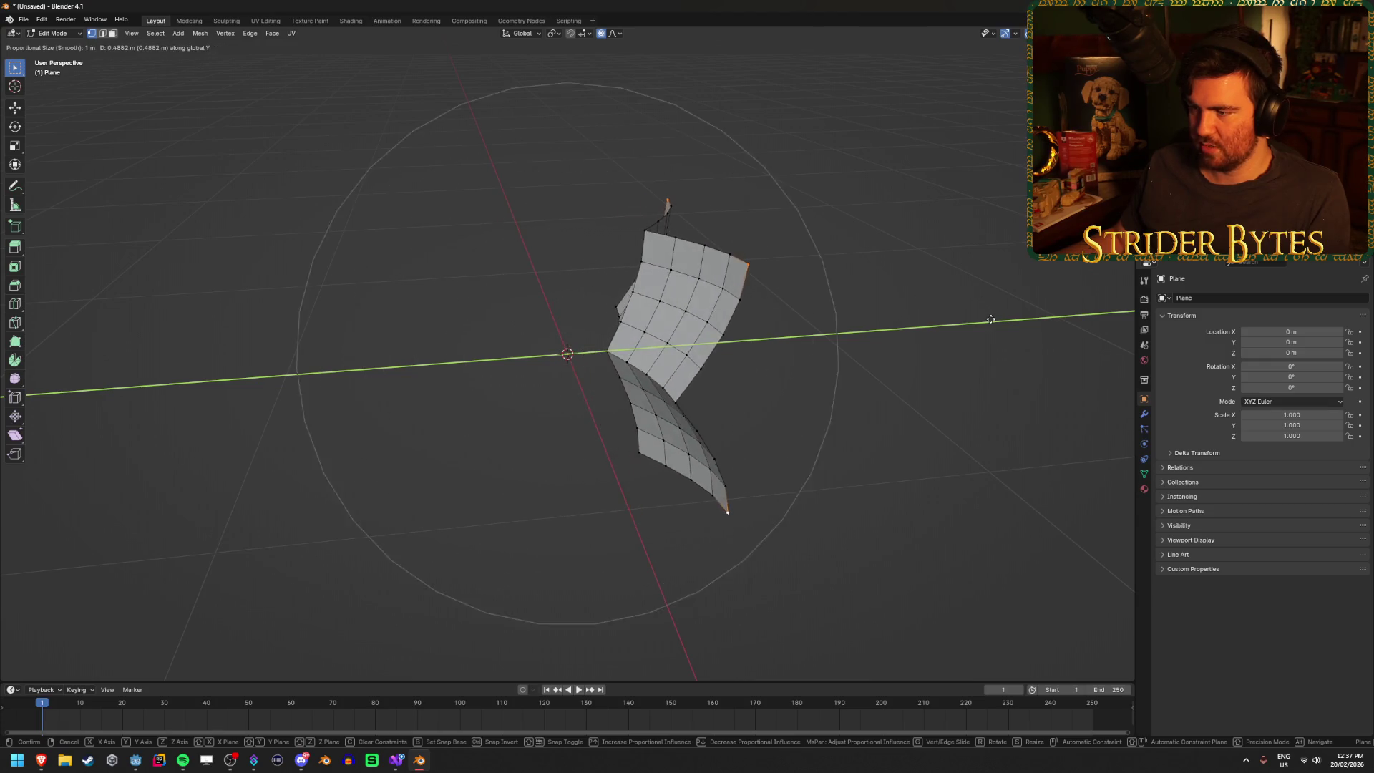
pyautogui.rightClick(962, 329)
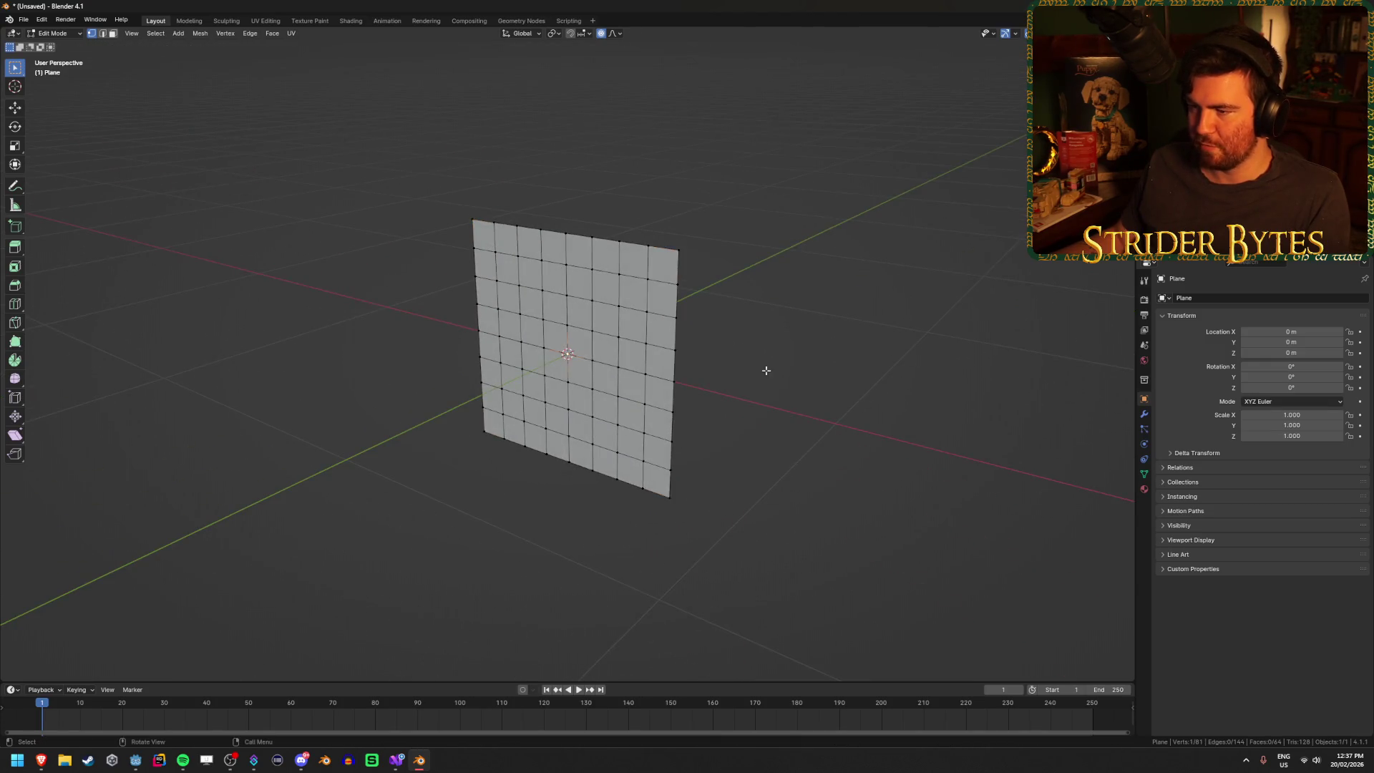
pyautogui.press('g')
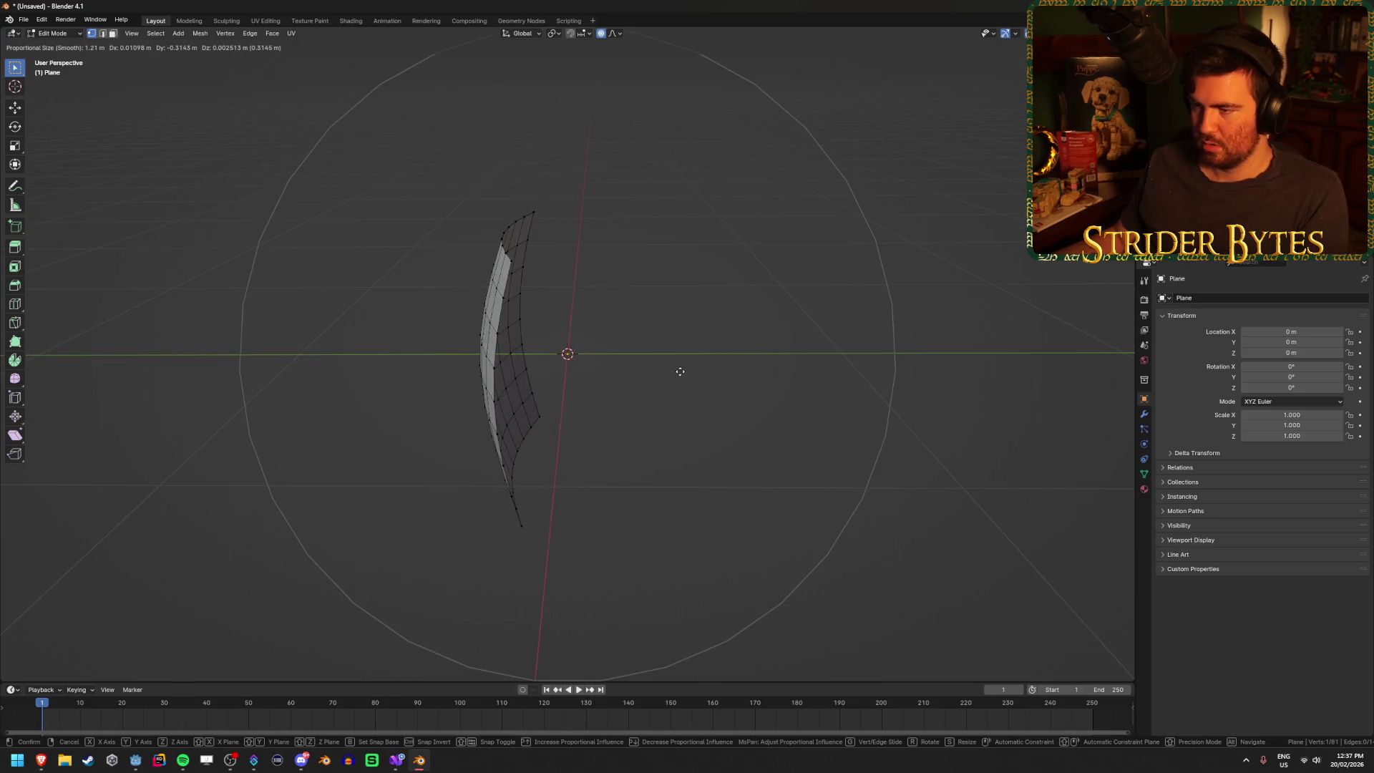
pyautogui.press('y')
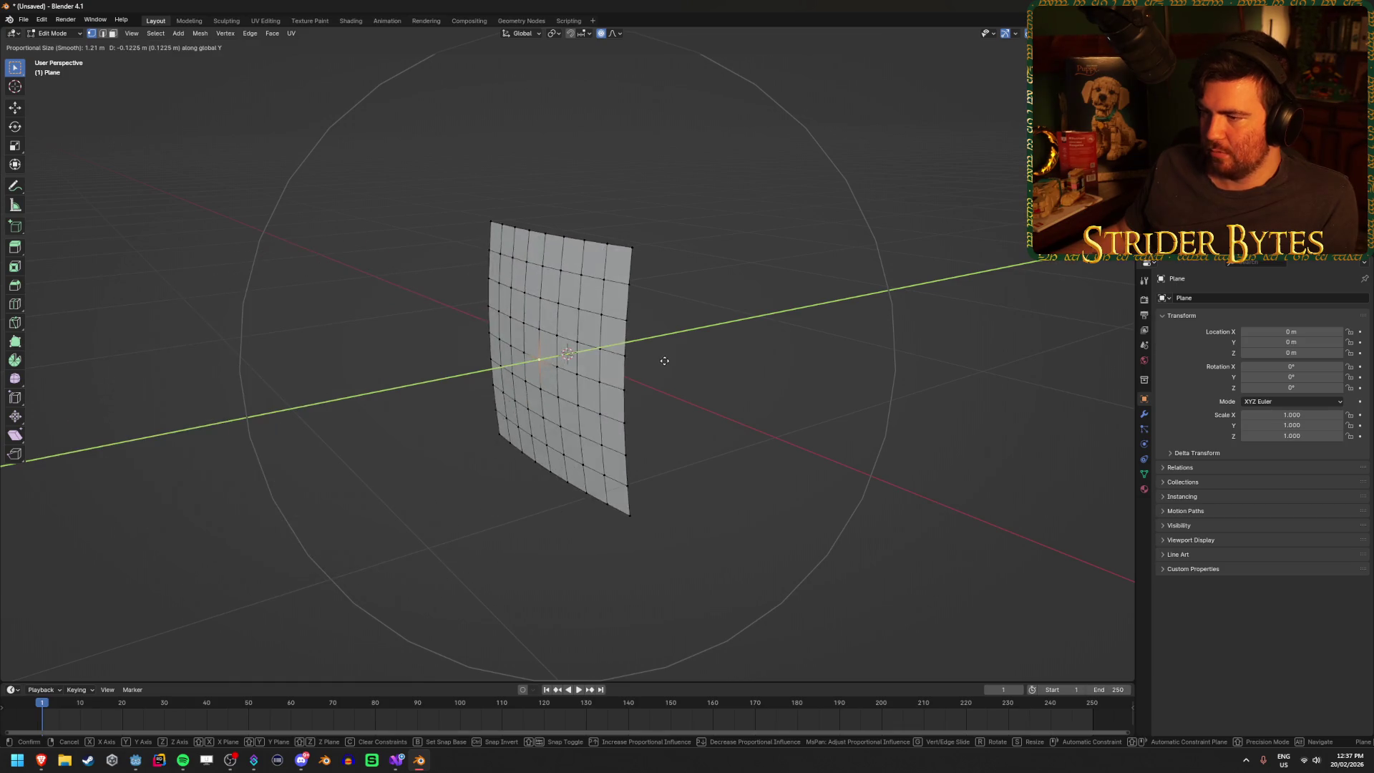
pyautogui.rightClick(595, 374)
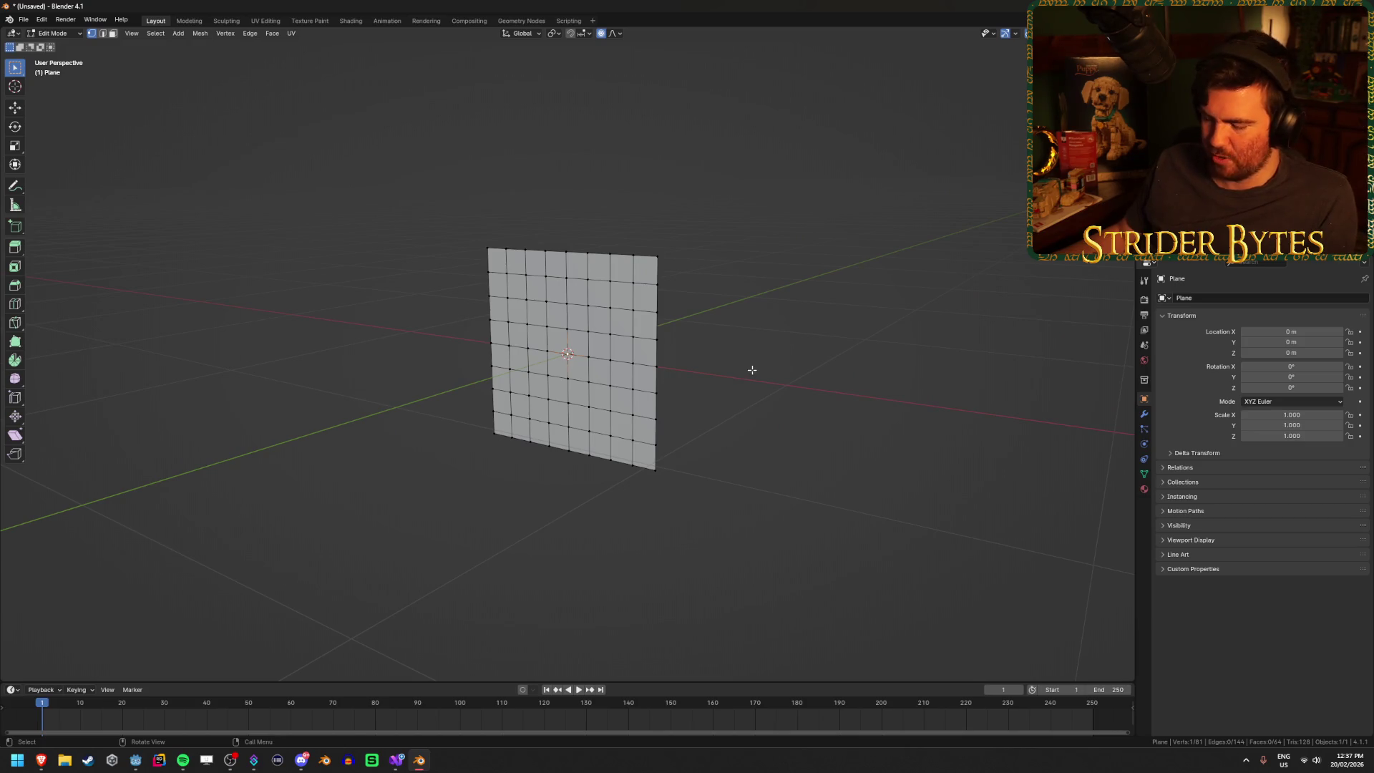
# - Pull the selected vertices back by -0.5 with proportional falloff to bend the plane
pyautogui.press('g')
pyautogui.press('y')
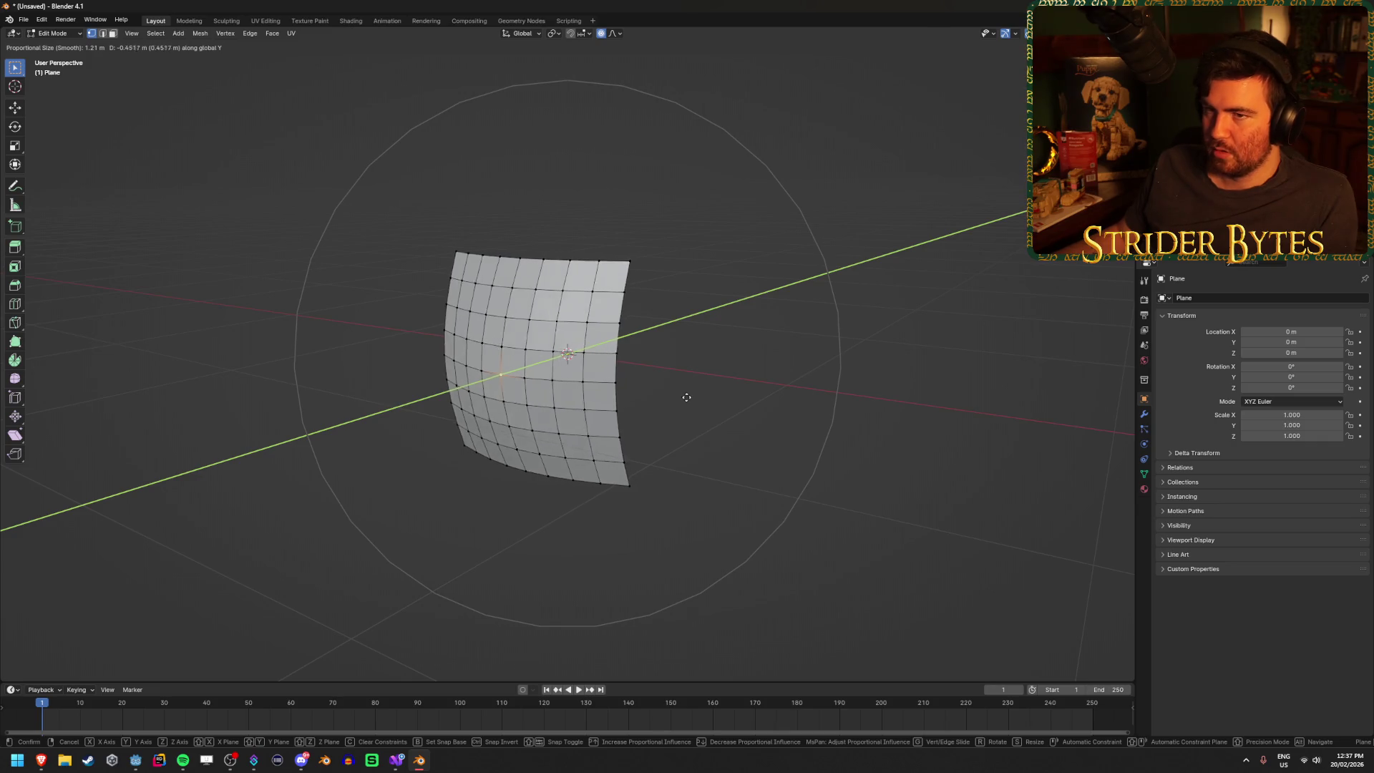
pyautogui.press('y')
pyautogui.press('y')
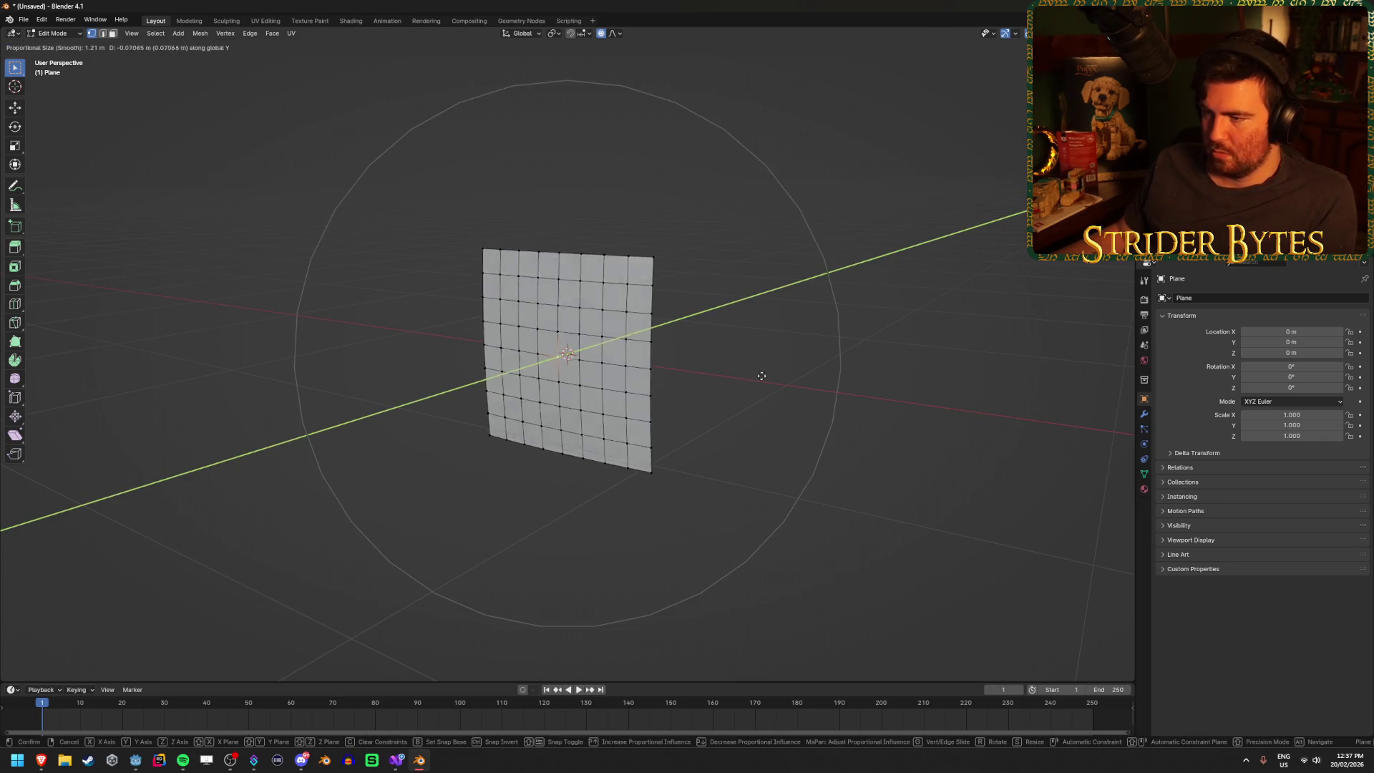
pyautogui.scroll(2, 705, 389)
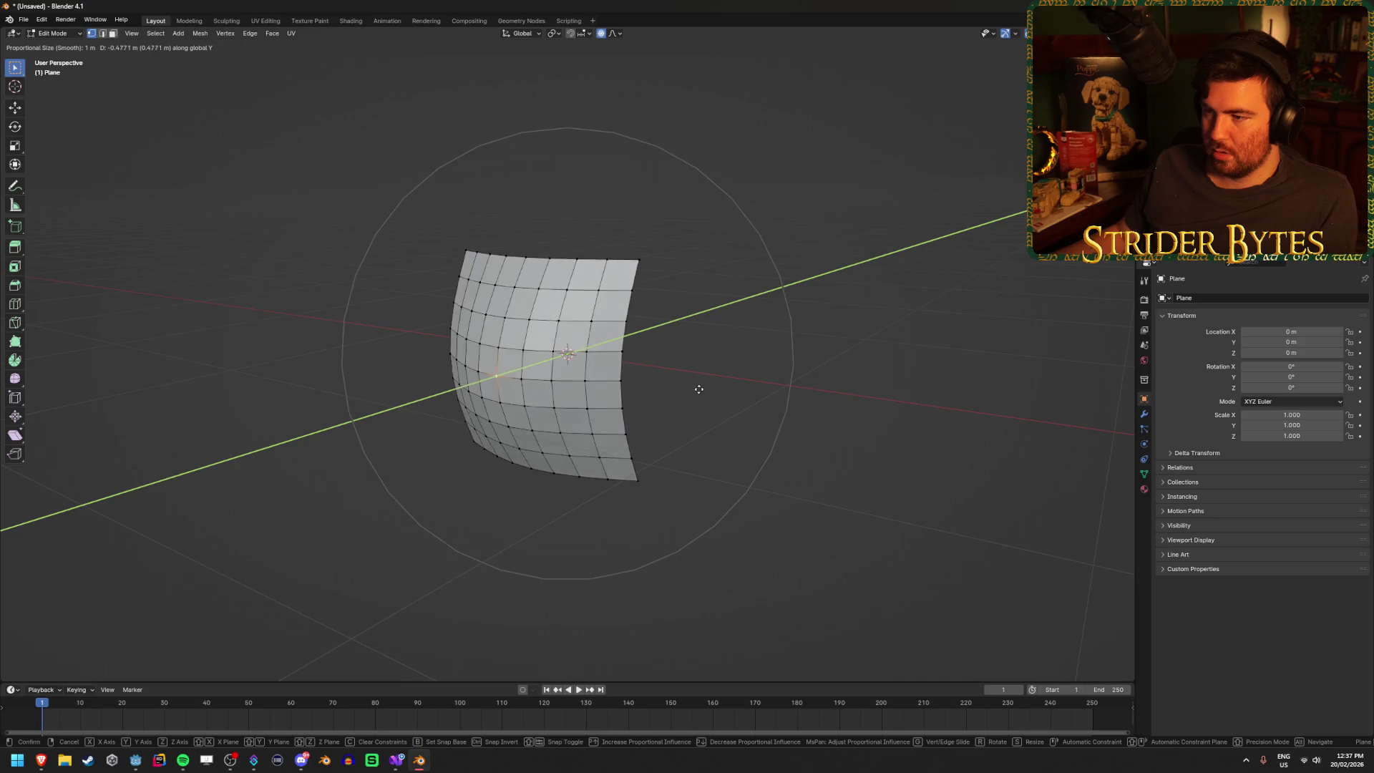
pyautogui.scroll(-7, 687, 394)
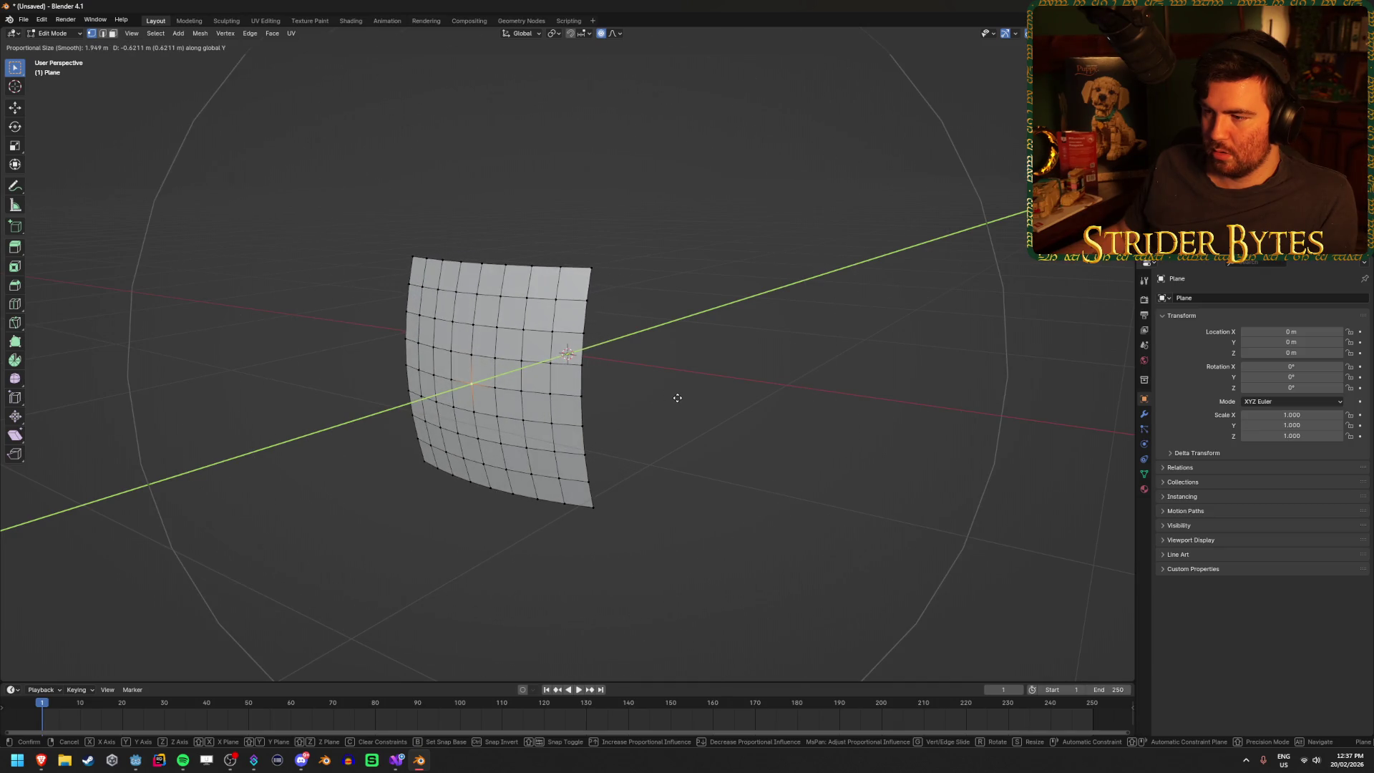
pyautogui.scroll(4, 677, 398)
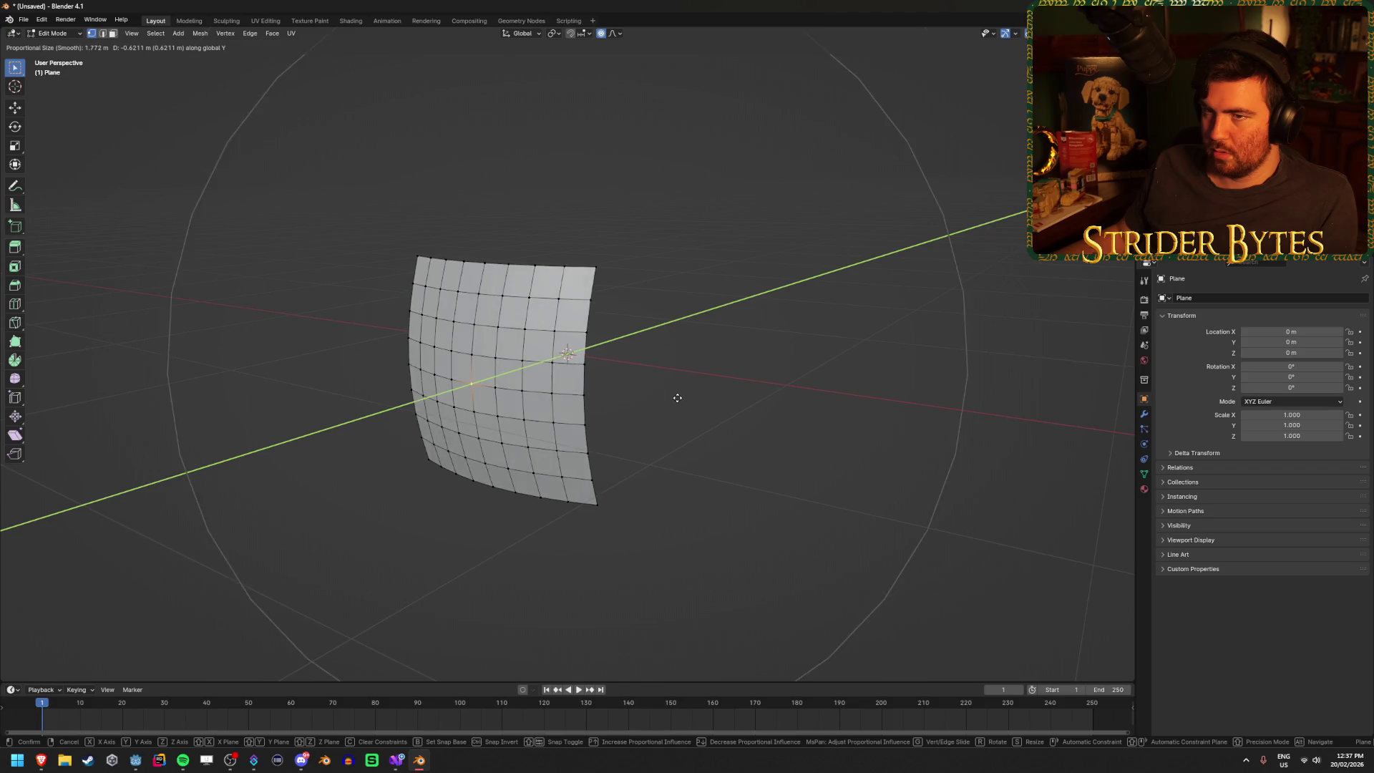
pyautogui.scroll(-4, 677, 398)
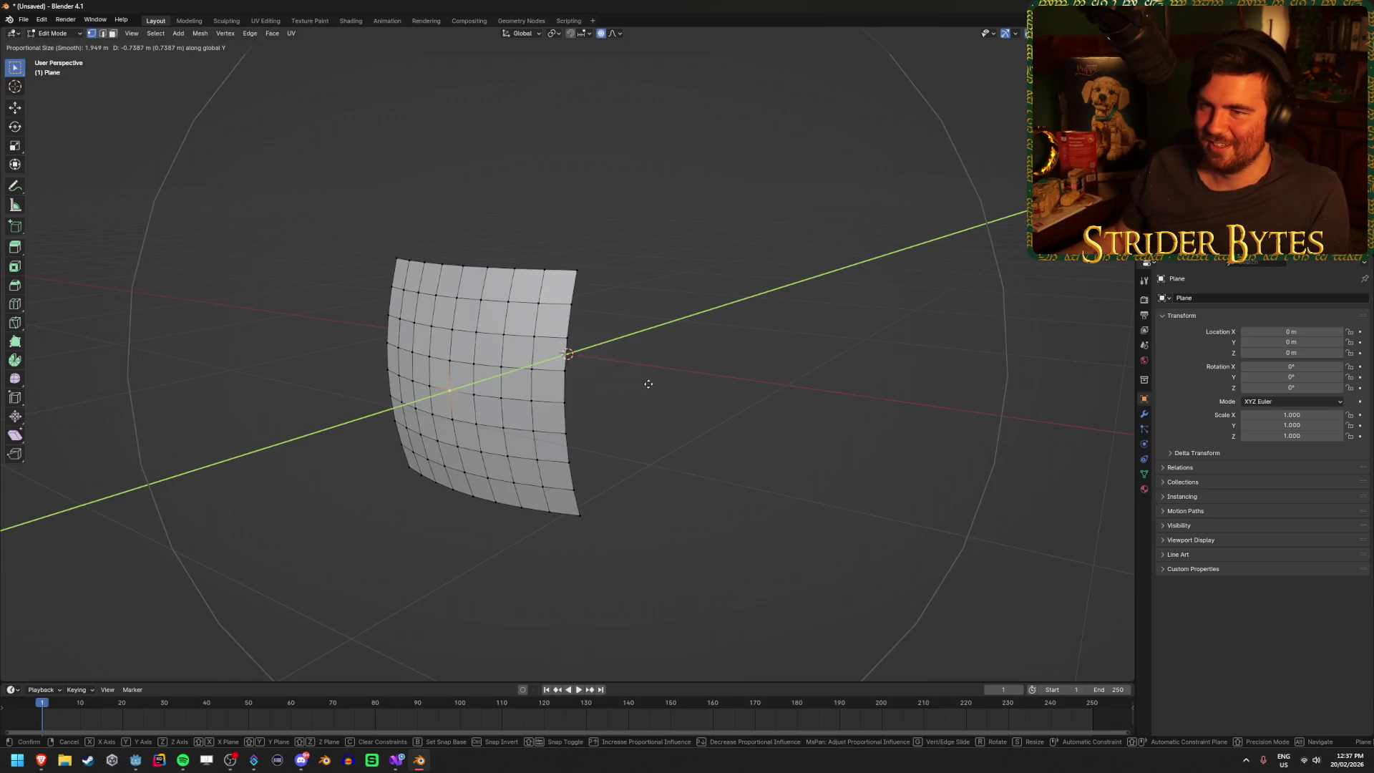
pyautogui.write('-.5')
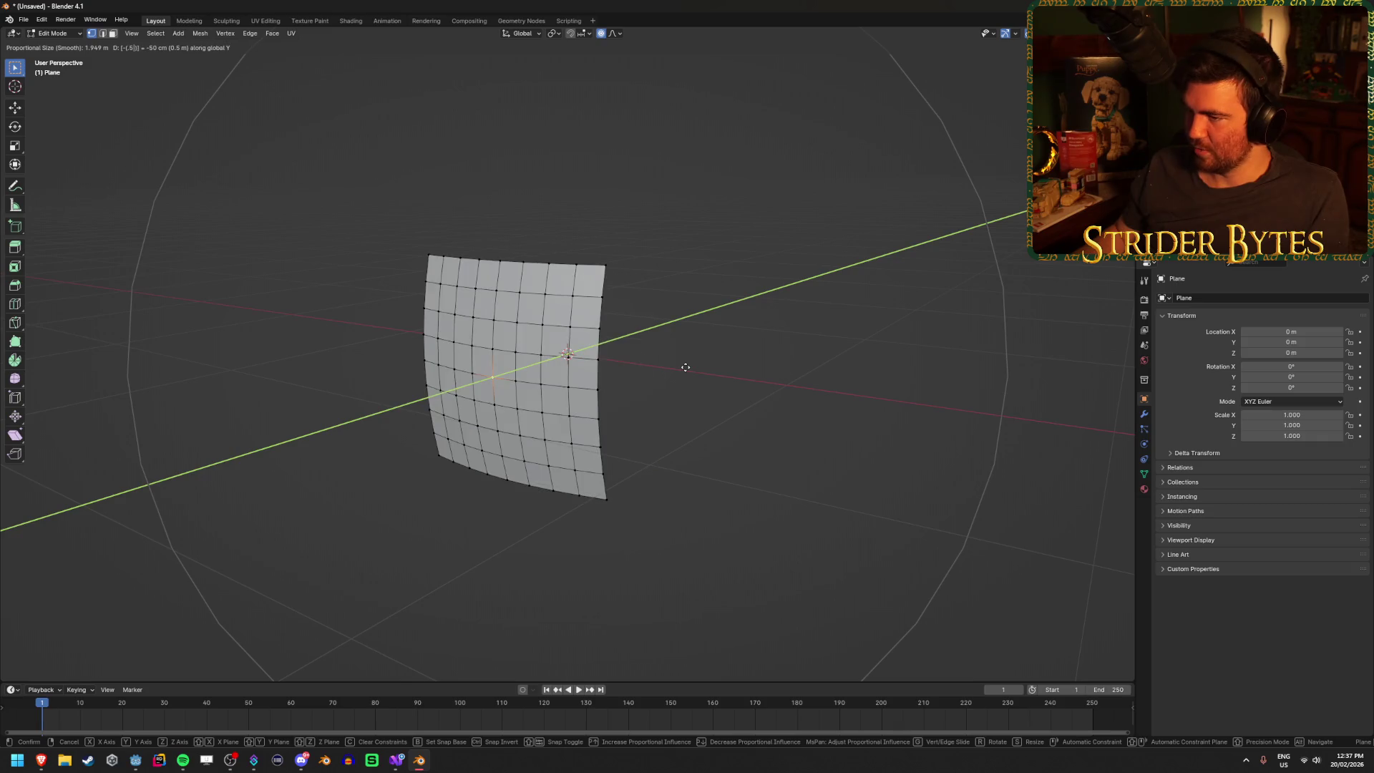
pyautogui.scroll(4, 686, 367)
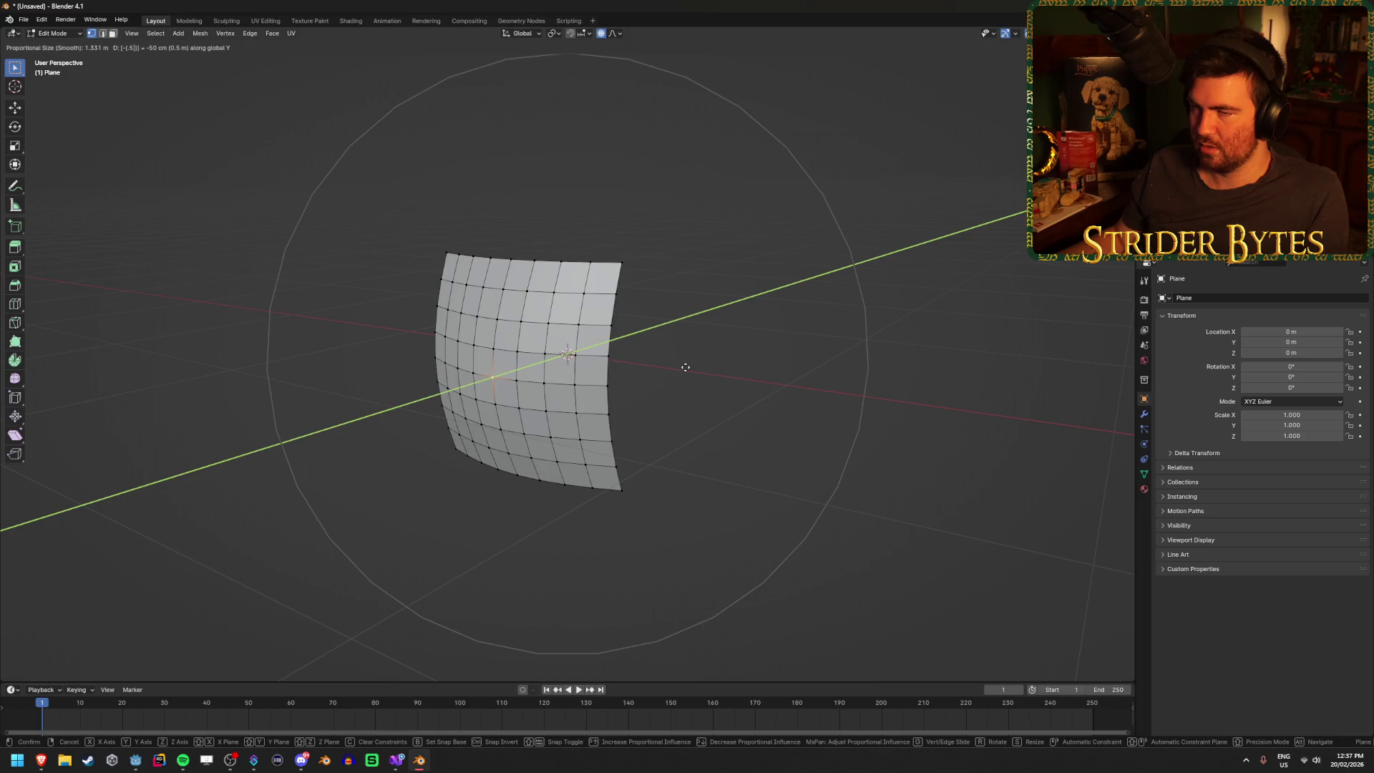
pyautogui.scroll(-2, 686, 367)
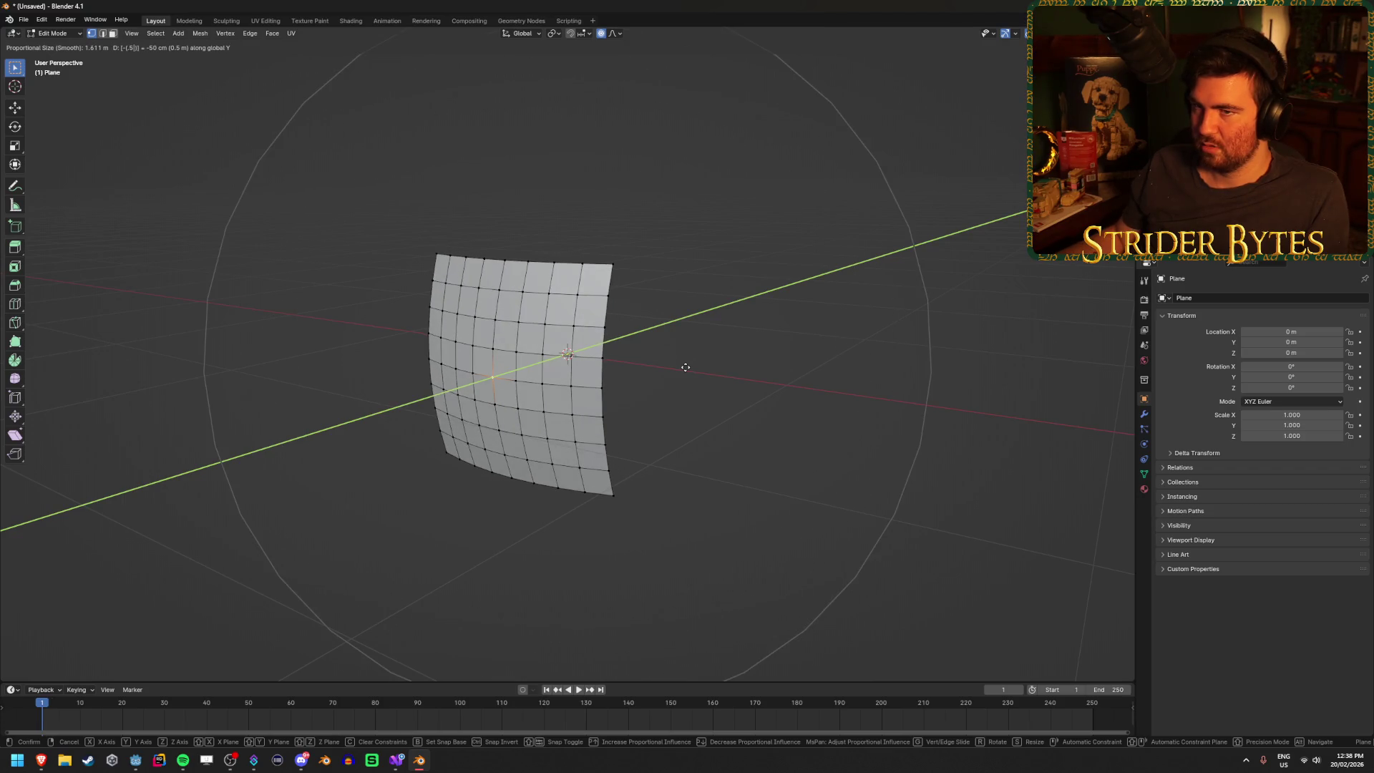
pyautogui.scroll(1, 686, 367)
pyautogui.click(686, 367)
# - Undo the bend, set a Smooth proportional falloff of size 1.5 m, and redo the Y -0.5 pull
pyautogui.click(621, 34)
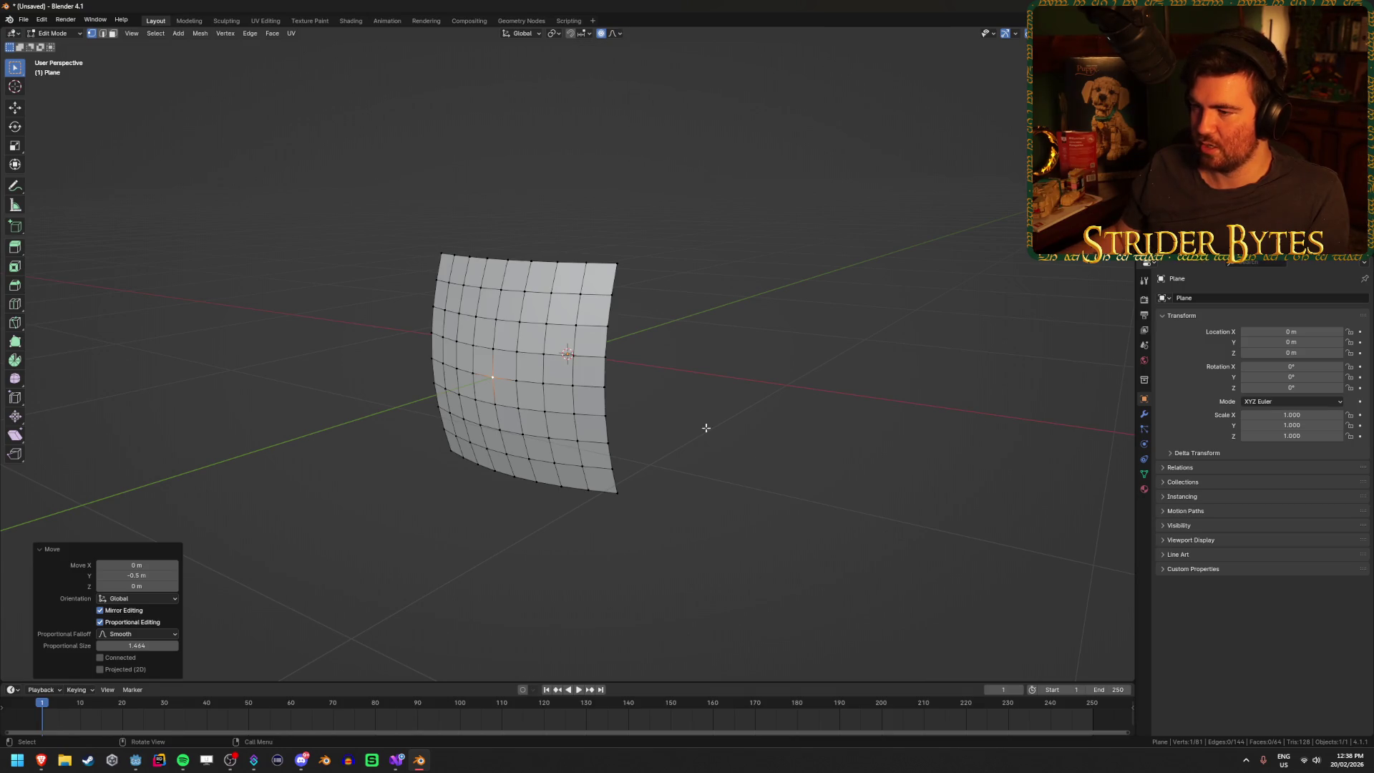
pyautogui.hotkey('ctrl', 'z')
pyautogui.click(620, 34)
pyautogui.click(616, 169)
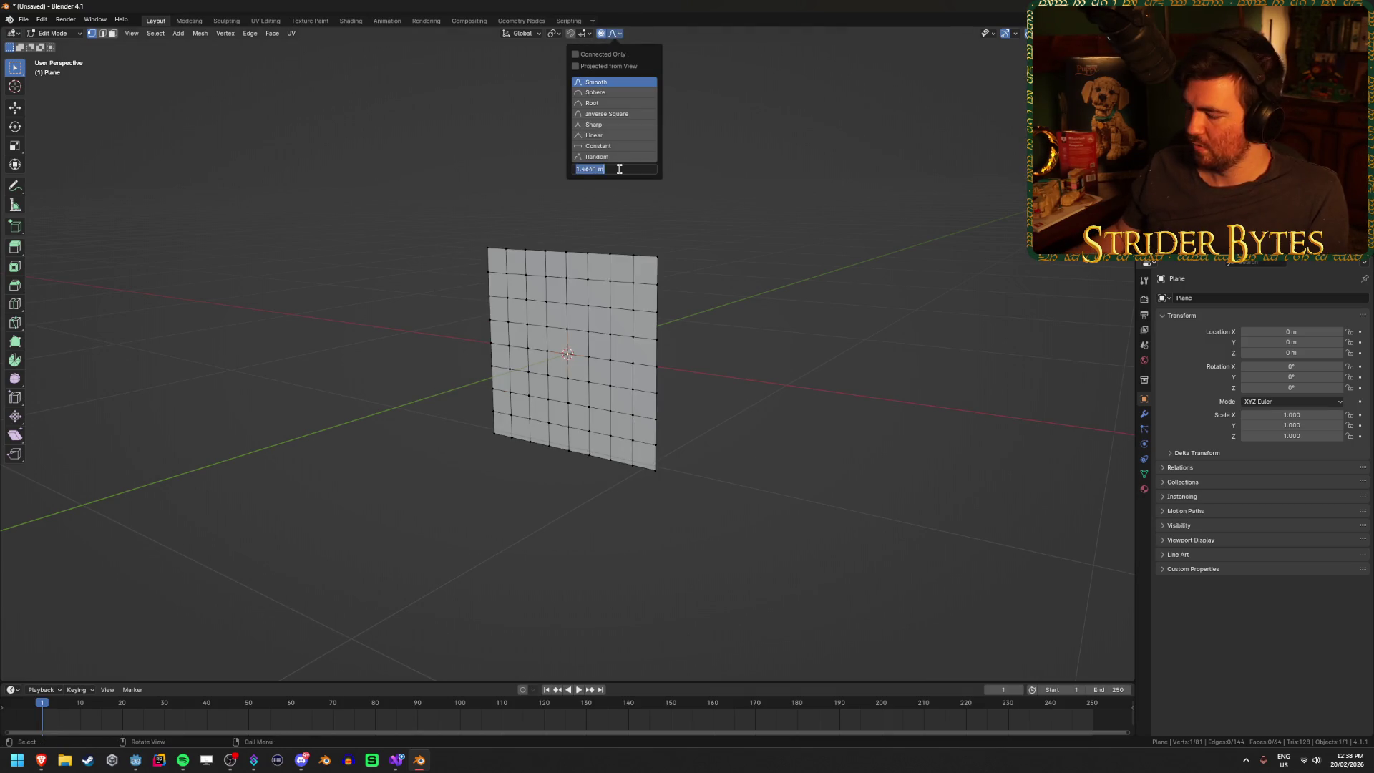
pyautogui.press('Return')
pyautogui.write('g')
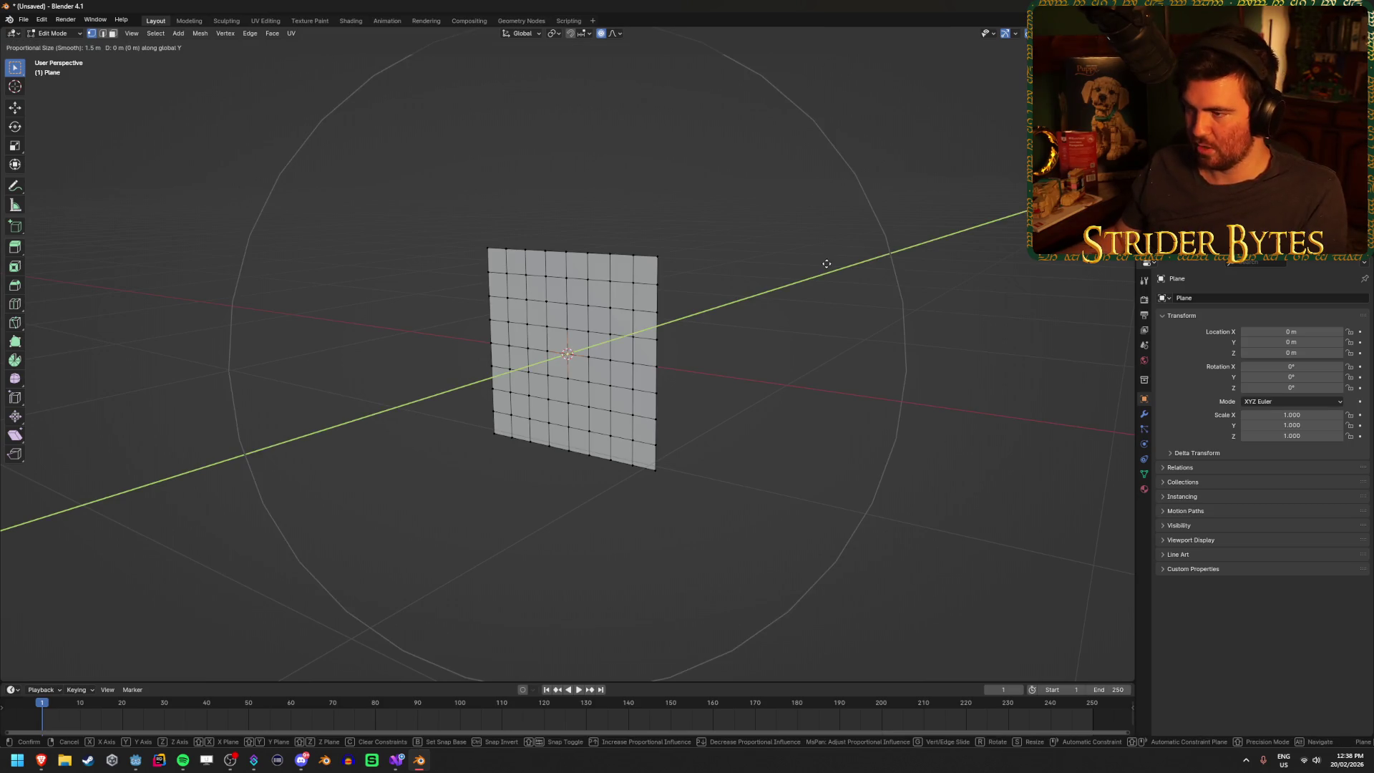
pyautogui.write('y-.5')
pyautogui.moveTo(827, 264)
pyautogui.mouseDown()
pyautogui.moveTo(786, 362)
pyautogui.moveTo(711, 346)
pyautogui.moveTo(357, 348)
pyautogui.moveTo(675, 358)
pyautogui.moveTo(662, 380)
pyautogui.mouseUp()
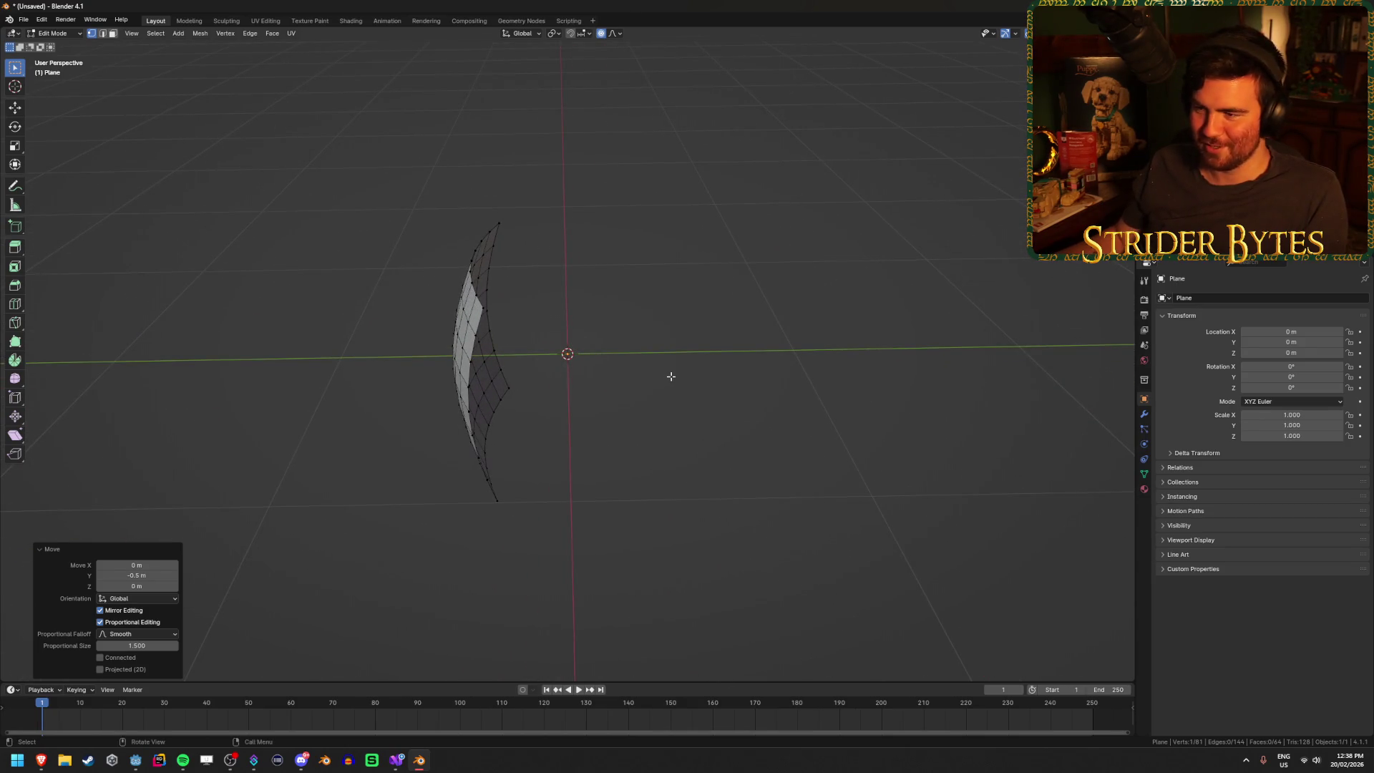
# - Turn off proportional editing and shift the whole curved mesh 0.5 m along Y to recentre it
pyautogui.press('a')
pyautogui.press('g')
pyautogui.press('Escape')
pyautogui.press('o')
pyautogui.press('g')
pyautogui.press('y')
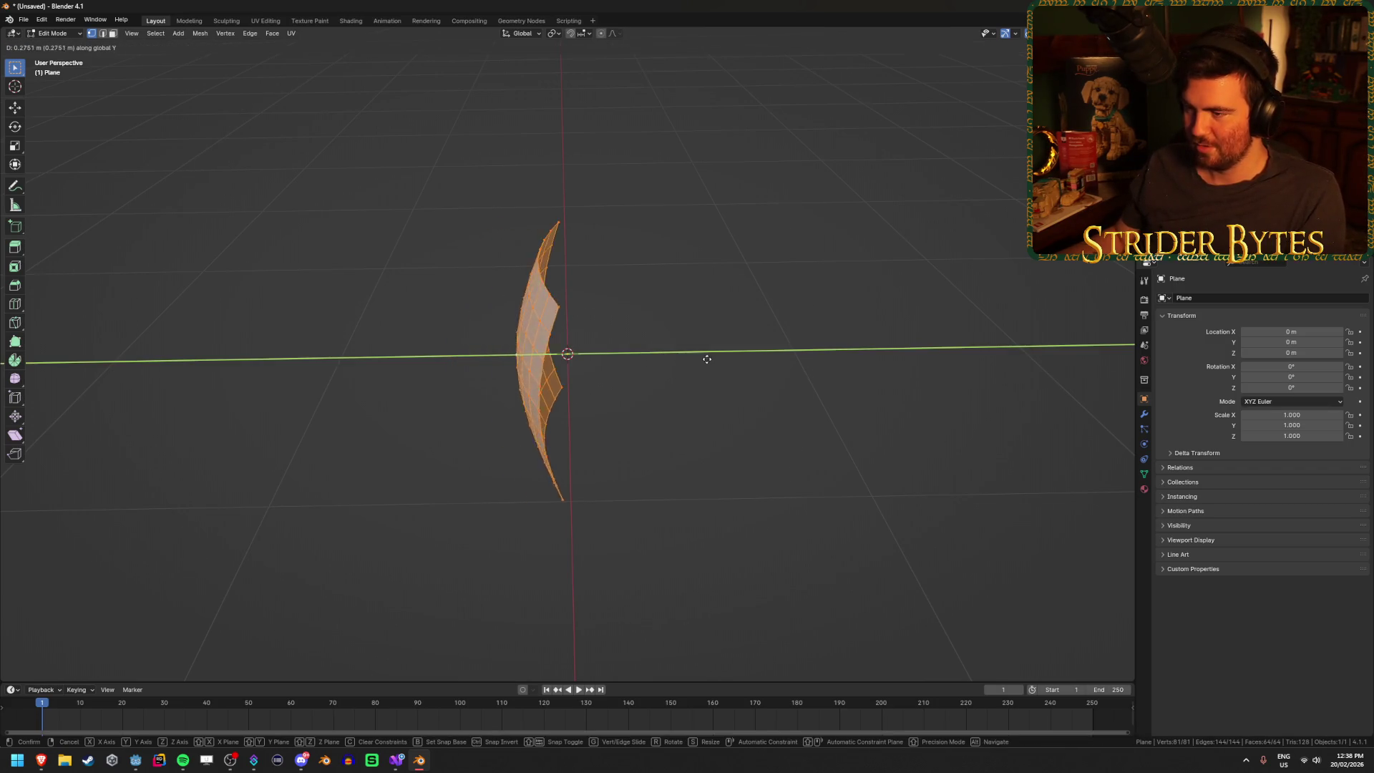
pyautogui.write('.5')
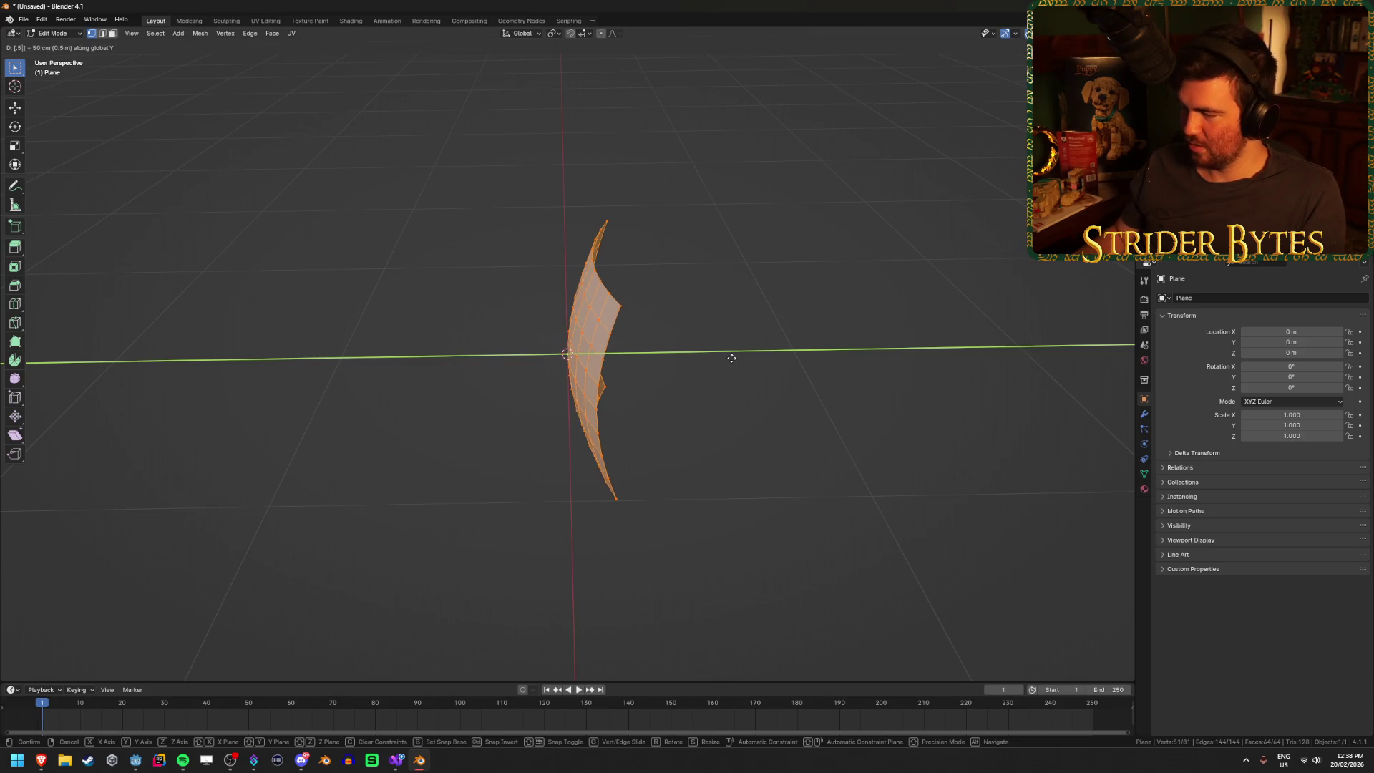
pyautogui.press('Return')
pyautogui.click(820, 357)
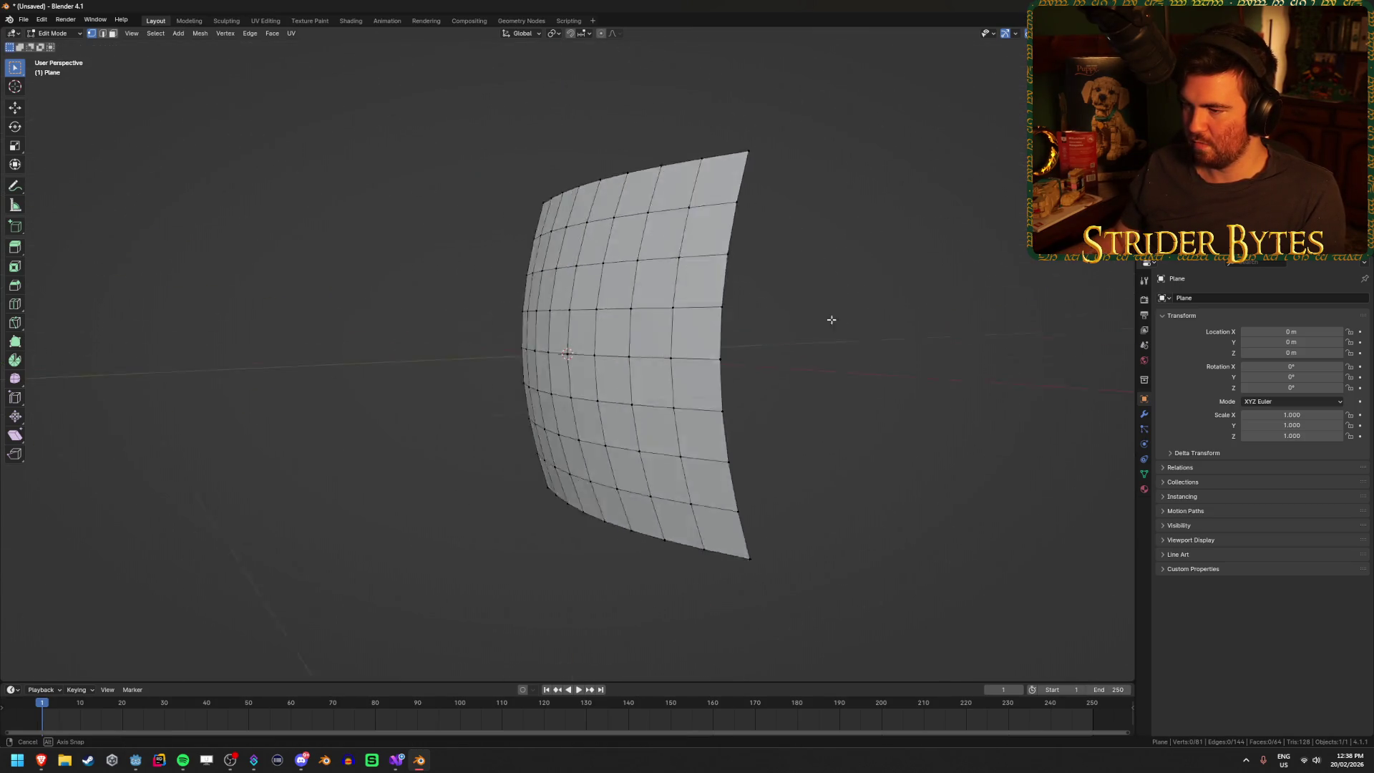
pyautogui.moveTo(739, 323)
pyautogui.mouseDown()
pyautogui.moveTo(559, 363)
pyautogui.moveTo(669, 393)
pyautogui.moveTo(728, 386)
pyautogui.moveTo(562, 386)
pyautogui.mouseUp()
pyautogui.hotkey('ctrl', 's')
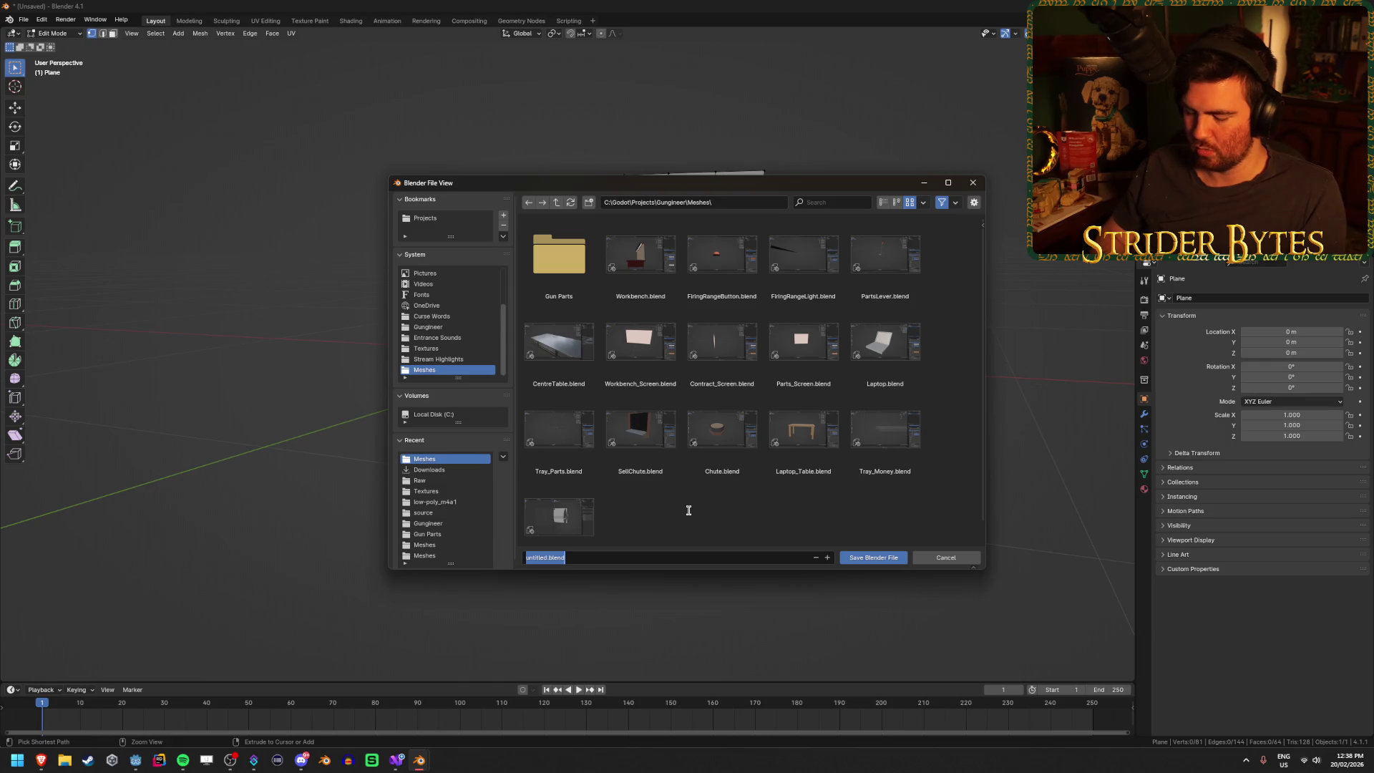
# - Name the file FiringRangeScreen.blend and save it to the Gungineer project's Meshes folder
pyautogui.write('FiringRangeScreen')
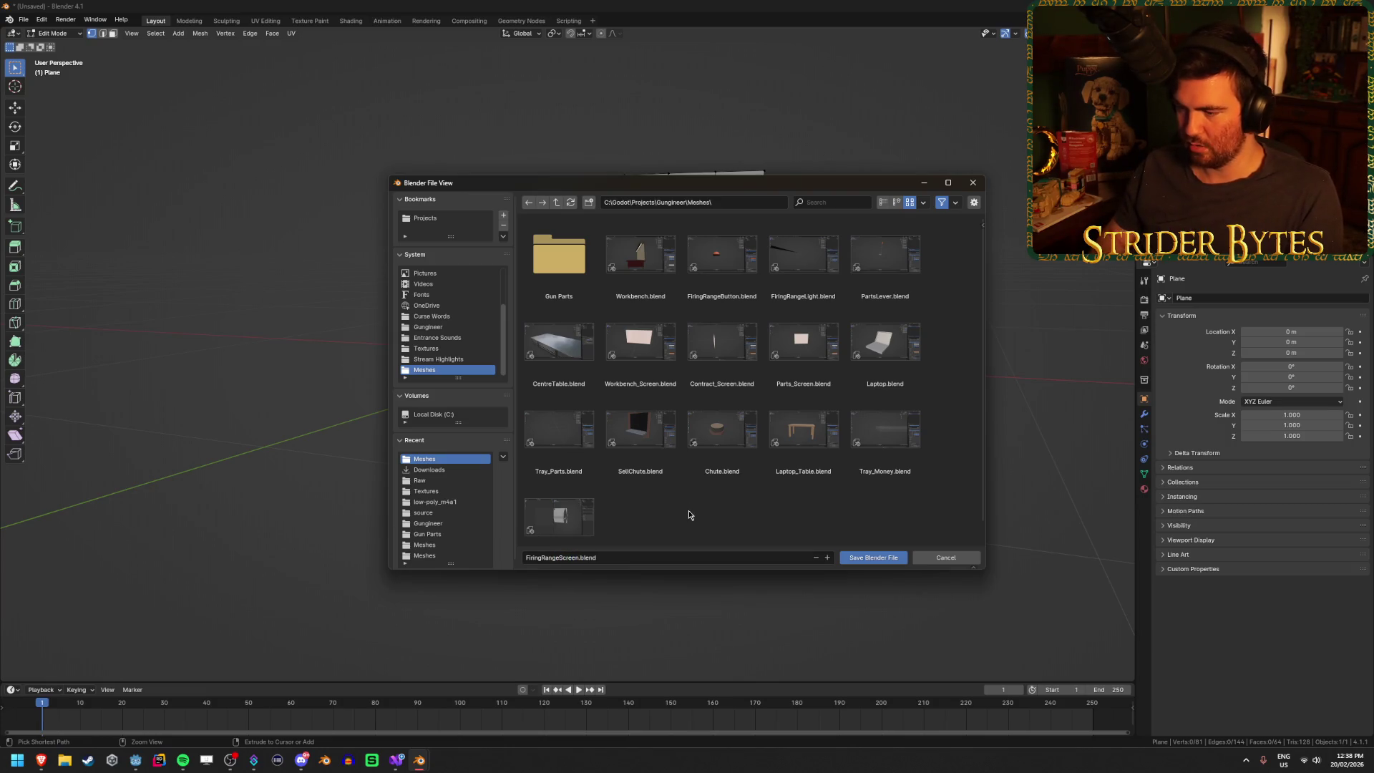
pyautogui.press('Return')
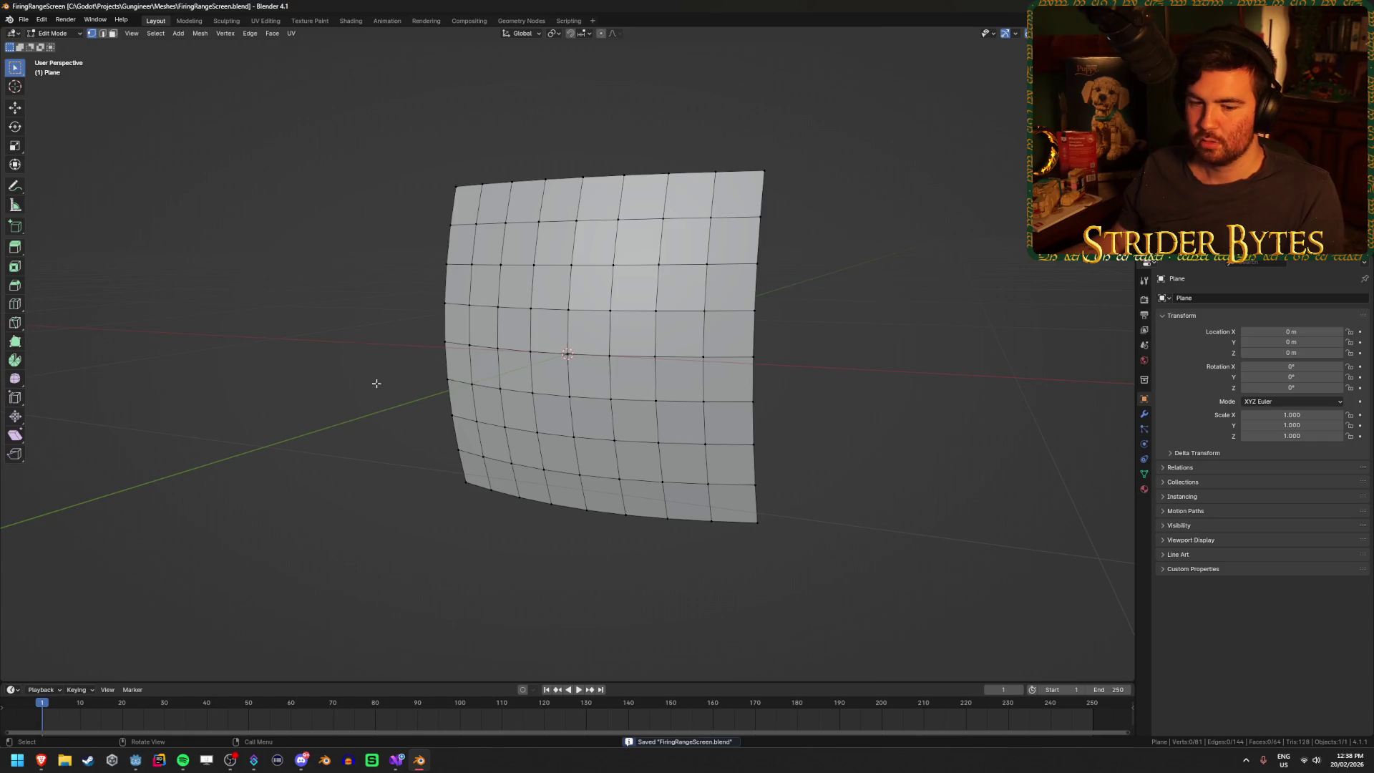
pyautogui.moveTo(359, 451)
pyautogui.mouseDown()
pyautogui.moveTo(414, 463)
pyautogui.moveTo(583, 666)
pyautogui.mouseUp()
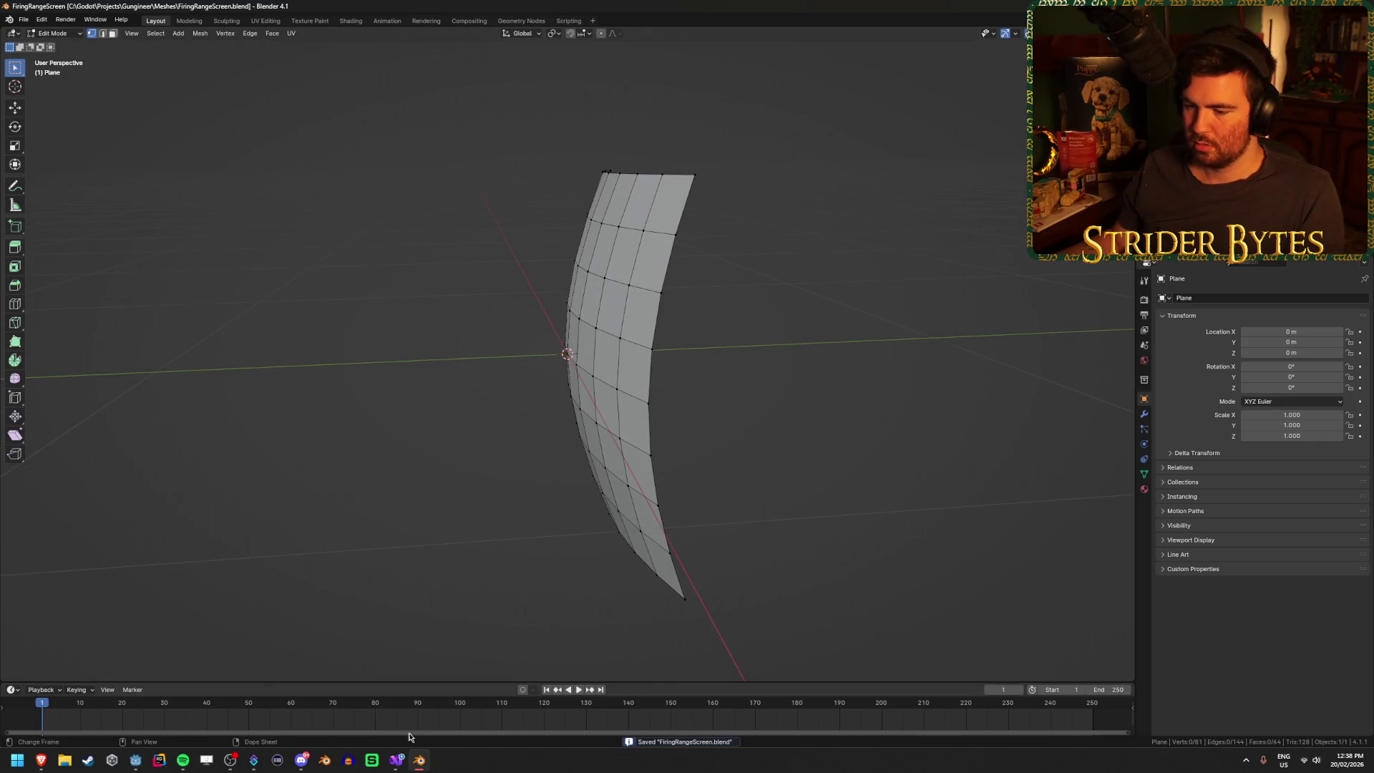
pyautogui.click(135, 760)
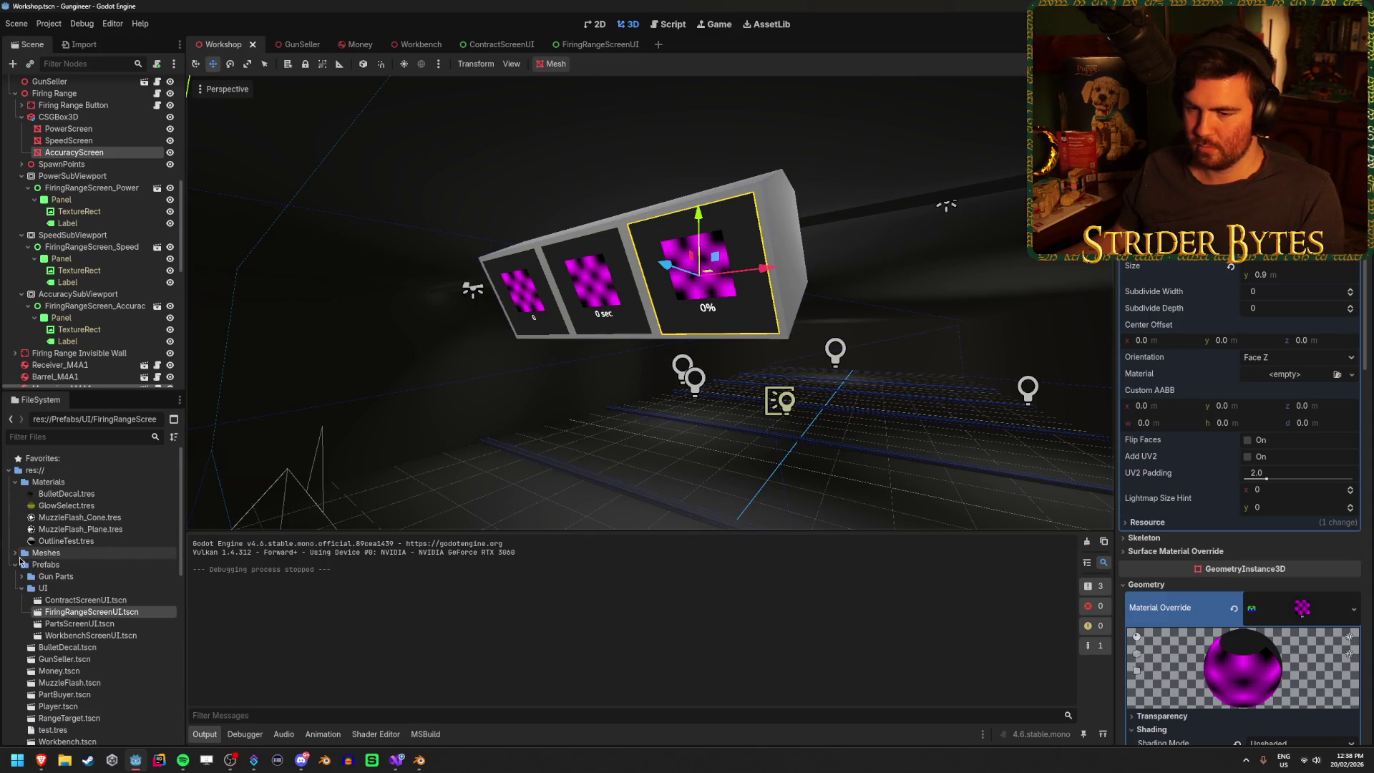
# - Find FiringRangeScreen.blend in the Meshes folder and open its advanced import settings
pyautogui.click(16, 552)
pyautogui.scroll(-3, 86, 566)
pyautogui.click(143, 576)
pyautogui.rightClick(143, 576)
pyautogui.press('Escape')
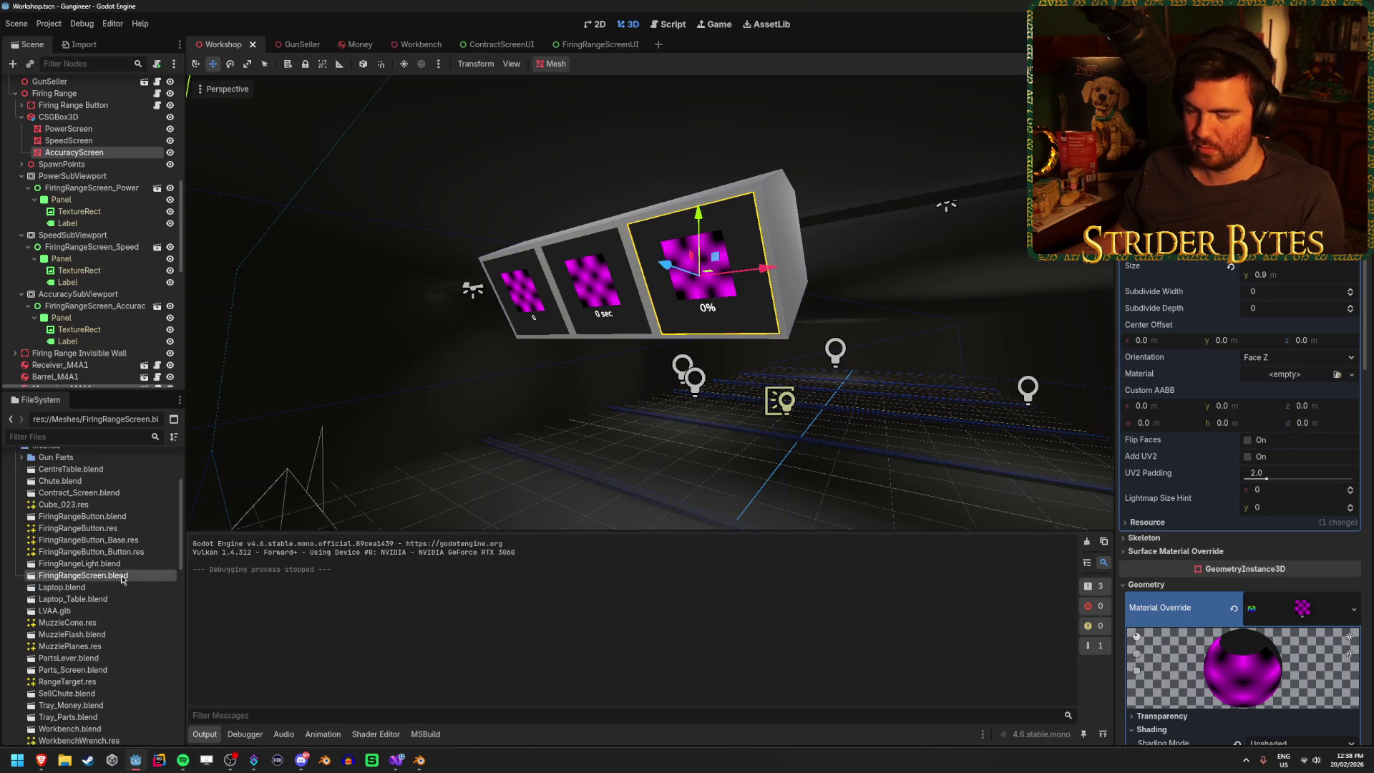
pyautogui.doubleClick(85, 579)
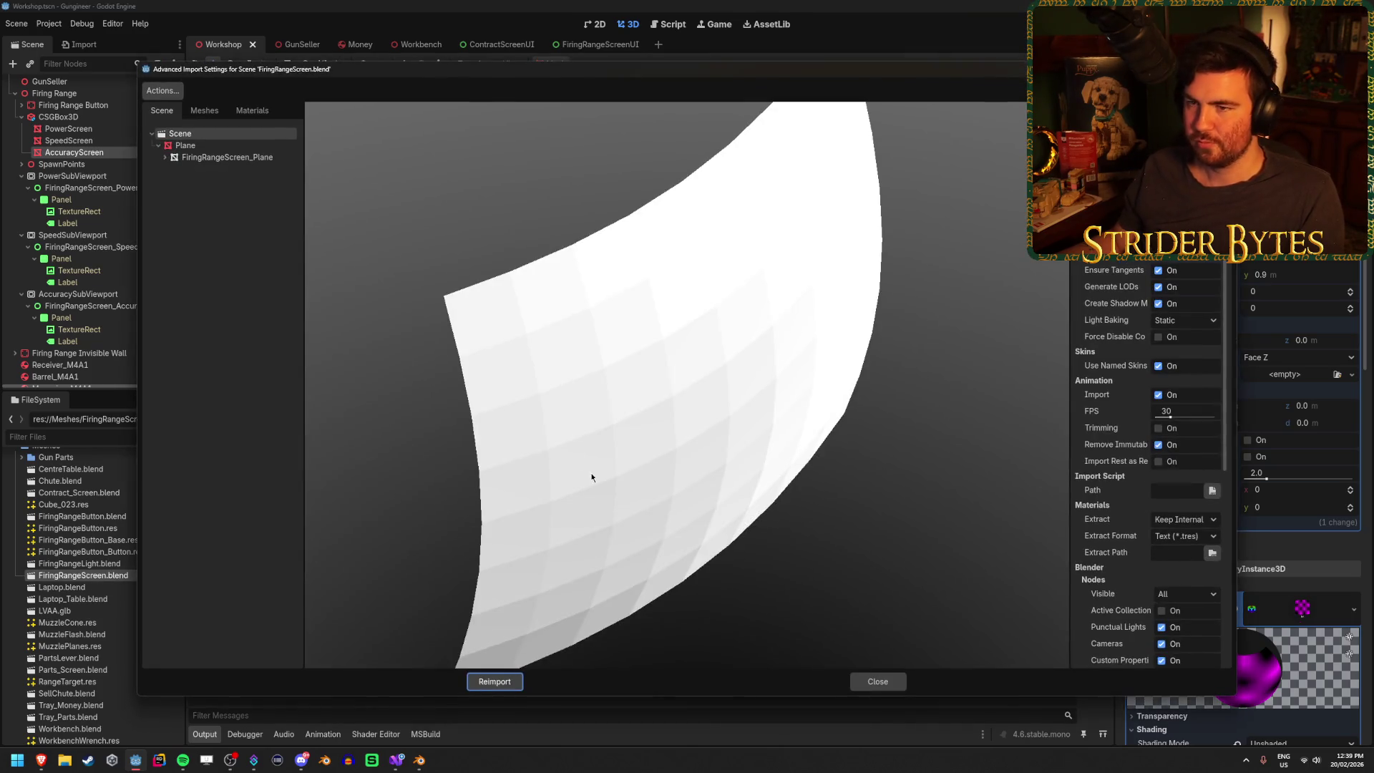
pyautogui.moveTo(591, 477)
pyautogui.mouseDown()
pyautogui.moveTo(600, 445)
pyautogui.moveTo(645, 441)
pyautogui.moveTo(620, 477)
pyautogui.moveTo(681, 426)
pyautogui.moveTo(607, 451)
pyautogui.moveTo(639, 449)
pyautogui.mouseUp()
# - Save the FiringRangeScreen_Plane mesh to a file in res://Meshes, fixing the invalid file name
pyautogui.click(214, 116)
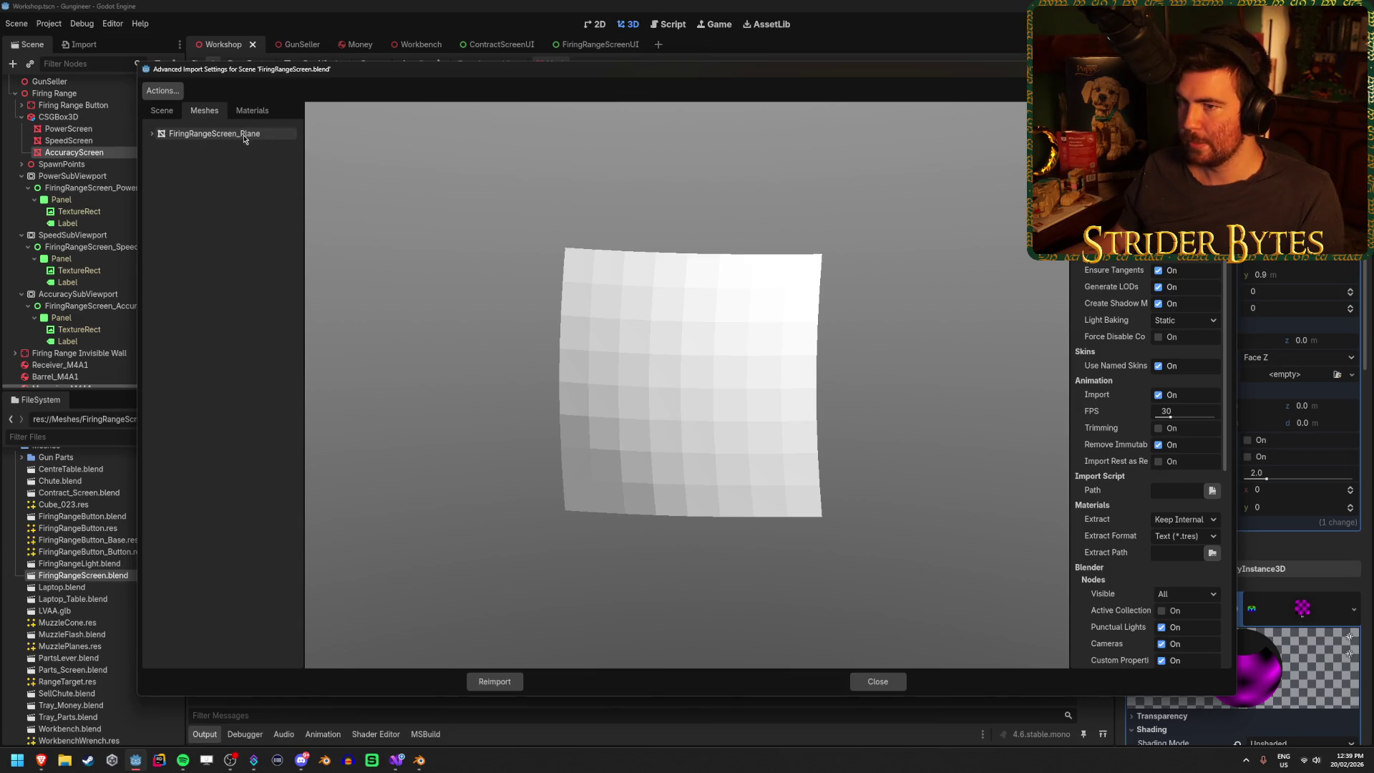
pyautogui.click(215, 134)
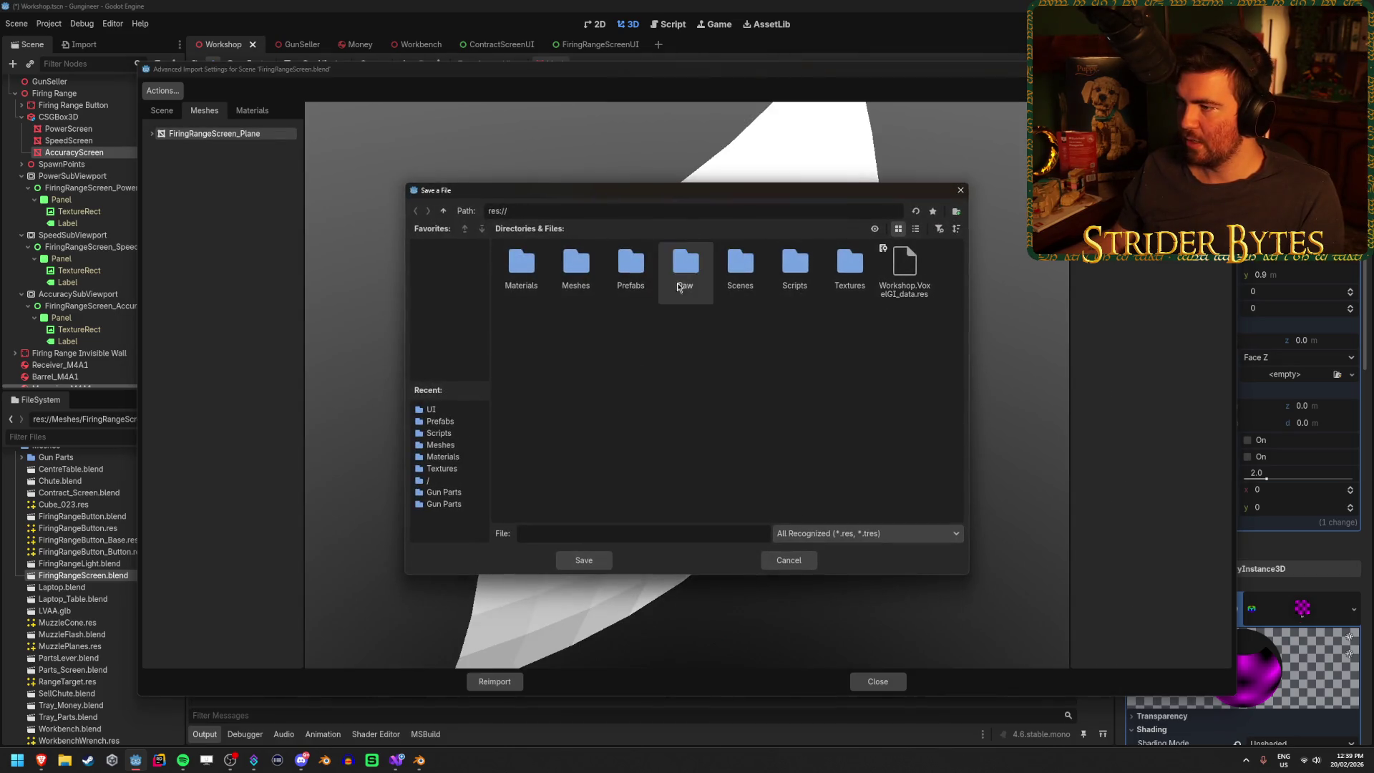
pyautogui.doubleClick(570, 268)
pyautogui.write('Fi')
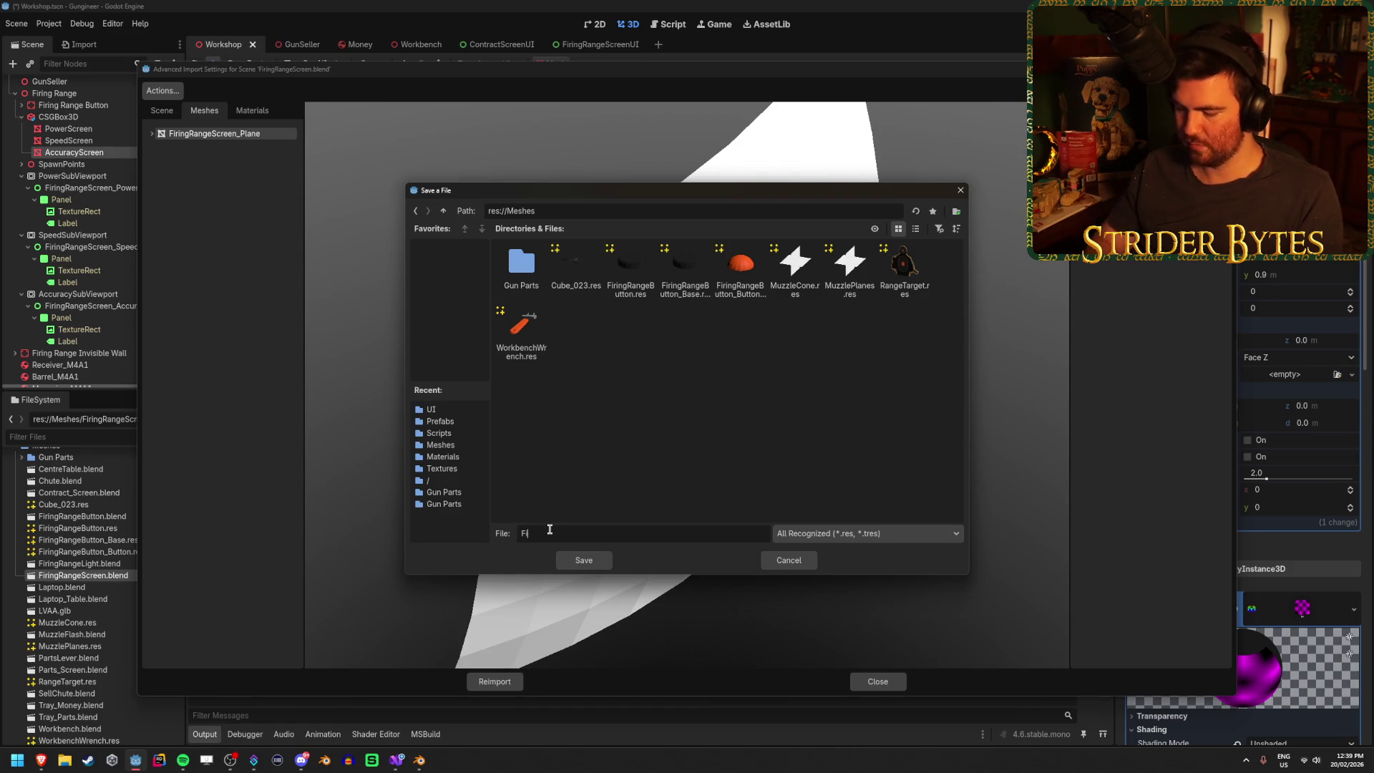
pyautogui.write('ringRangeScr')
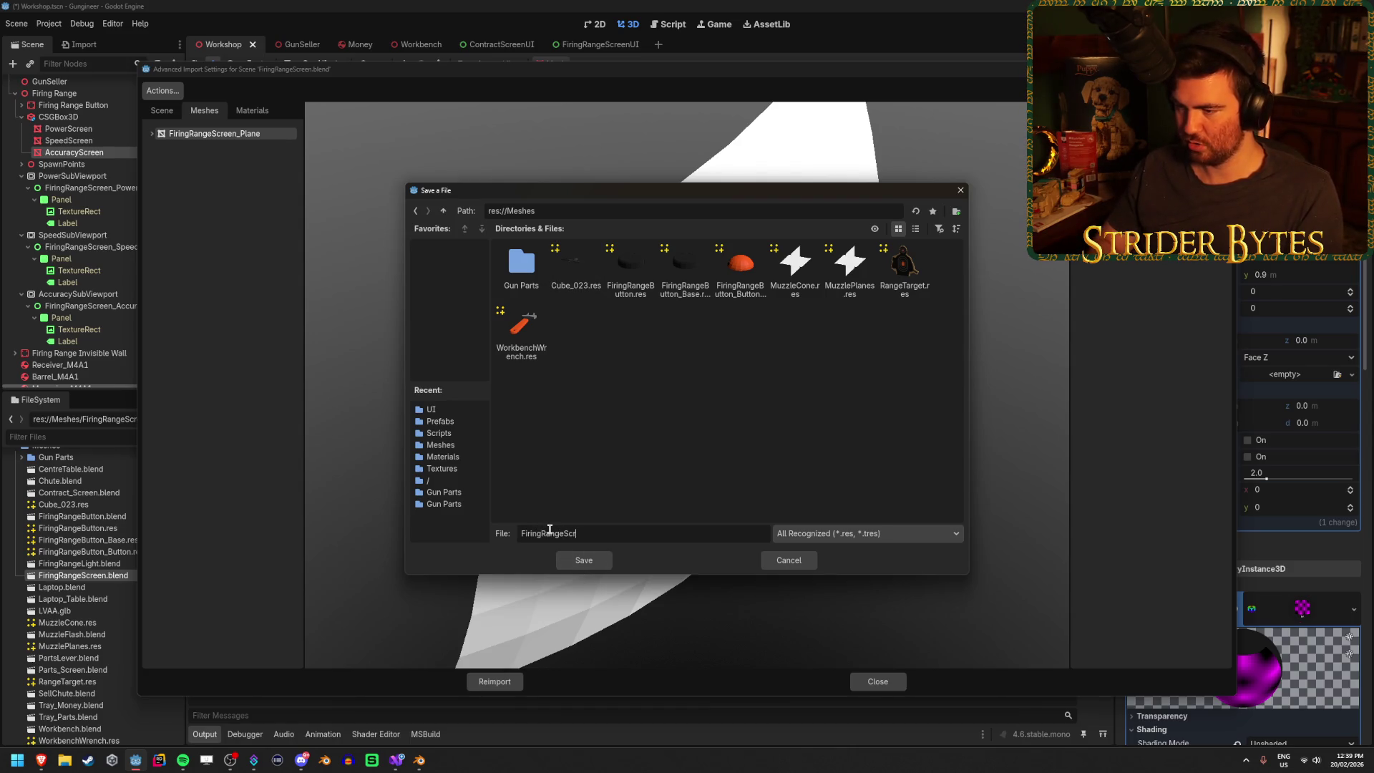
pyautogui.click(584, 560)
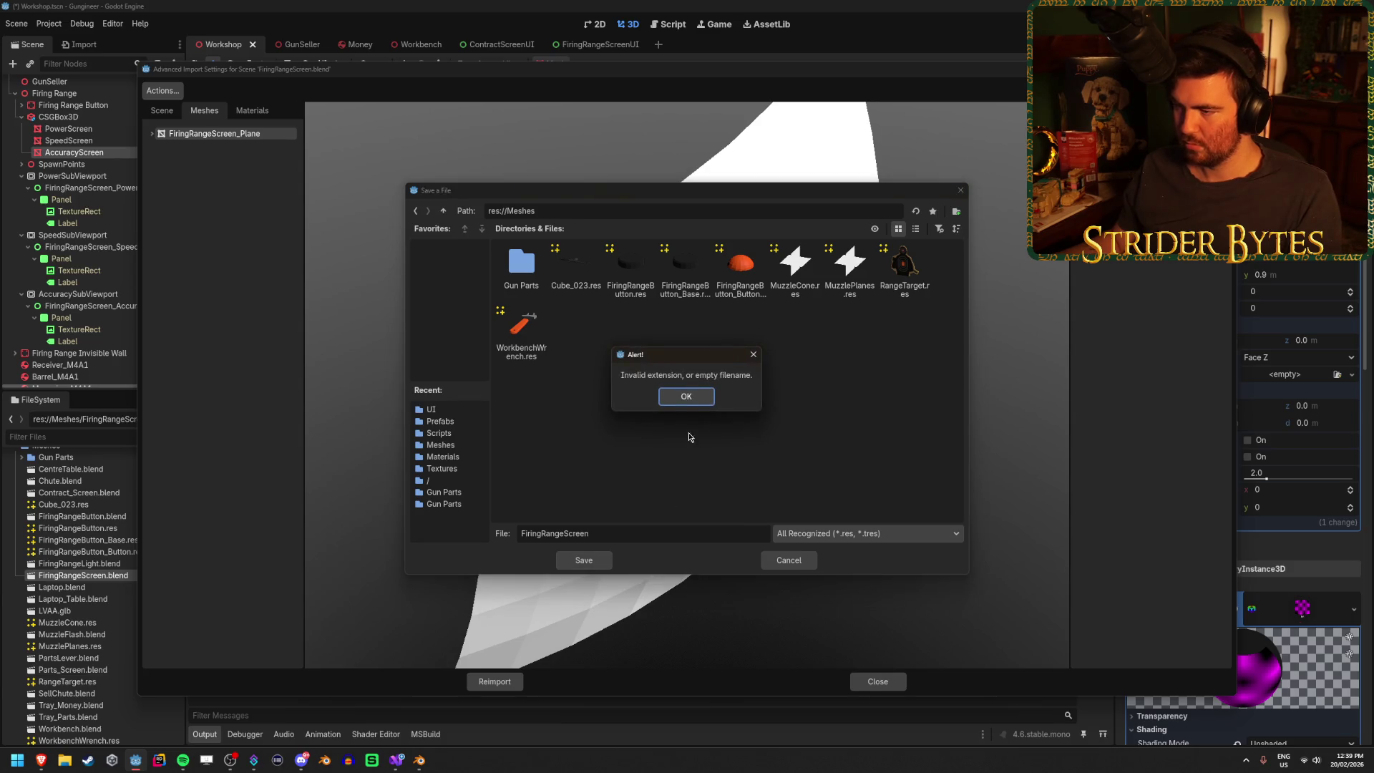
pyautogui.click(685, 395)
pyautogui.click(694, 533)
pyautogui.write('.')
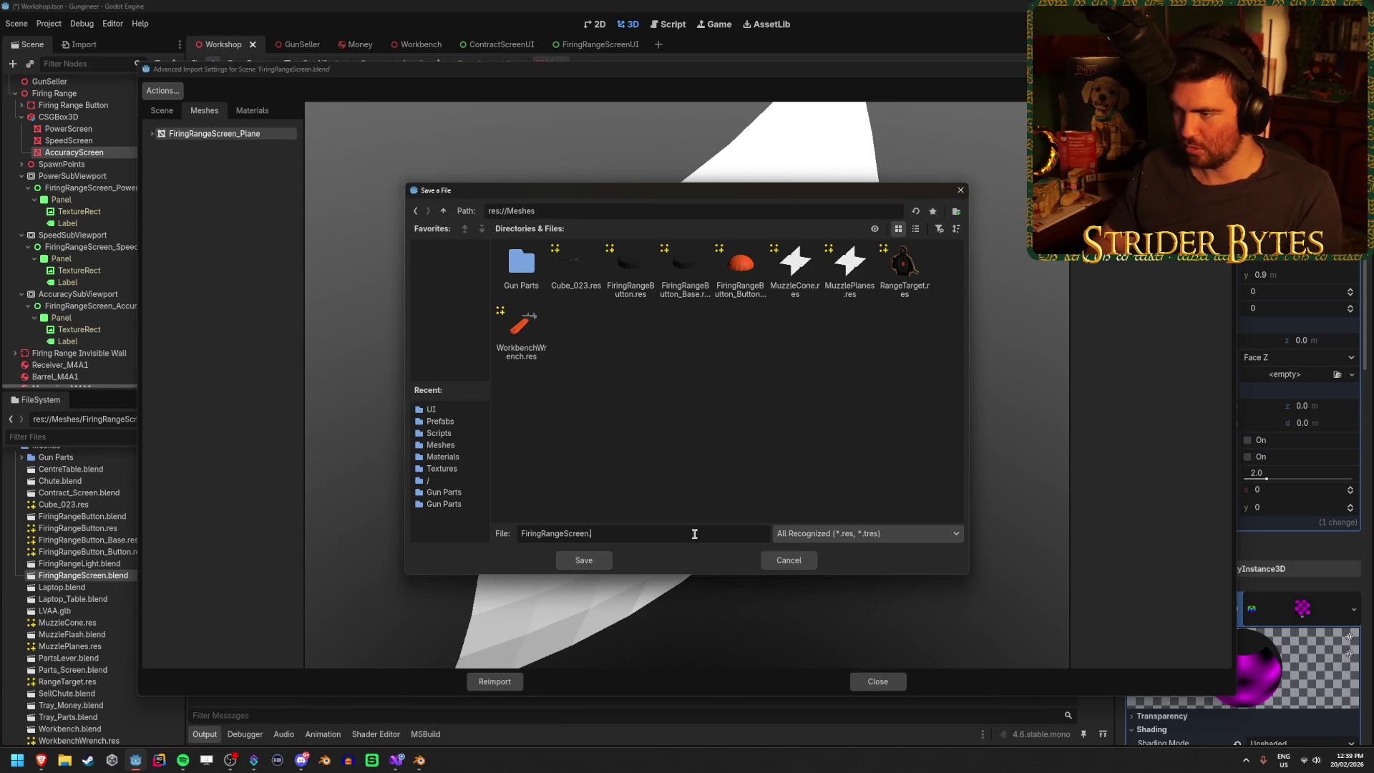
pyautogui.write('s')
pyautogui.press('Return')
pyautogui.moveTo(690, 523); pyautogui.dragTo(640, 466)
pyautogui.scroll(-2, 640, 466)
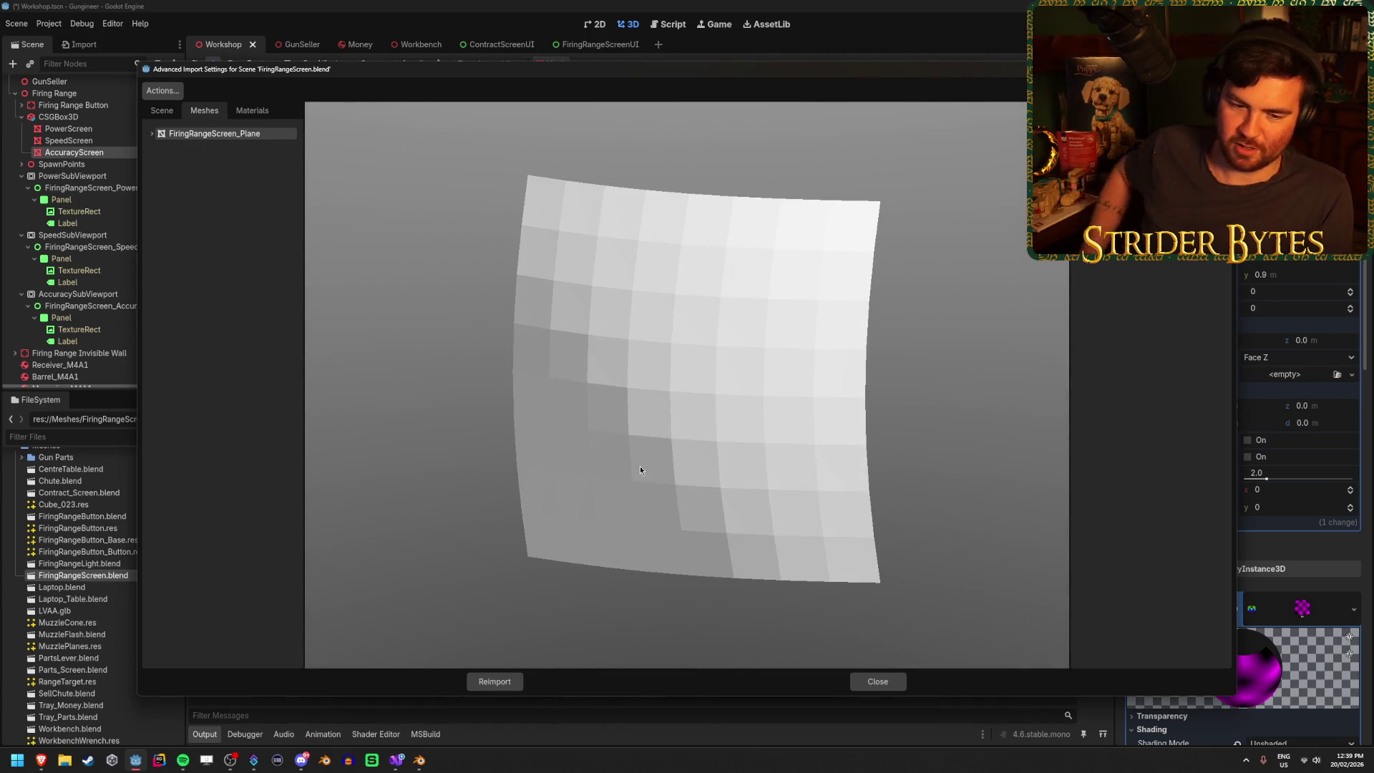
pyautogui.click(876, 682)
# - Clear the AccuracyScreen's mesh and bring up the quick-load mesh picker
pyautogui.click(1352, 373)
pyautogui.press('Escape')
pyautogui.click(1352, 247)
pyautogui.click(1299, 359)
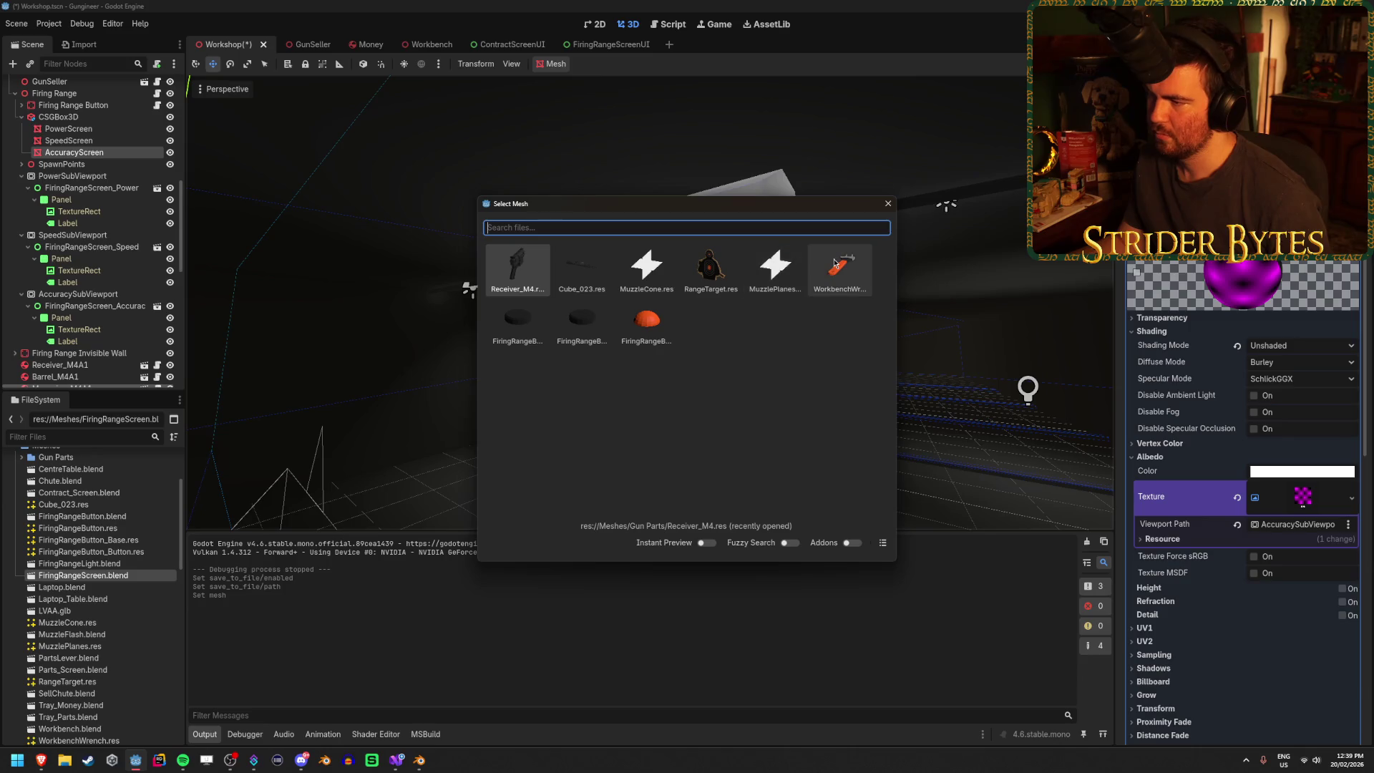
# - Save the FiringRangeScreen_Plane mesh to res://Meshes as FiringRangeScreen and reimport the blend file
pyautogui.click(889, 203)
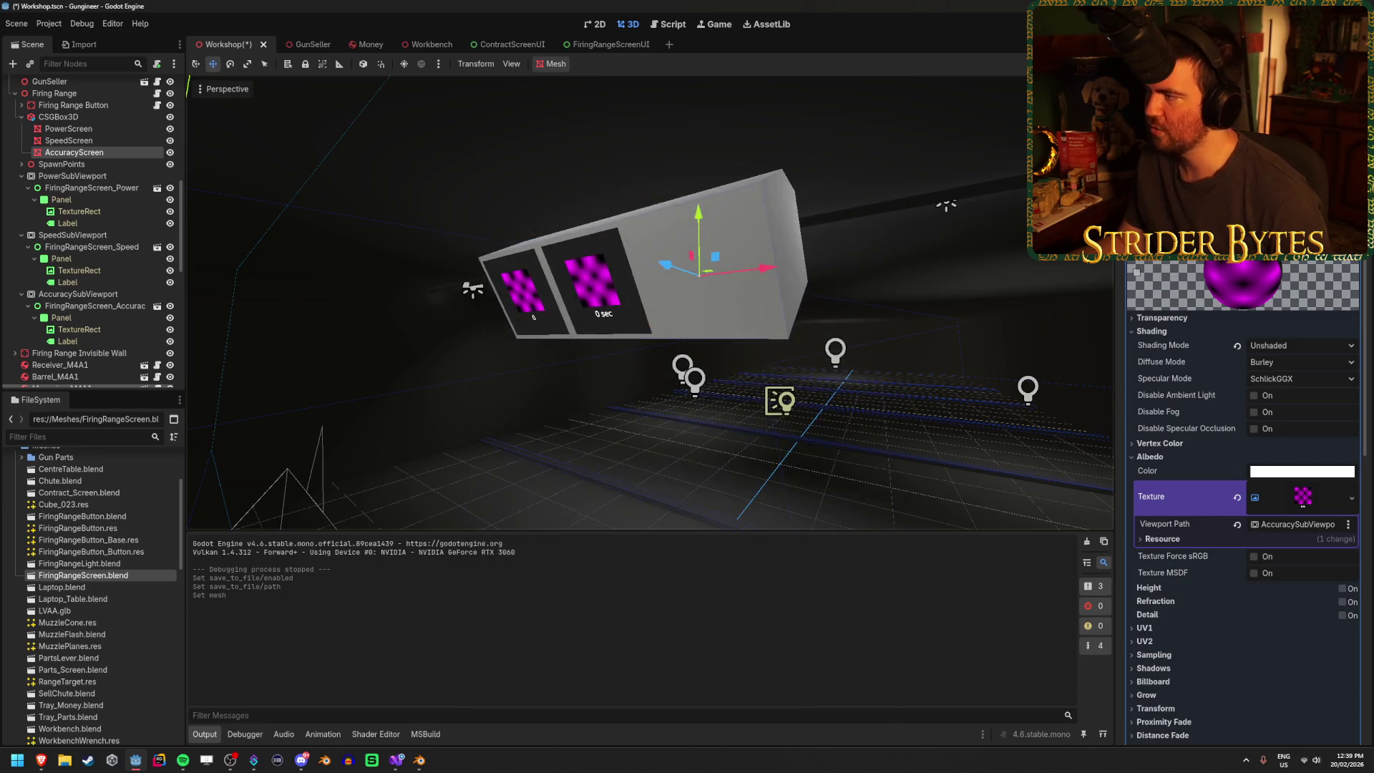
pyautogui.click(1274, 93)
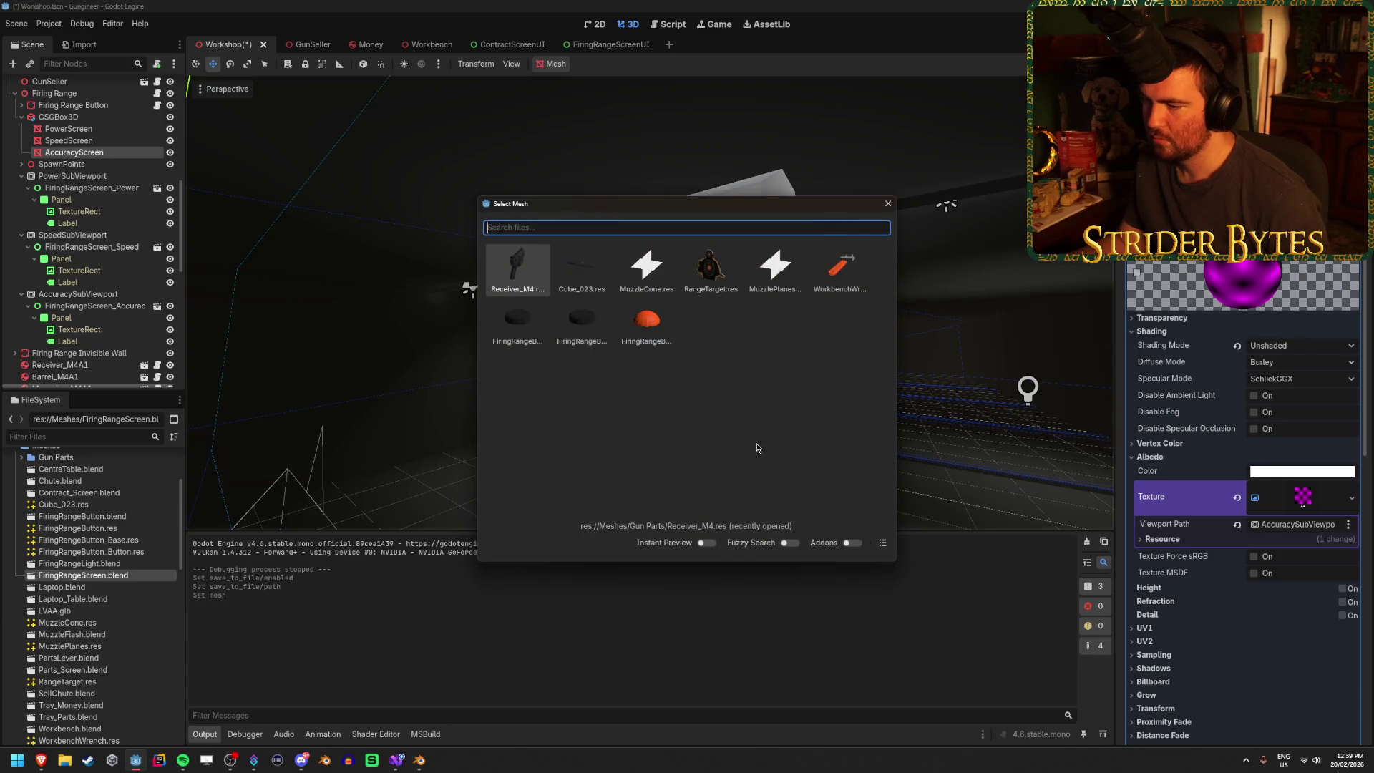
pyautogui.click(888, 203)
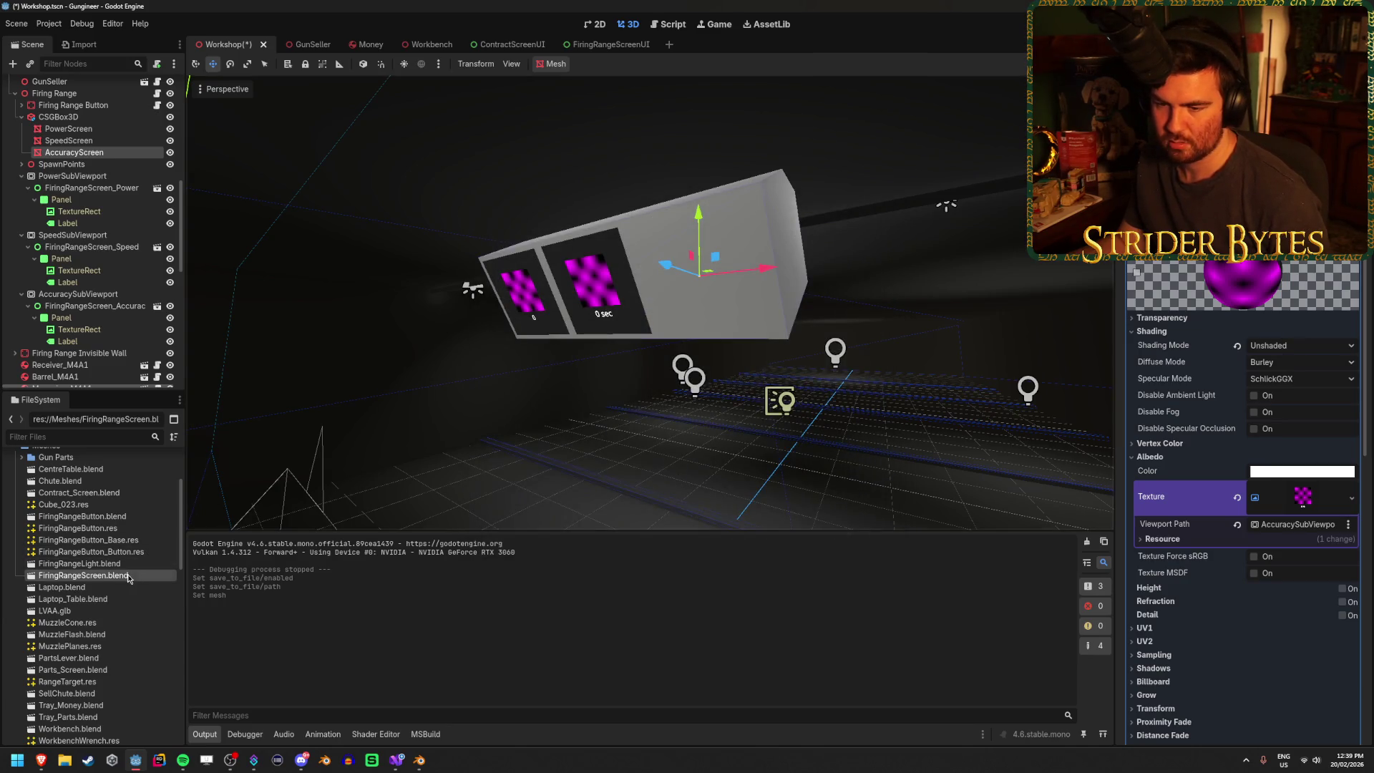
pyautogui.doubleClick(81, 576)
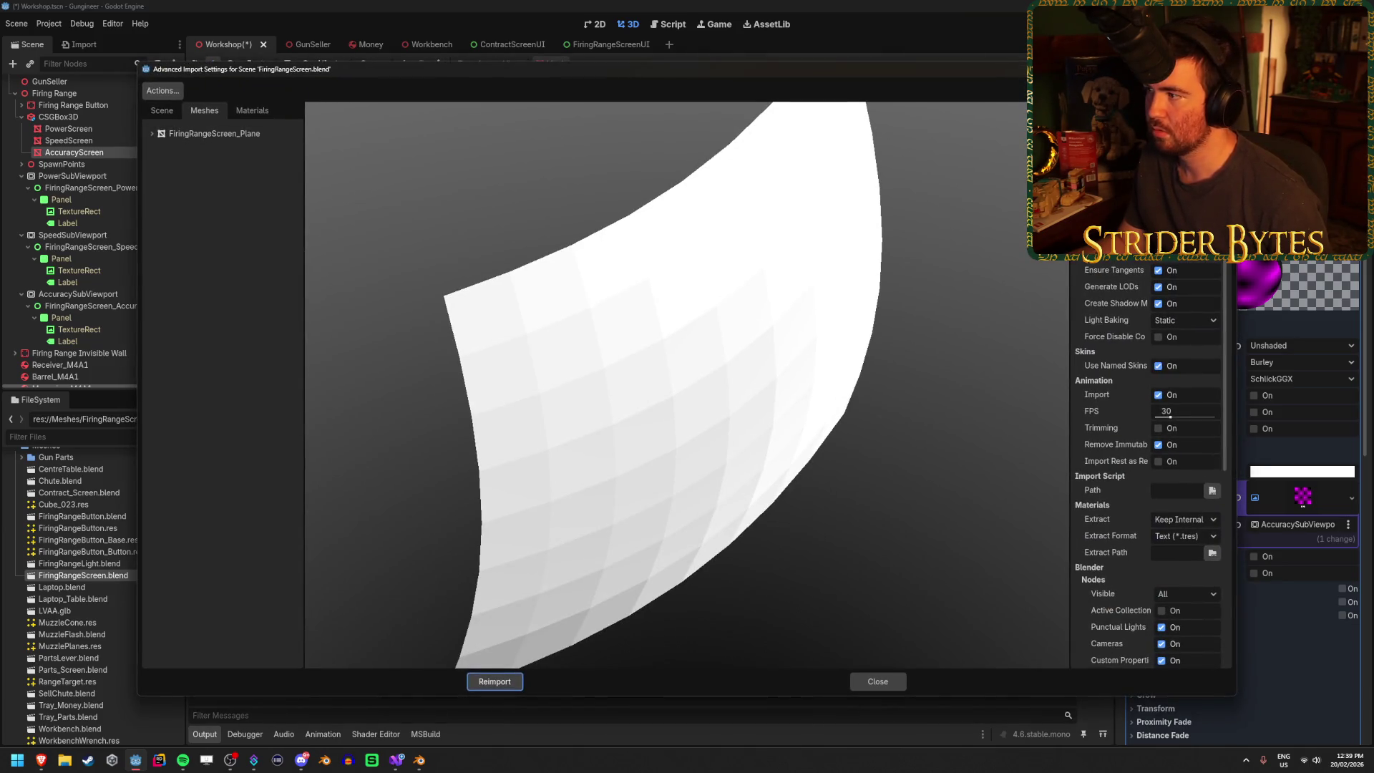
pyautogui.click(252, 135)
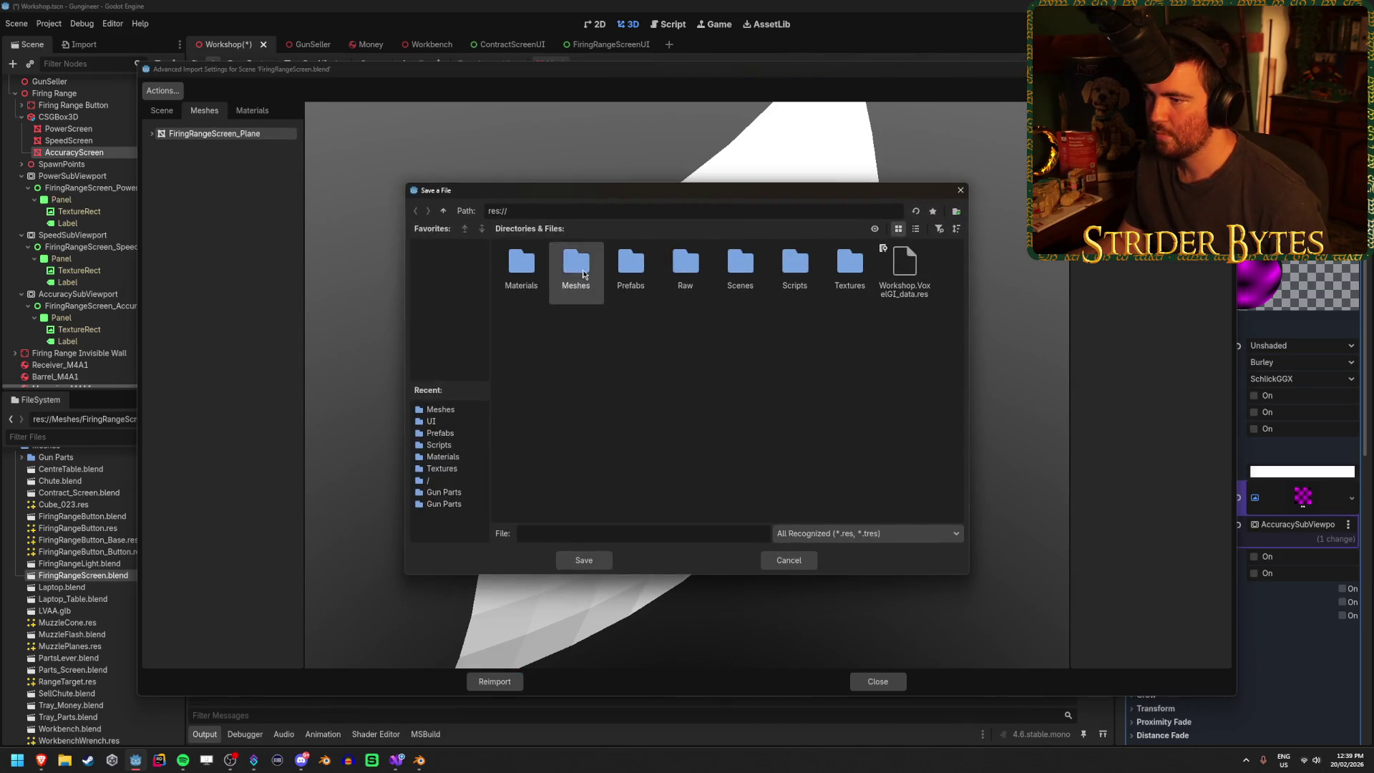
pyautogui.doubleClick(576, 270)
pyautogui.write('Firing')
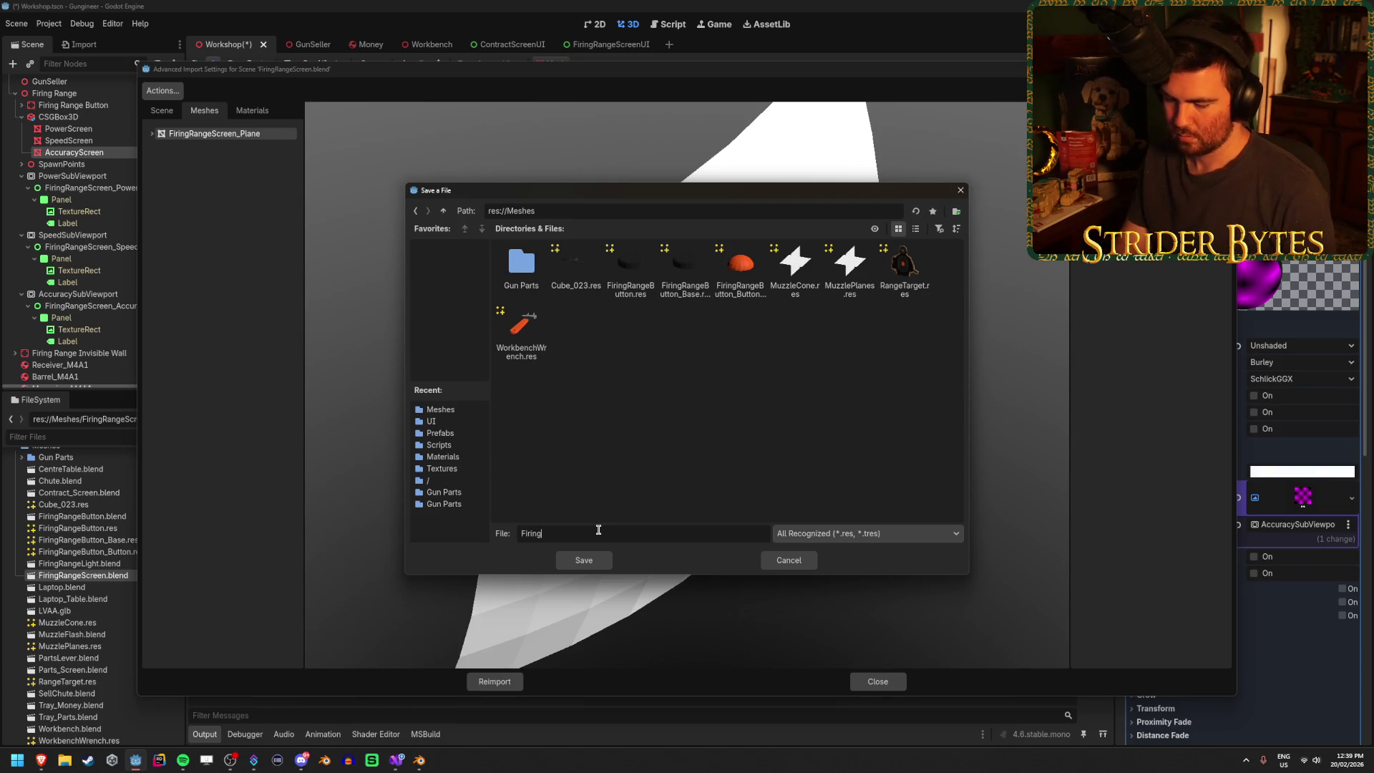
pyautogui.write('RangeScreen')
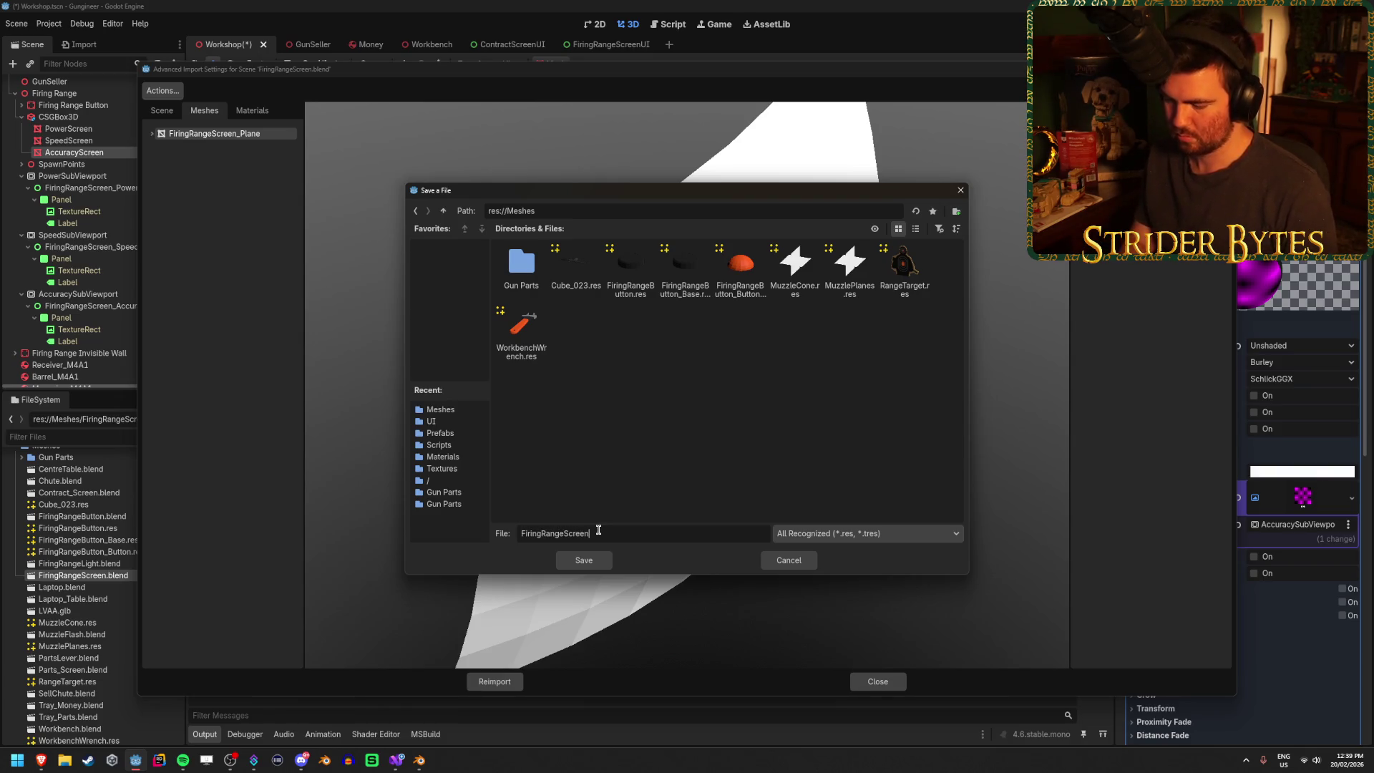
pyautogui.press('Return')
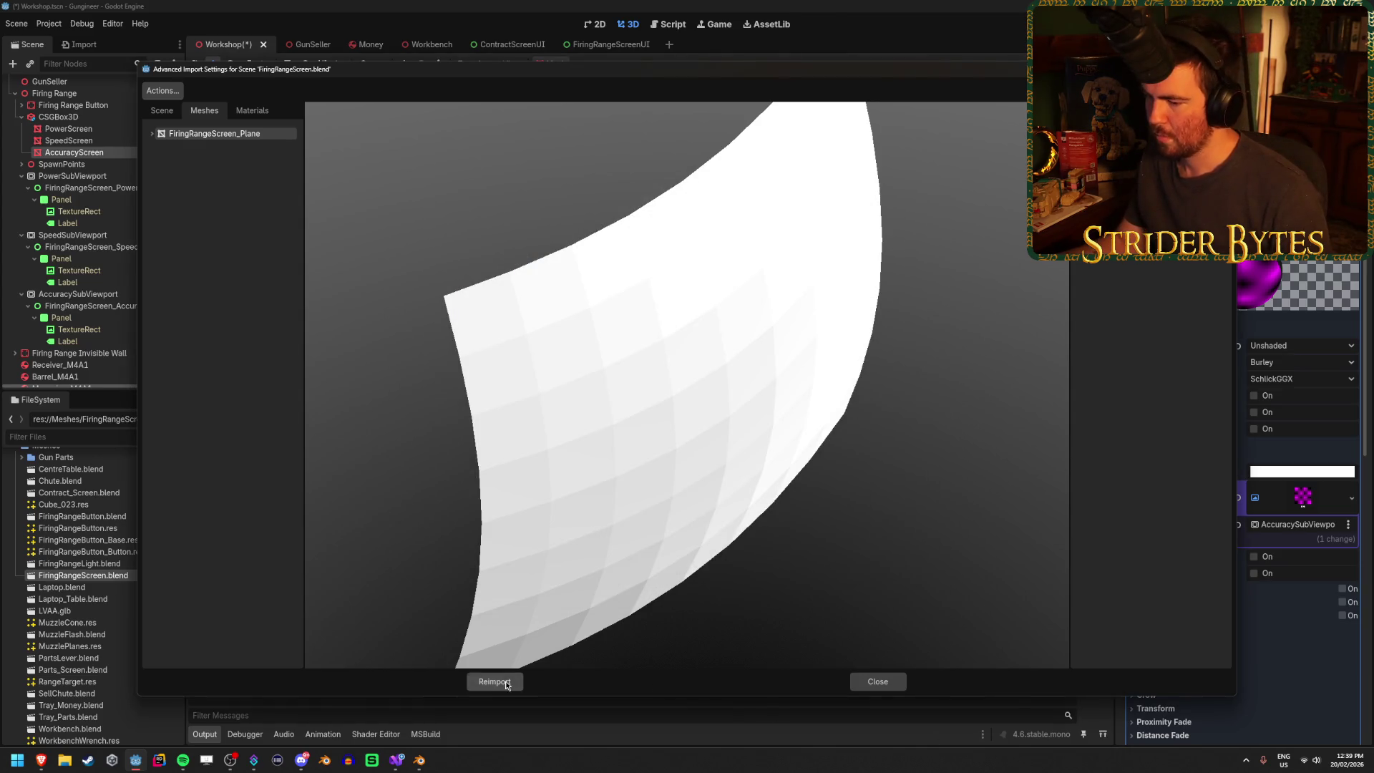
pyautogui.click(508, 681)
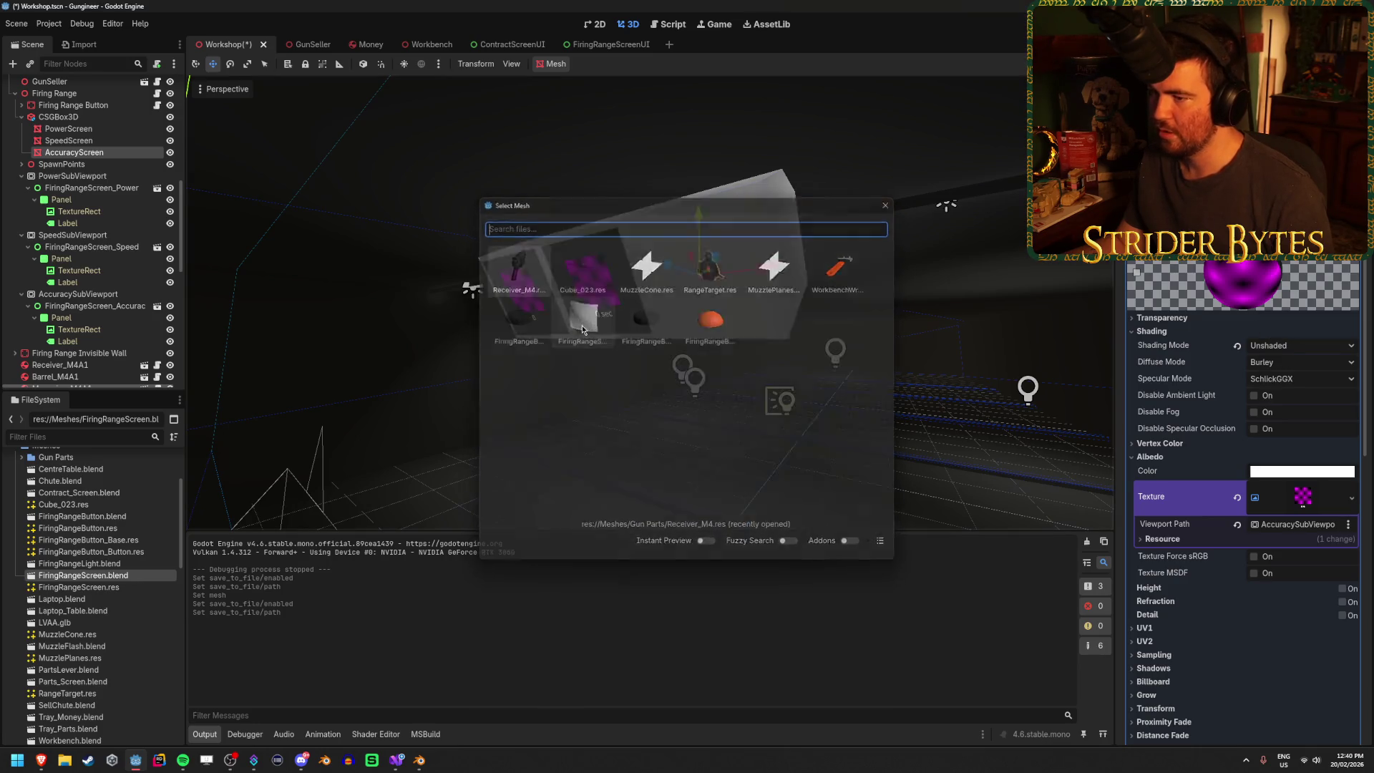
# - Assign FiringRangeScreen.res as the mesh and slide the AccuracyScreen along its local axis beside the others
pyautogui.click(620, 337)
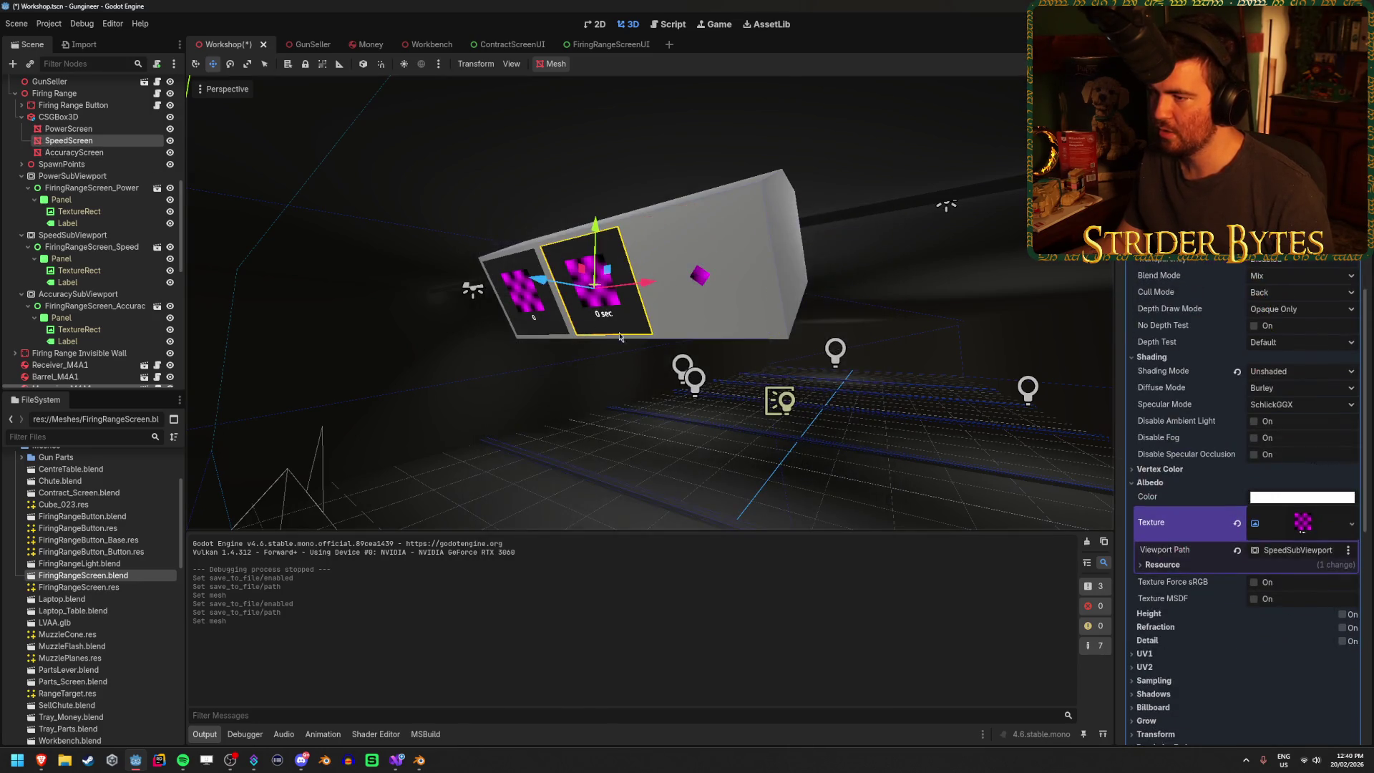
pyautogui.click(74, 152)
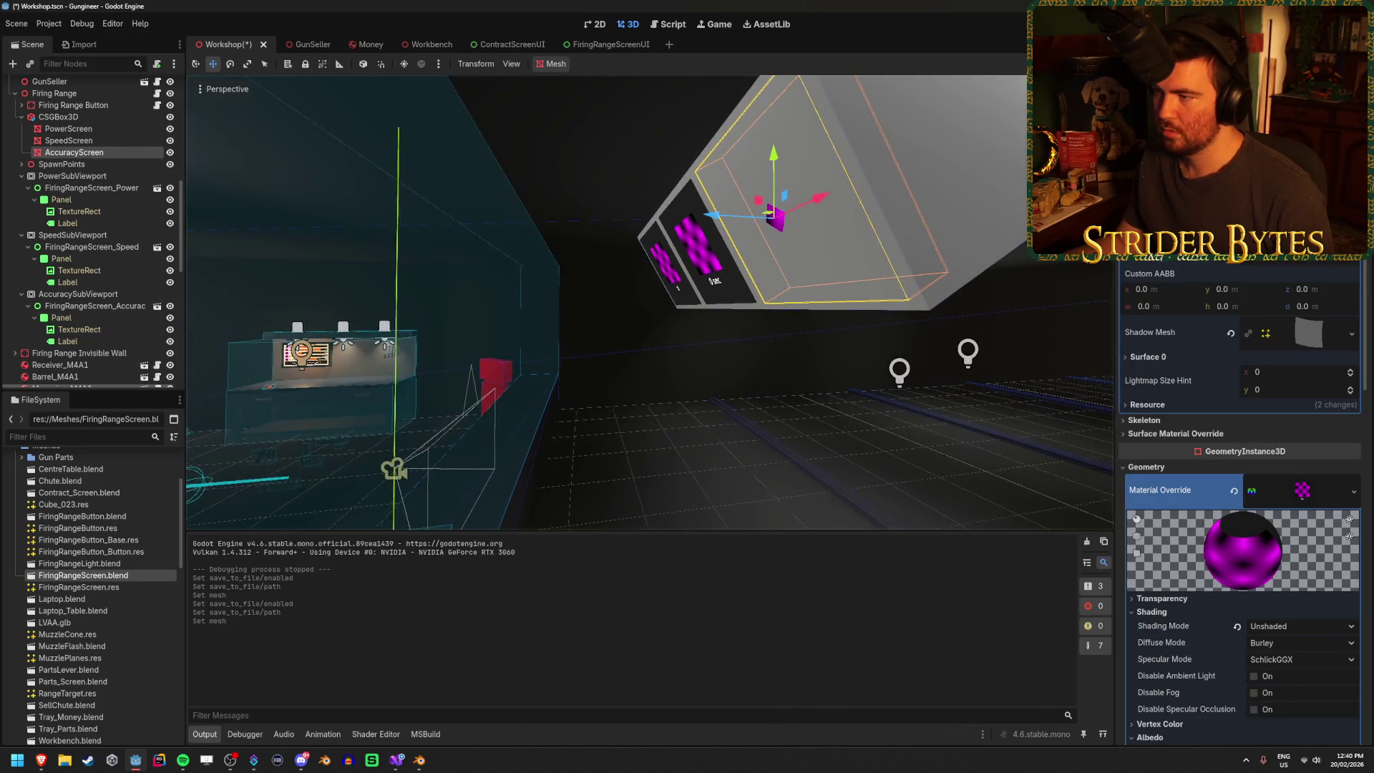
pyautogui.press('t')
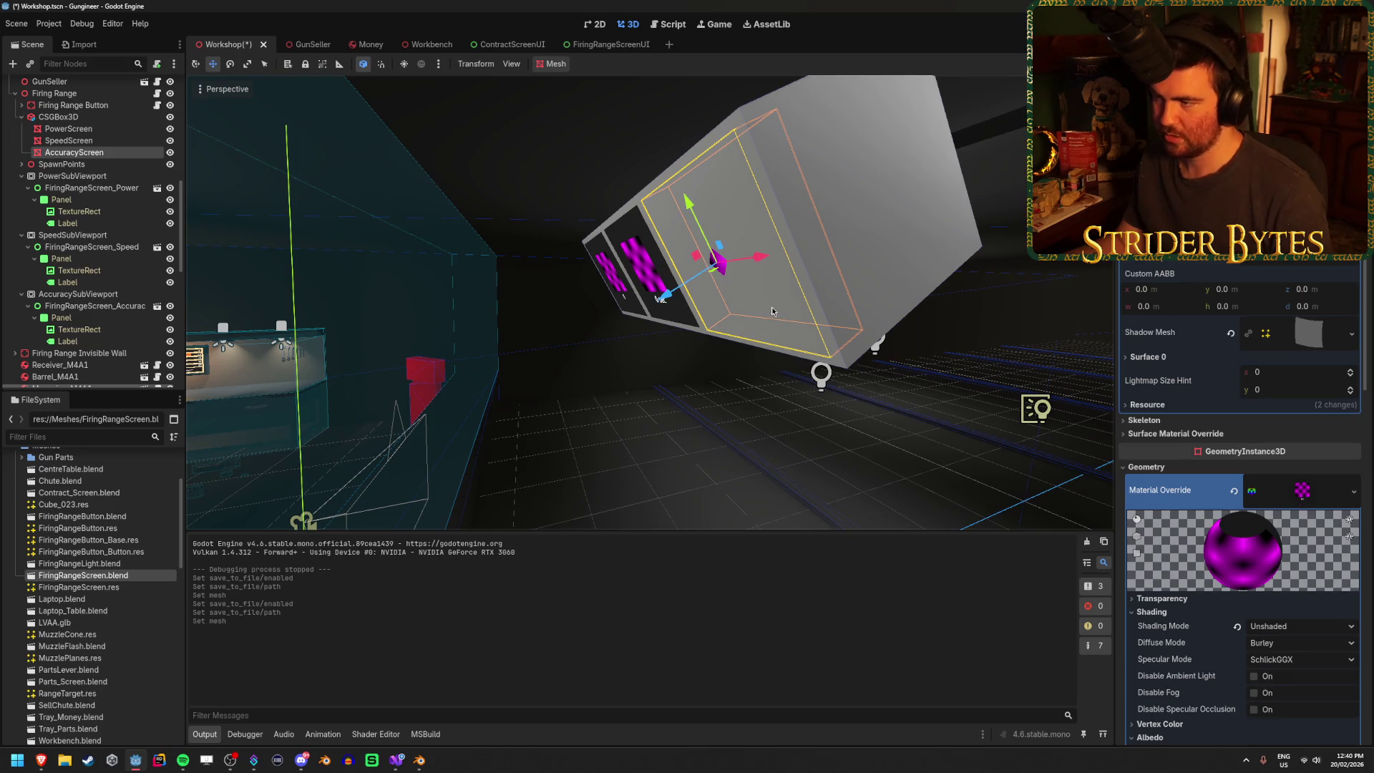
pyautogui.press('g')
pyautogui.press('z')
pyautogui.click(659, 300)
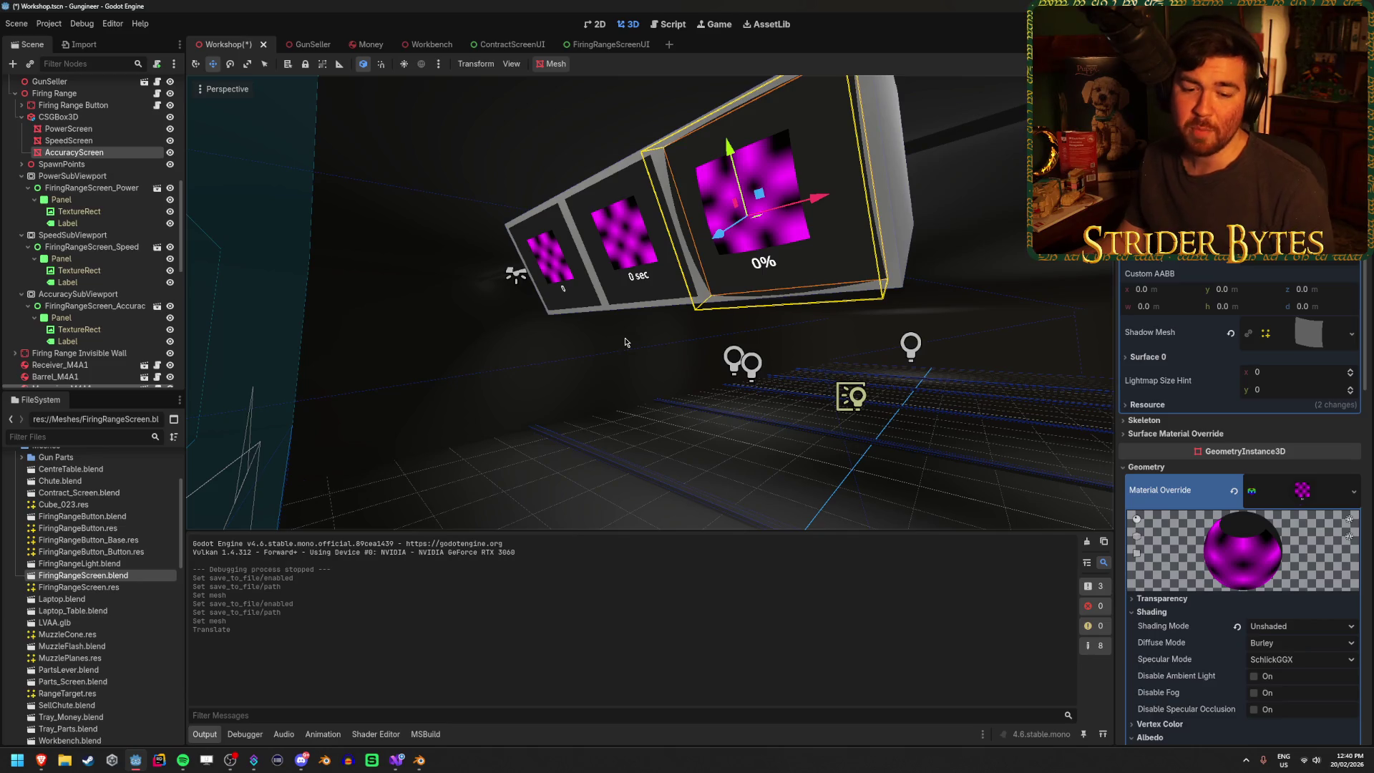
pyautogui.scroll(-5, 624, 342)
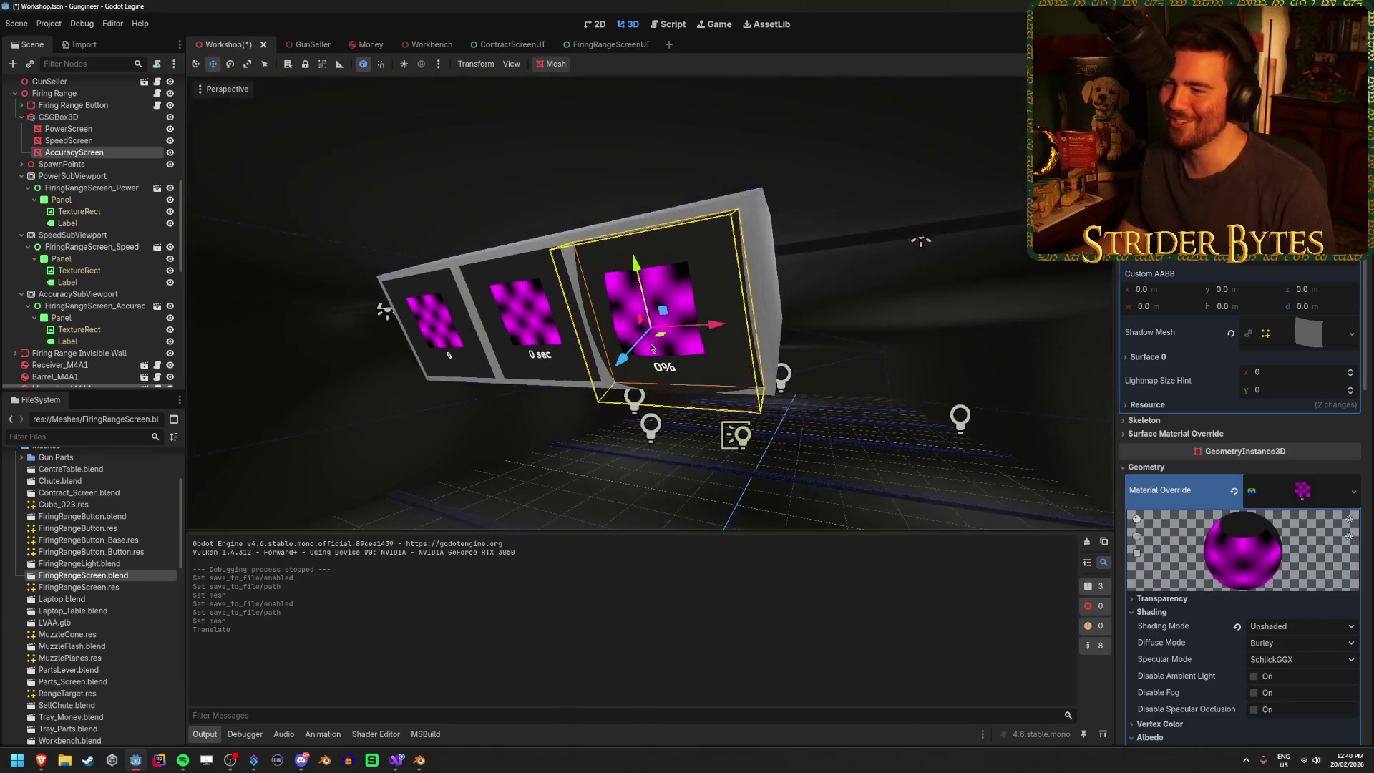
pyautogui.scroll(6, 735, 356)
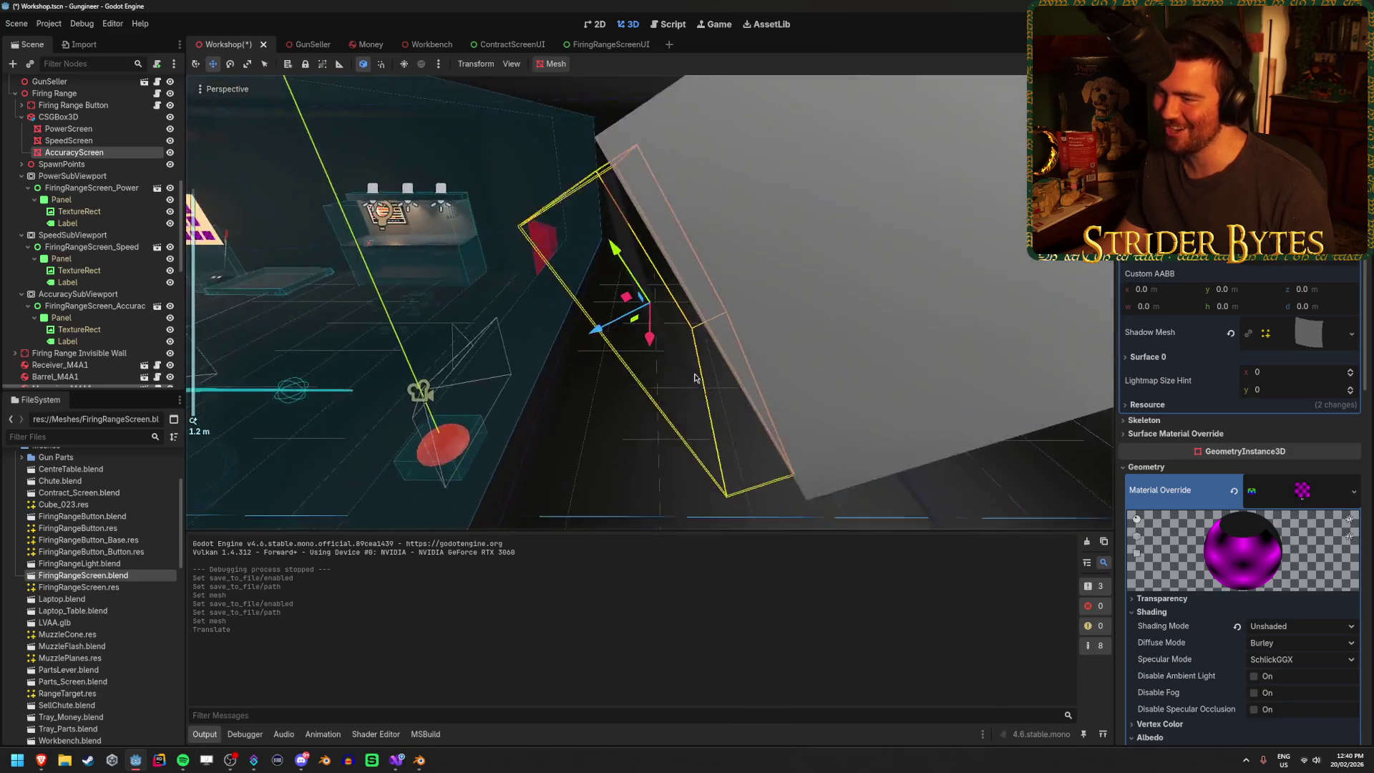
pyautogui.moveTo(694, 378)
pyautogui.mouseDown()
pyautogui.moveTo(983, 281)
pyautogui.moveTo(904, 315)
pyautogui.moveTo(953, 374)
pyautogui.mouseUp()
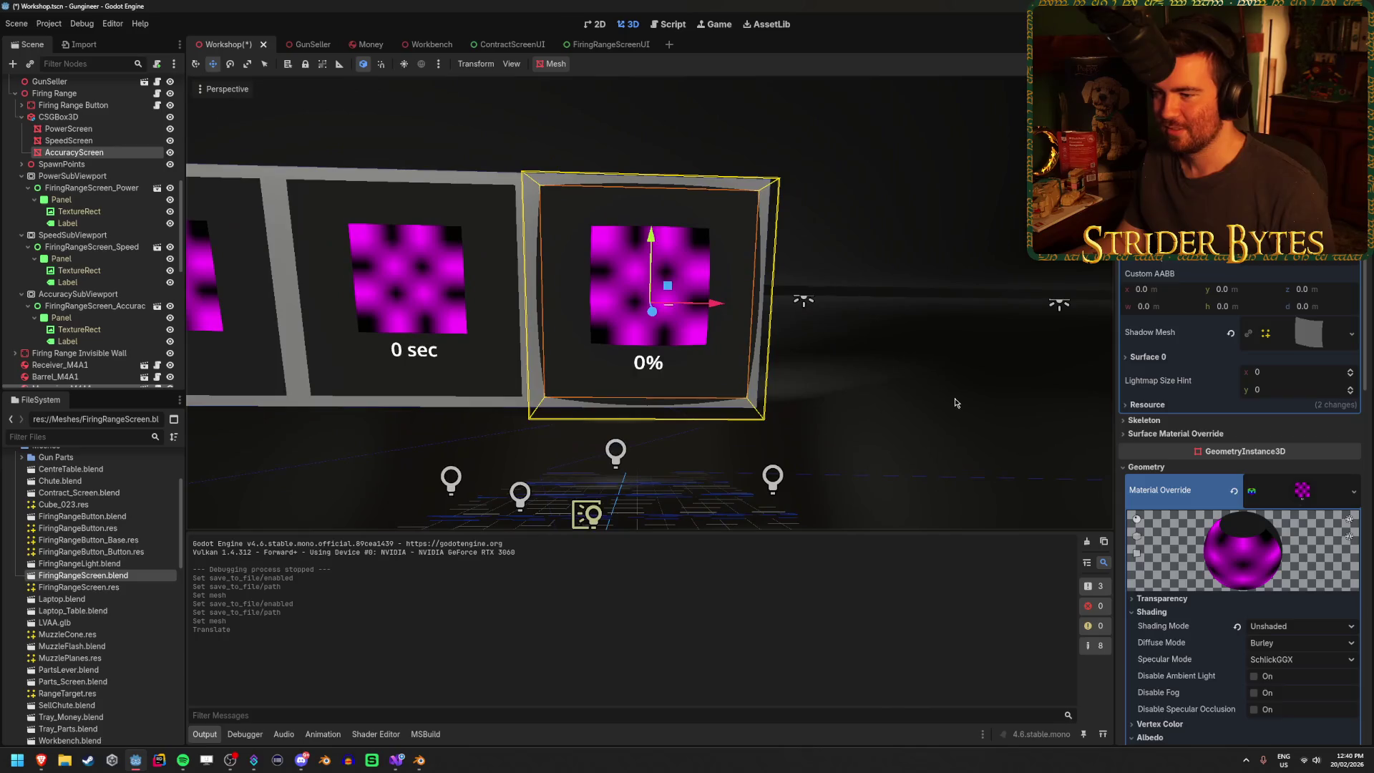
pyautogui.click(953, 373)
pyautogui.scroll(-5, 938, 359)
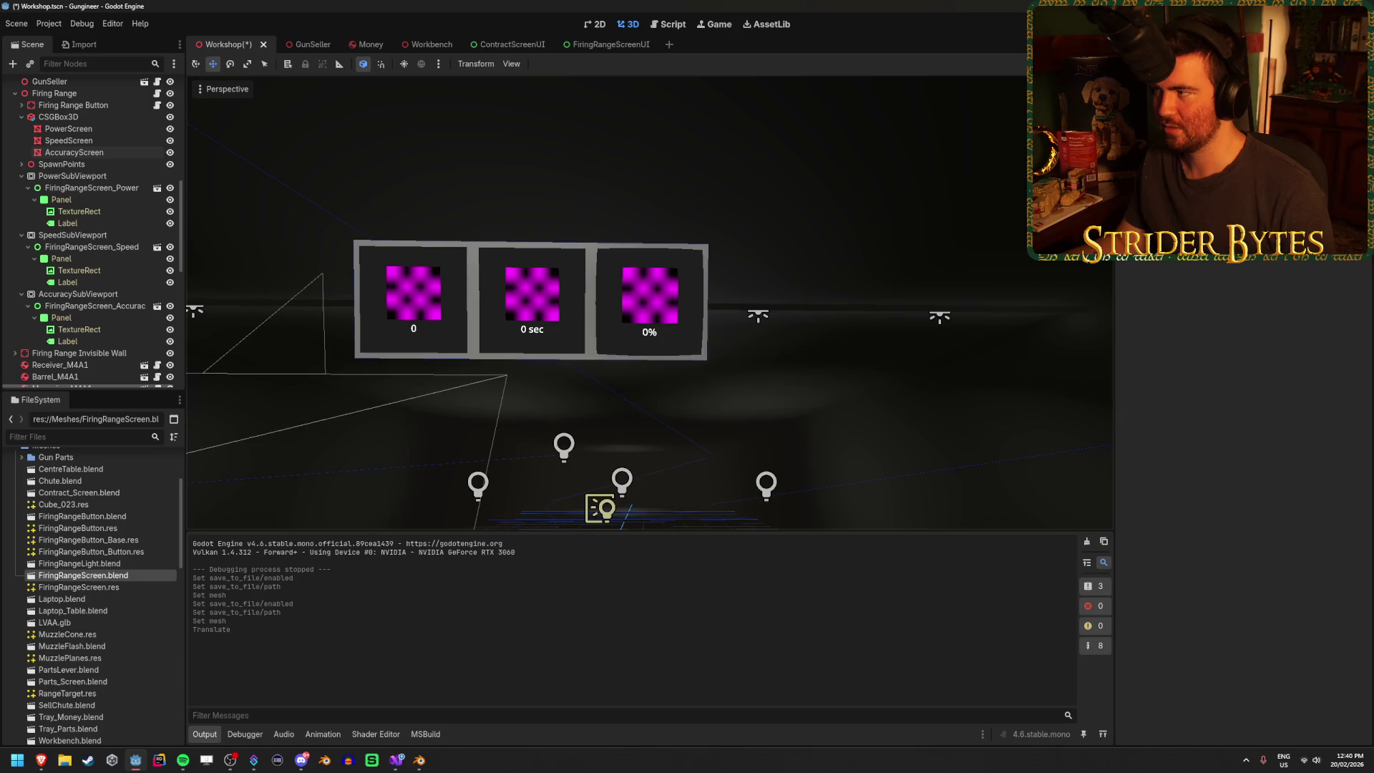
# - Run the game to view the three screens, stop it, then select TextureRect in FiringRangeScreenUI
pyautogui.press('F5')
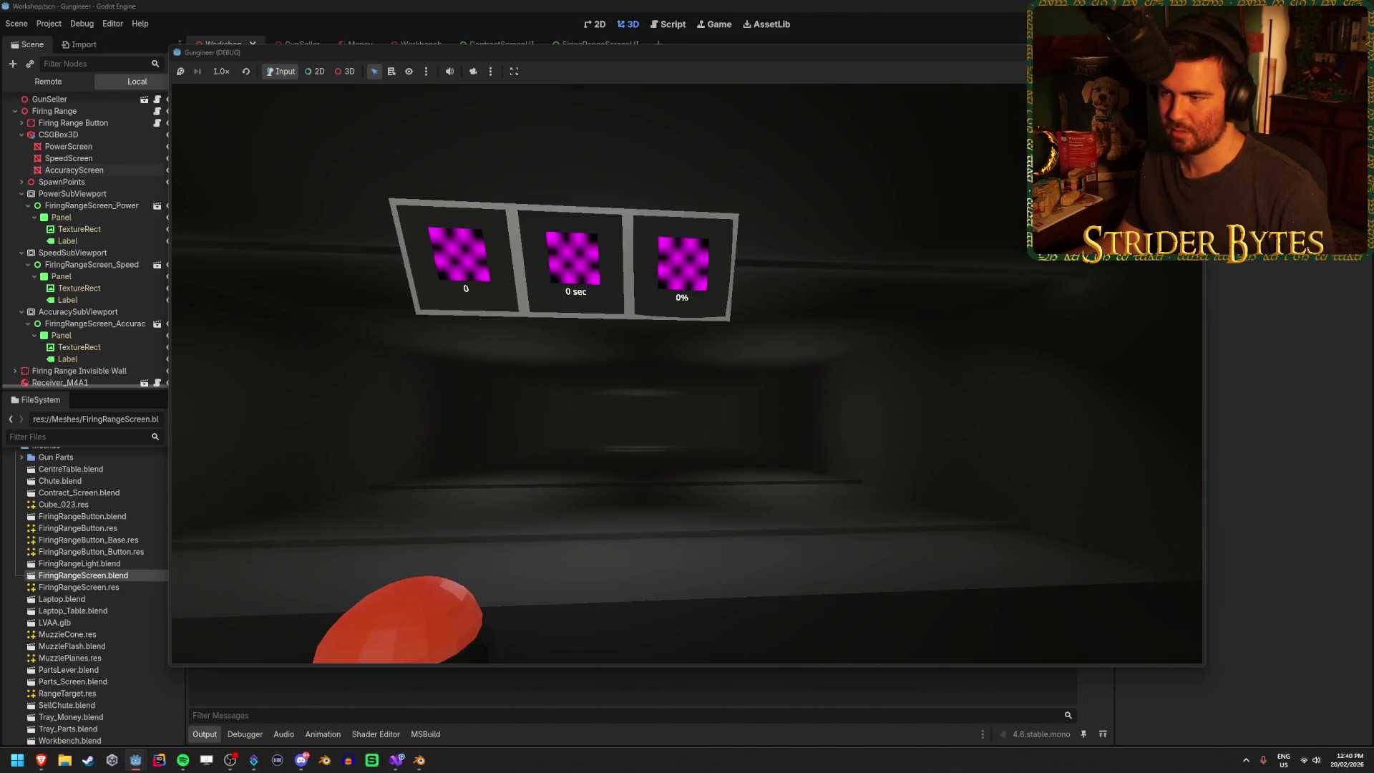
pyautogui.press('w')
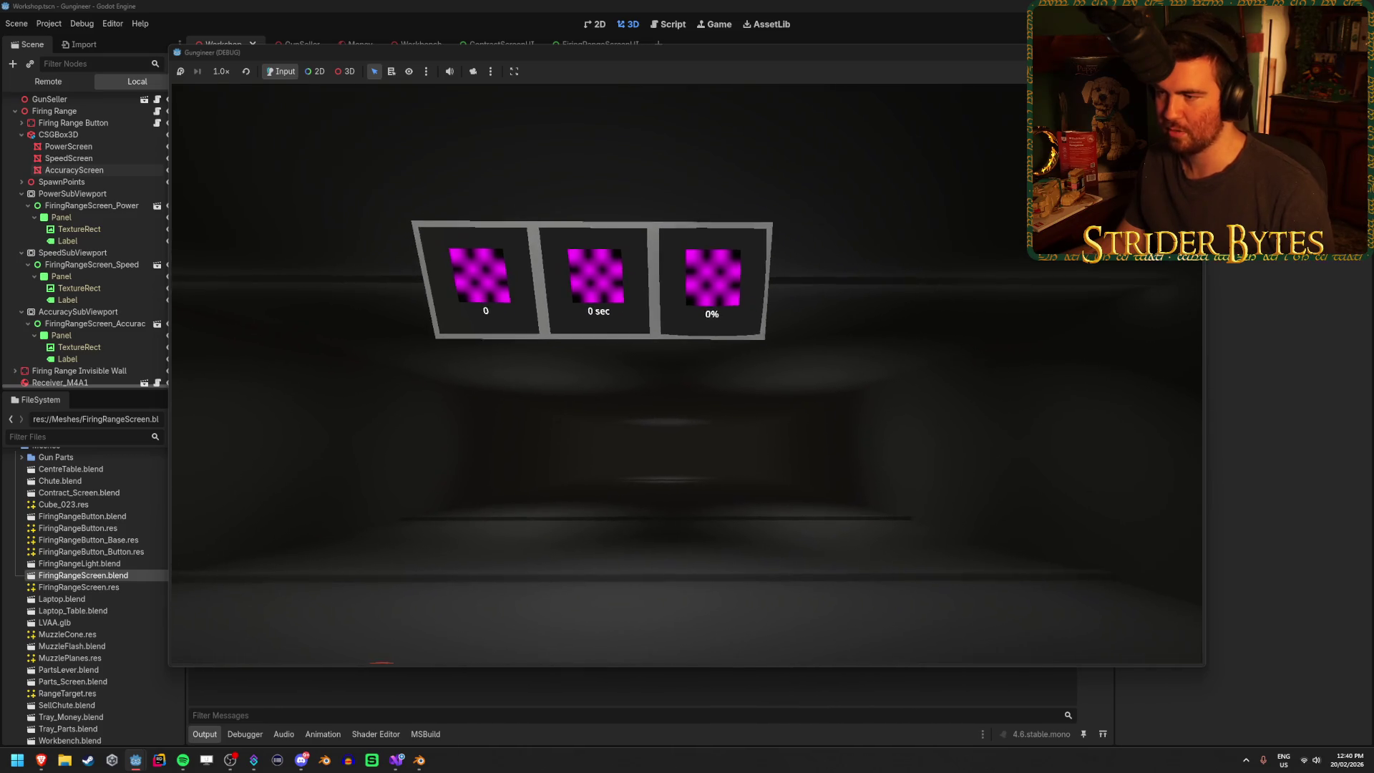
pyautogui.press('F8')
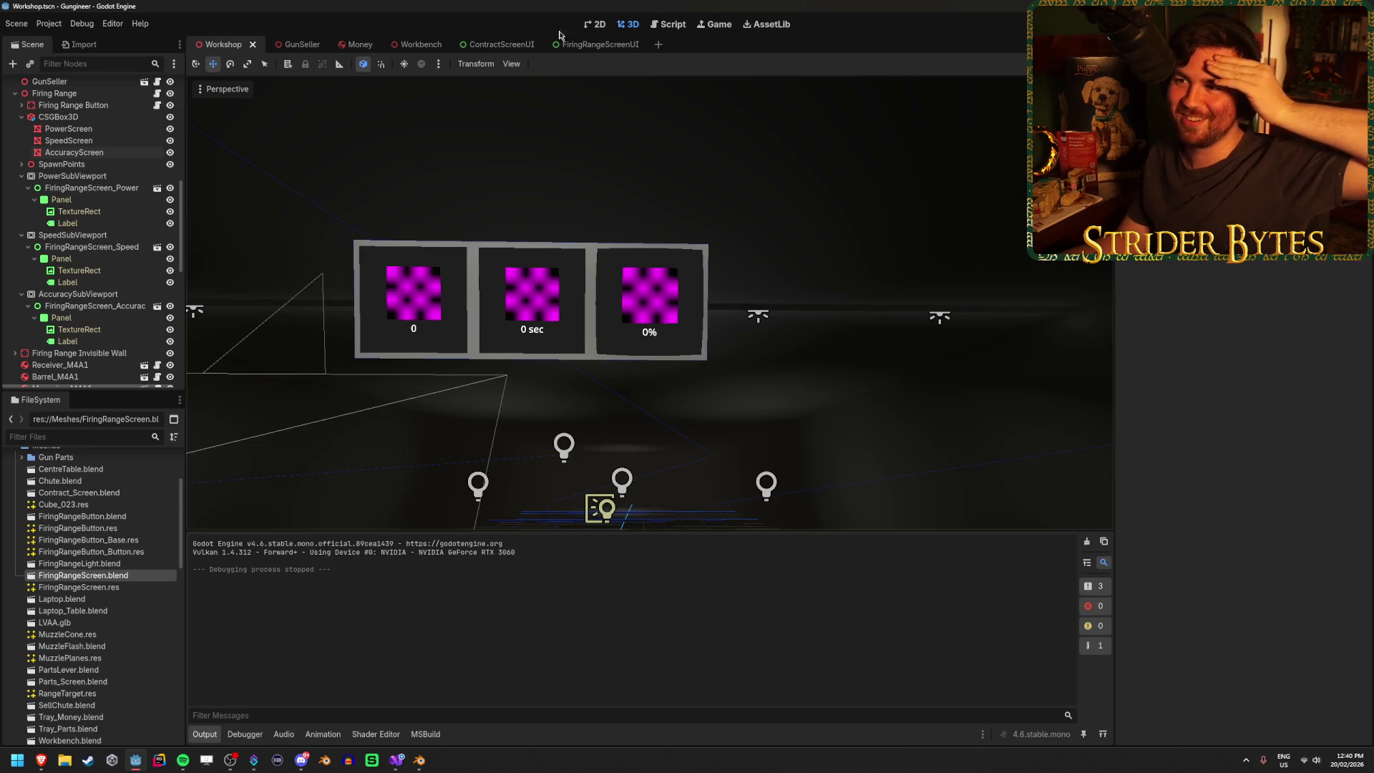
pyautogui.click(596, 44)
pyautogui.click(605, 266)
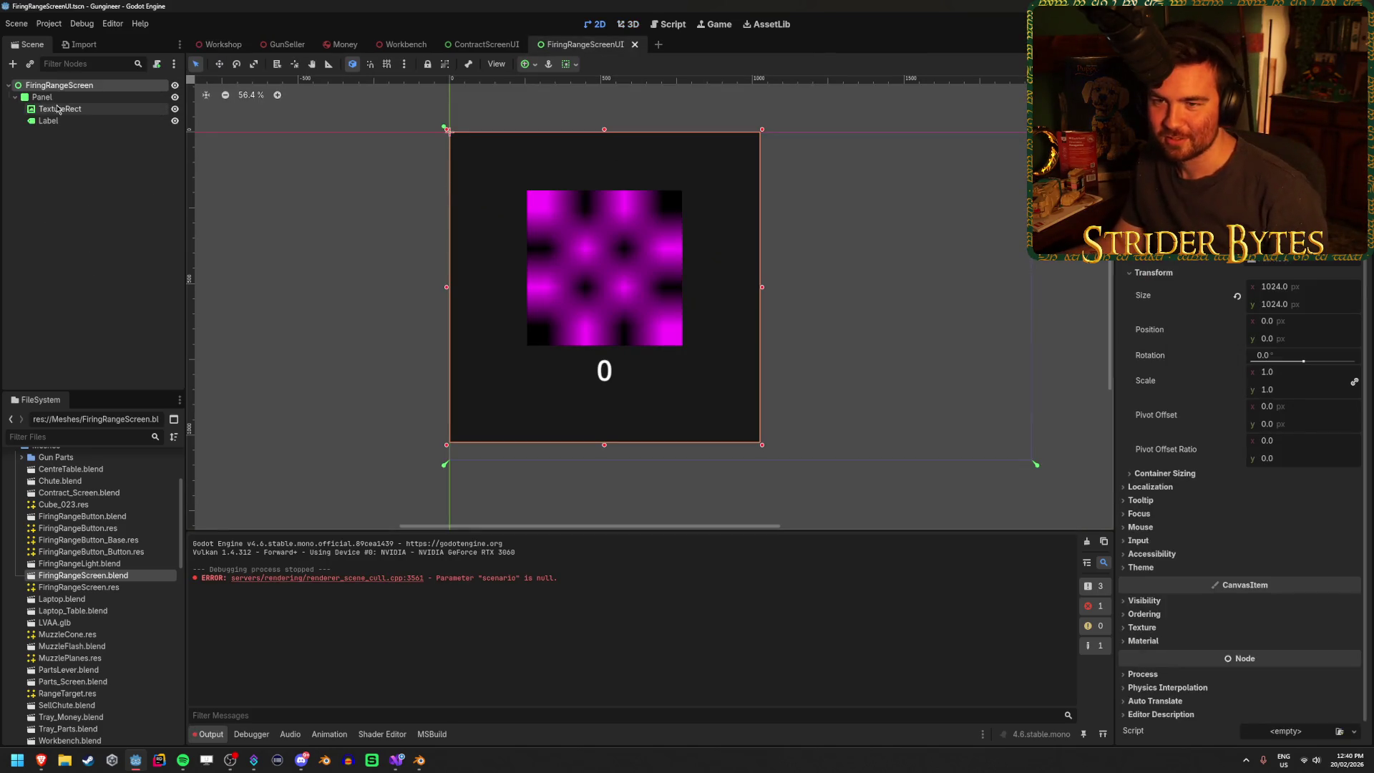
# - Resize the TextureRect picture to 768 × 768 px
pyautogui.click(1319, 375)
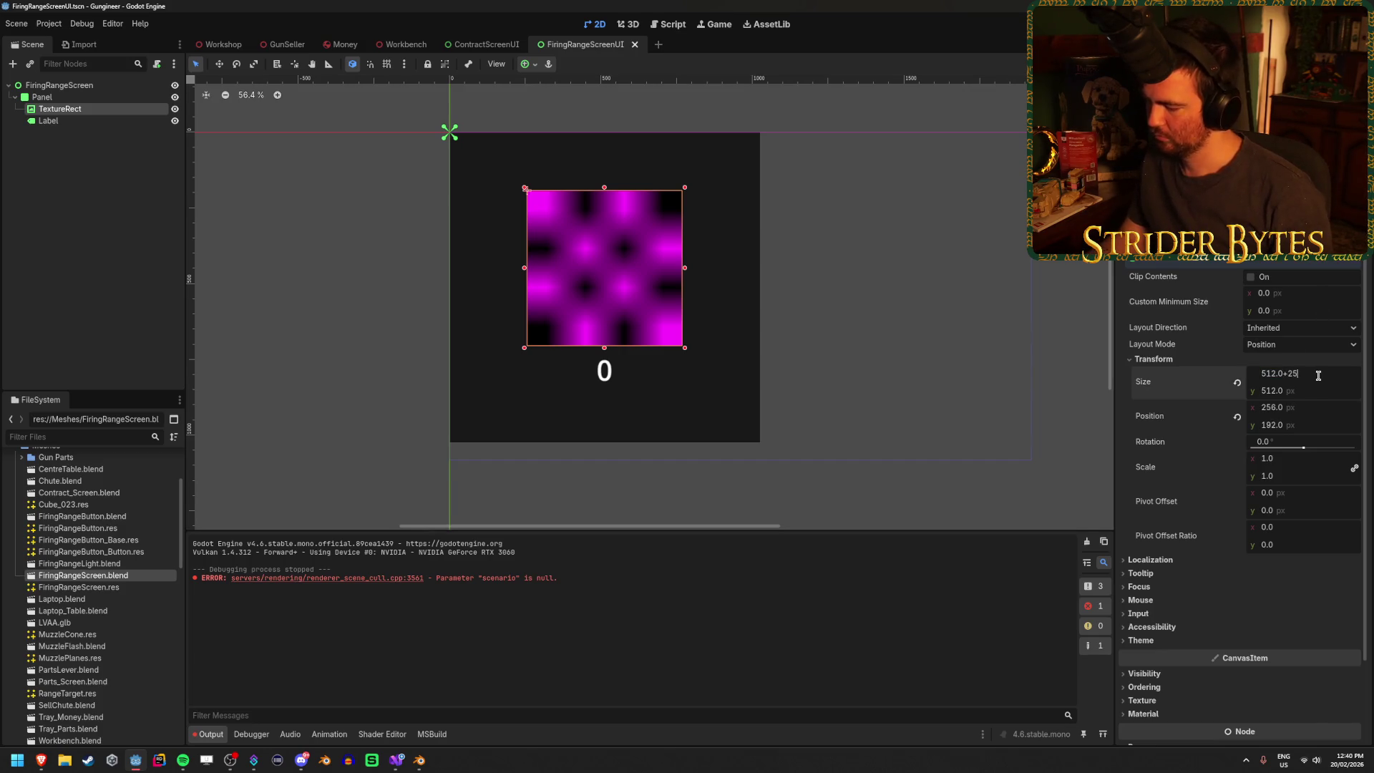
pyautogui.write('56')
pyautogui.press('Return')
pyautogui.click(1320, 393)
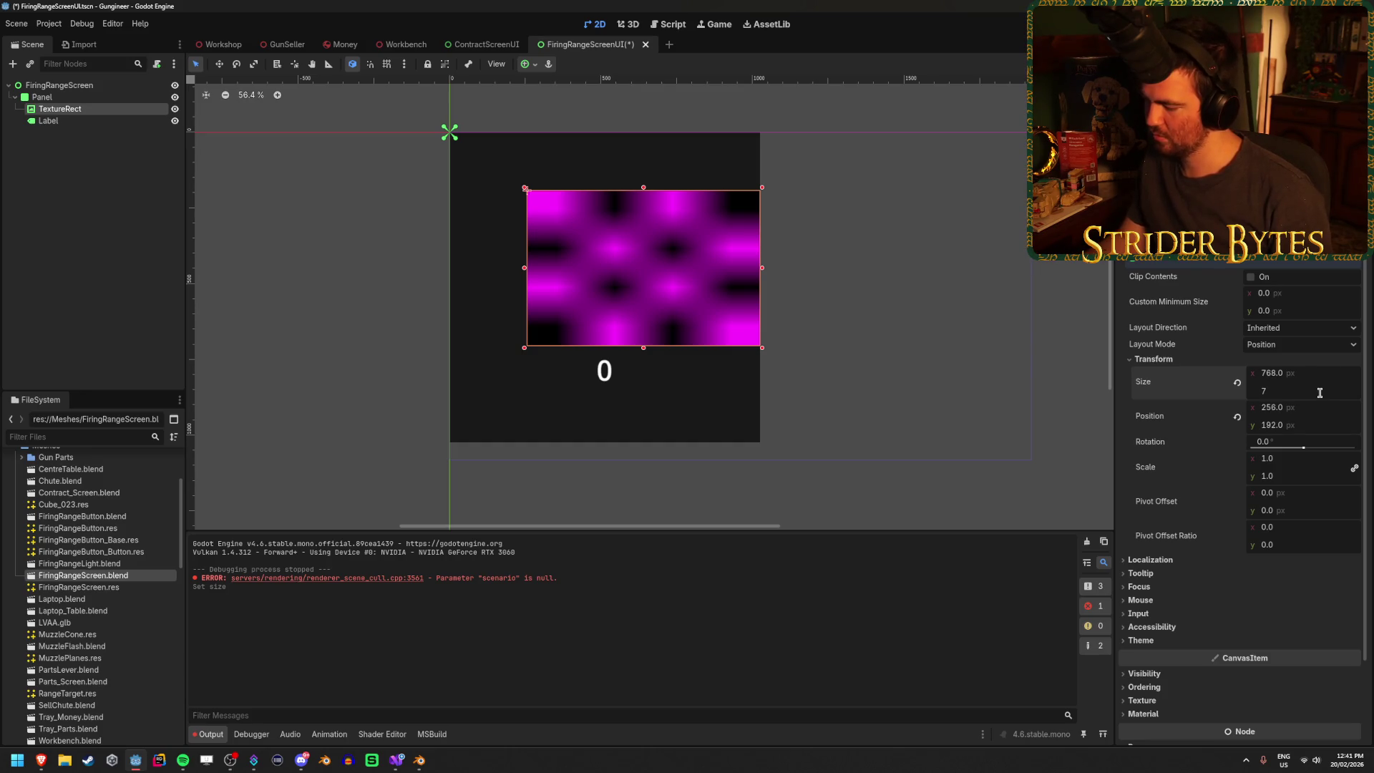
pyautogui.write('68')
pyautogui.press('Return')
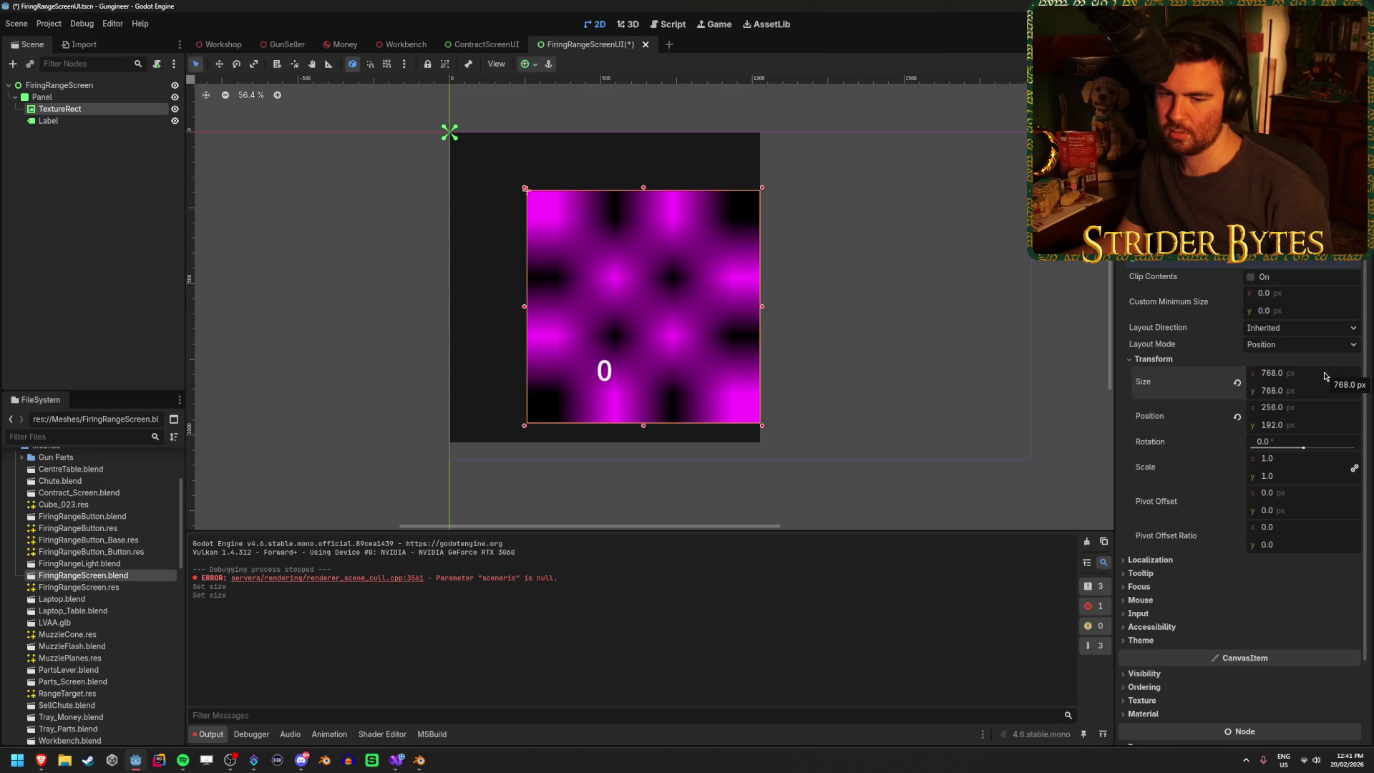
# - Position the TextureRect at x 128 and y 96
pyautogui.moveTo(1310, 412); pyautogui.dragTo(1291, 412)
pyautogui.hotkey('ctrl', 'z')
pyautogui.click(1319, 410)
pyautogui.write('28')
pyautogui.press('Return')
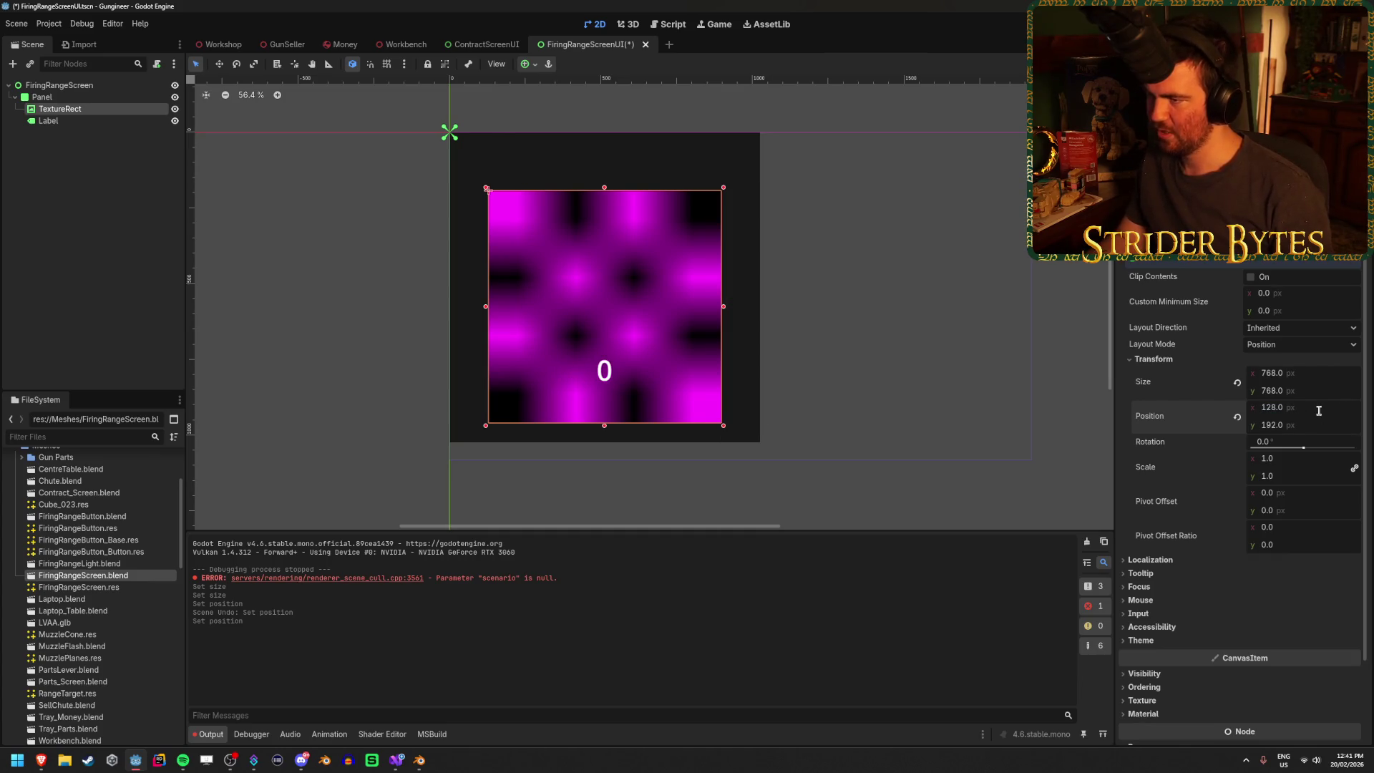
pyautogui.click(1314, 427)
pyautogui.write('-128')
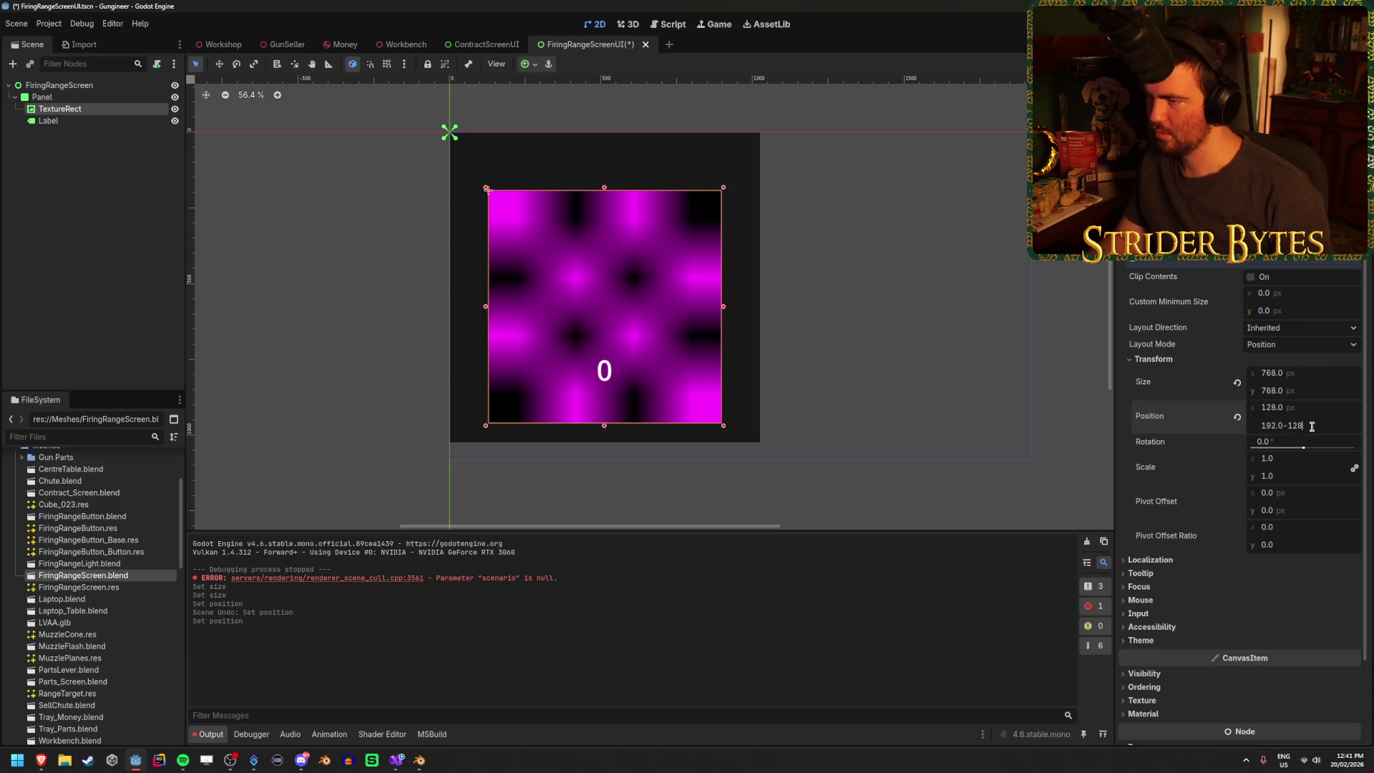
pyautogui.press('Return')
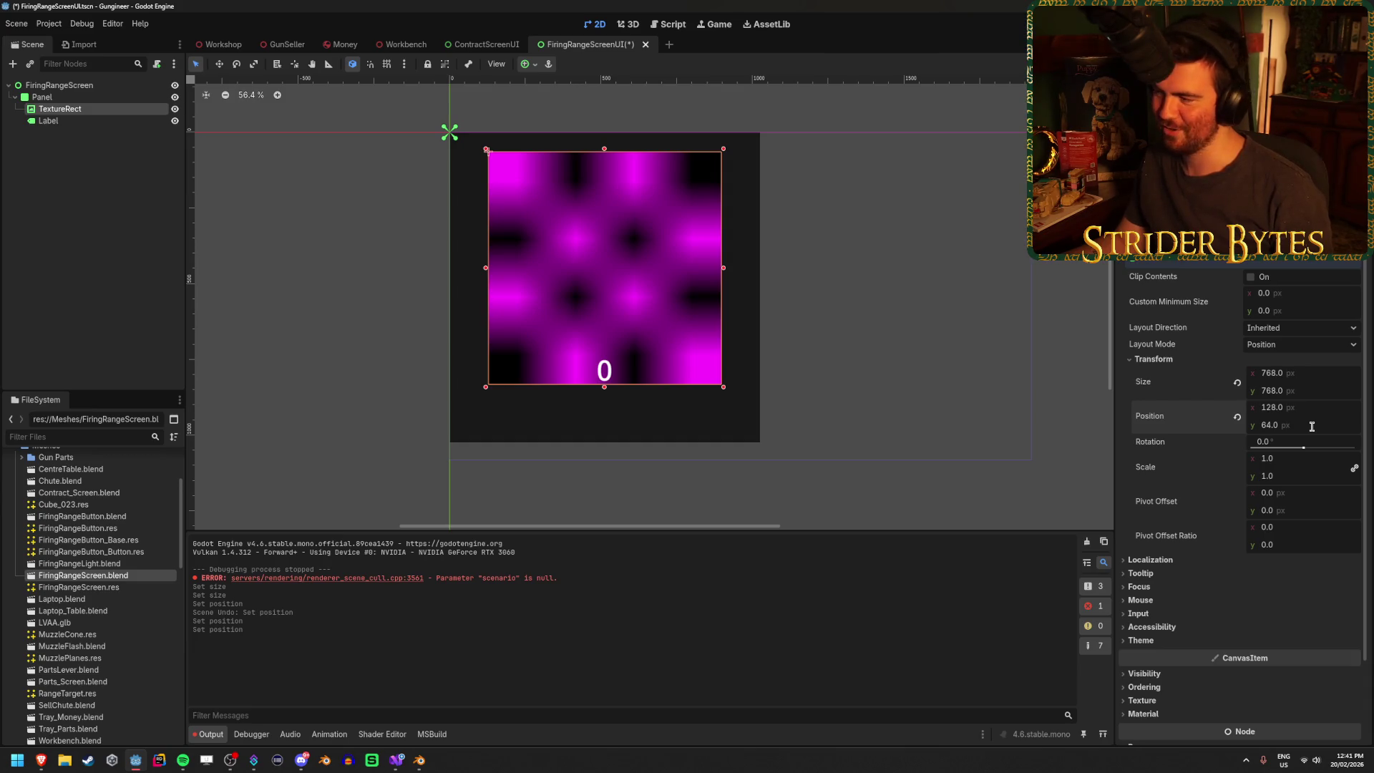
pyautogui.write('128')
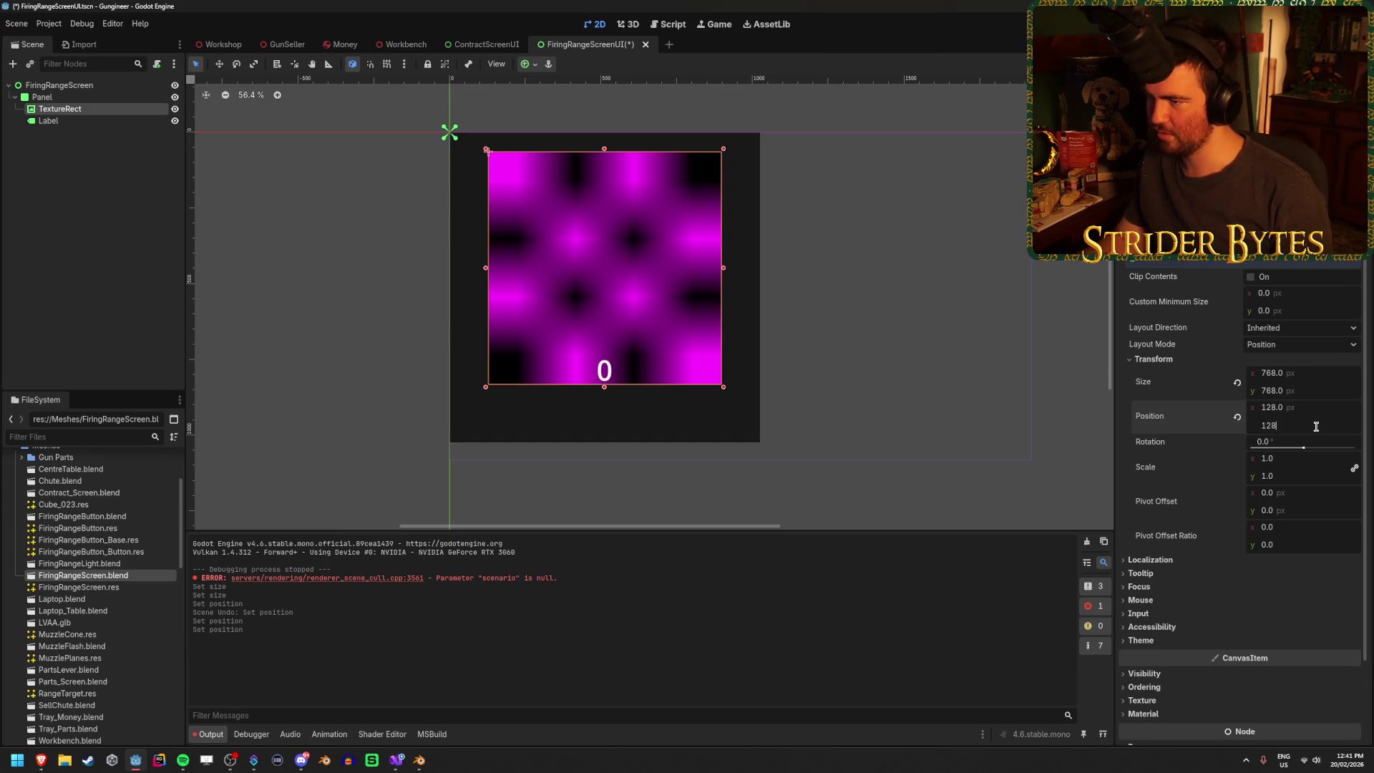
pyautogui.press('Return')
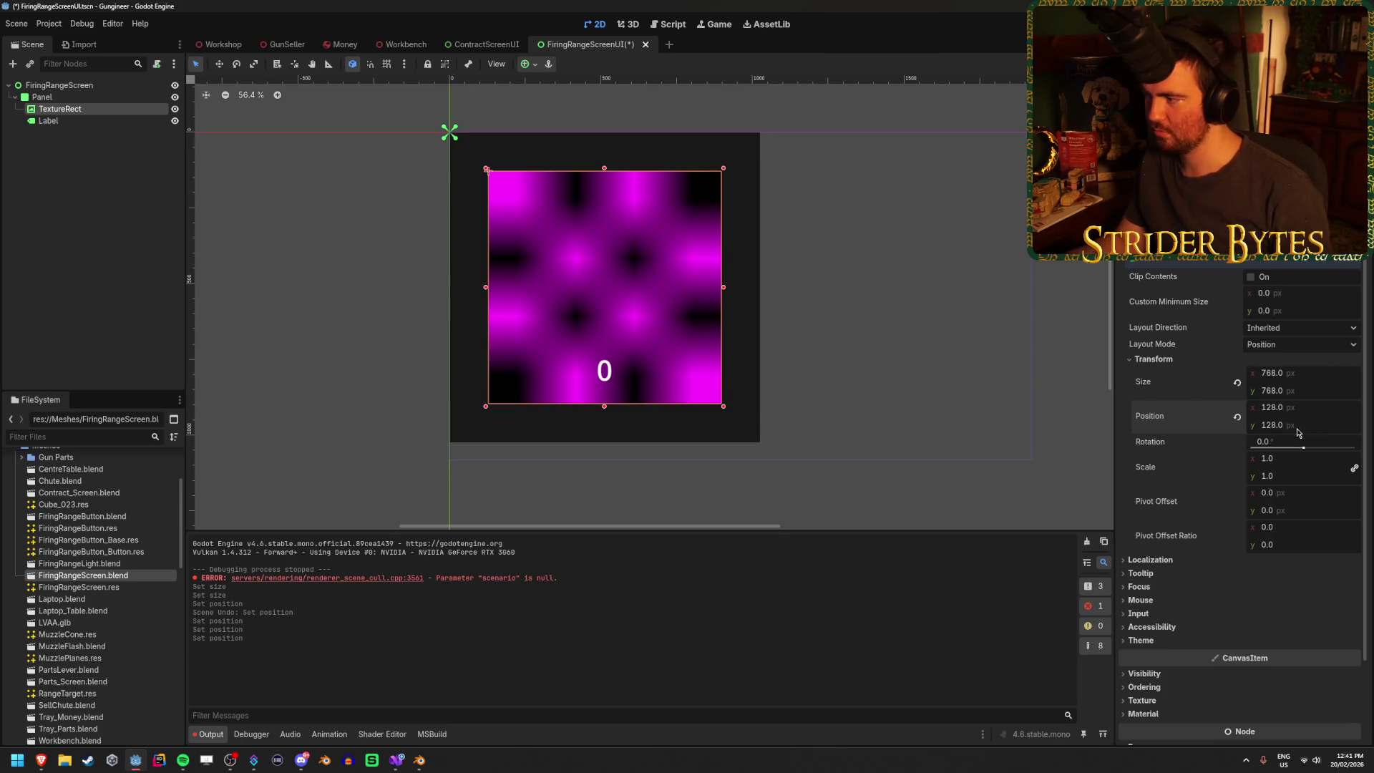
pyautogui.click(1317, 425)
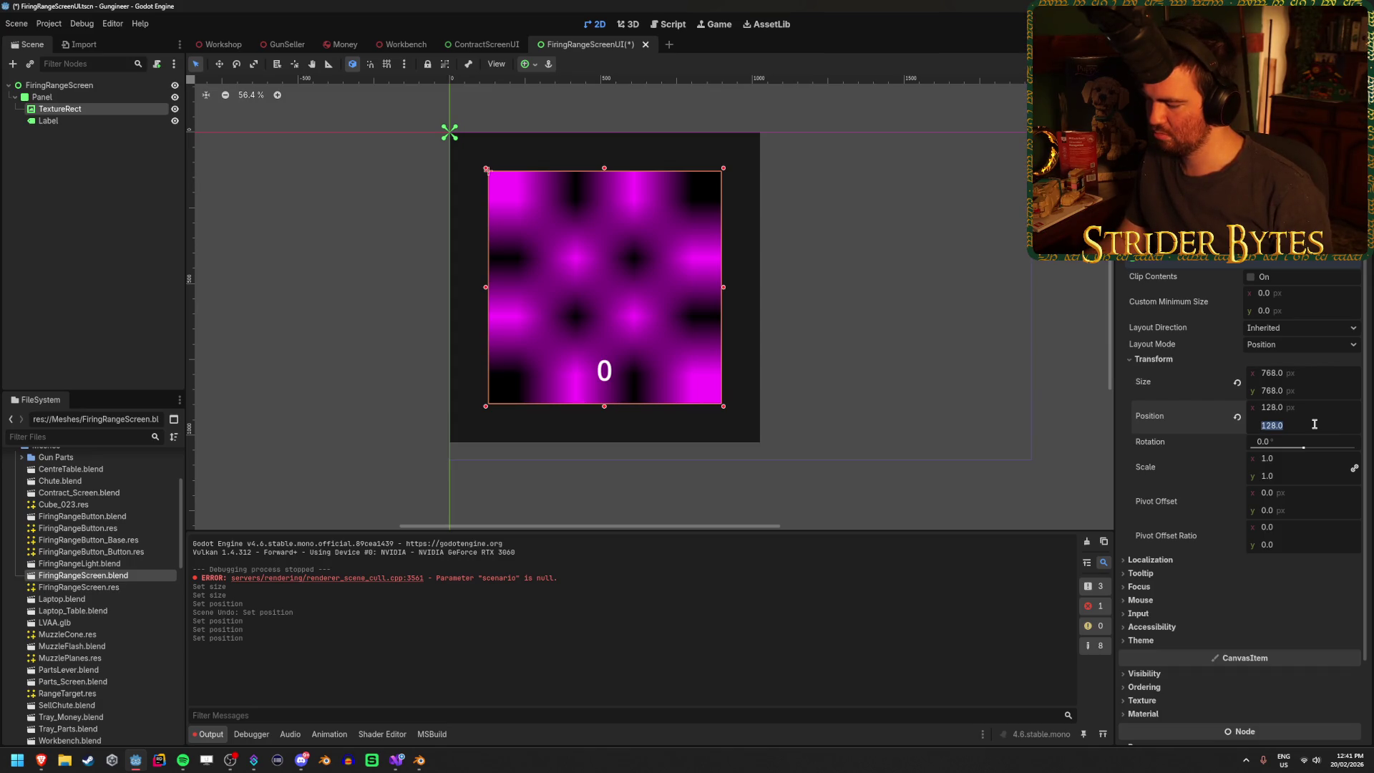
pyautogui.write('6')
pyautogui.write('32')
pyautogui.press('Return')
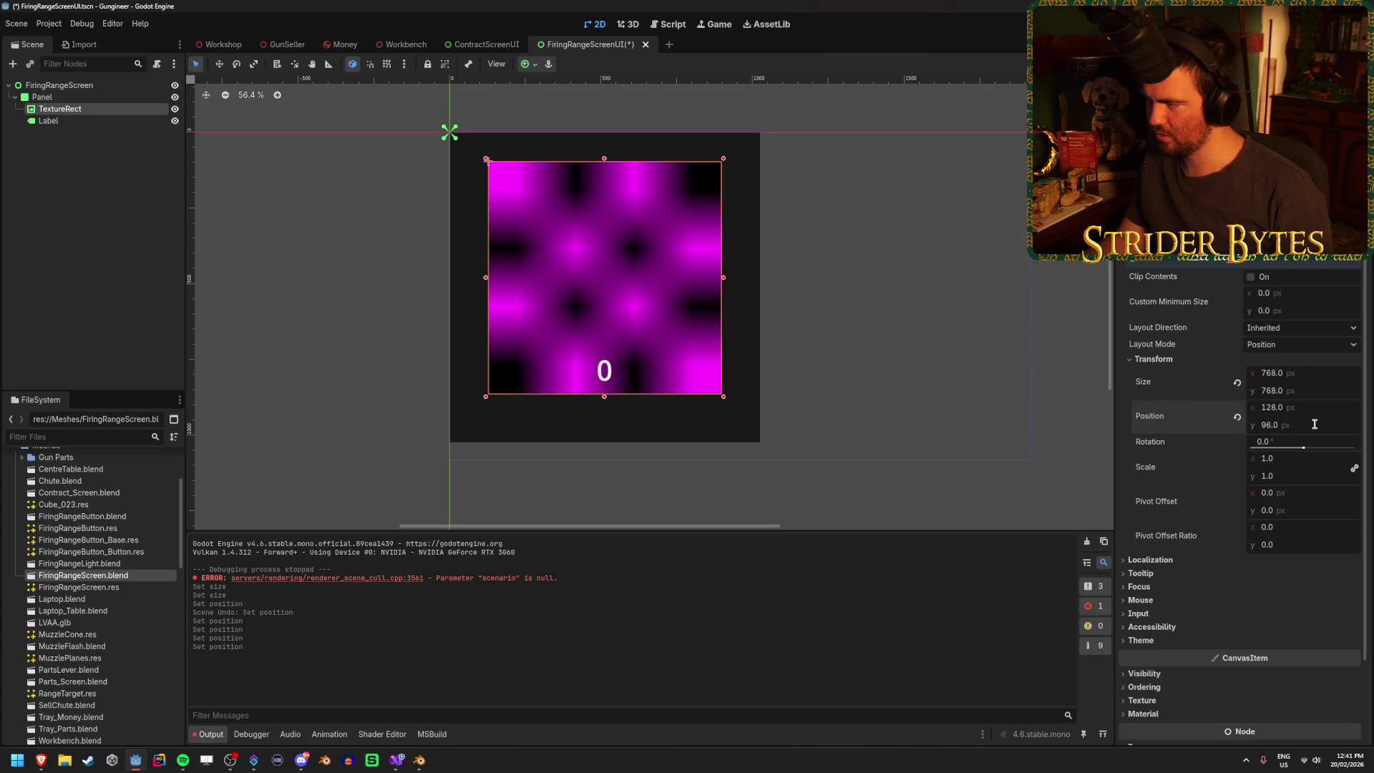
# - Save the screen UI scene and orbit the Workshop view toward the three screens
pyautogui.hotkey('ctrl', 's')
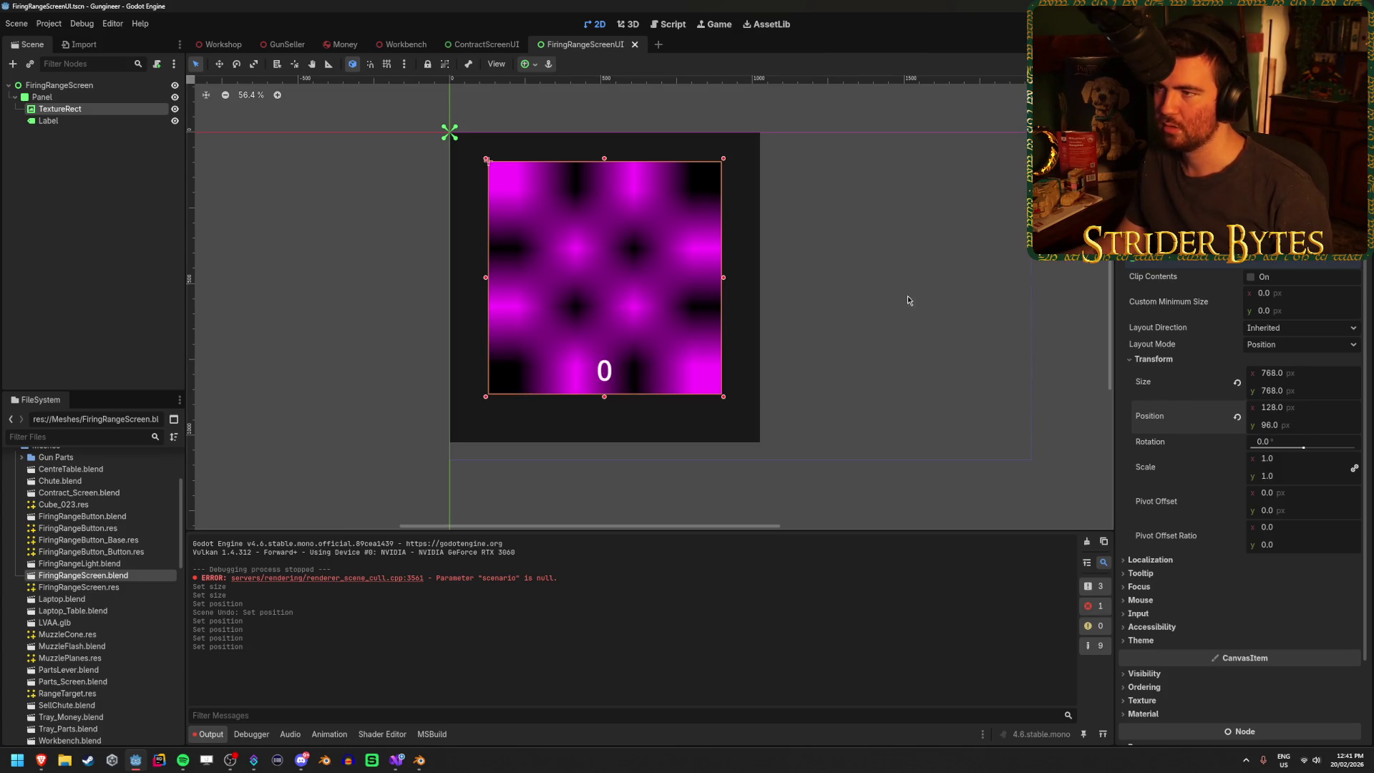
pyautogui.hotkey('ctrl', 'Tab')
pyautogui.moveTo(823, 374); pyautogui.dragTo(1075, 261)
# - Set the number Label's theme font size override to 128 px
pyautogui.scroll(-5, 1075, 261)
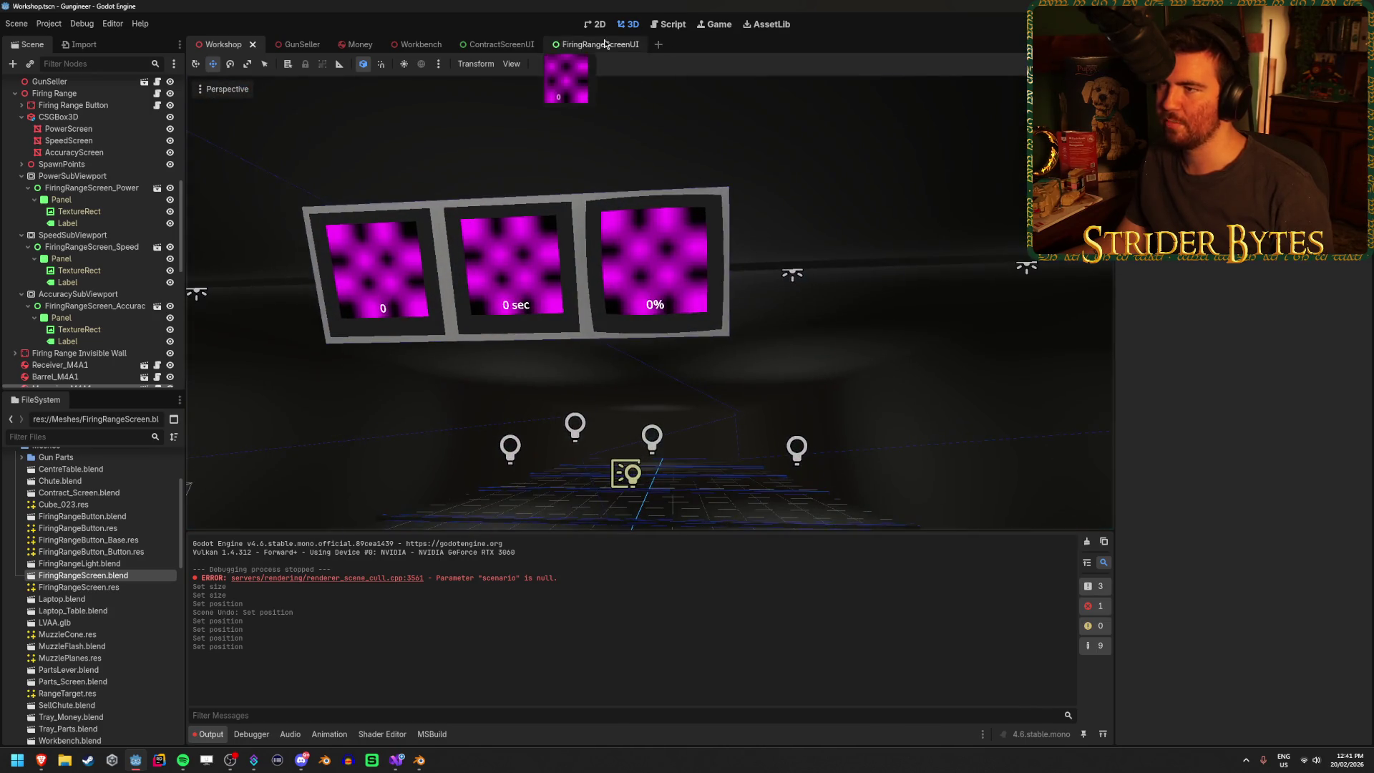
pyautogui.click(594, 45)
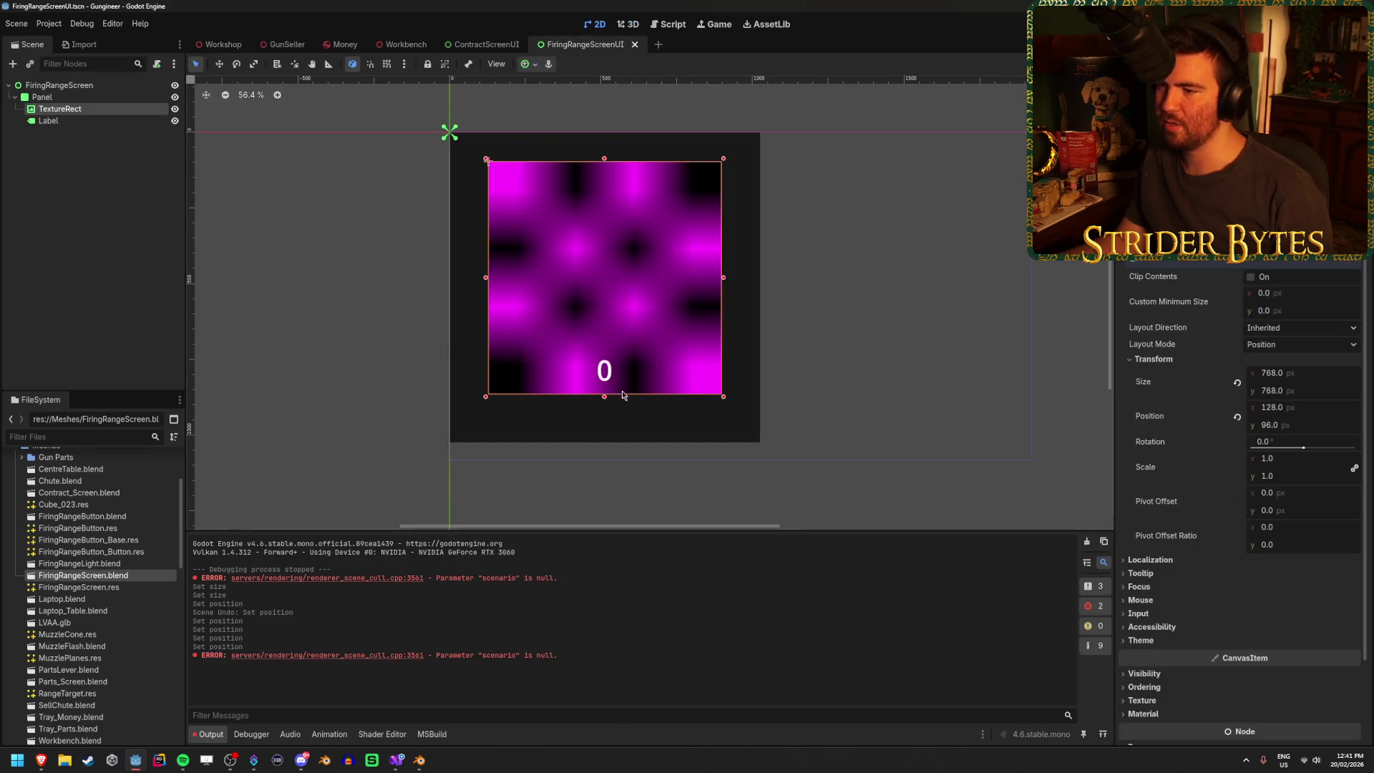
pyautogui.click(109, 122)
pyautogui.scroll(6, 1290, 276)
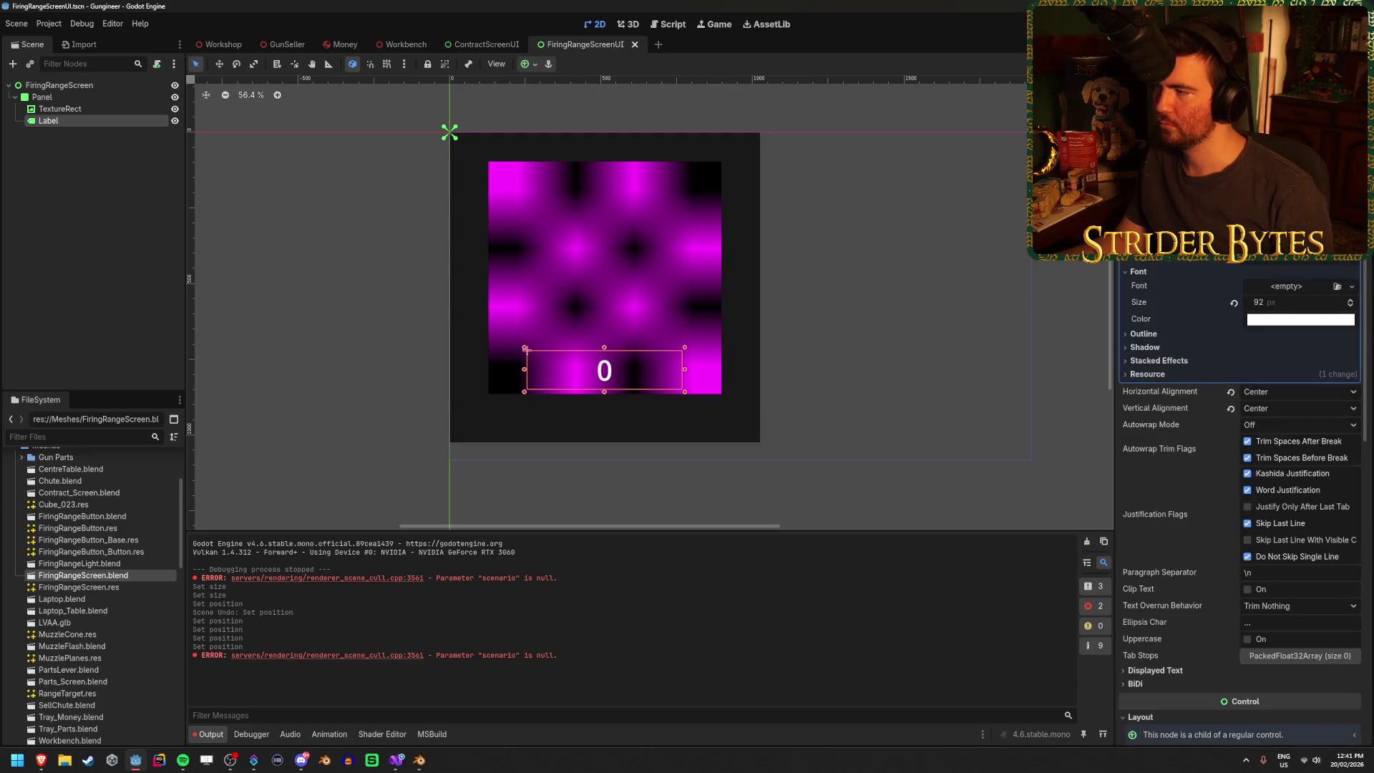
pyautogui.click(1297, 301)
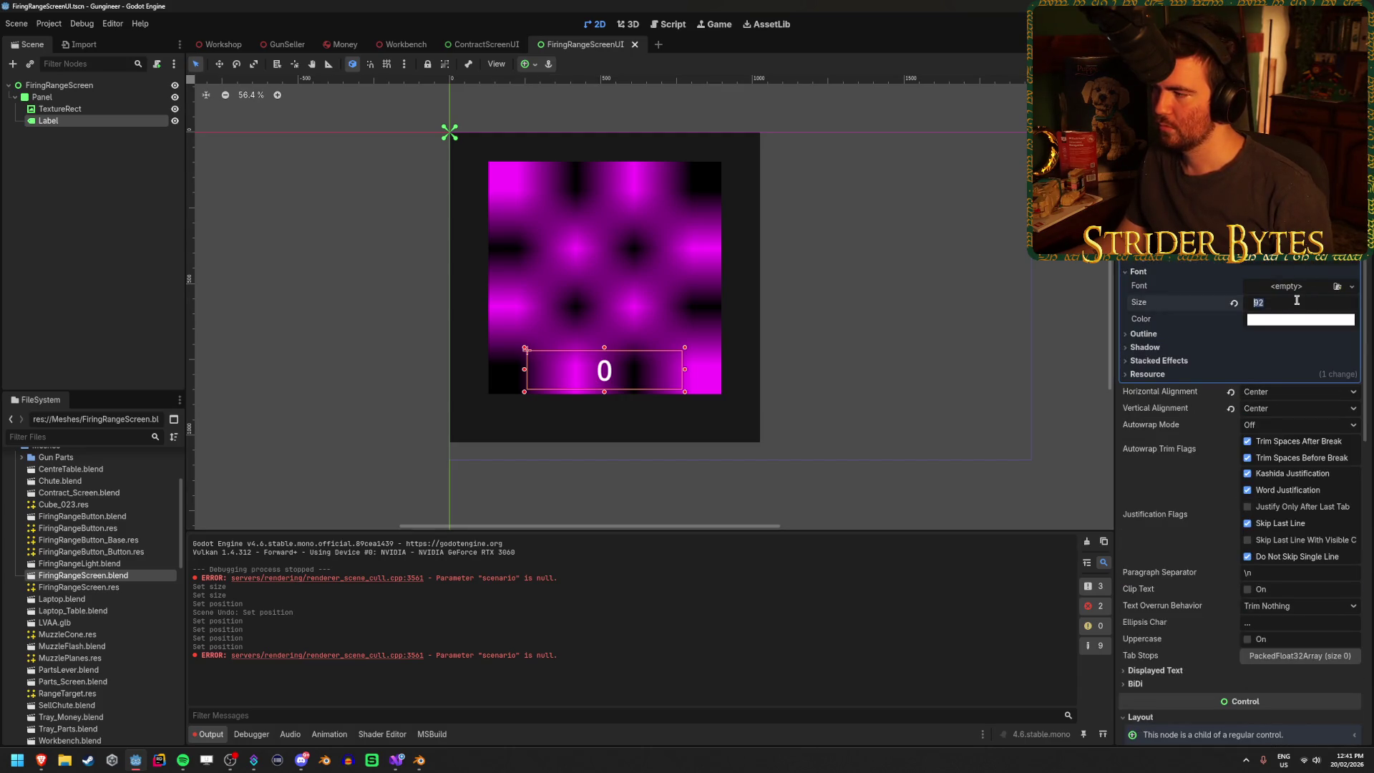
pyautogui.write('128')
pyautogui.press('Return')
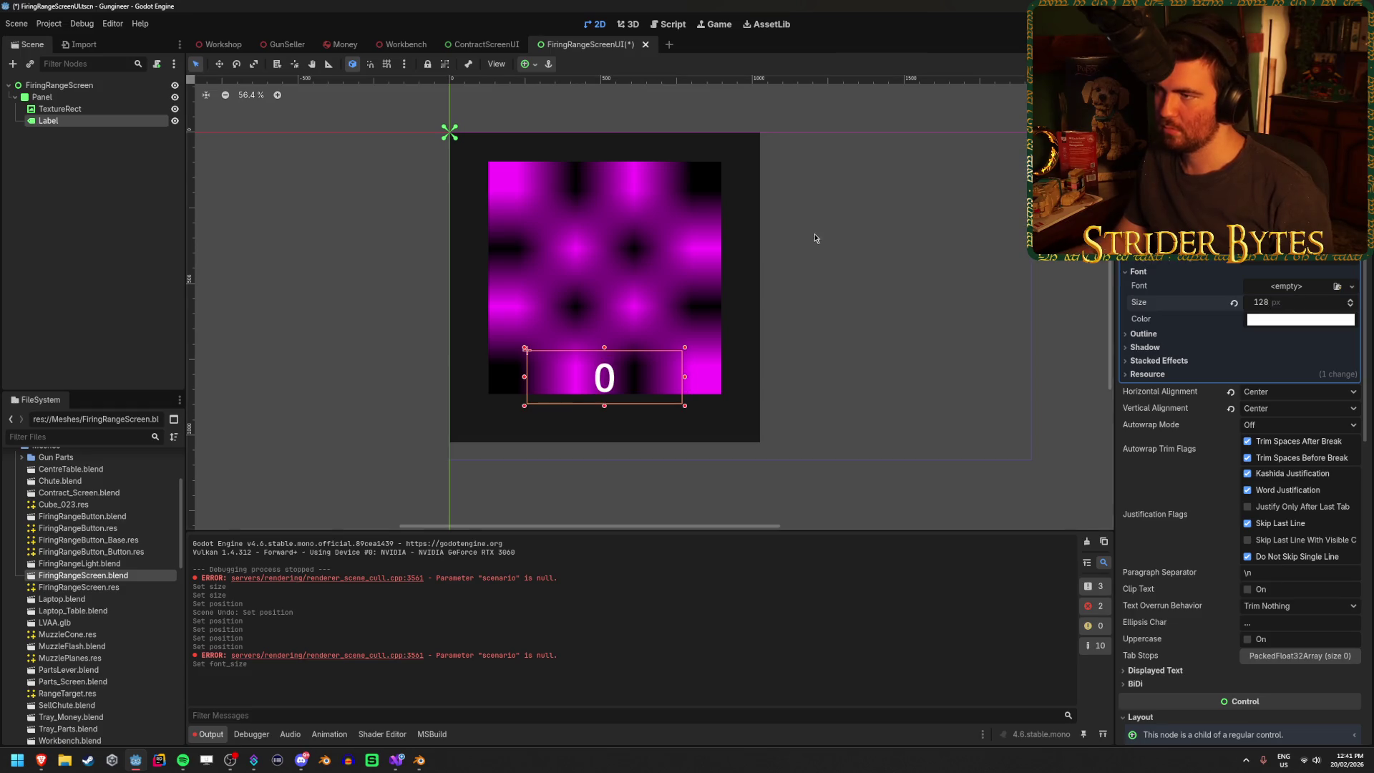
# - Fly the Workshop camera in to view the enlarged number on the three screens
pyautogui.click(219, 44)
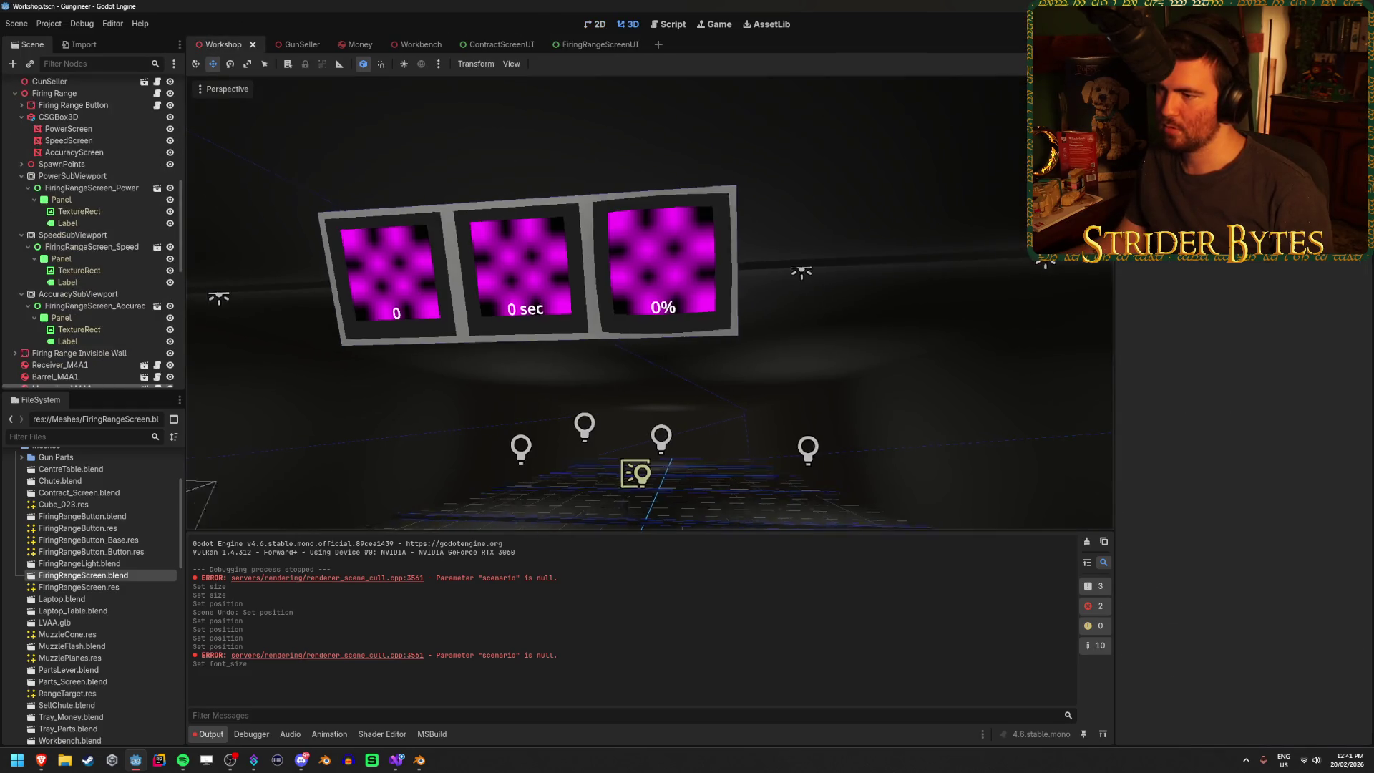
pyautogui.press('s')
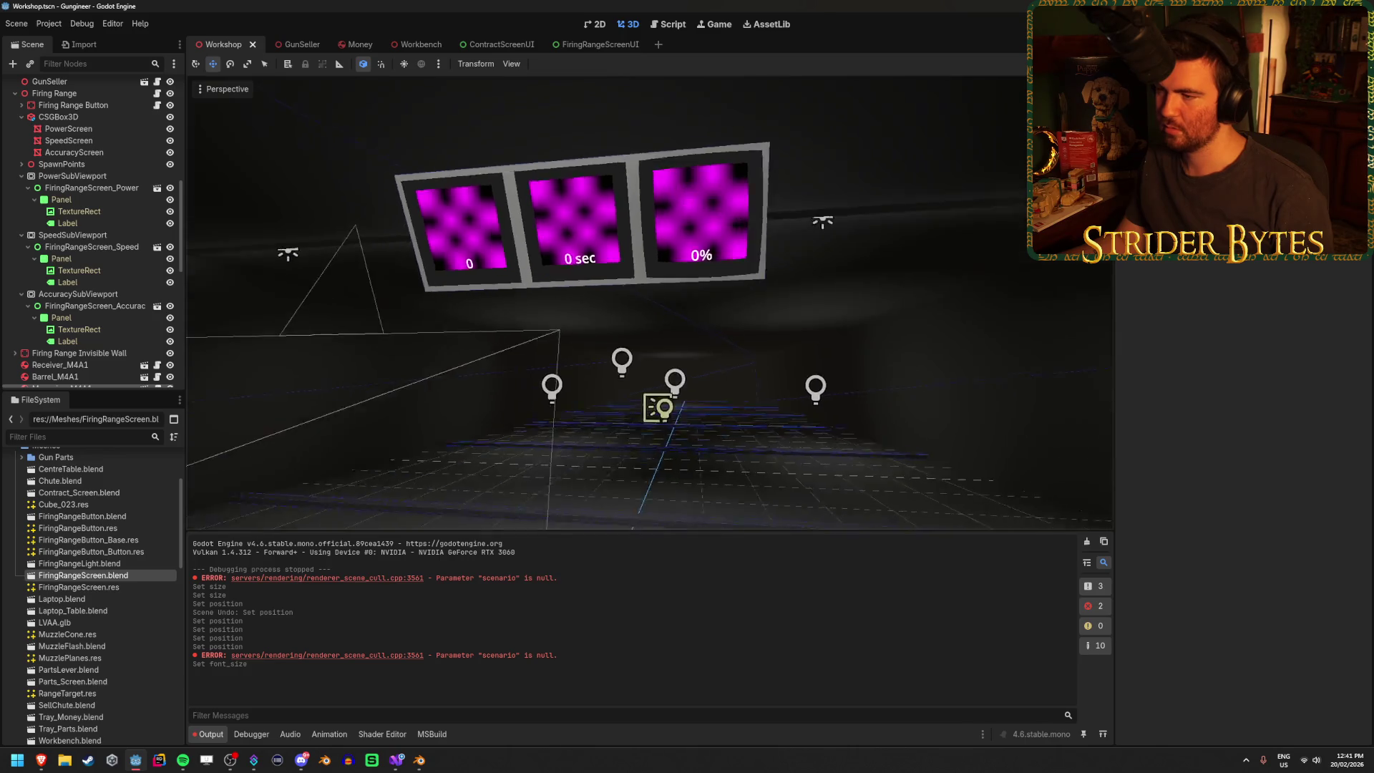
pyautogui.press('w')
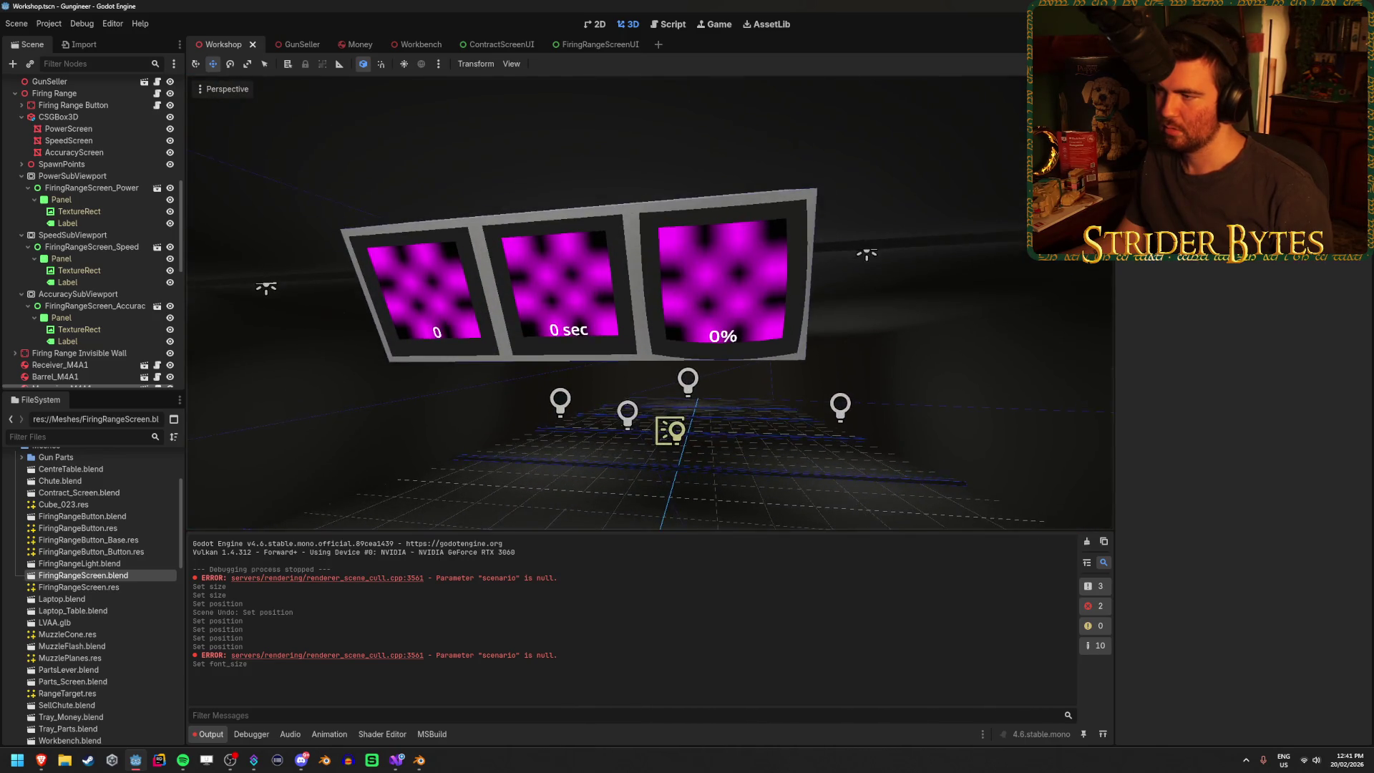
pyautogui.press('q')
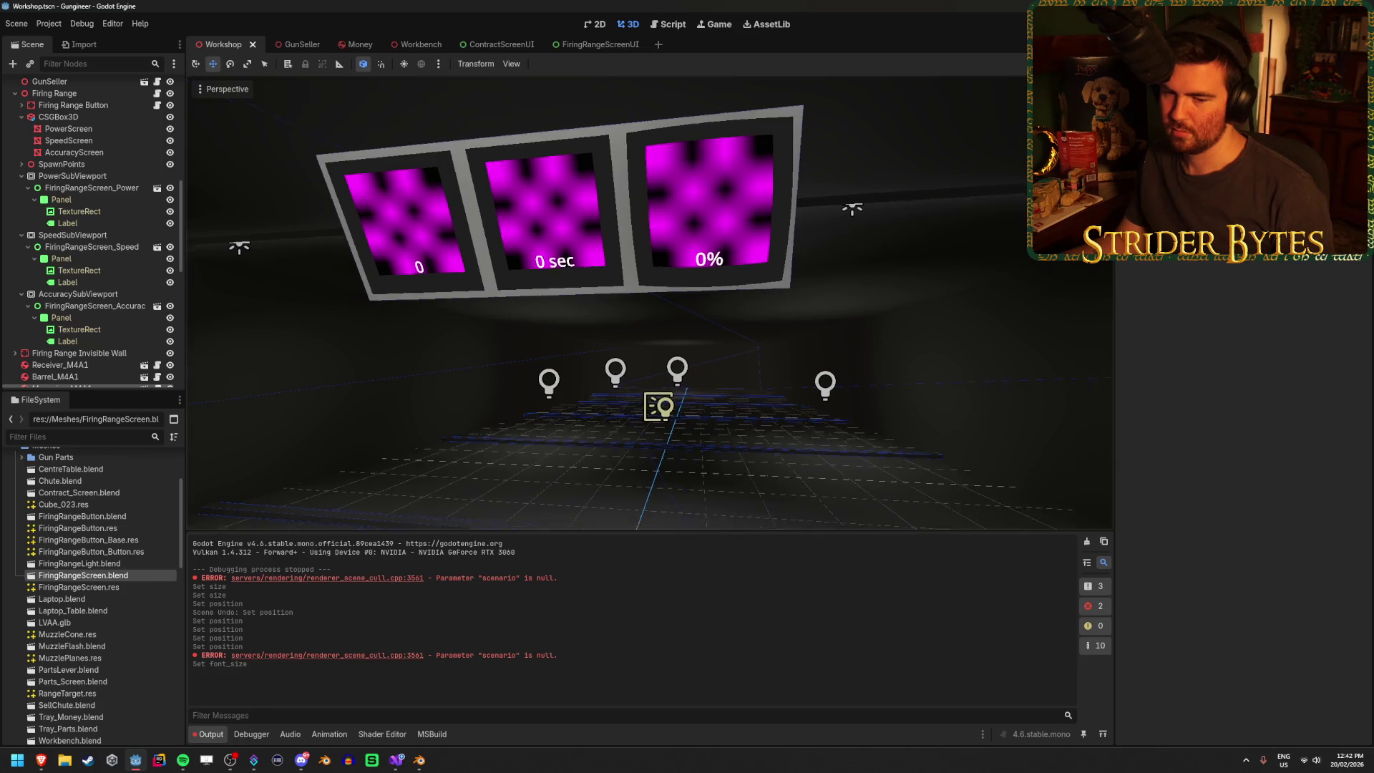
pyautogui.press('d')
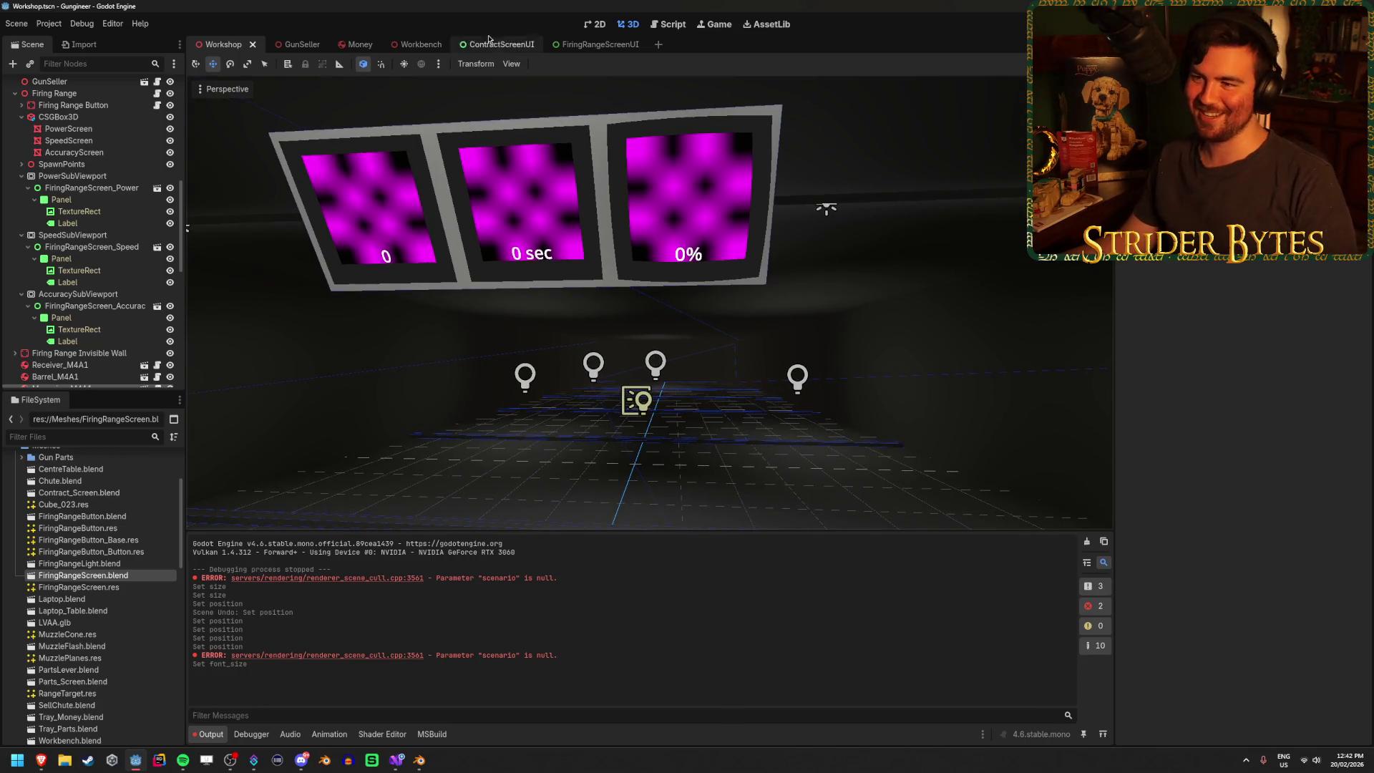
# - Review the TextureRect and Label in the screen UI scene, then return to the Workshop
pyautogui.moveTo(593, 43)
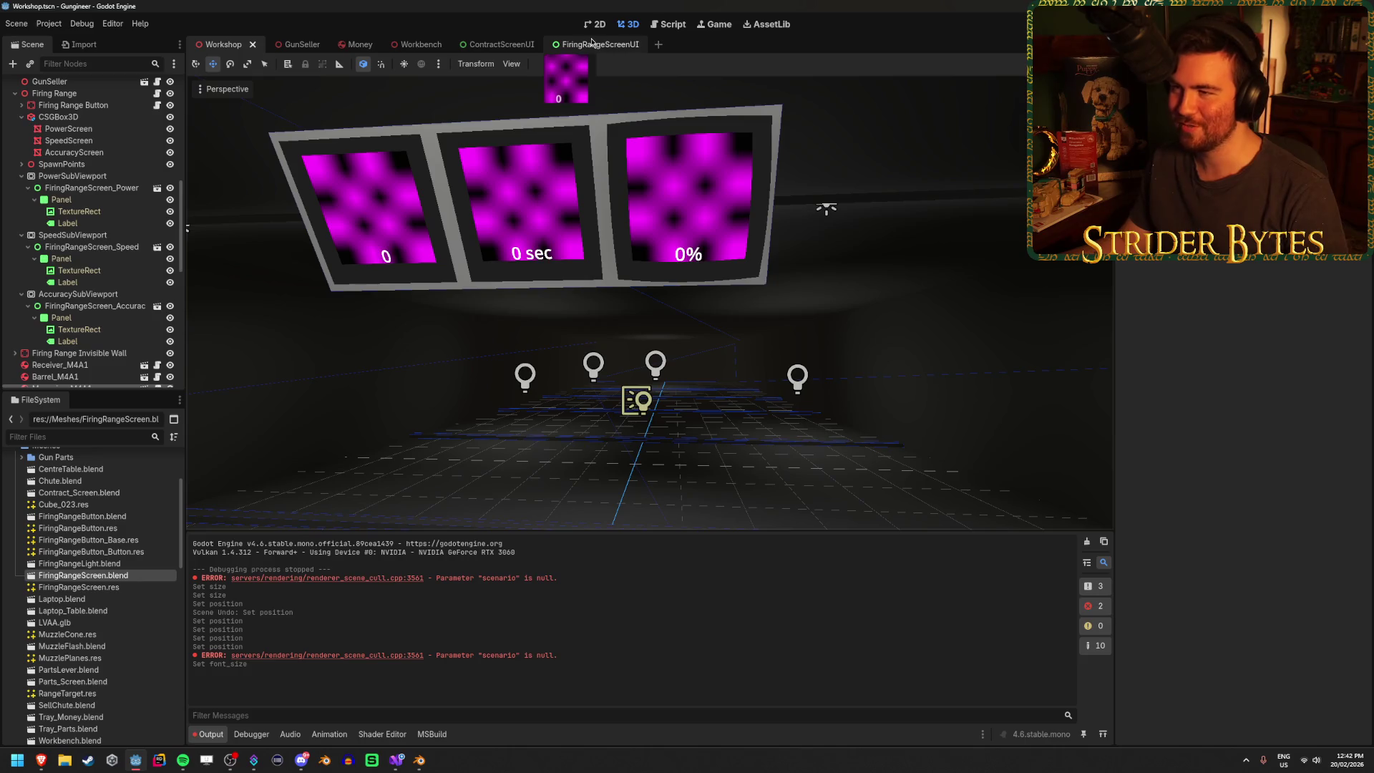
pyautogui.click(590, 43)
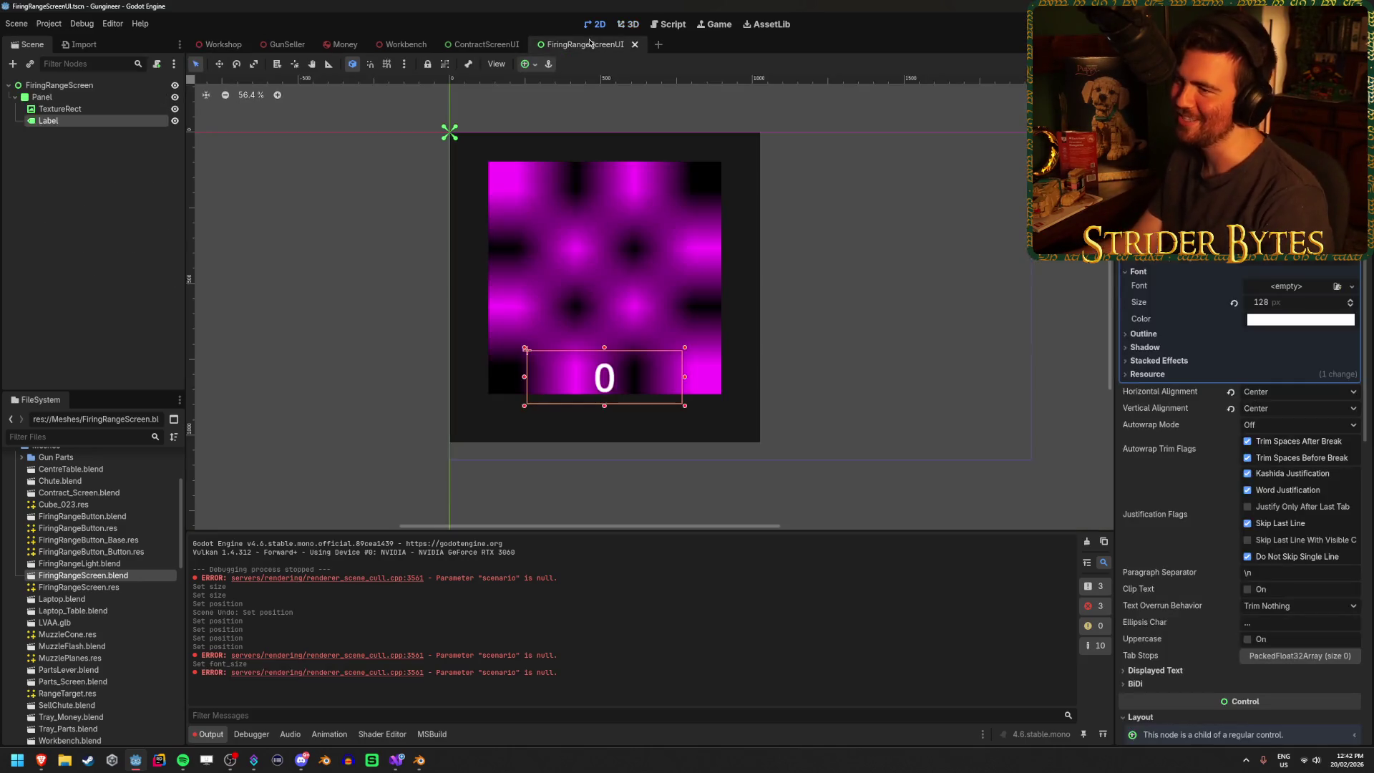
pyautogui.click(121, 110)
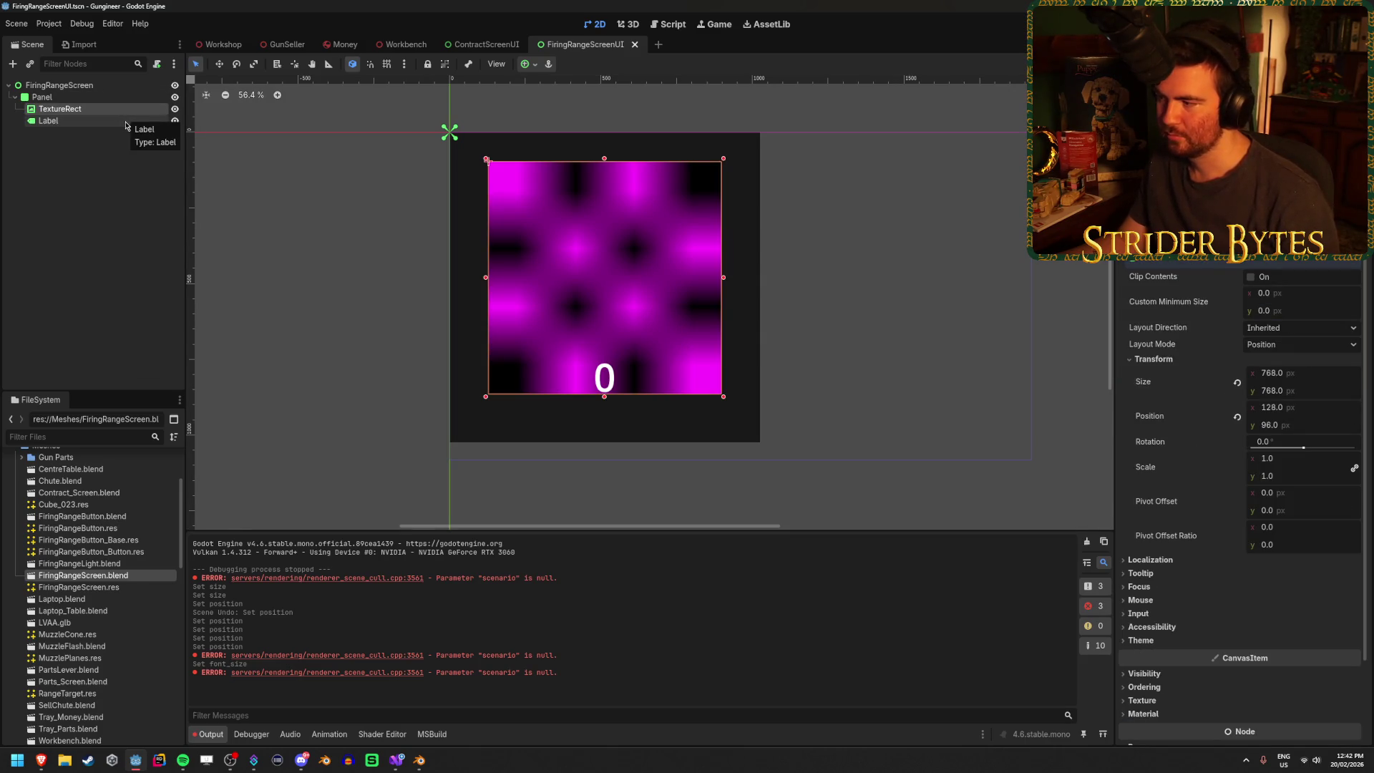
pyautogui.click(122, 127)
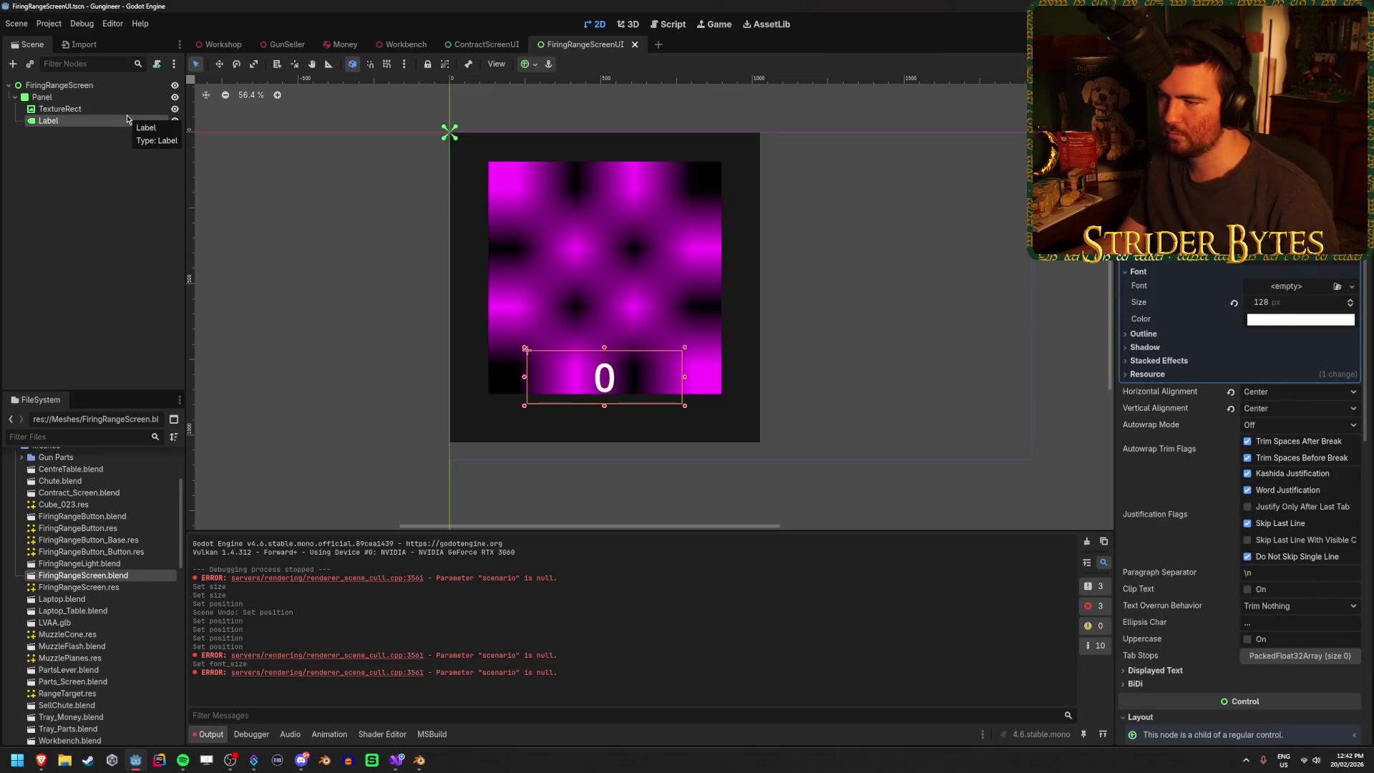
pyautogui.click(218, 44)
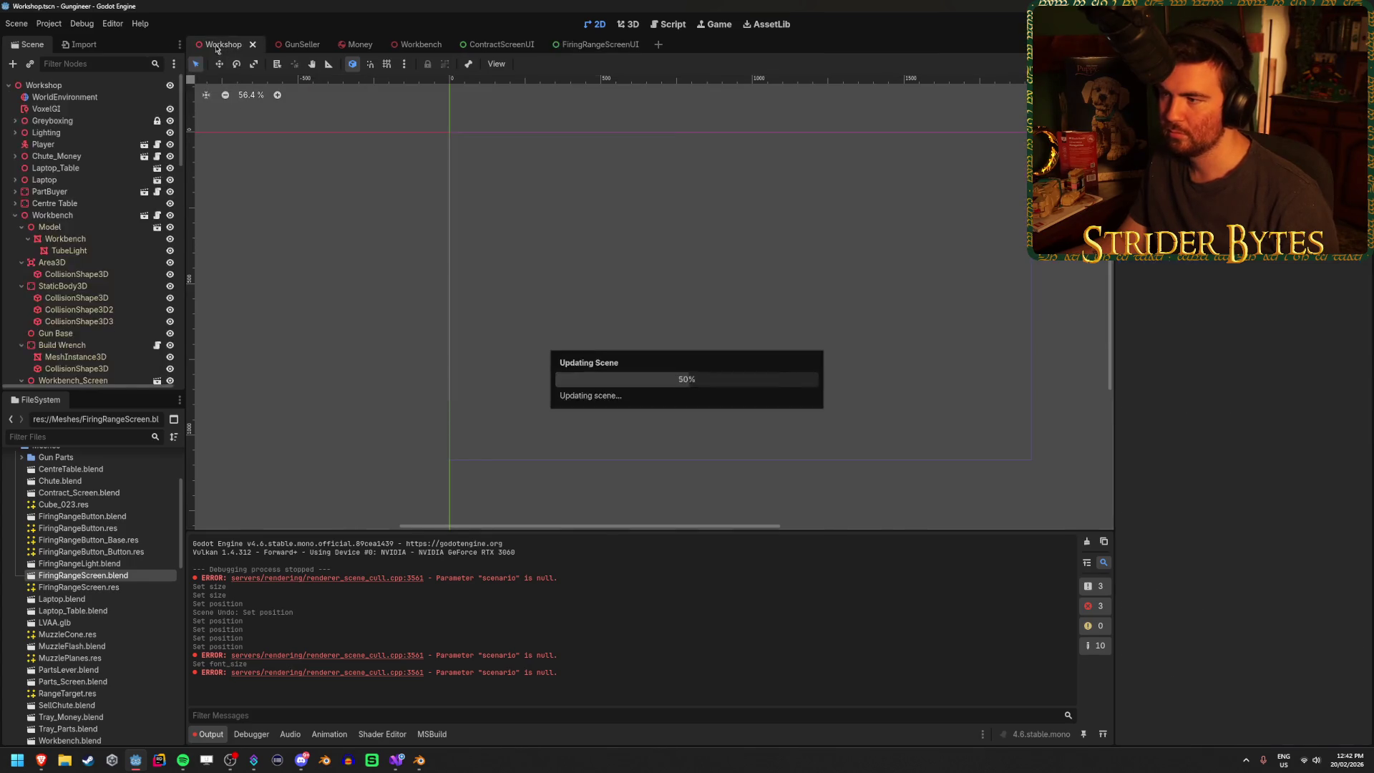
pyautogui.moveTo(786, 333); pyautogui.dragTo(823, 332)
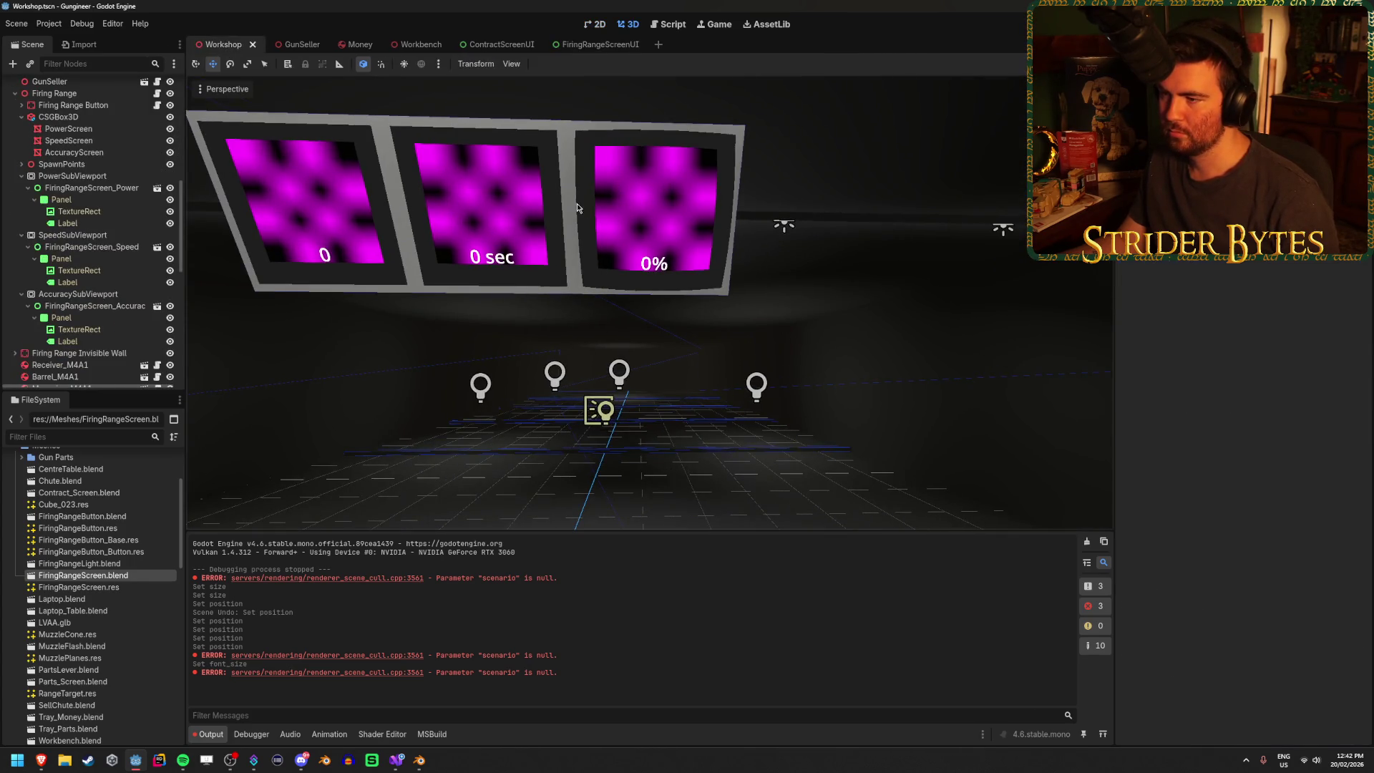
pyautogui.click(601, 44)
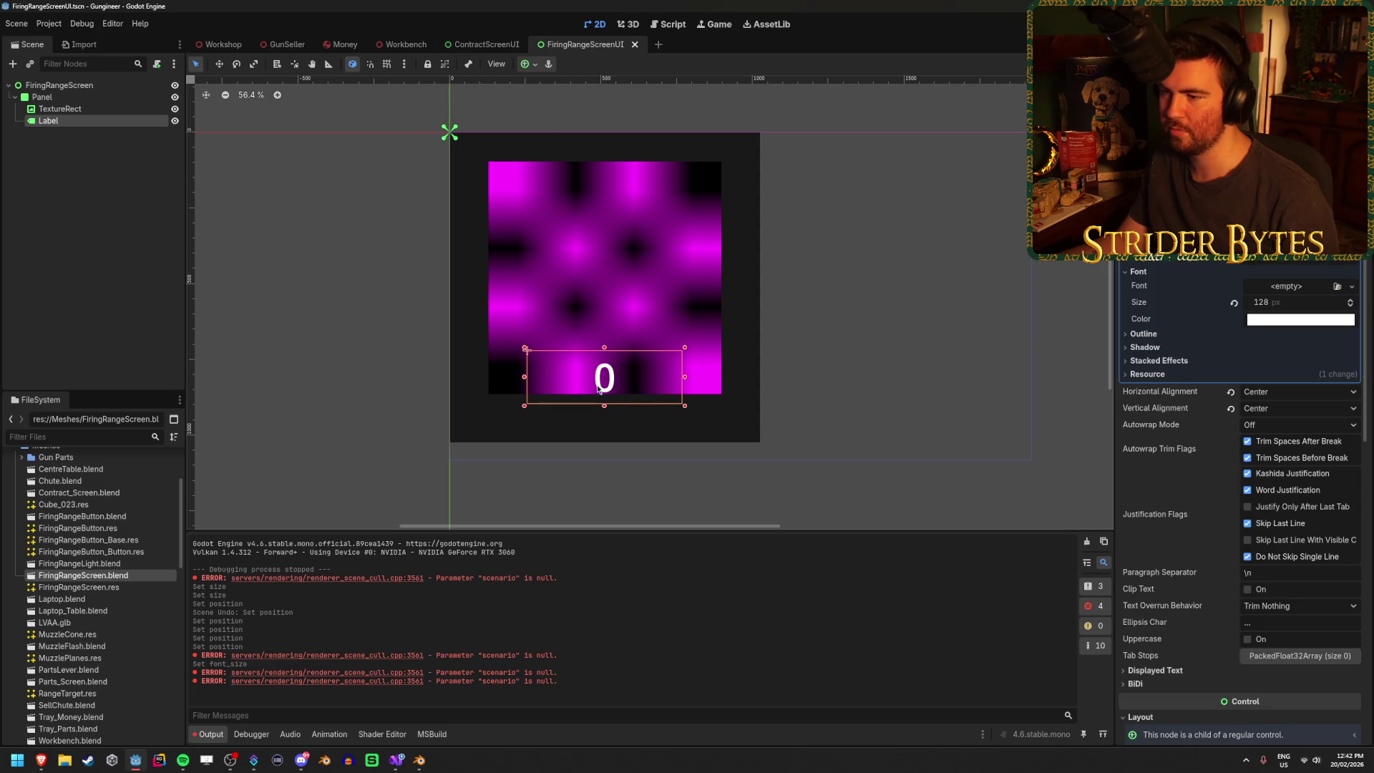
pyautogui.scroll(-8, 1242, 323)
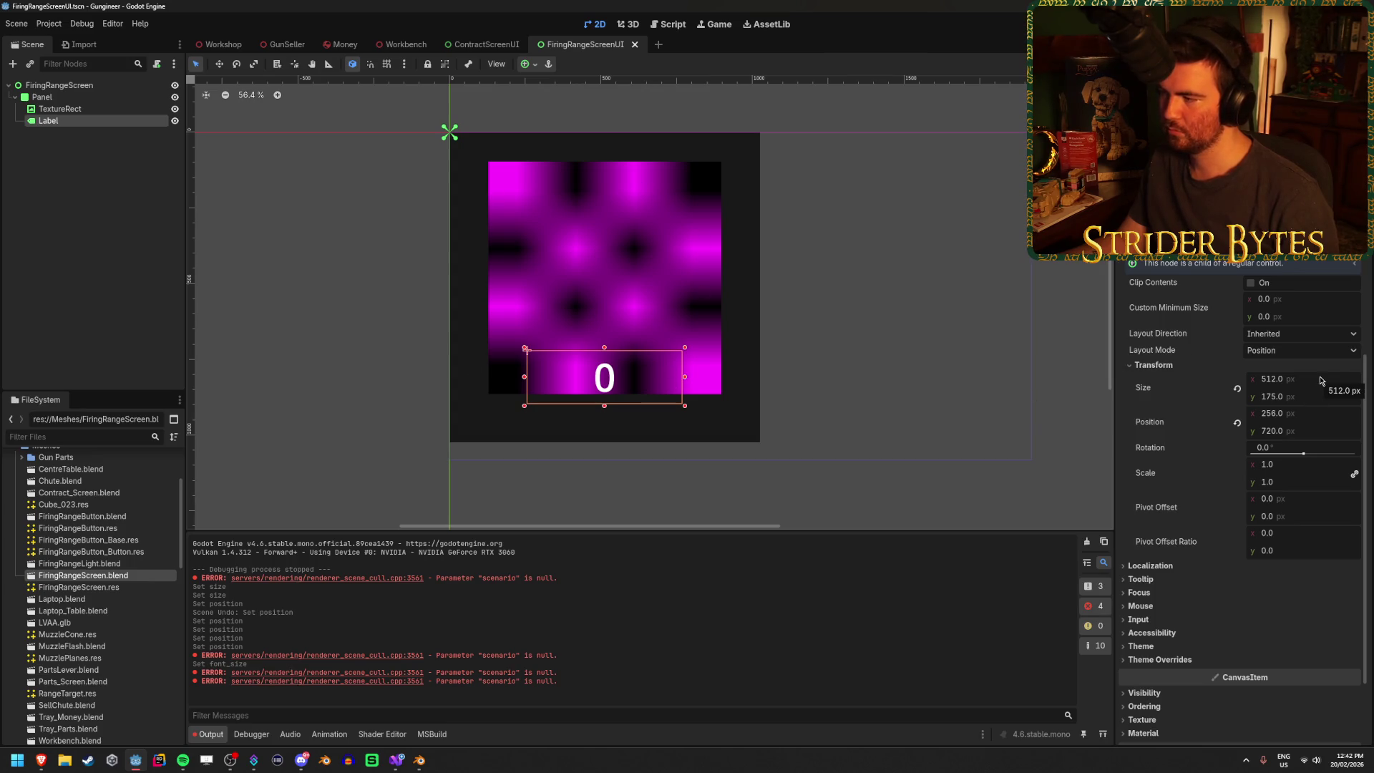
# - Move the number Label down to y position 896 beneath the TextureRect
pyautogui.click(1292, 431)
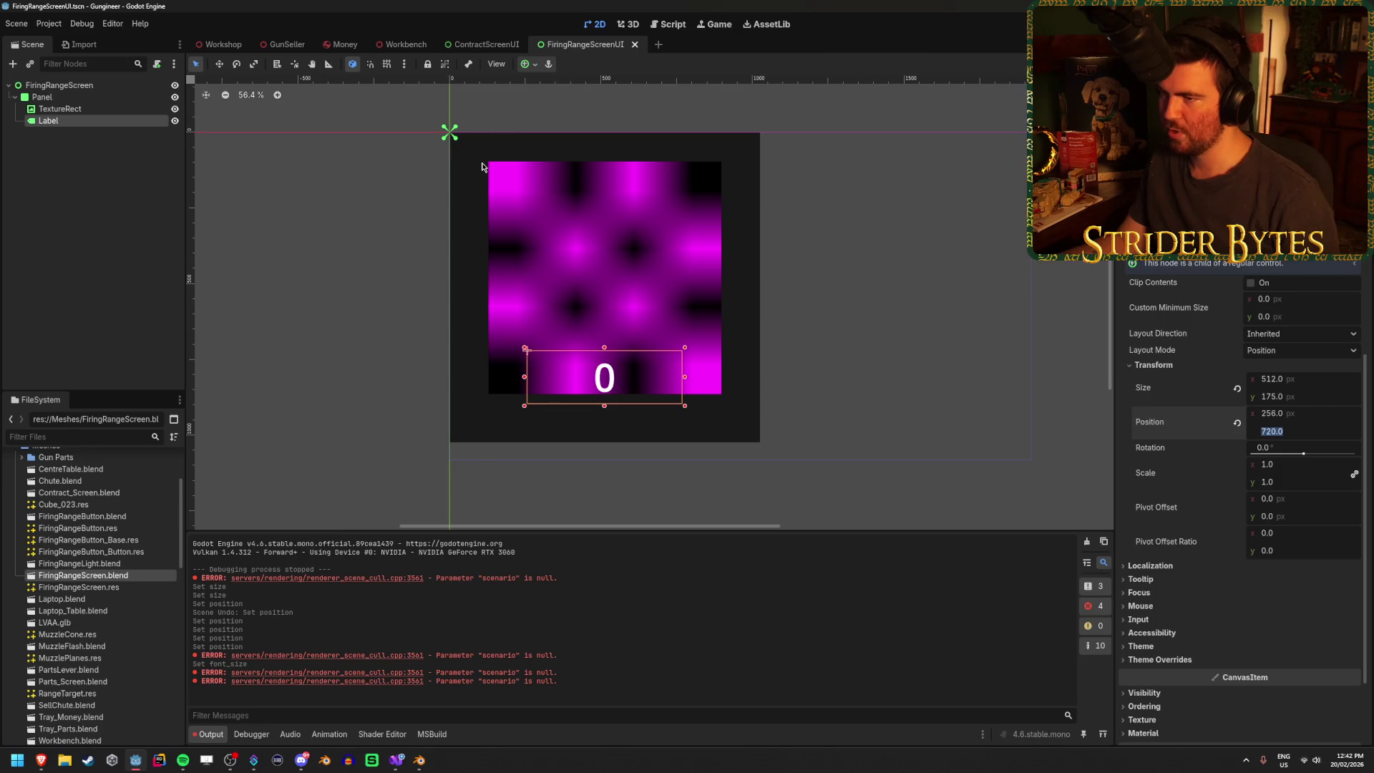
pyautogui.click(81, 109)
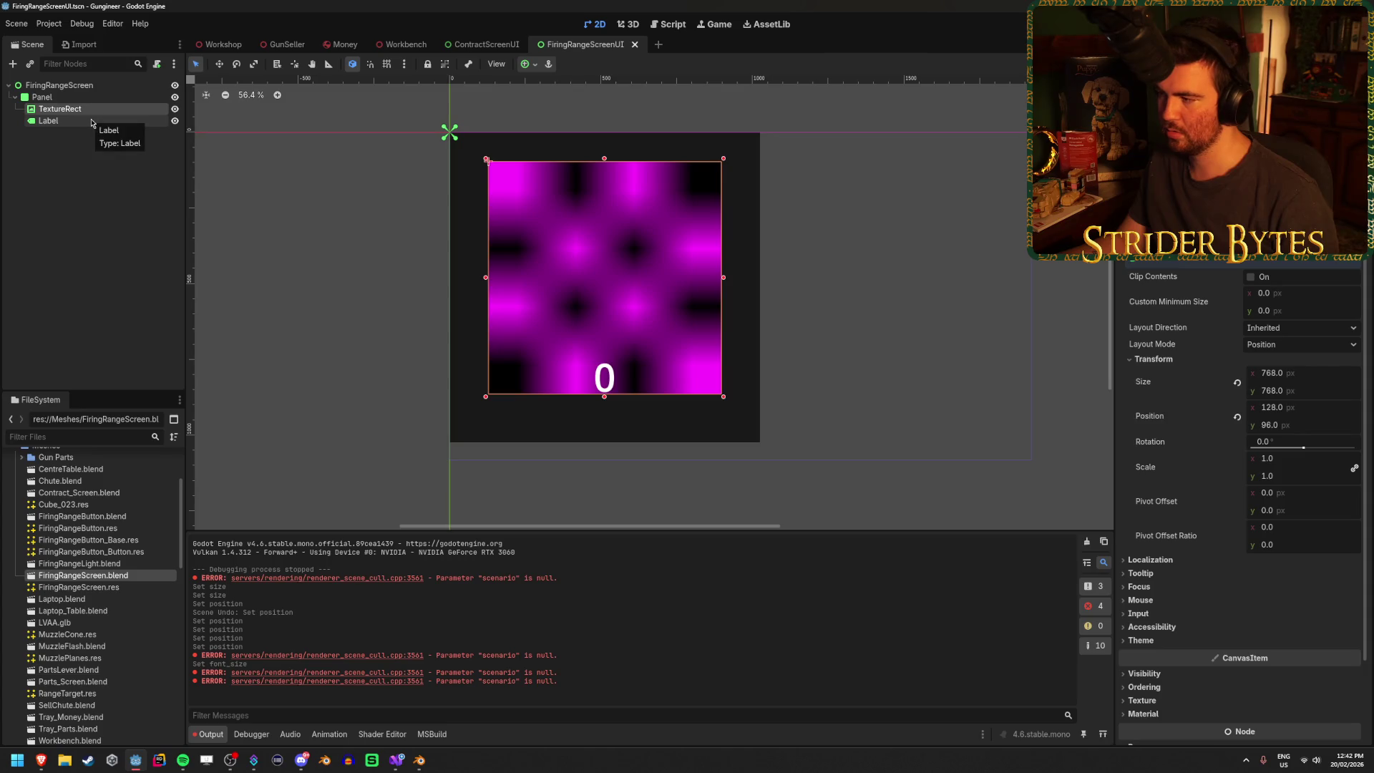
pyautogui.click(91, 121)
pyautogui.click(1303, 431)
pyautogui.write('128+7')
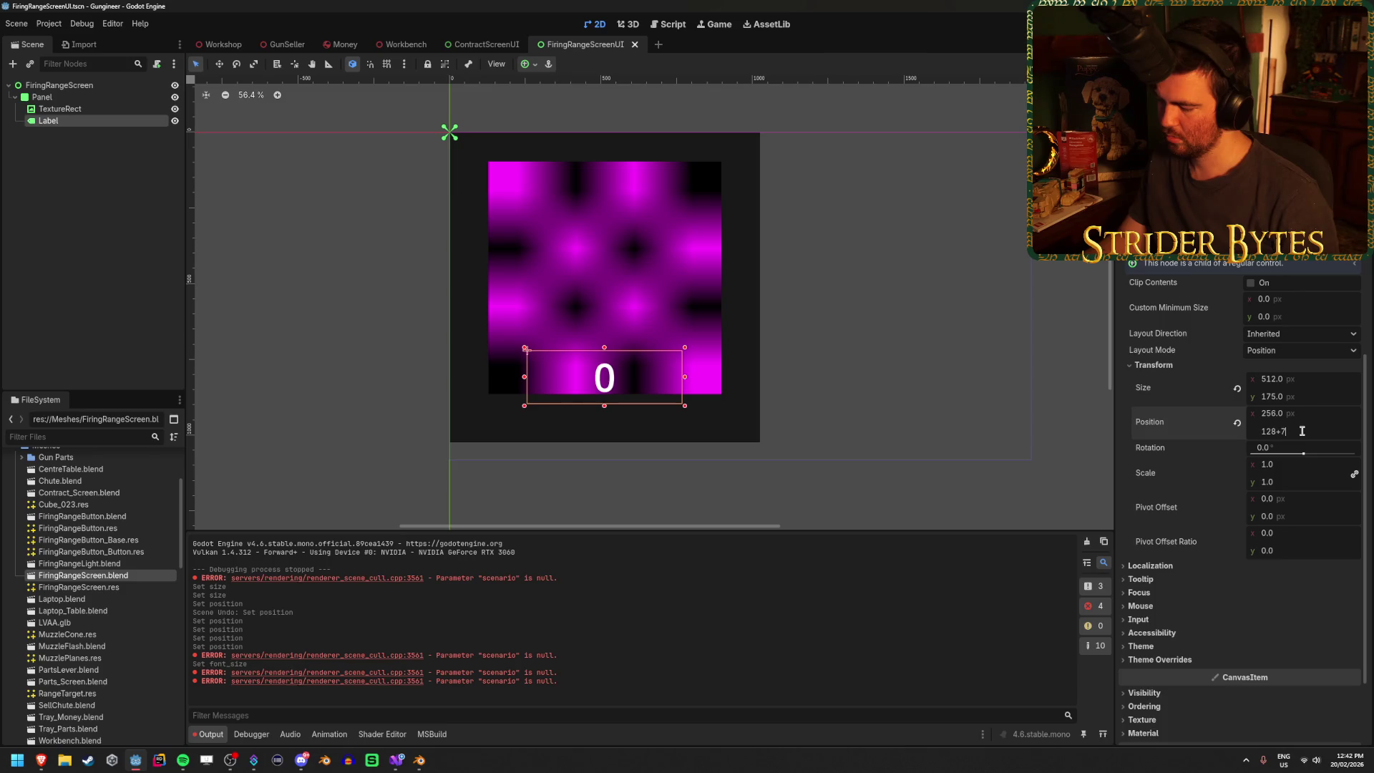
pyautogui.write('8')
pyautogui.press('Return')
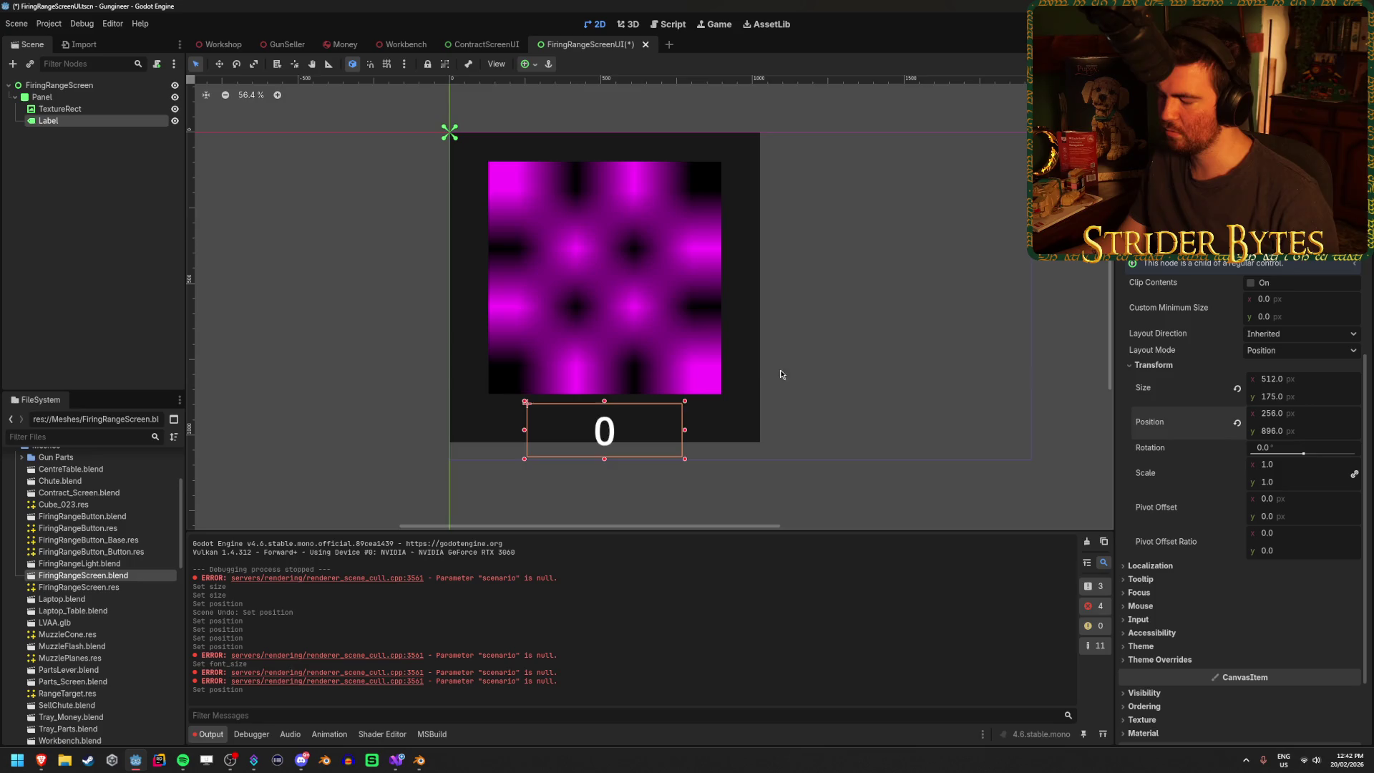
# - Restore the Label's height to 175 and save the scene
pyautogui.scroll(2, 580, 355)
pyautogui.scroll(-2, 474, 295)
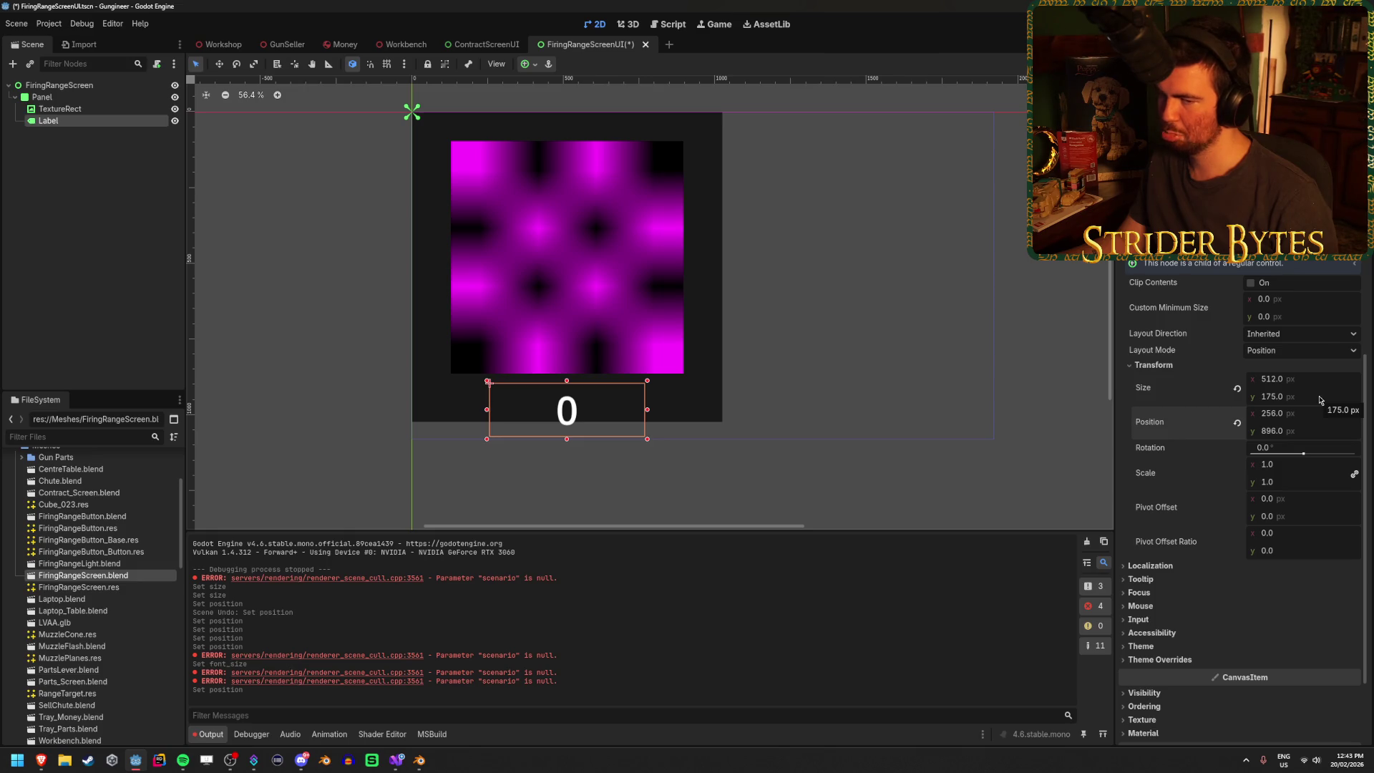
pyautogui.moveTo(1321, 401); pyautogui.dragTo(1281, 395)
pyautogui.click(1249, 396)
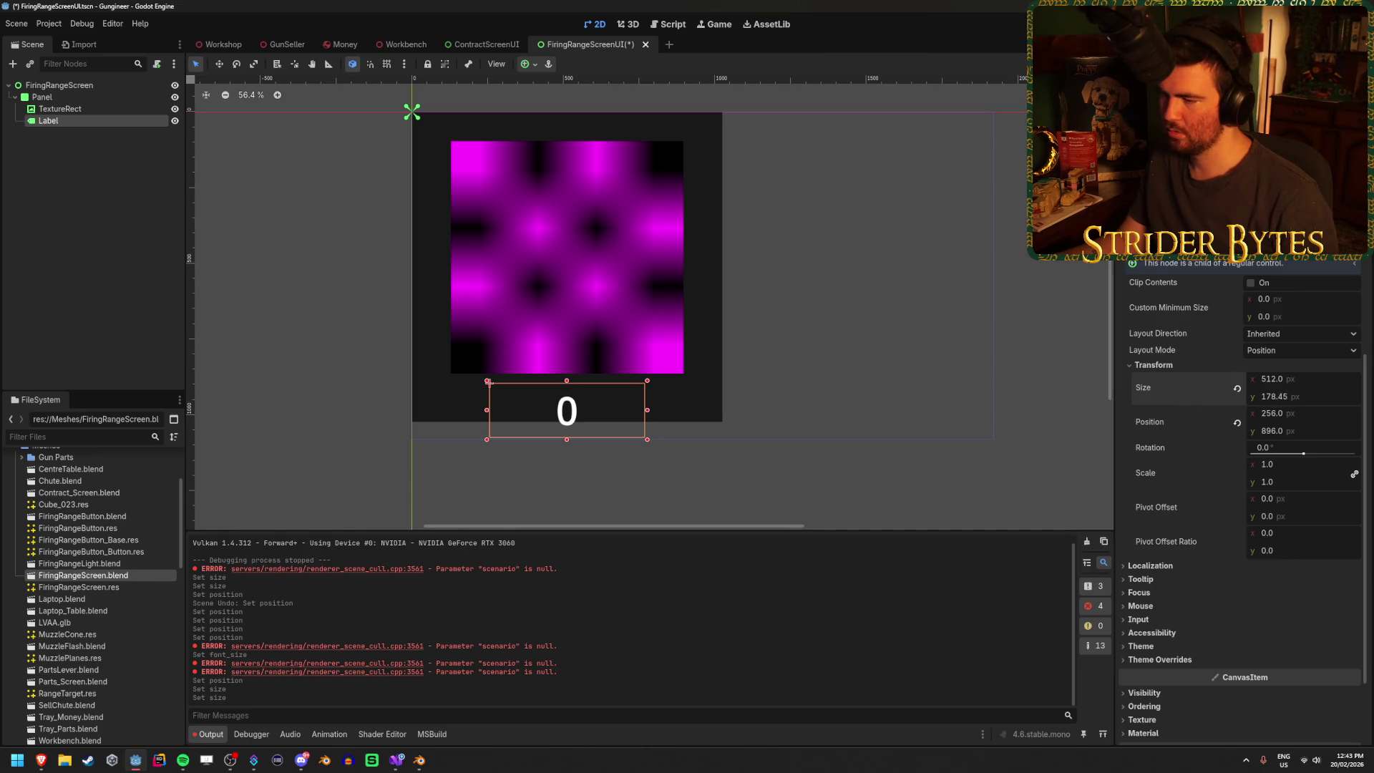
pyautogui.hotkey('ctrl', 's')
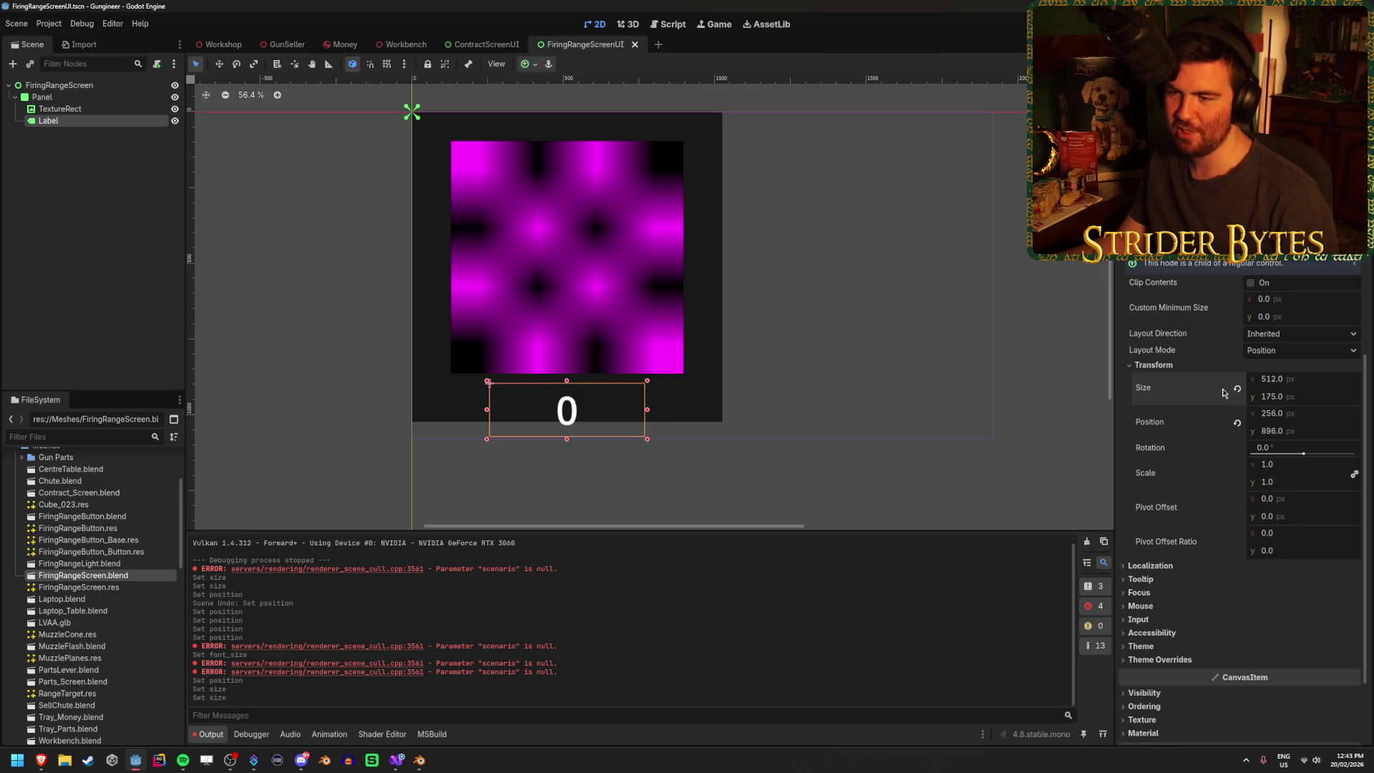
# - Set the score label's y position to 864 and its height to 192 px
pyautogui.click(122, 110)
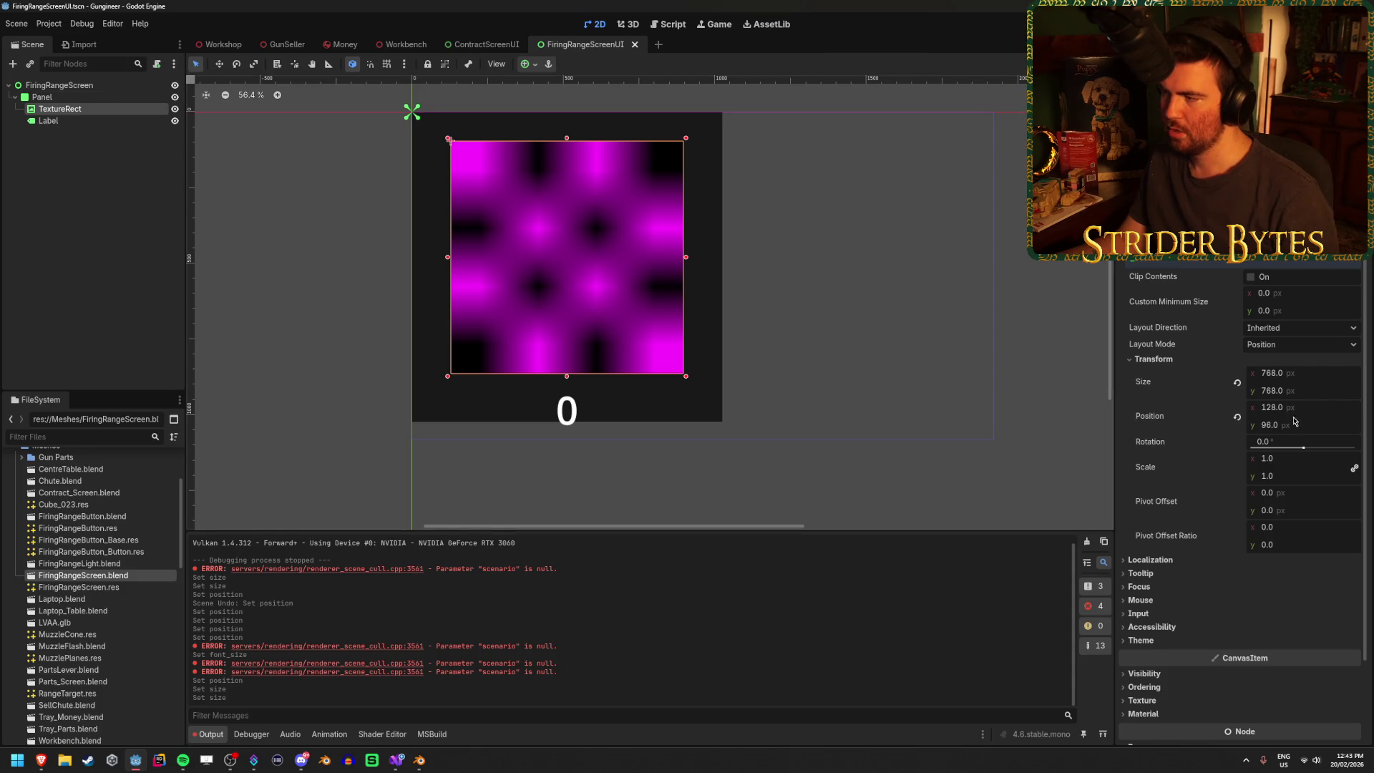
pyautogui.click(68, 121)
pyautogui.click(1304, 432)
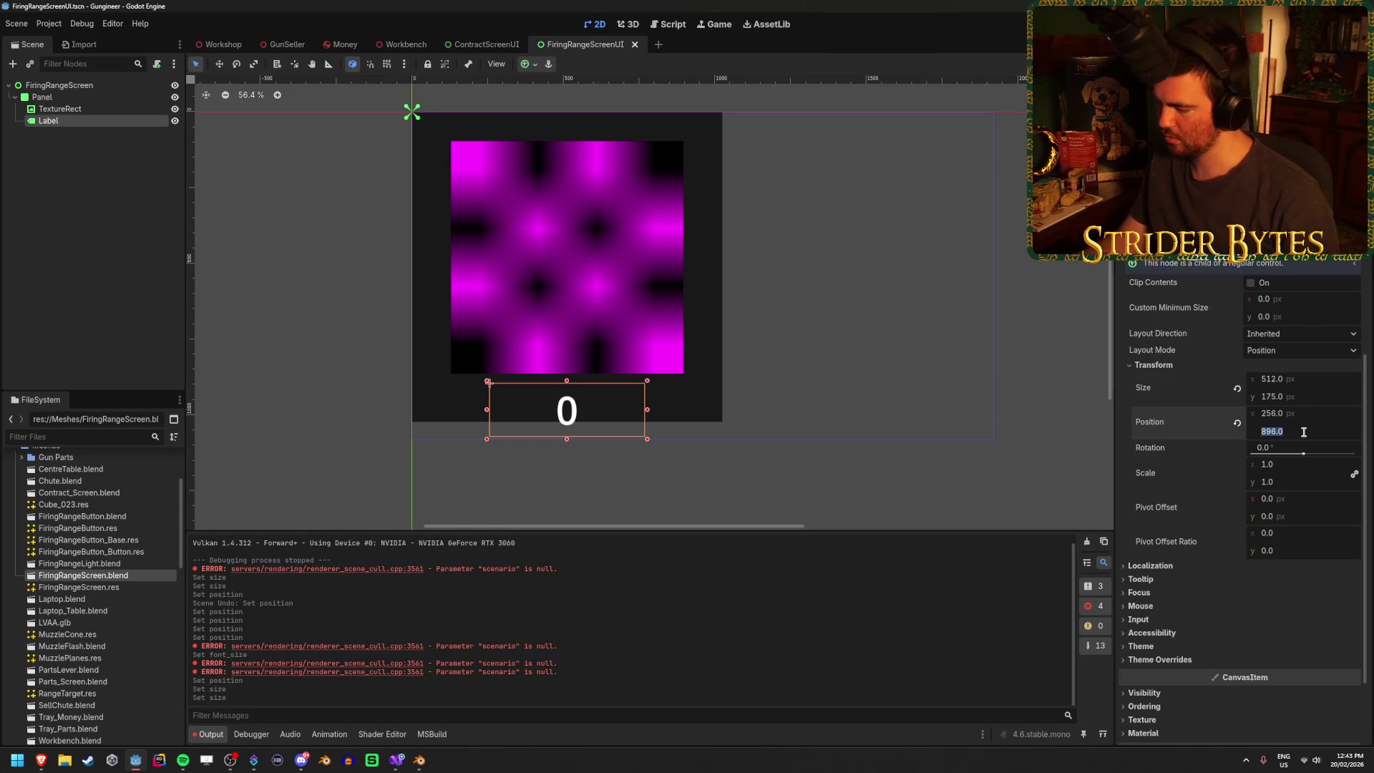
pyautogui.write('864')
pyautogui.press('Return')
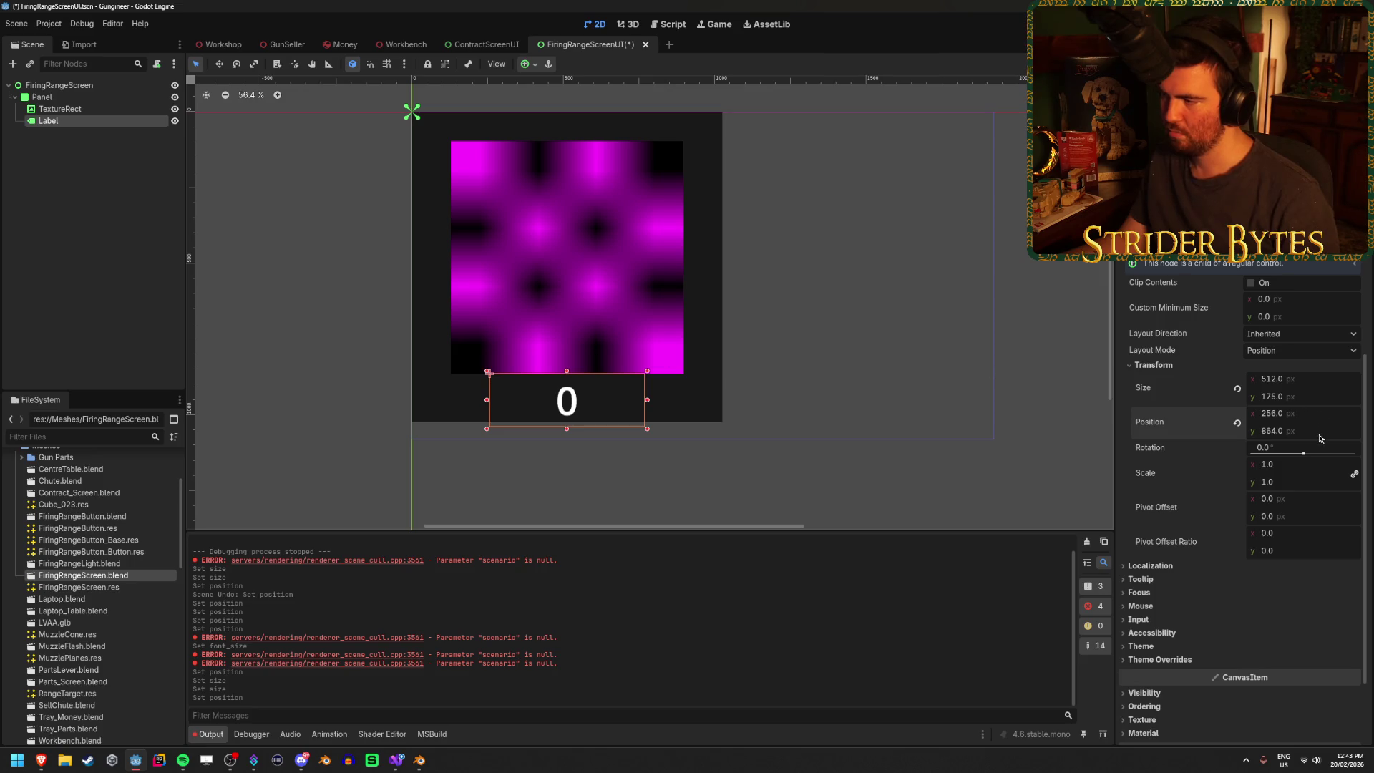
pyautogui.click(1299, 396)
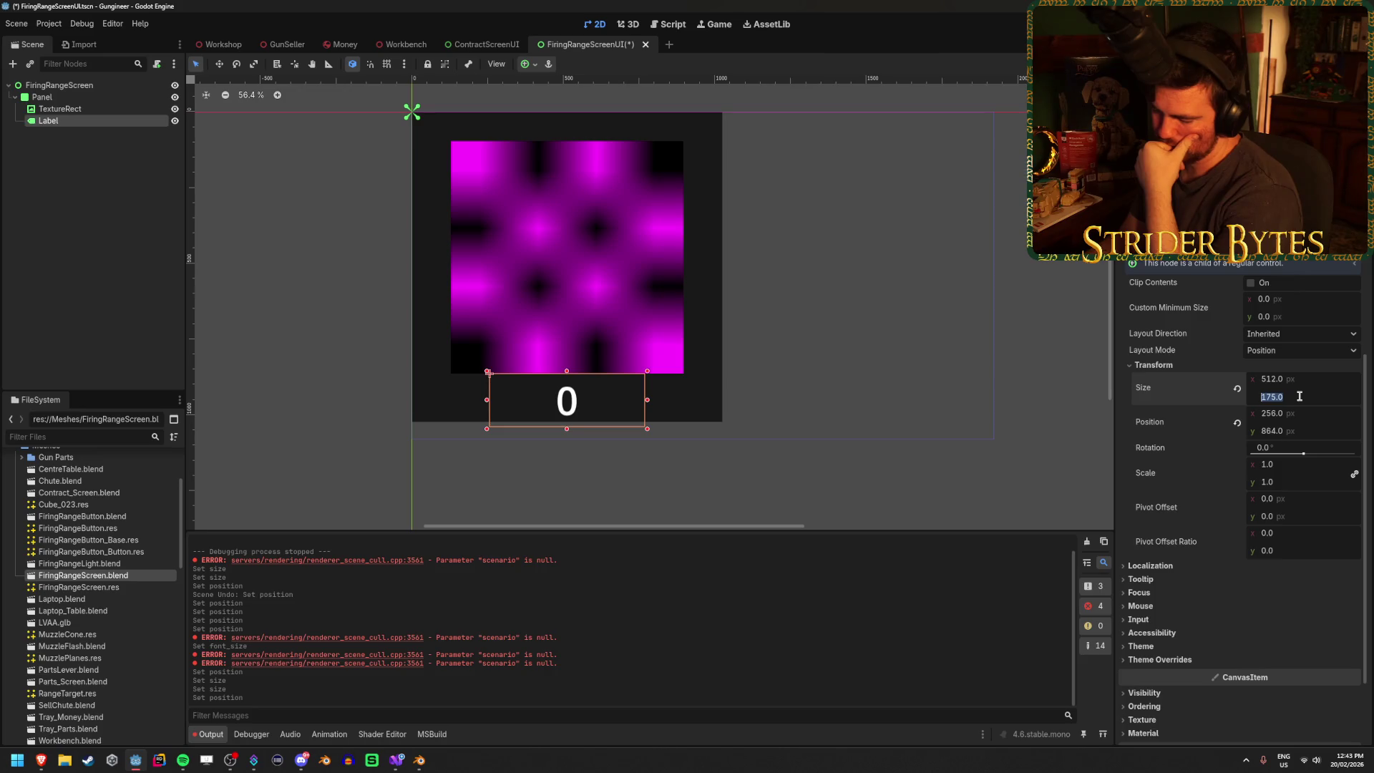
pyautogui.write('128+64')
pyautogui.write('192')
pyautogui.press('Return')
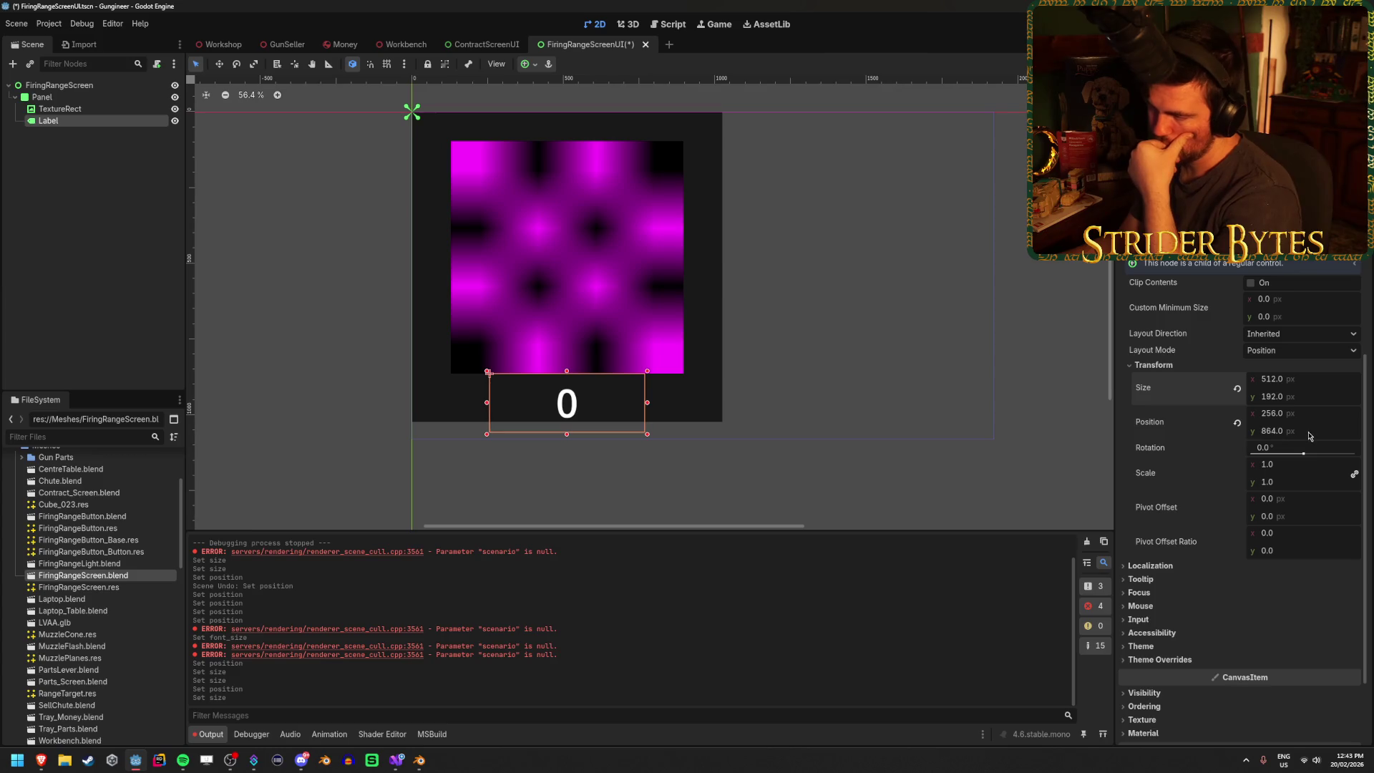
# - Raise the label by 96 px, half of its 192 px height, using the calculator
pyautogui.click(1308, 429)
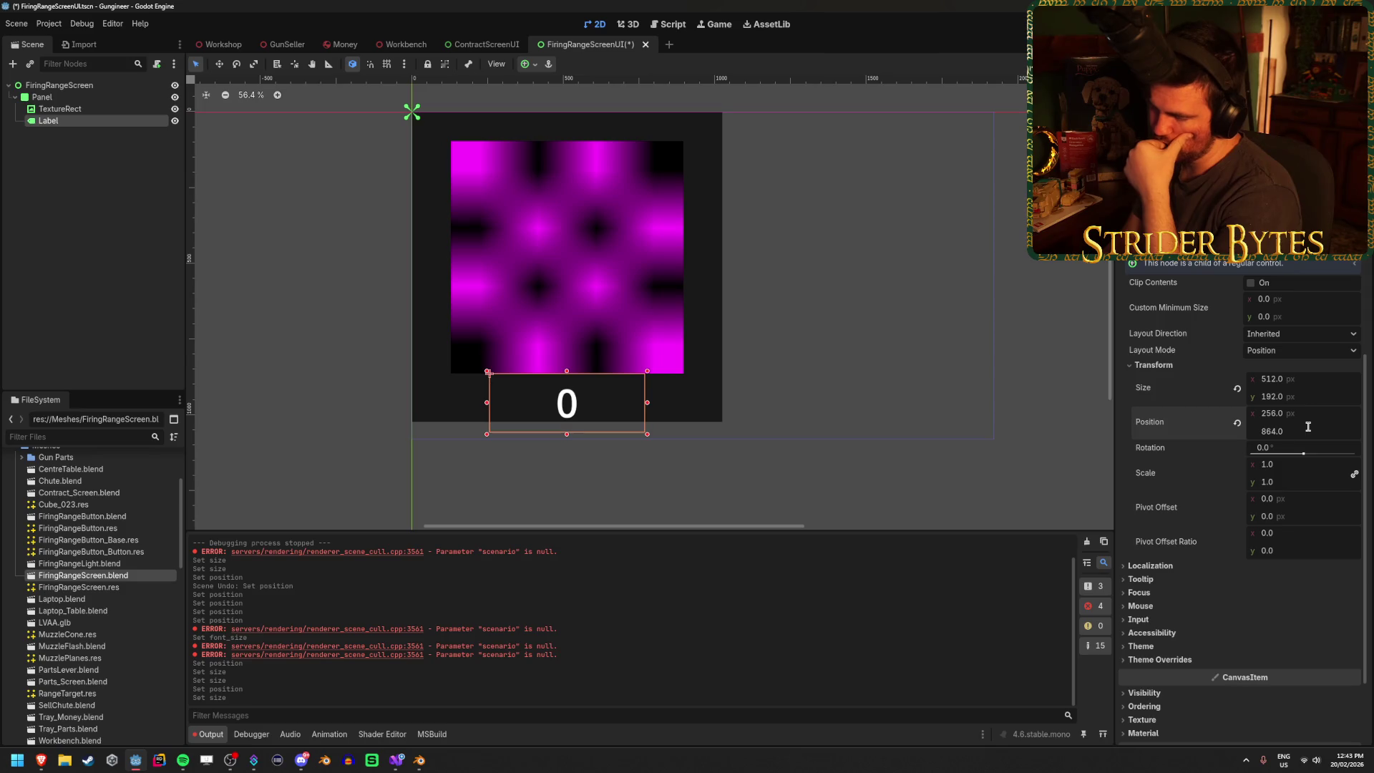
pyautogui.press('XF86Calculator')
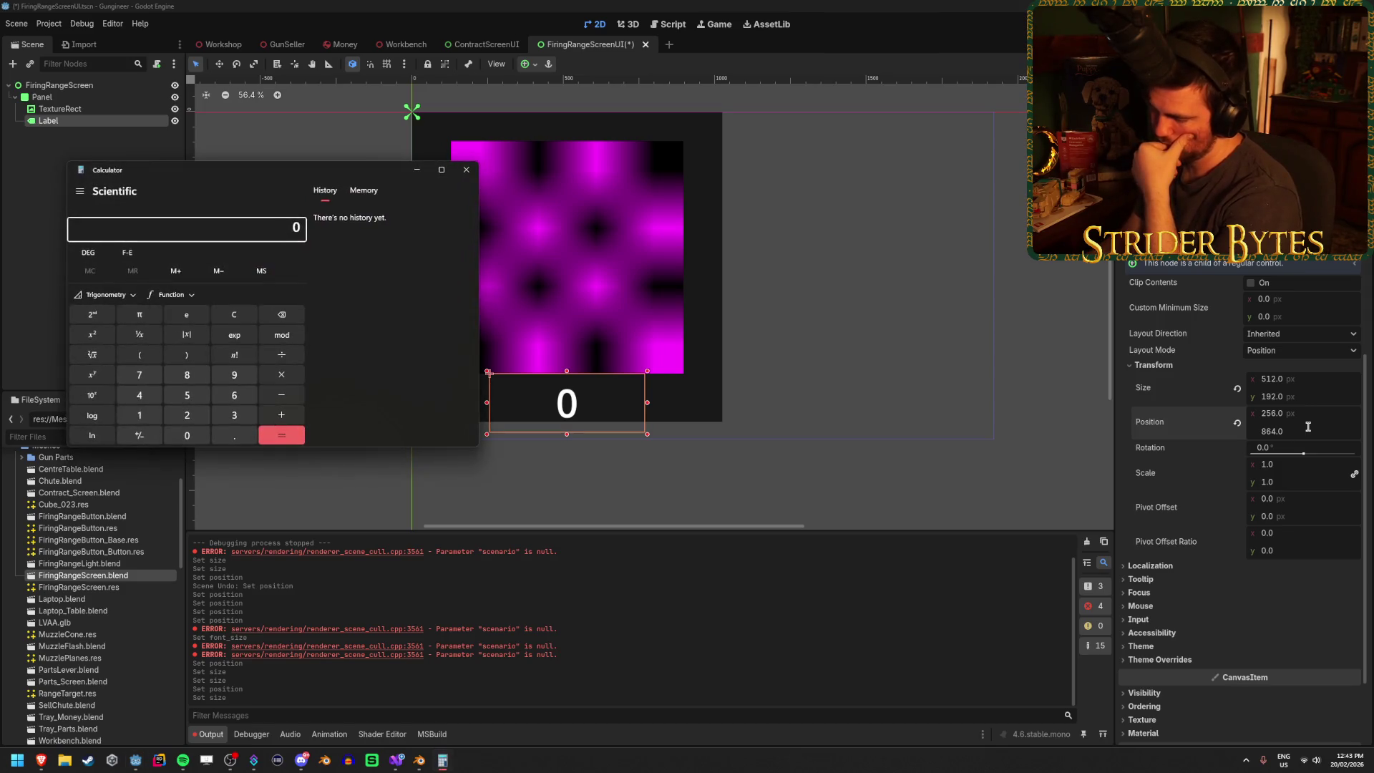
pyautogui.write('2')
pyautogui.press('Return')
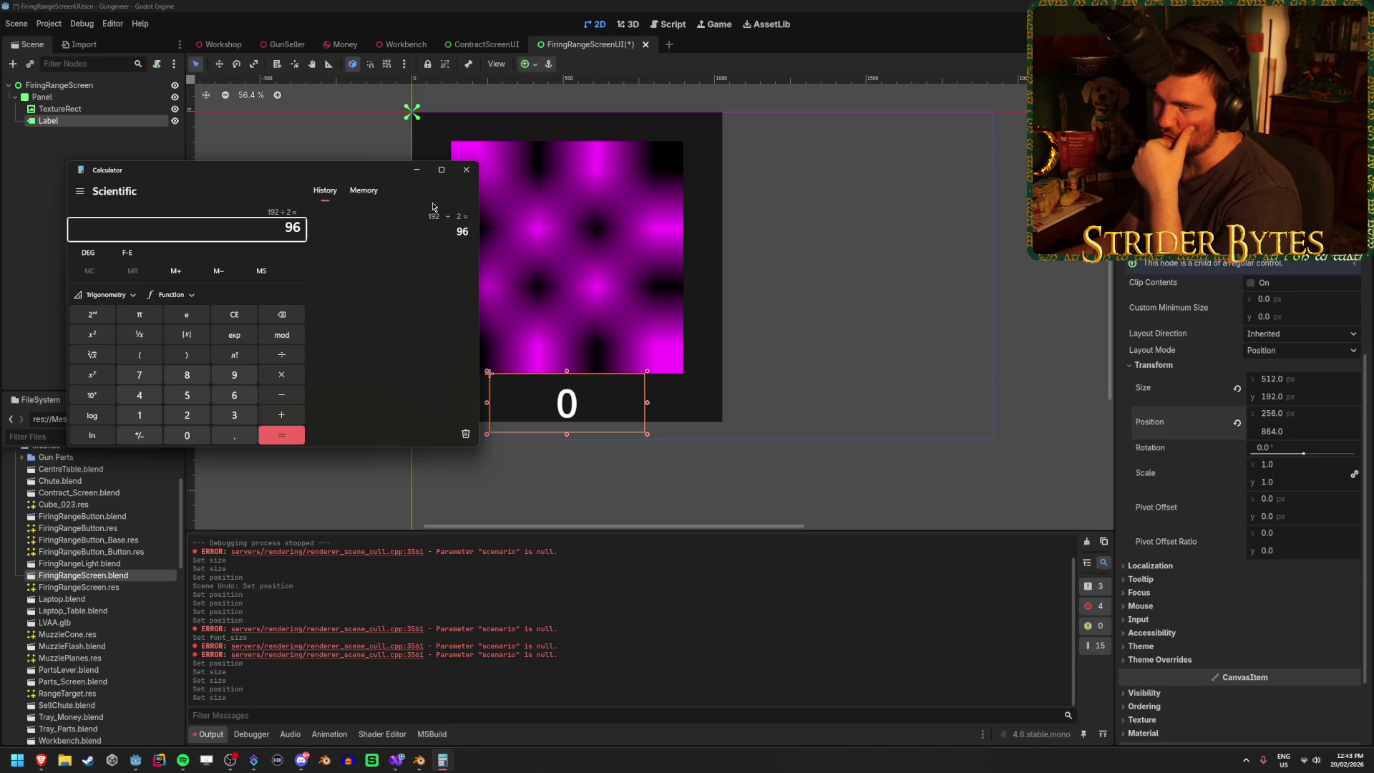
pyautogui.click(473, 176)
pyautogui.write('-96')
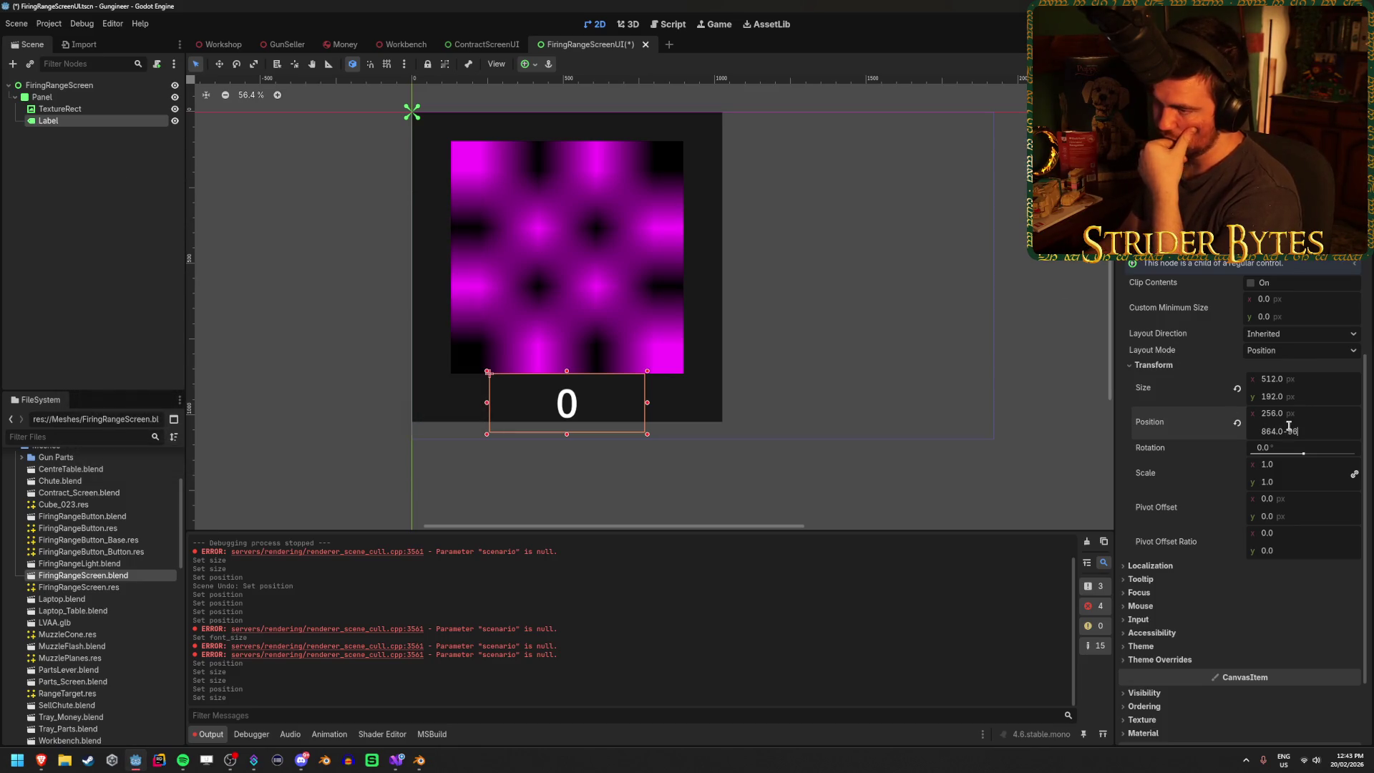
pyautogui.press('Return')
pyautogui.click(143, 190)
pyautogui.hotkey('ctrl', 's')
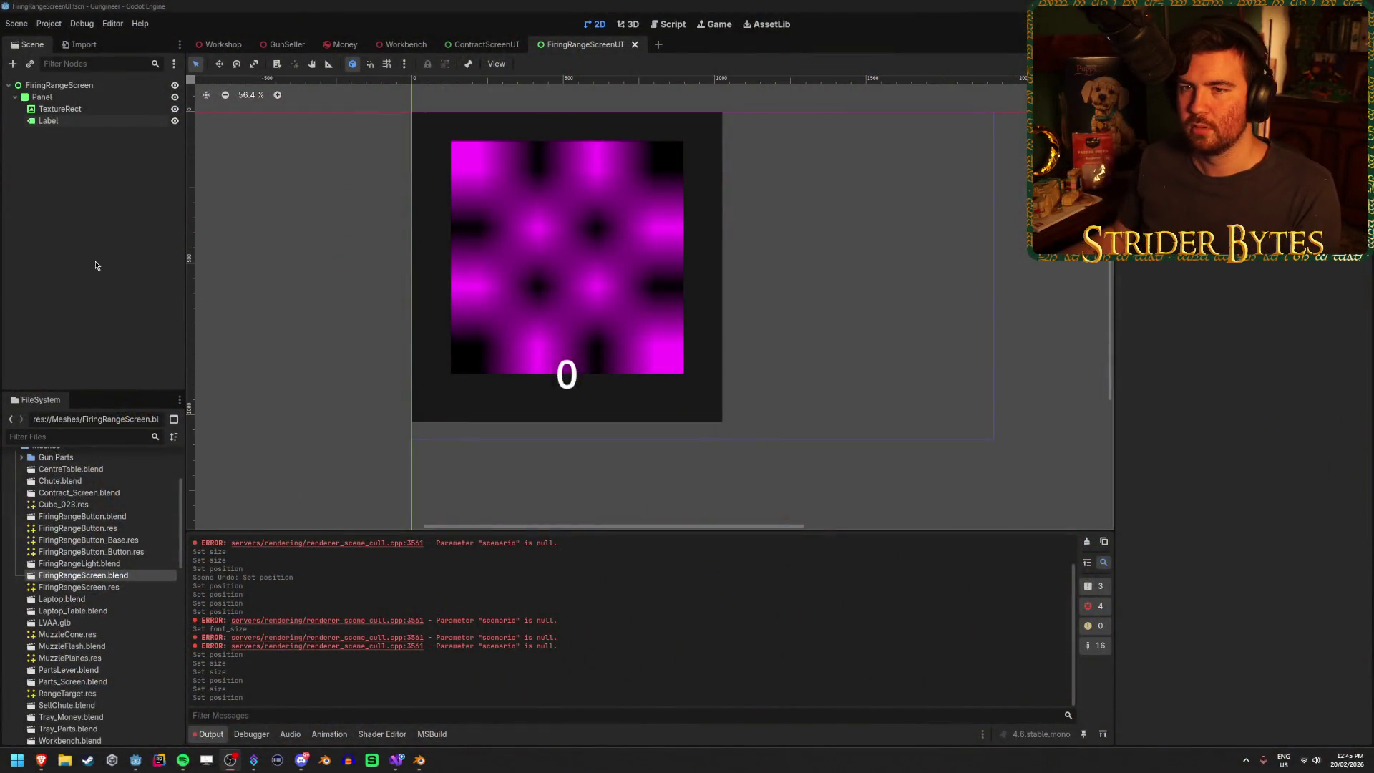
pyautogui.click(437, 5)
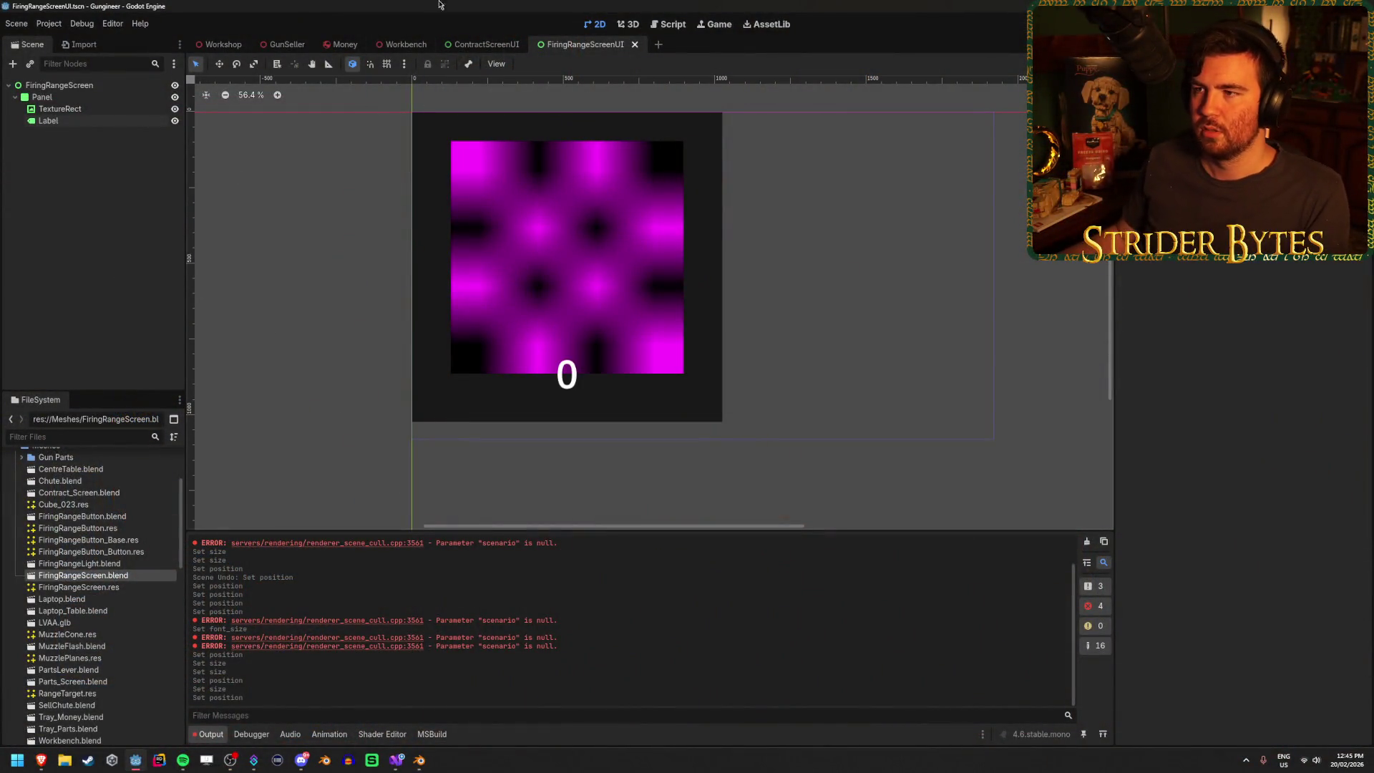
# - Orbit and zoom around the three curved magenta screens in the Workshop, then switch to Blender
pyautogui.click(230, 44)
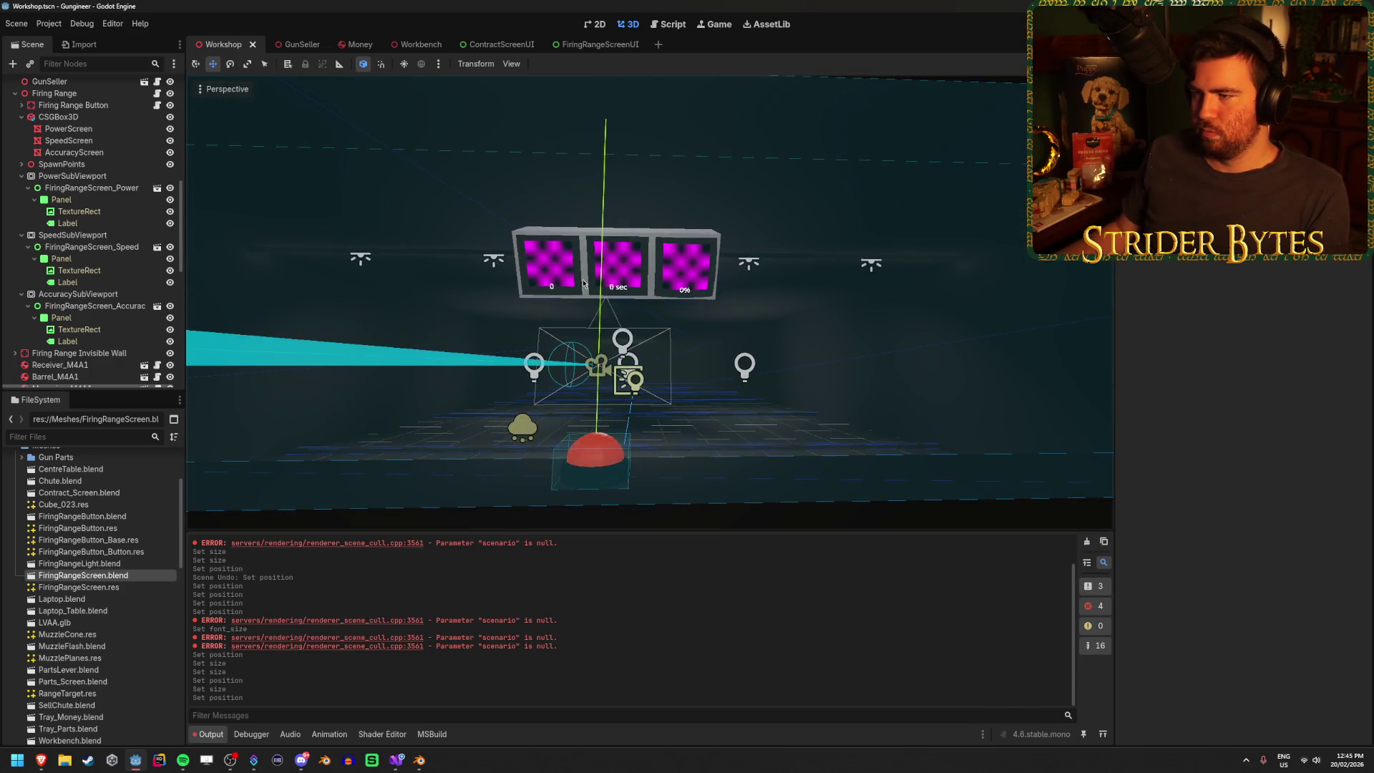
pyautogui.scroll(5, 594, 279)
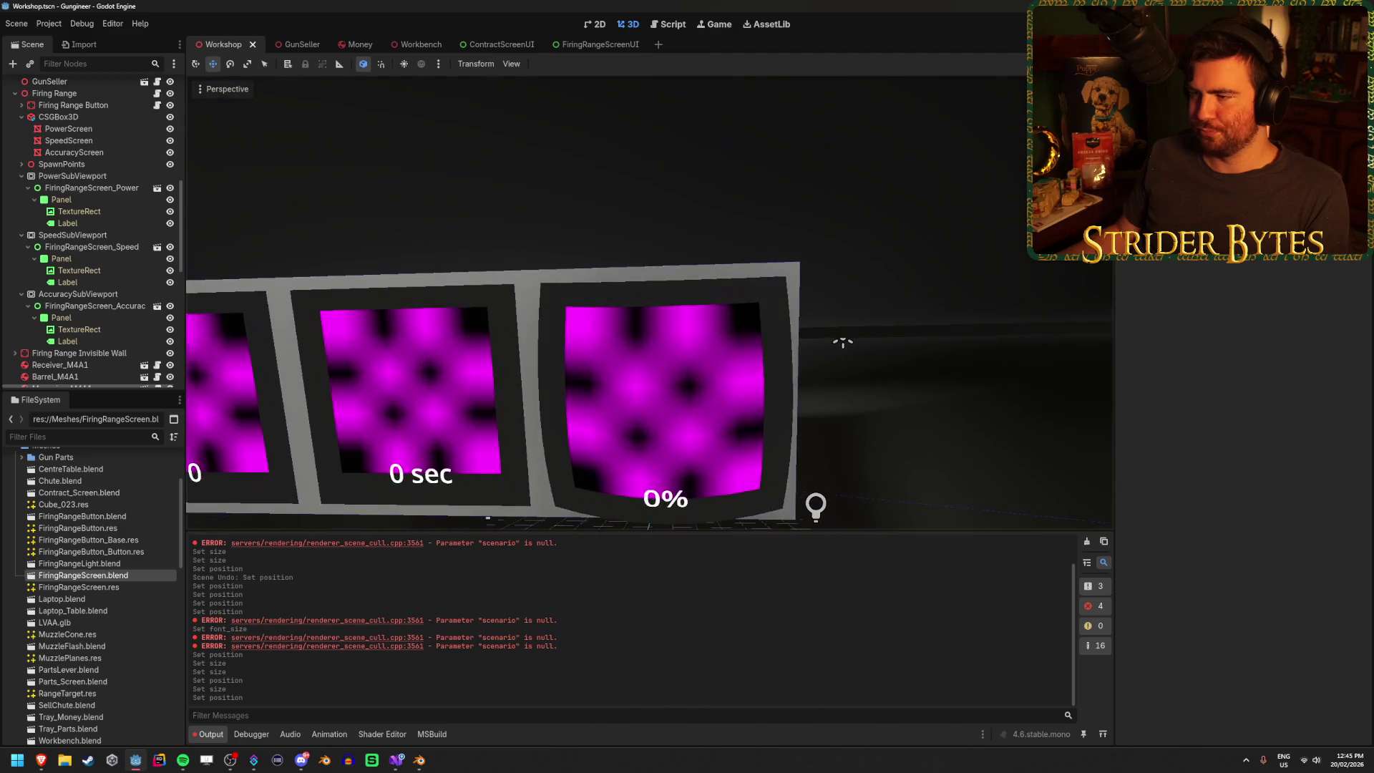
pyautogui.scroll(-5, 844, 342)
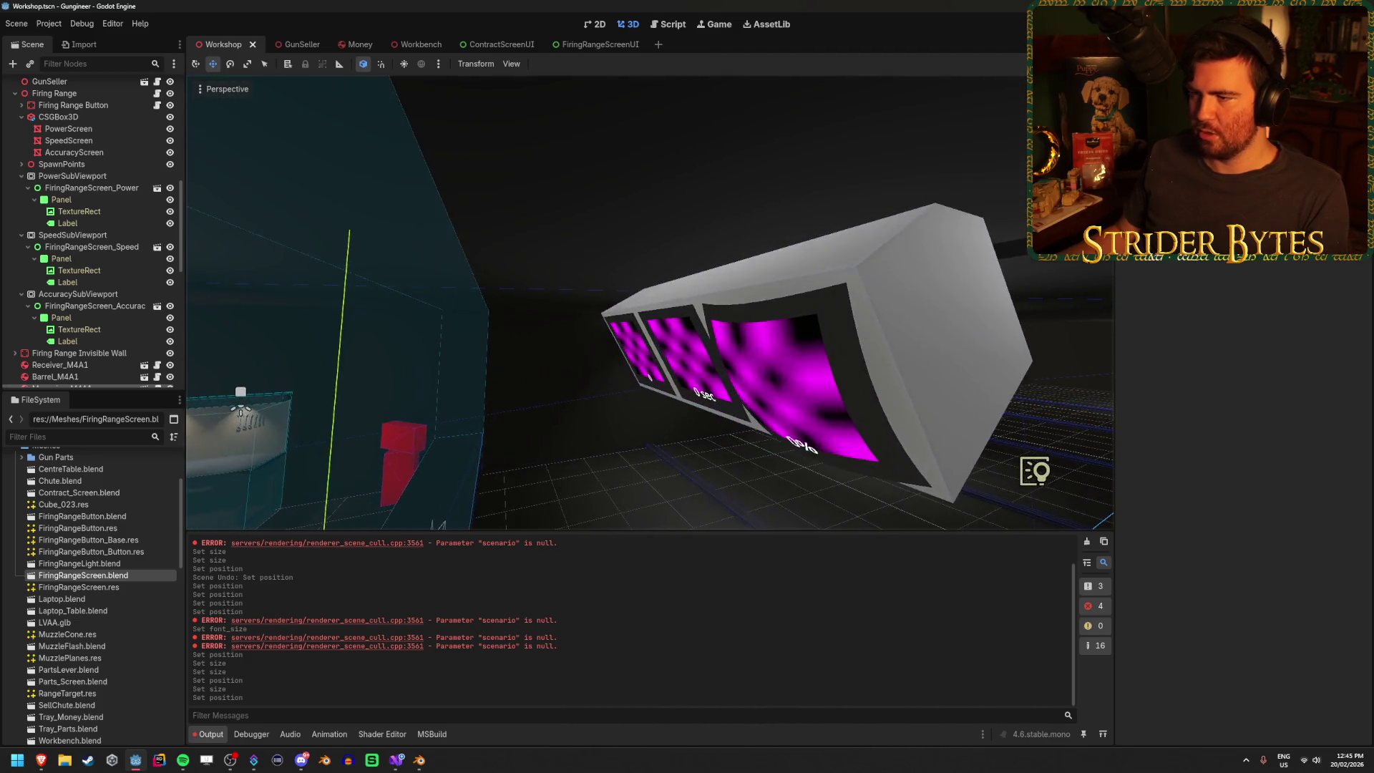
pyautogui.scroll(-3, 755, 422)
pyautogui.moveTo(722, 427)
pyautogui.mouseDown()
pyautogui.moveTo(699, 429)
pyautogui.moveTo(716, 401)
pyautogui.moveTo(444, 648)
pyautogui.mouseUp()
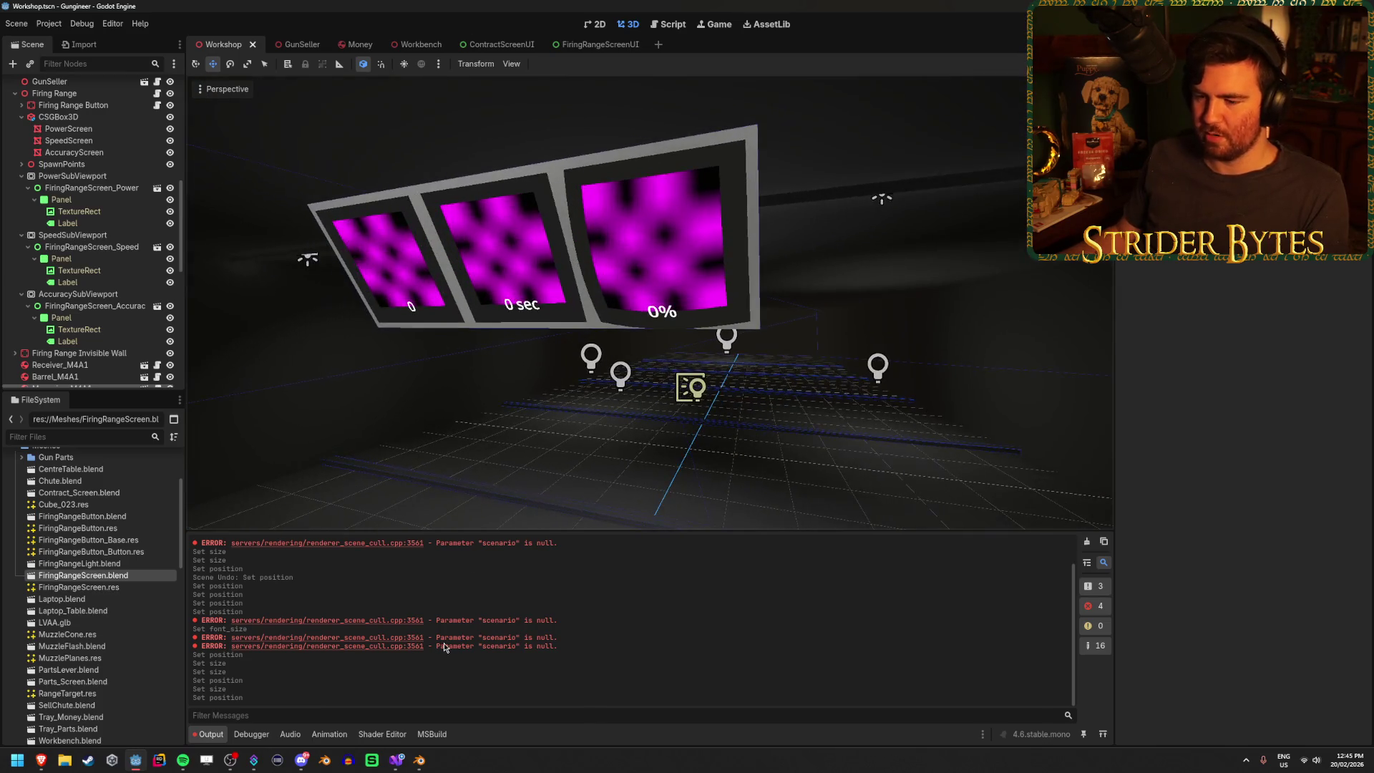
pyautogui.moveTo(416, 763)
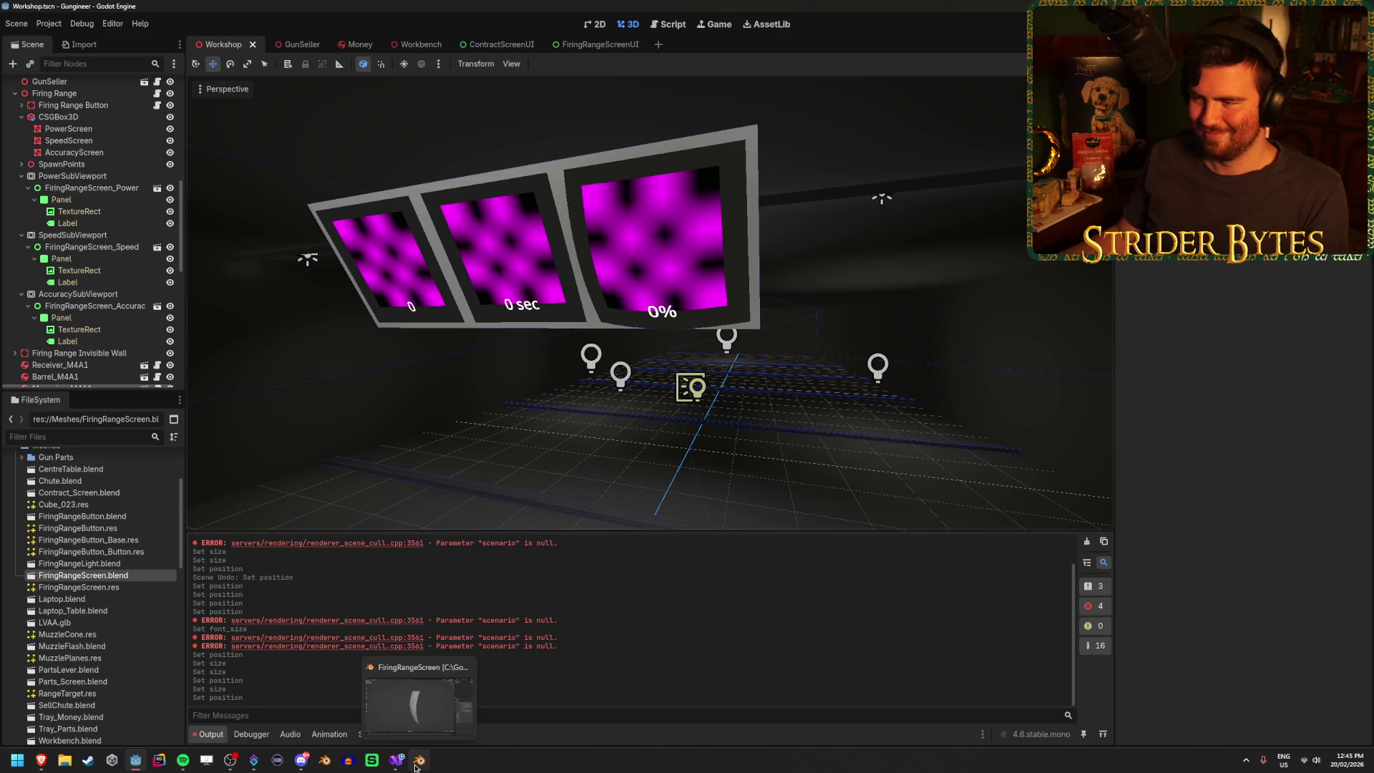
pyautogui.click(416, 763)
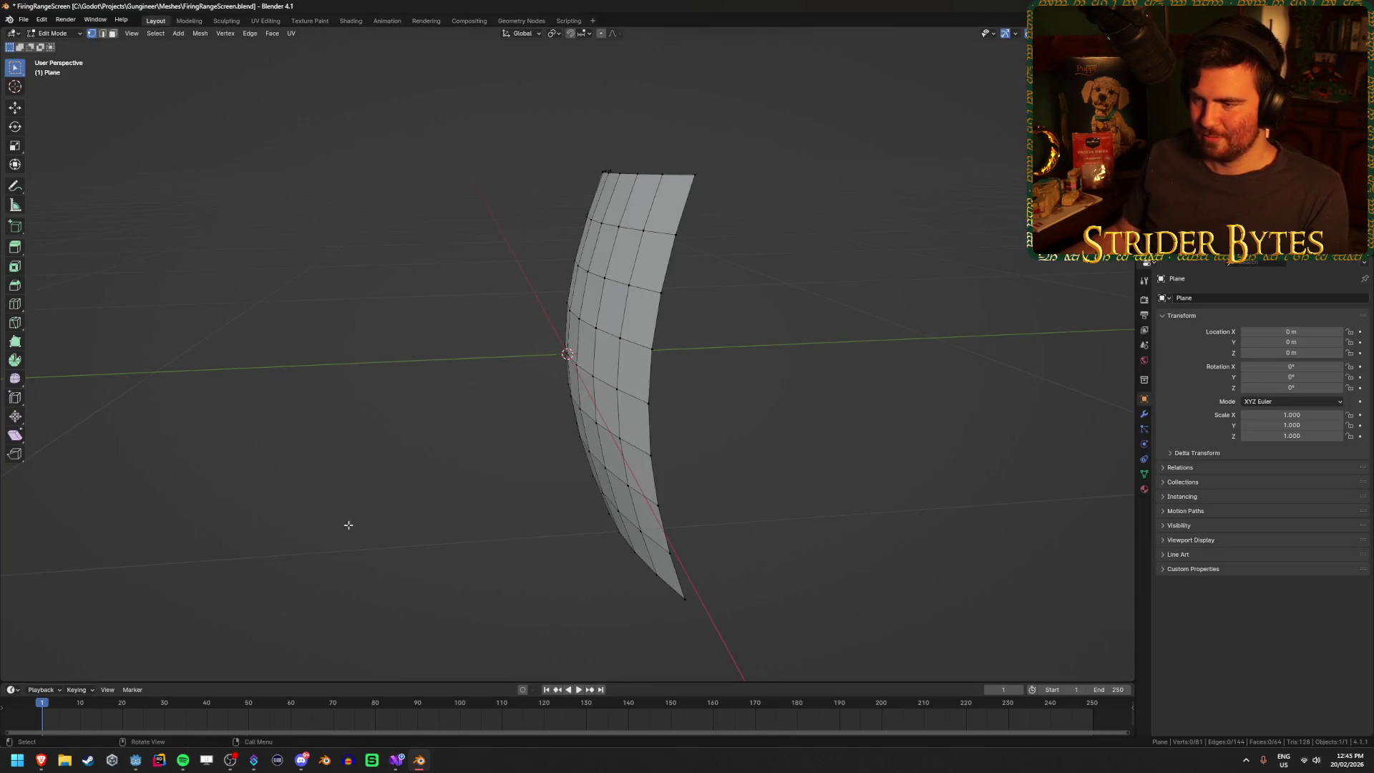
# - Return the curved screen plane to Object Mode and bring up the Shift+A add menu
pyautogui.moveTo(363, 525); pyautogui.dragTo(444, 539)
pyautogui.scroll(-5, 448, 540)
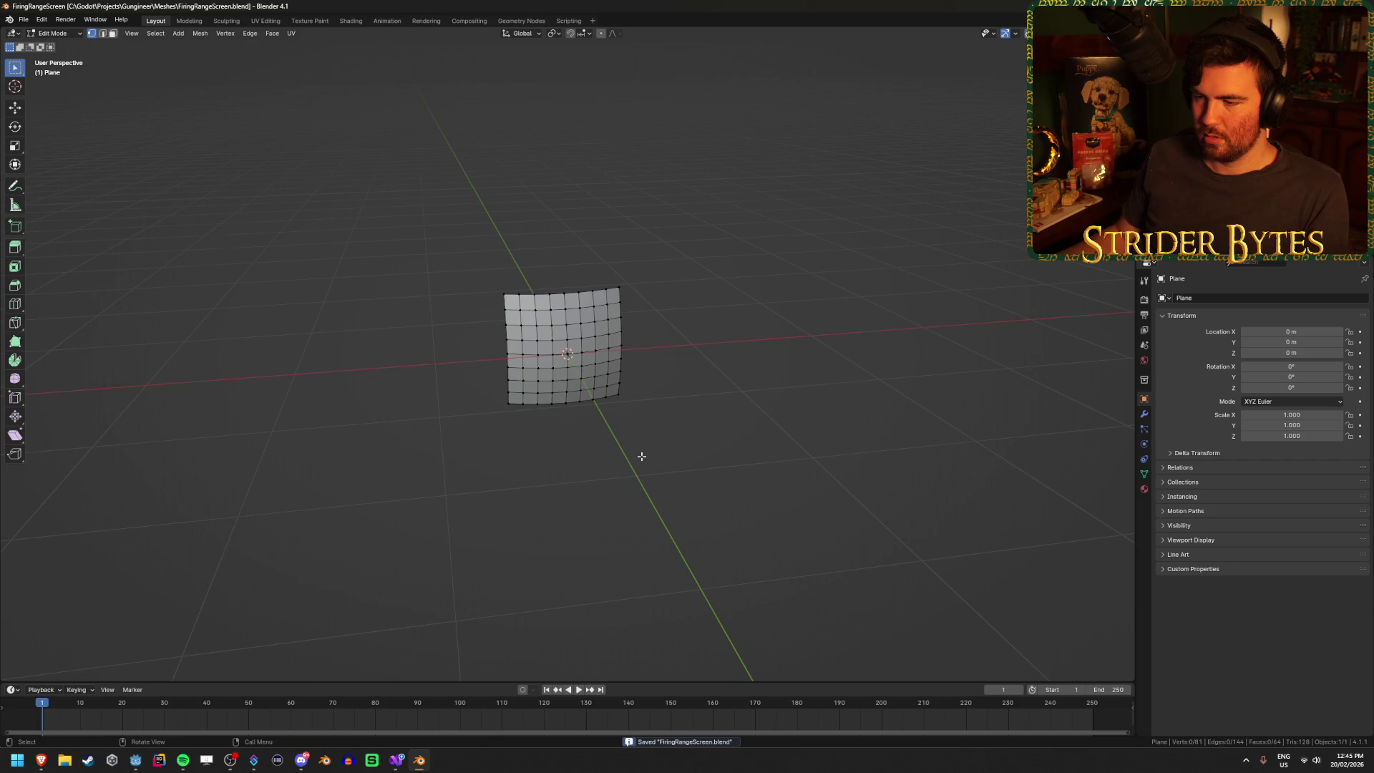
pyautogui.scroll(8, 688, 465)
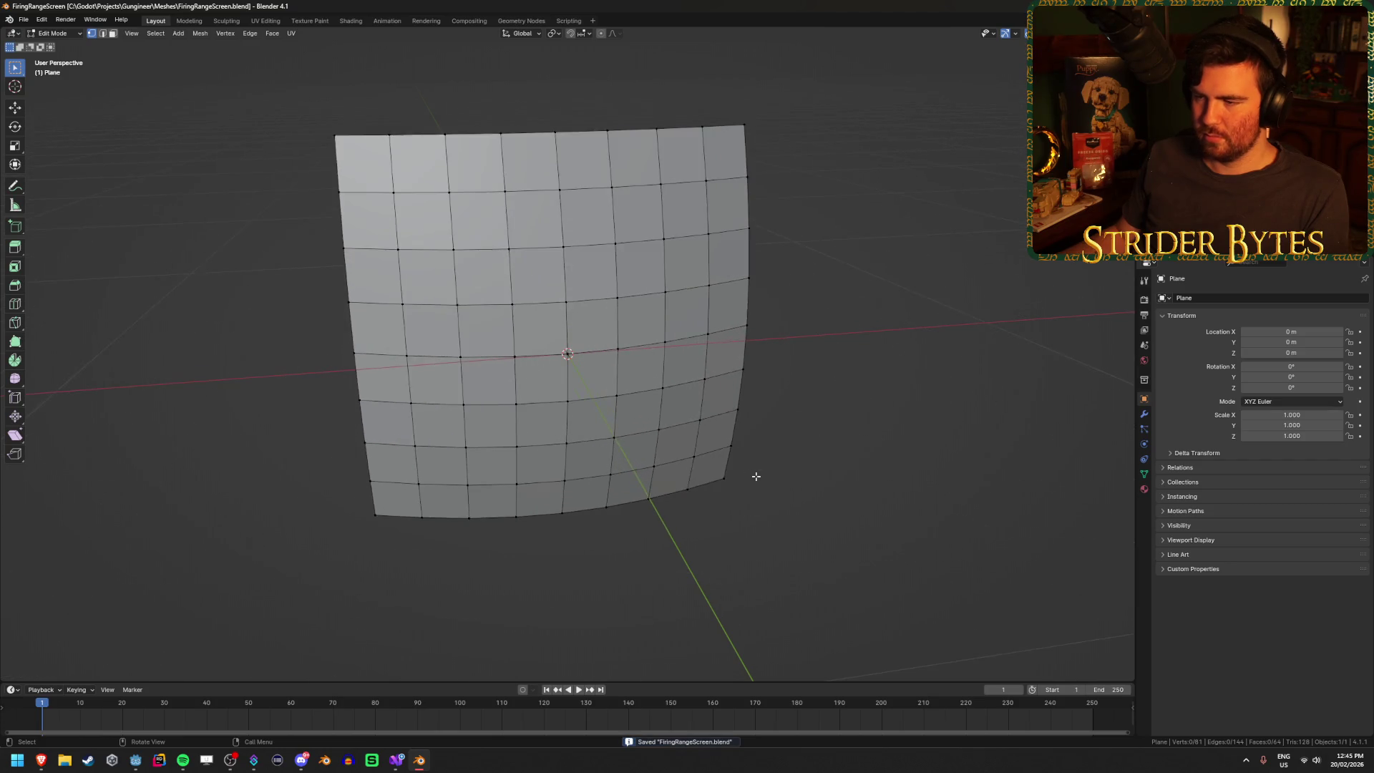
pyautogui.scroll(-6, 757, 476)
pyautogui.scroll(-1, 757, 476)
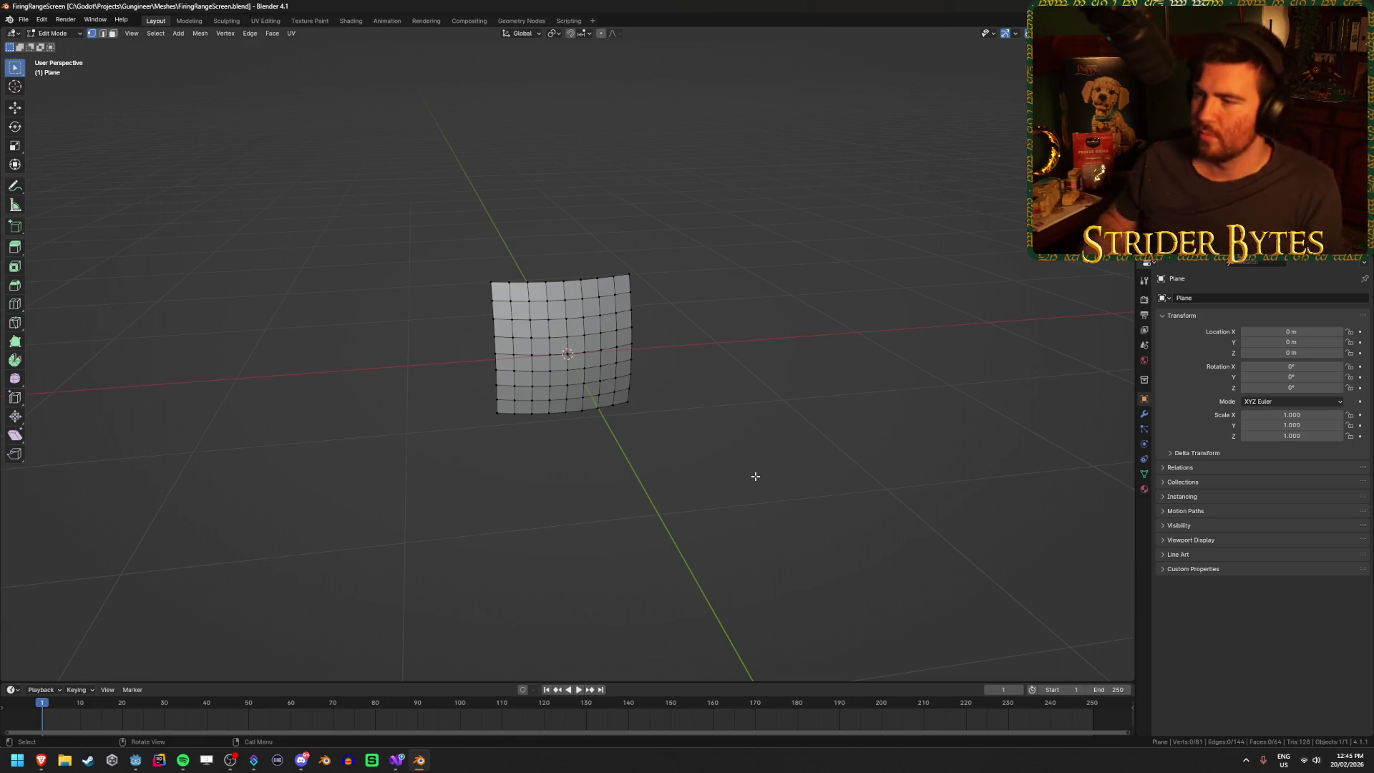
pyautogui.click(754, 473)
pyautogui.press('Tab')
pyautogui.hotkey('shift', 'a')
# - Add a 1 m mesh cube around the screen and view it from the front
pyautogui.moveTo(753, 465)
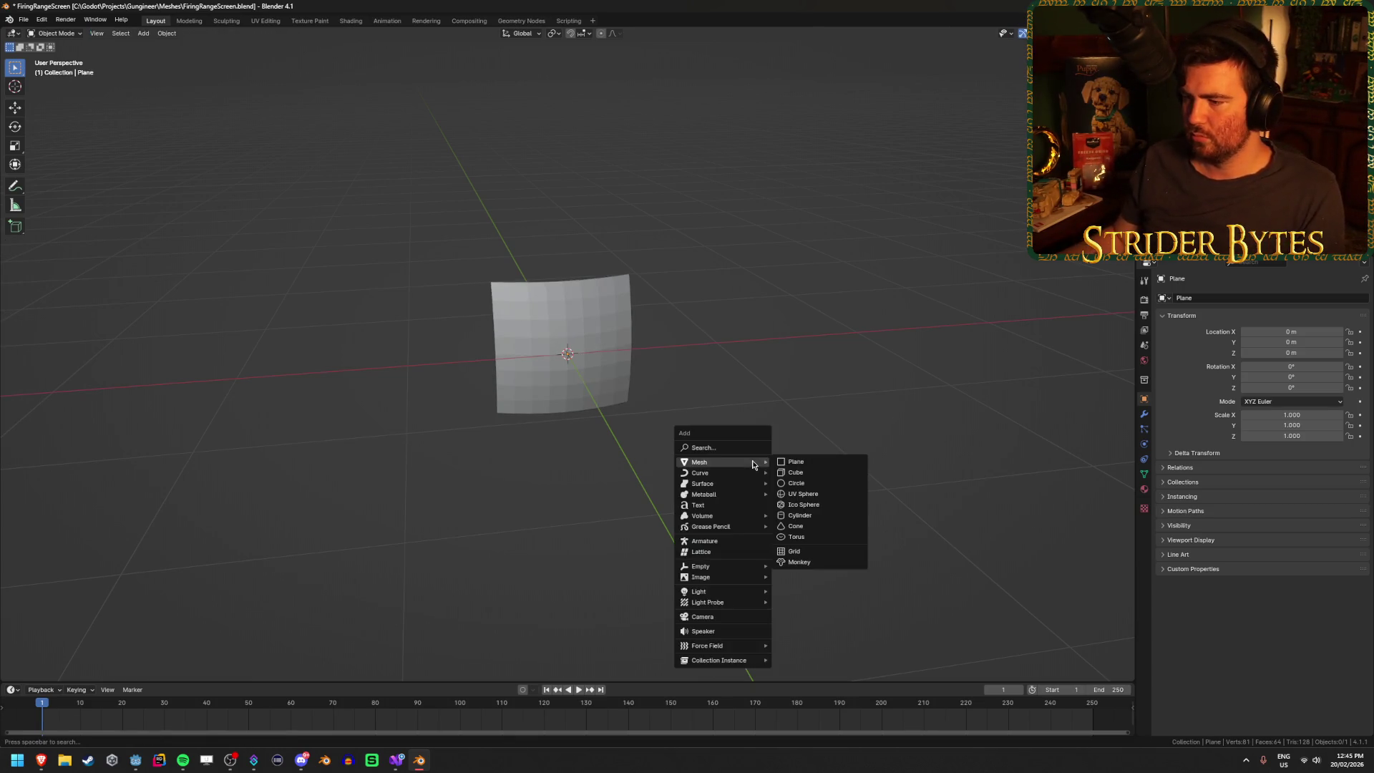
pyautogui.click(819, 475)
pyautogui.moveTo(922, 523); pyautogui.dragTo(644, 537)
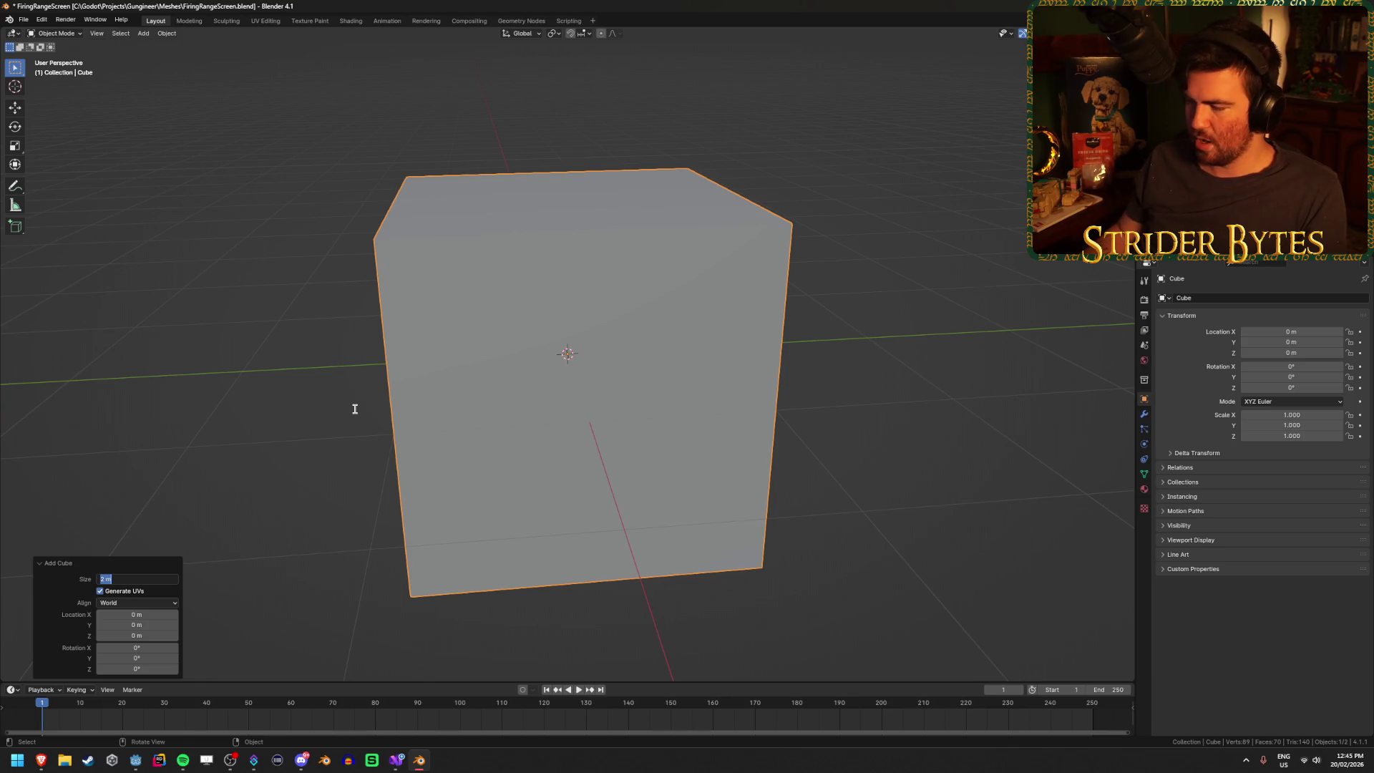
pyautogui.write('1')
pyautogui.press('Return')
pyautogui.press('KP_7')
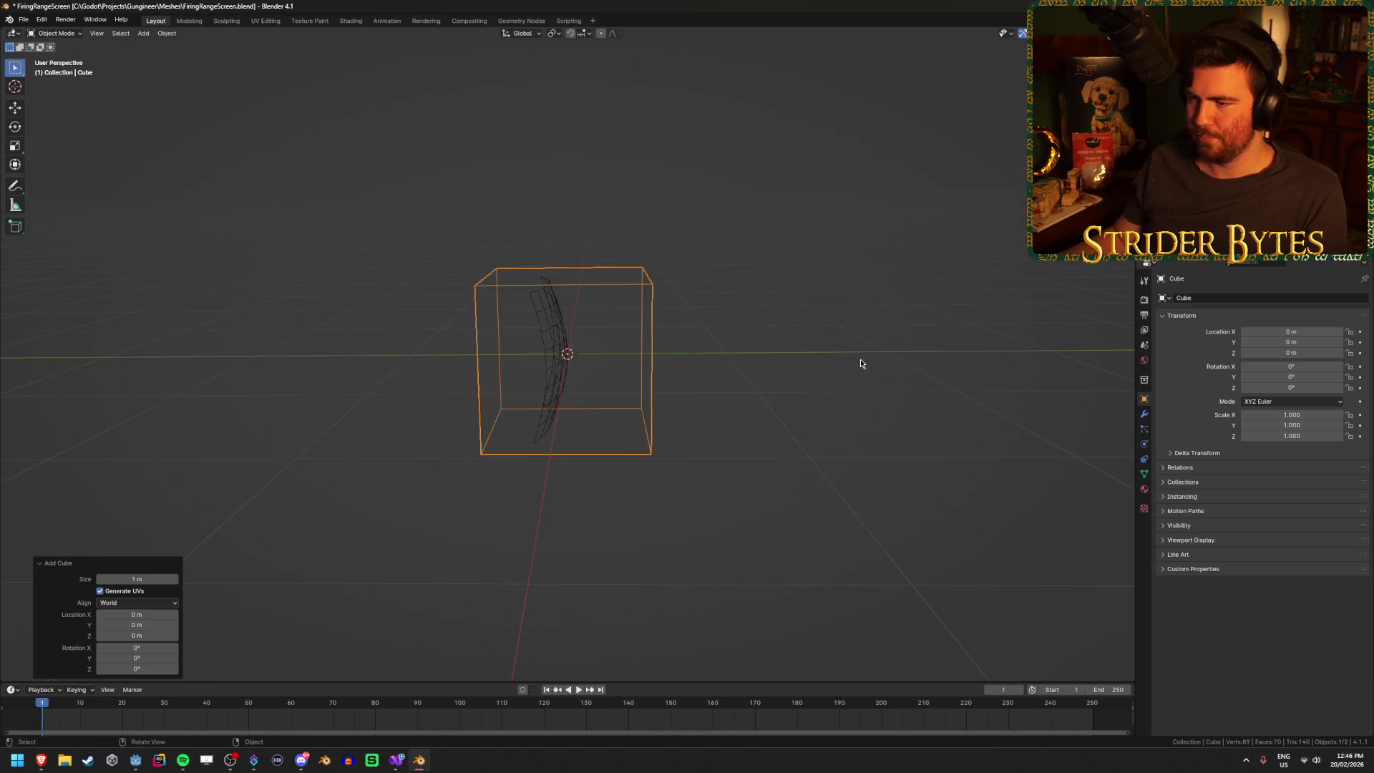
pyautogui.scroll(4, 852, 364)
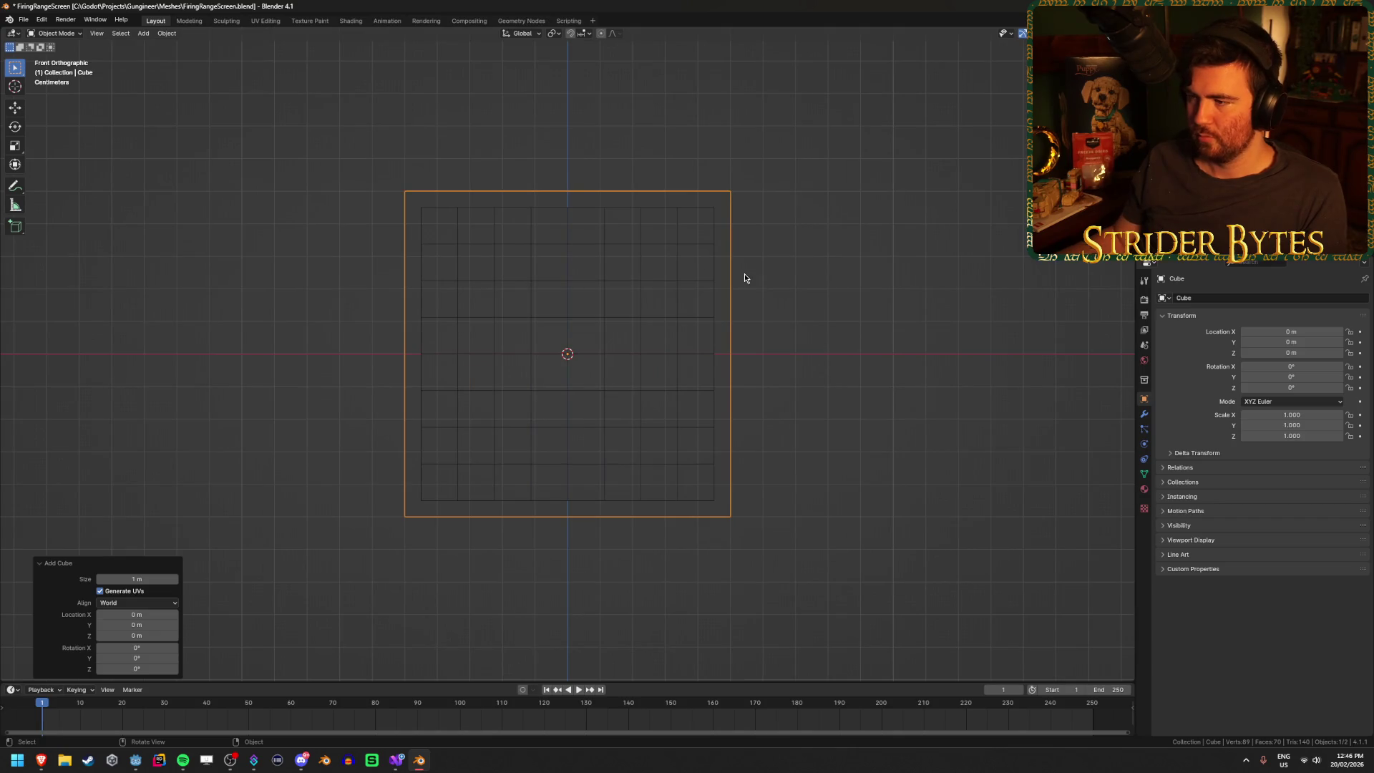
# - In Edit Mode, cut a vertical edge loop right of the cube's centre
pyautogui.press('Tab')
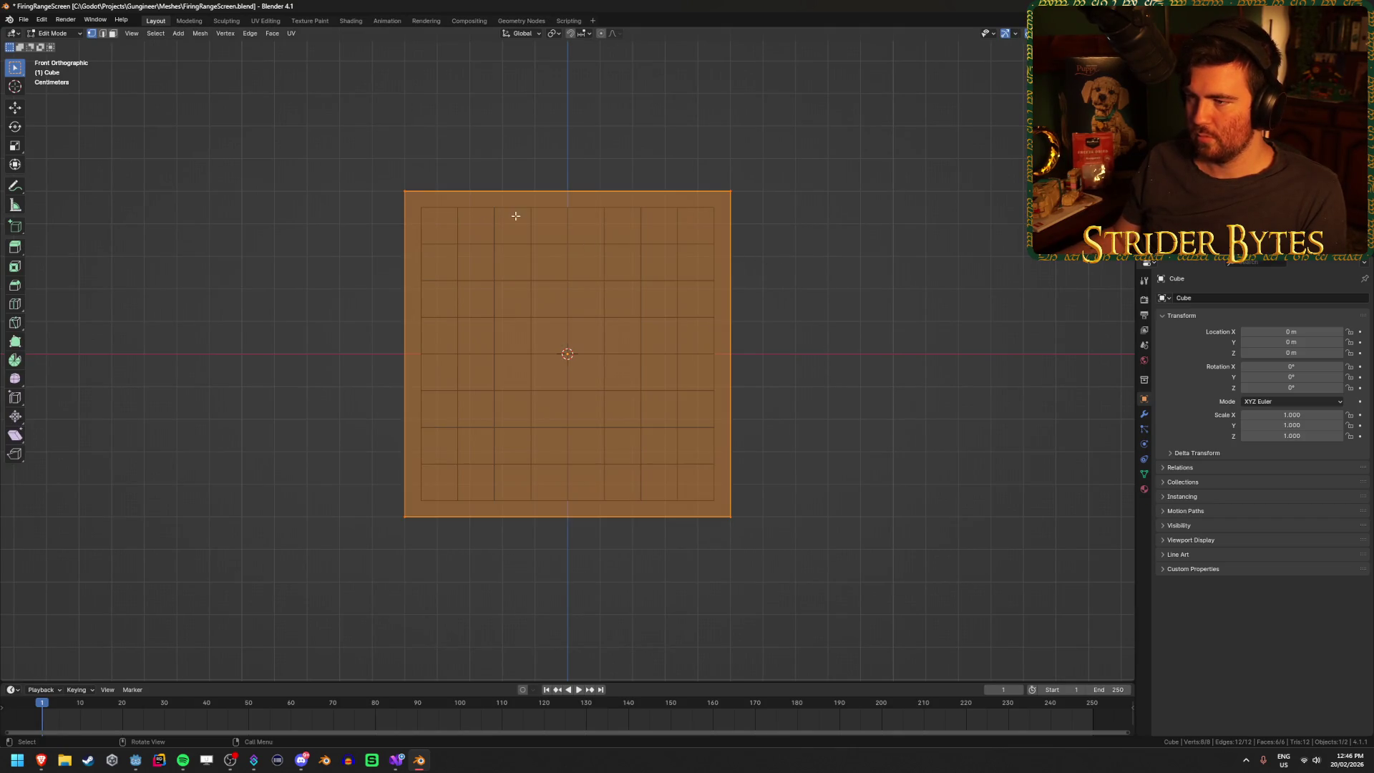
pyautogui.click(560, 195)
pyautogui.click(576, 194)
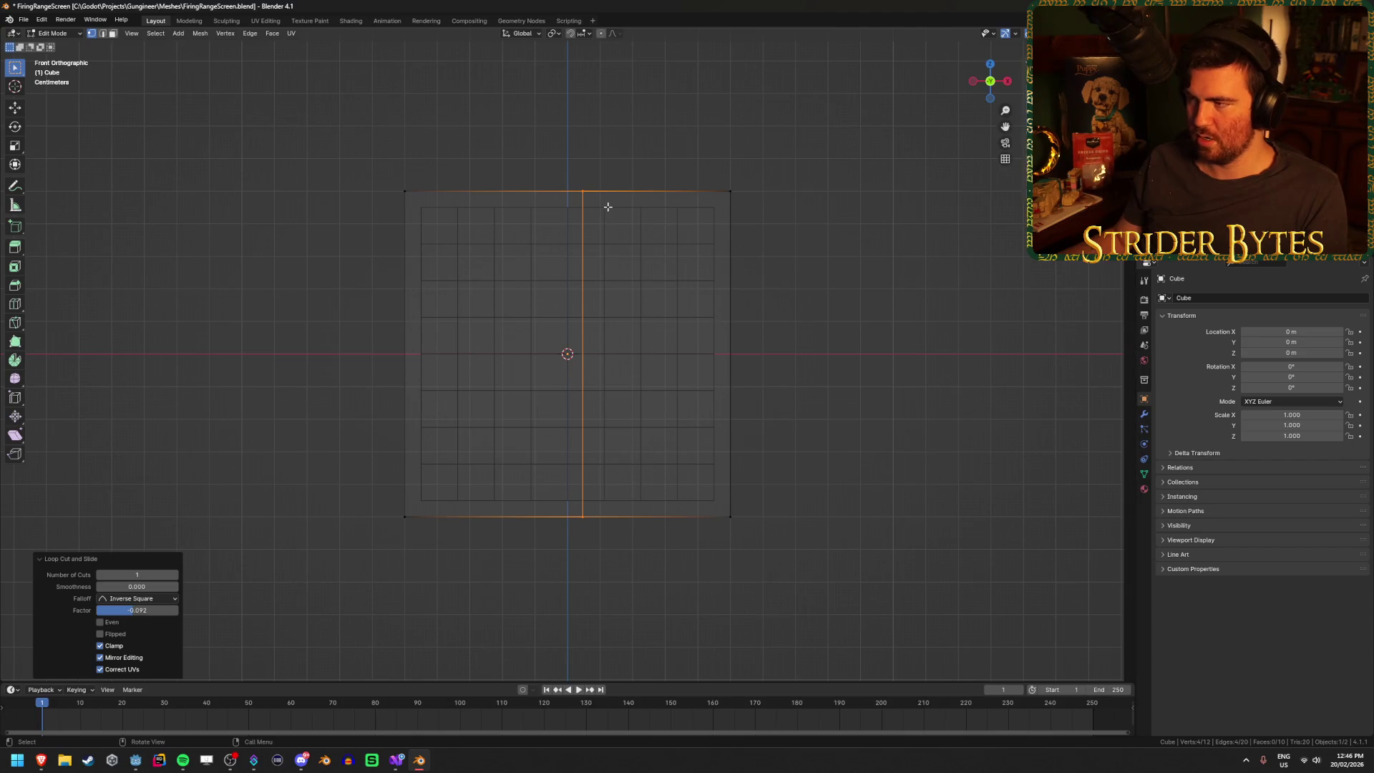
pyautogui.press('g')
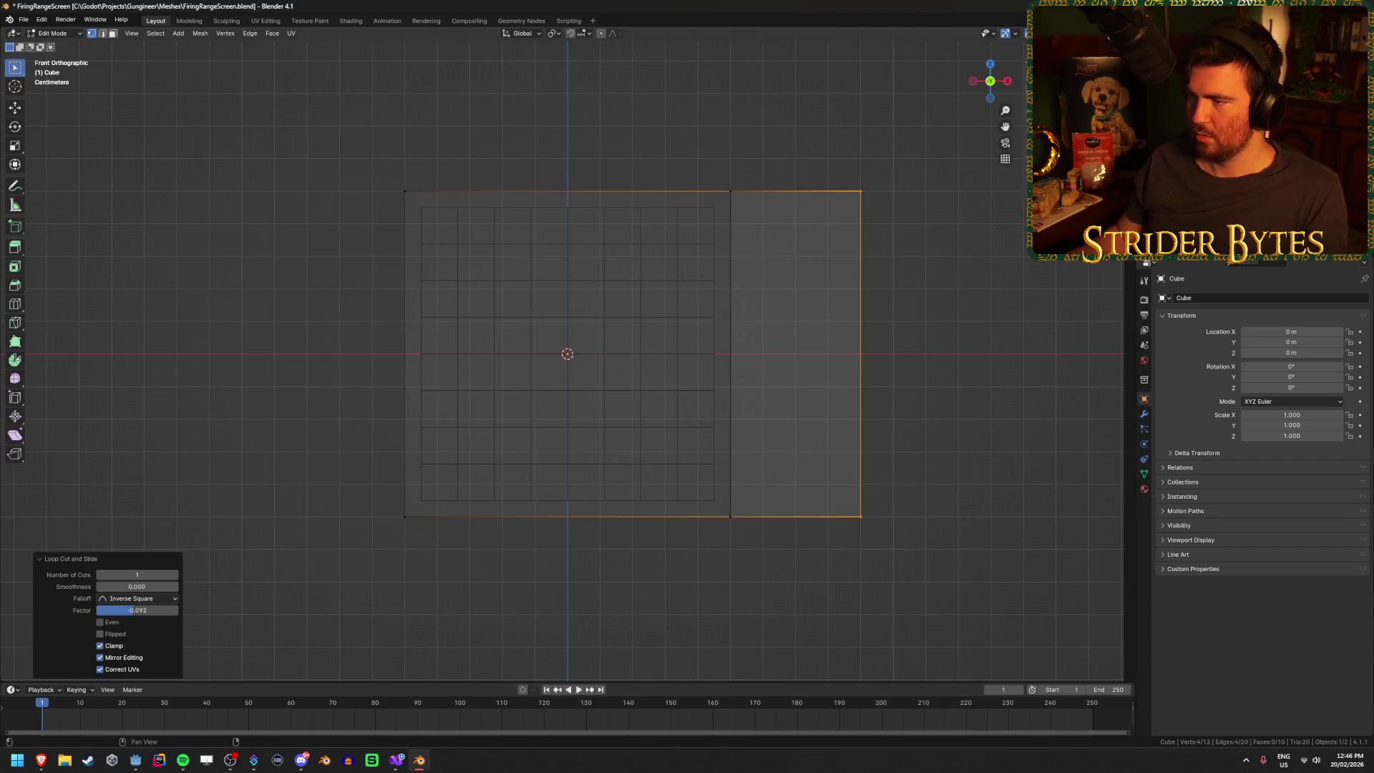
pyautogui.hotkey('ctrl', 'z')
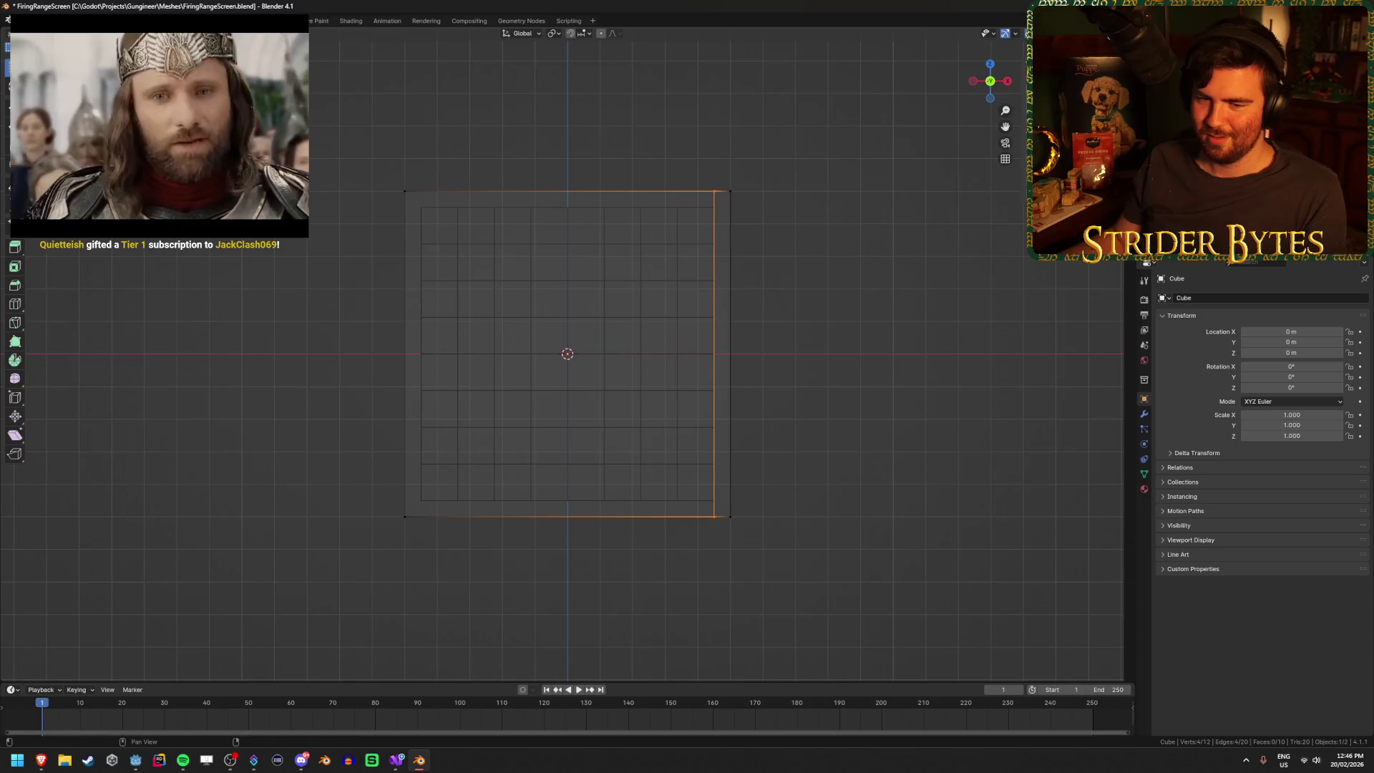
pyautogui.click(902, 301)
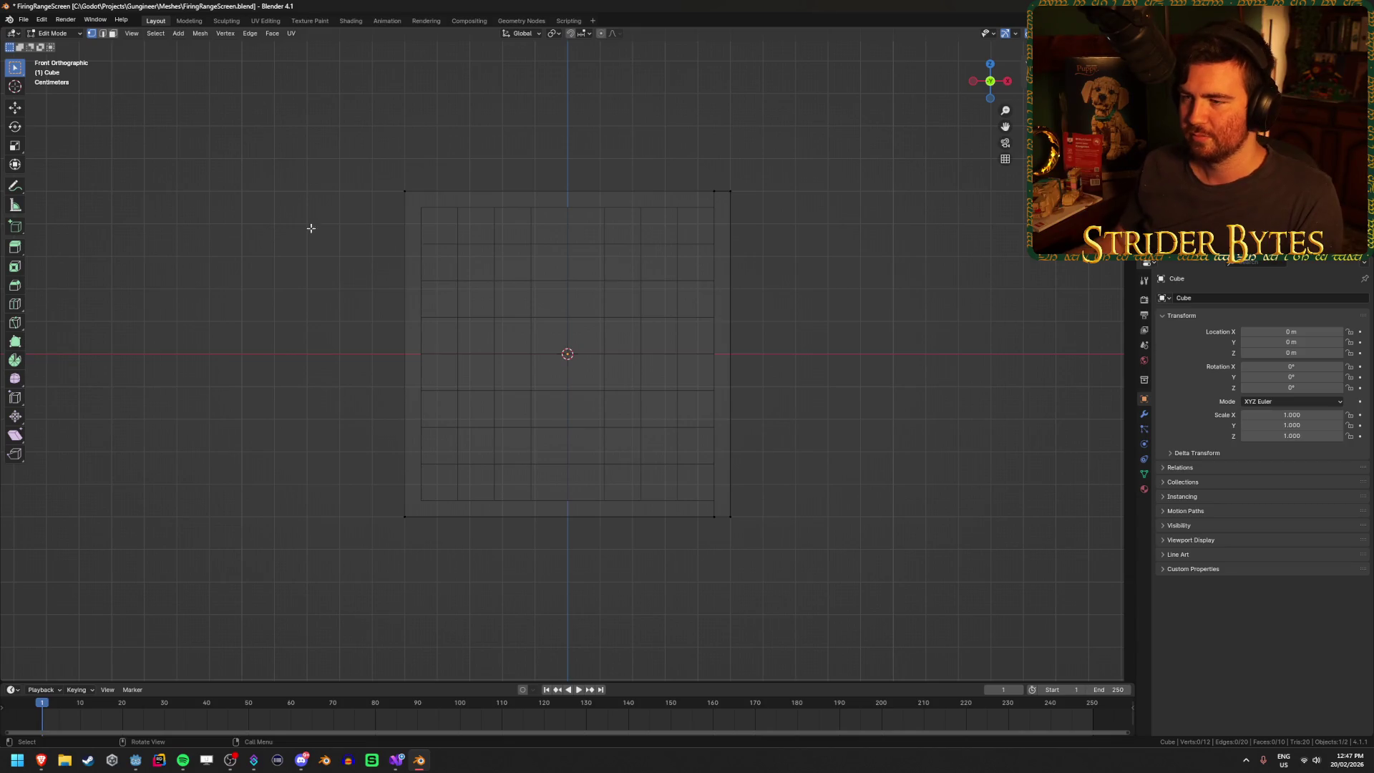
pyautogui.hotkey('ctrl', 'r')
# - Cut a centred vertical edge loop and a horizontal loop across the cube
pyautogui.click(497, 219)
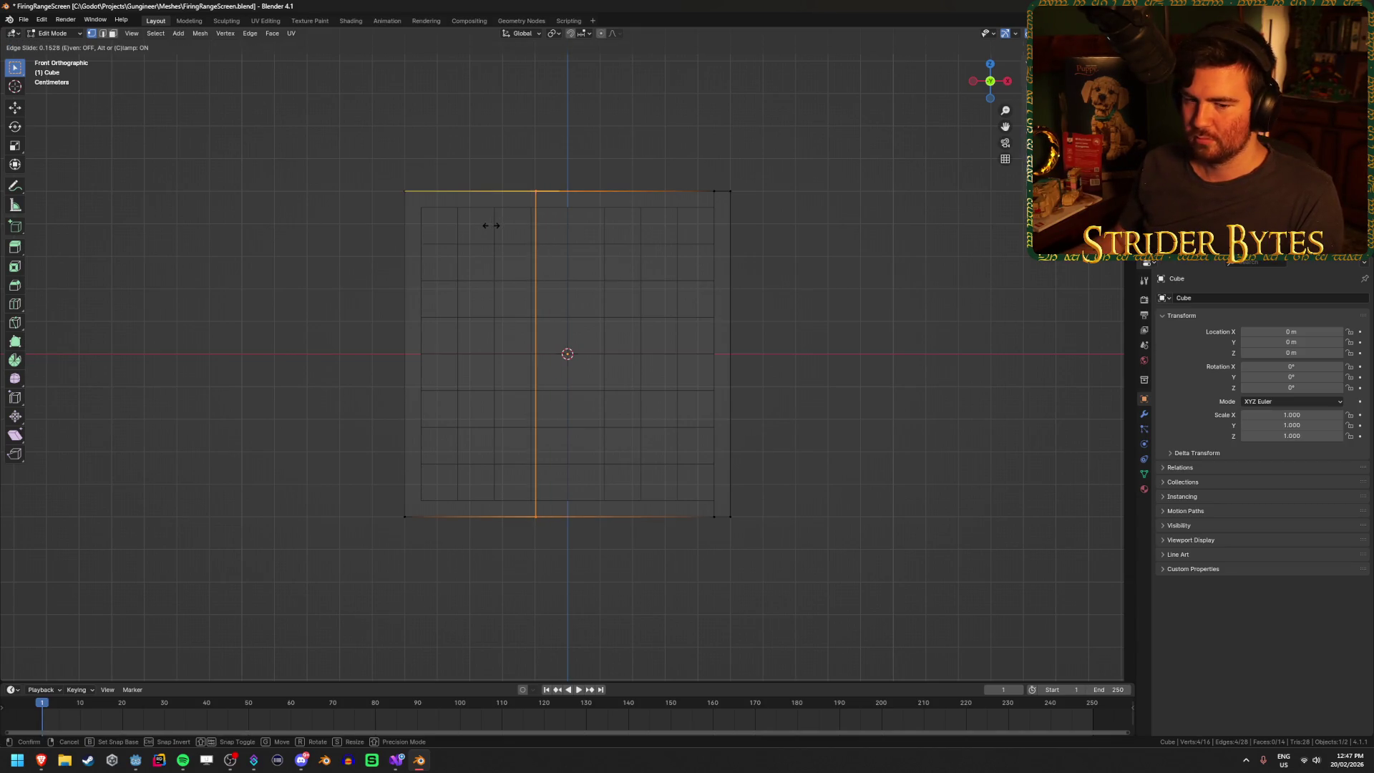
pyautogui.rightClick(722, 220)
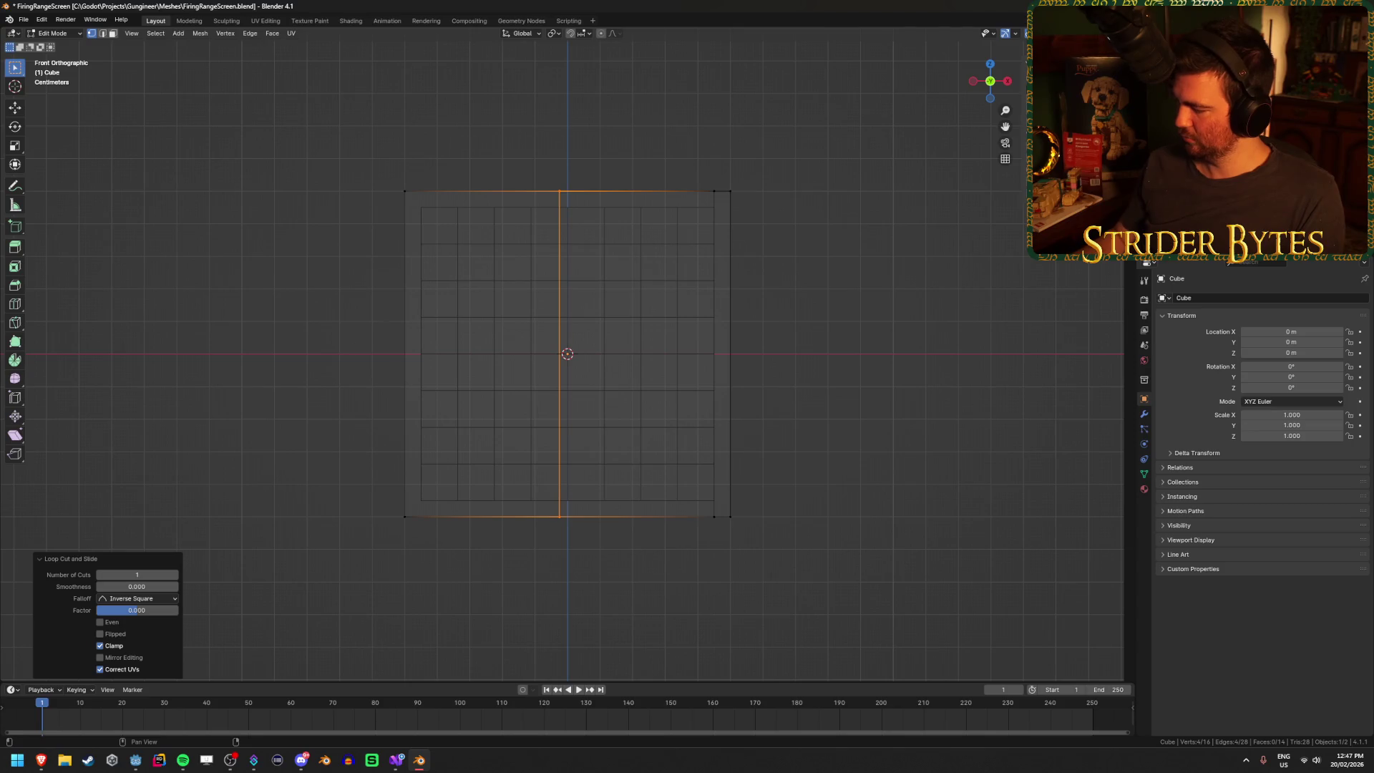
pyautogui.click(639, 463)
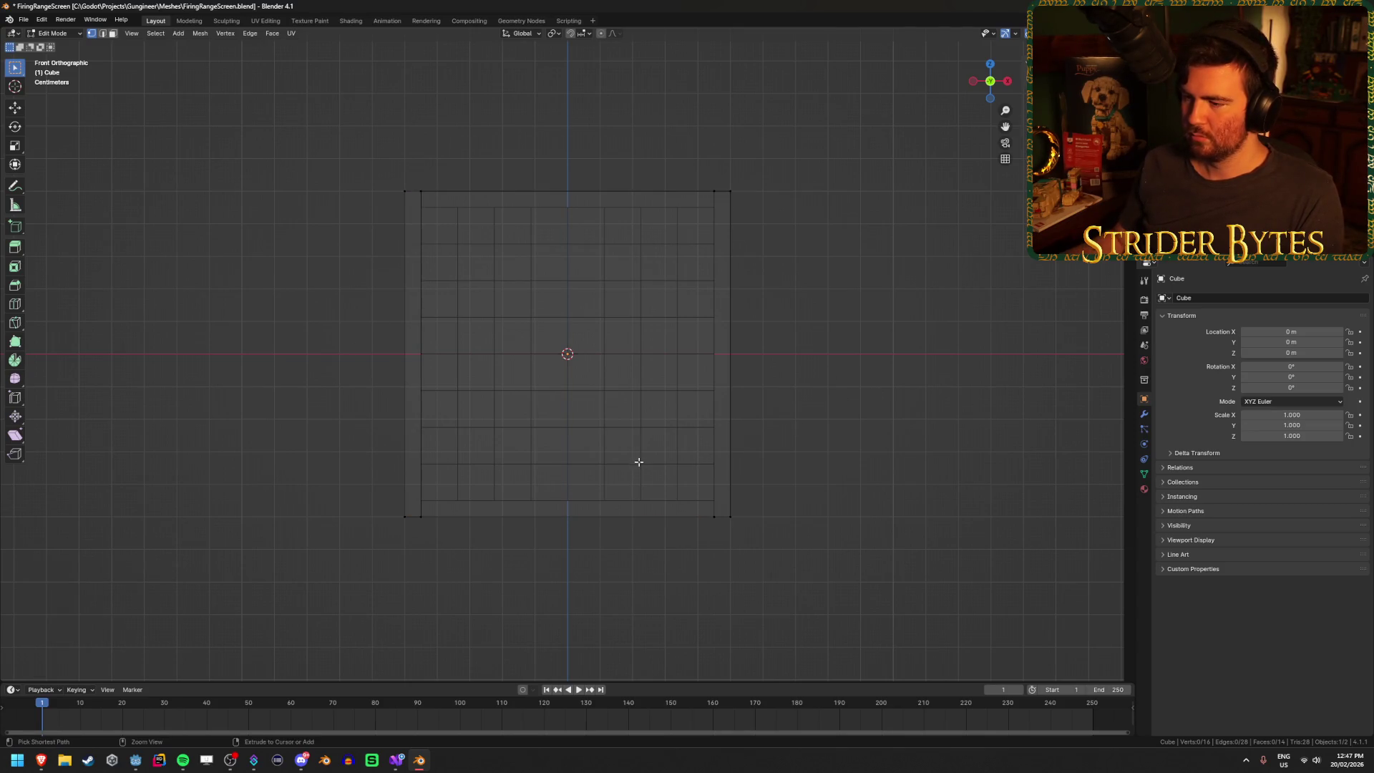
pyautogui.click(418, 359)
pyautogui.click(629, 408)
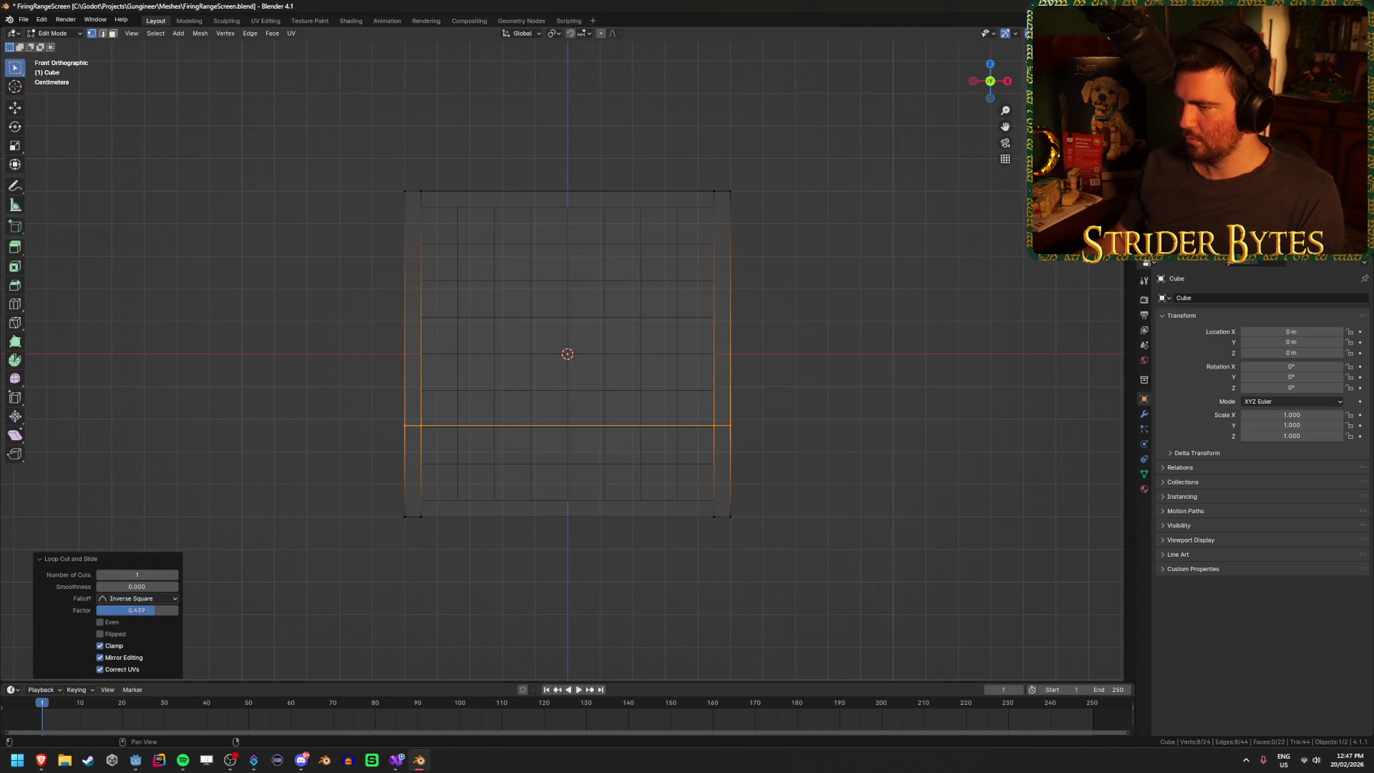
# - Add a centred horizontal edge loop, turn off X-ray, and view the cube in perspective
pyautogui.hotkey('ctrl', 'r')
pyautogui.click(423, 307)
pyautogui.rightClick(457, 243)
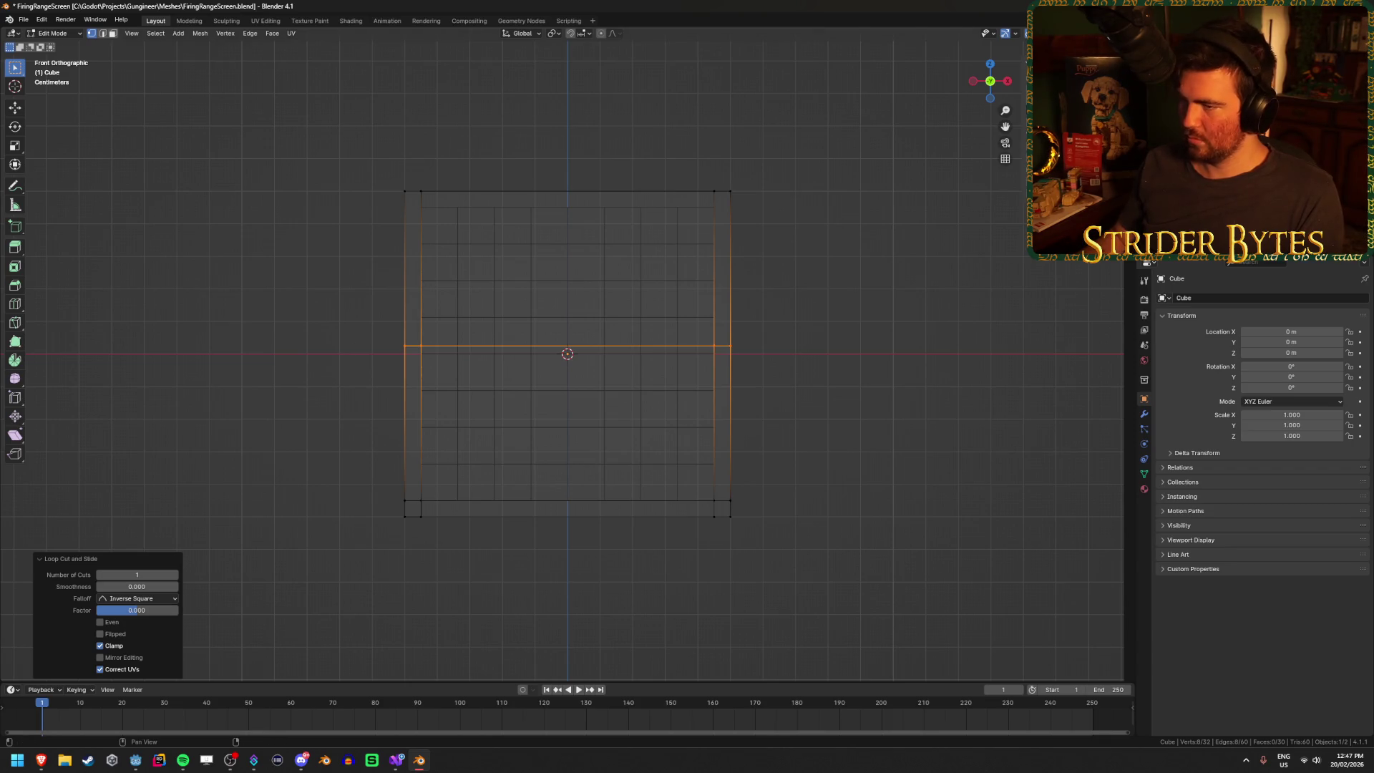
pyautogui.click(921, 320)
pyautogui.hotkey('alt', 'z')
pyautogui.moveTo(890, 328)
pyautogui.mouseDown()
pyautogui.moveTo(807, 355)
pyautogui.moveTo(835, 354)
pyautogui.mouseUp()
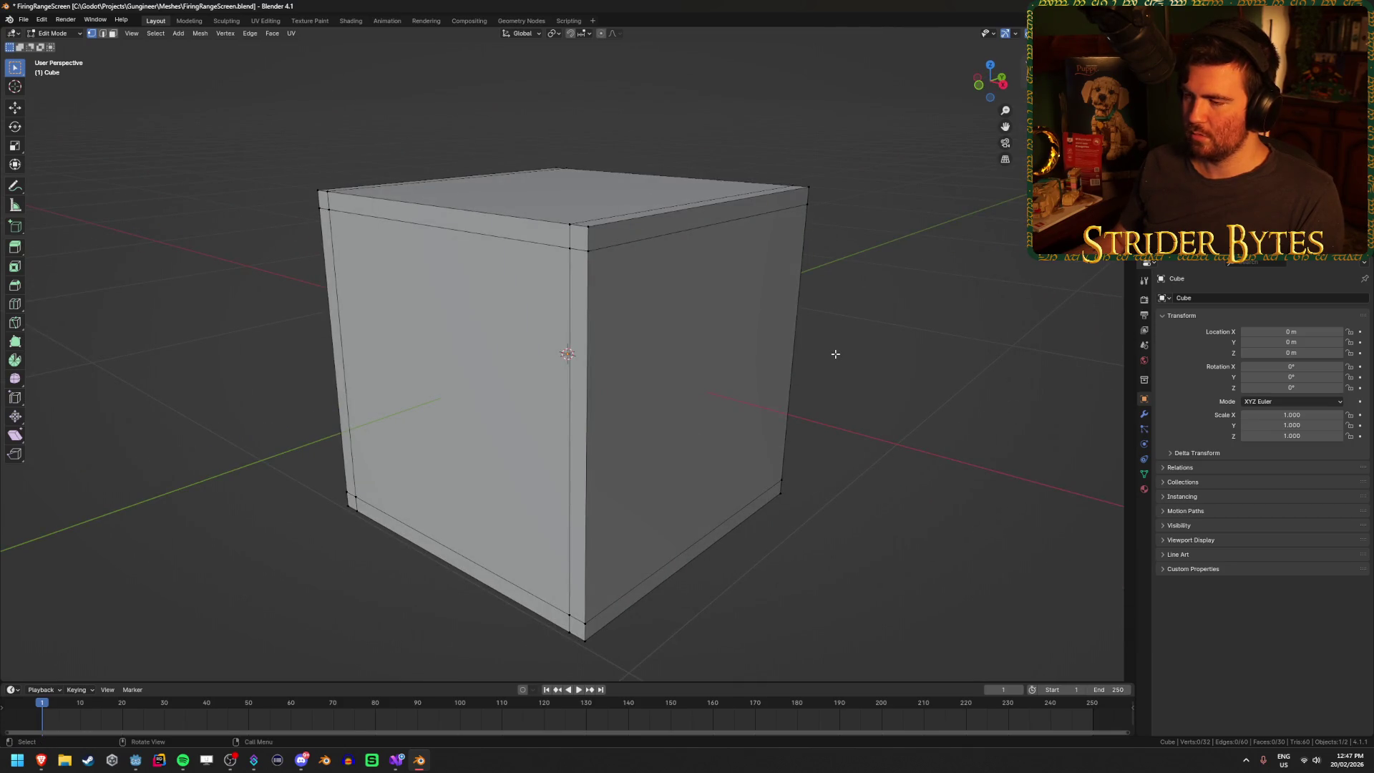
# - Extrude the cube's inner front face 0.5 m inward to hollow it
pyautogui.click(427, 356)
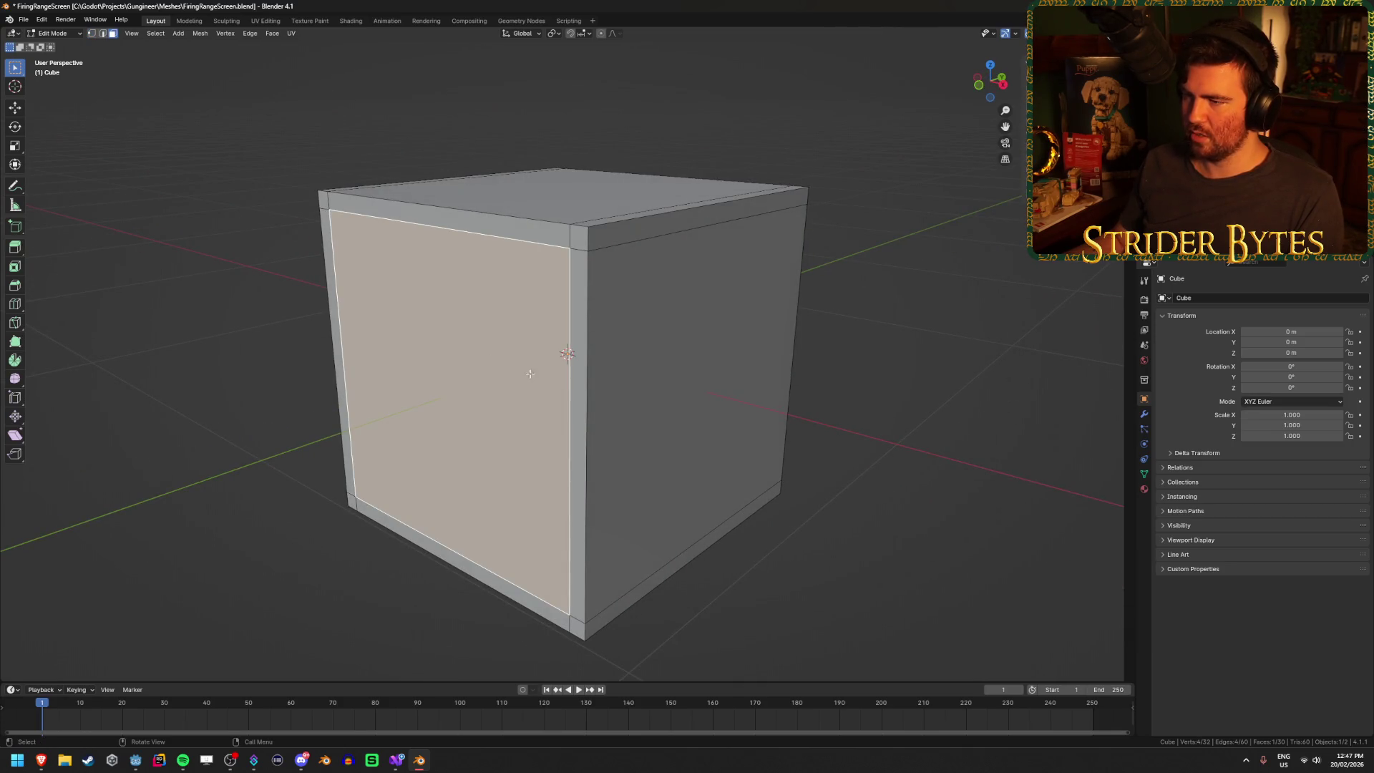
pyautogui.press('e')
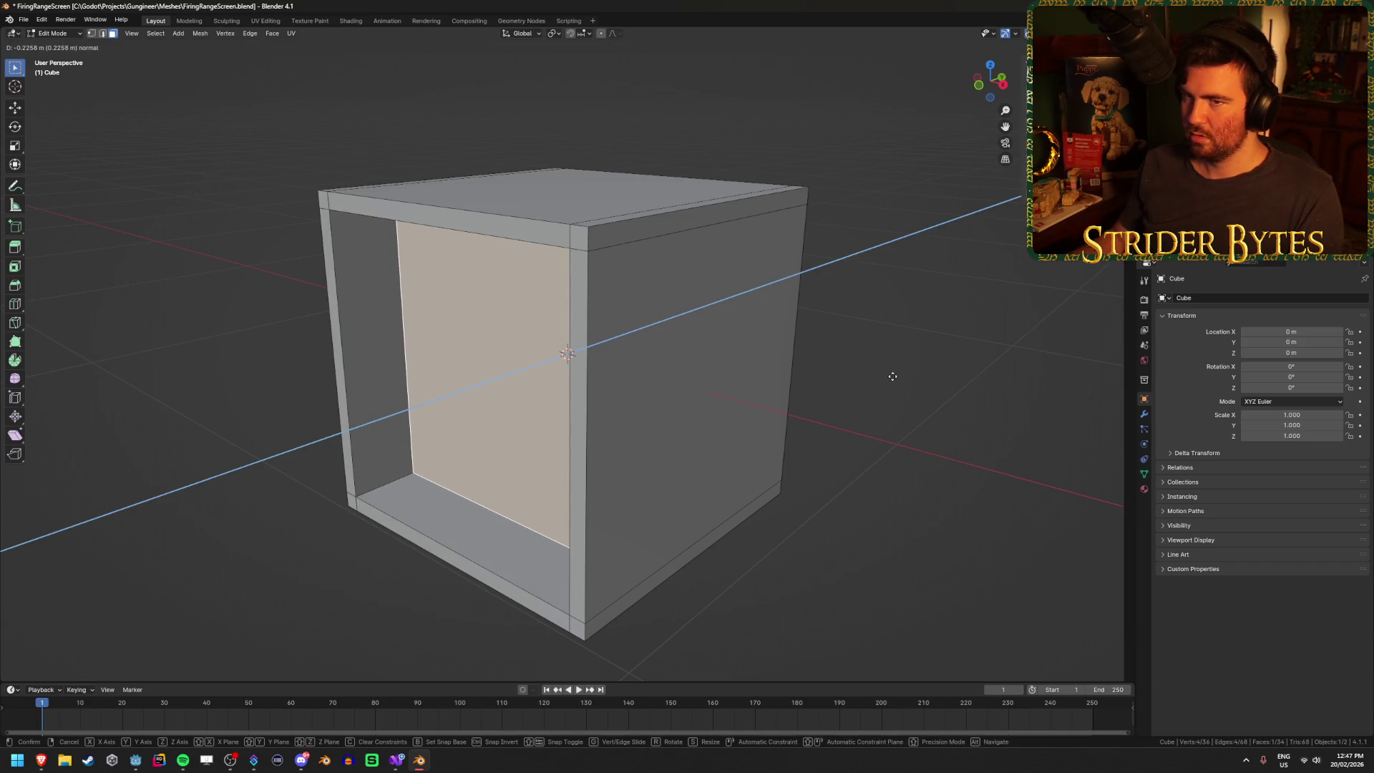
pyautogui.write('-0.5')
pyautogui.press('Return')
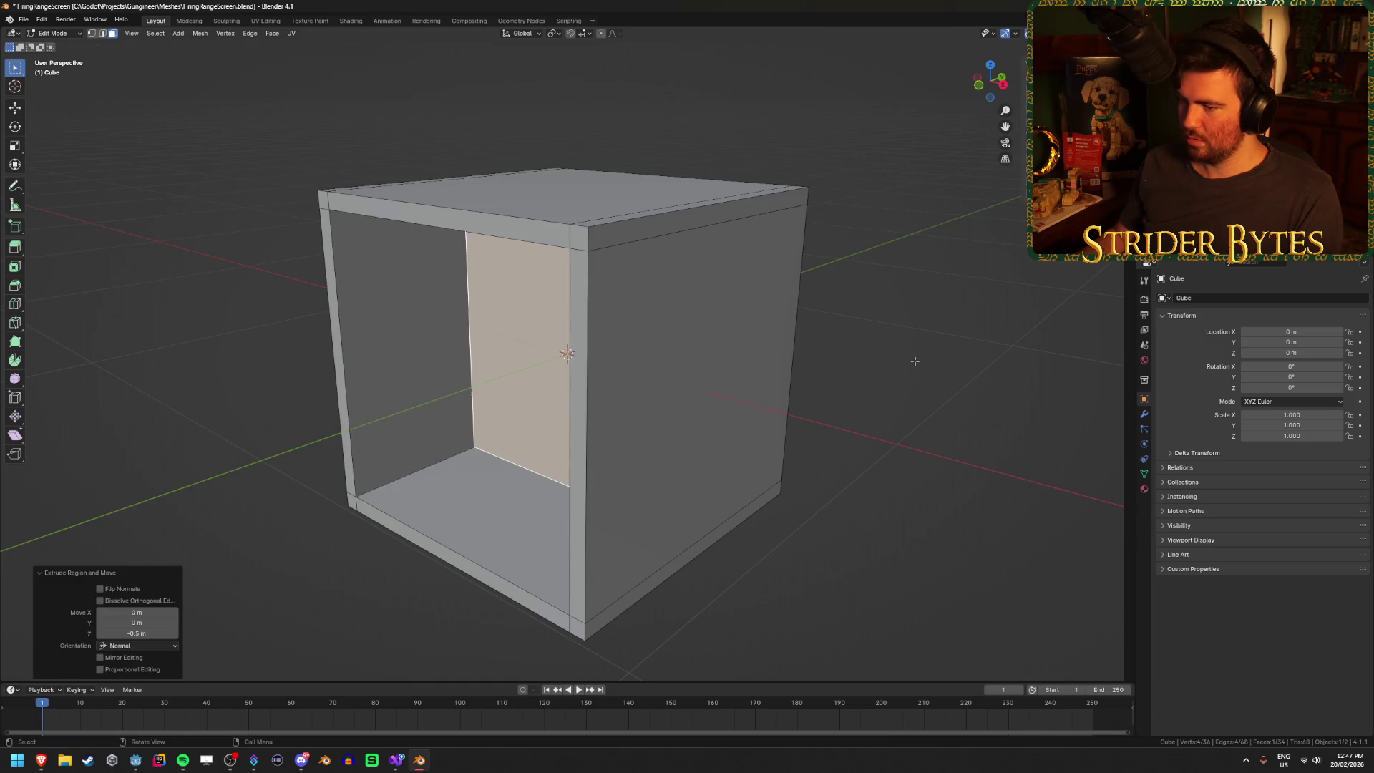
# - Move the curved screen plane back along Y to about -0.595 m inside the box
pyautogui.press('Tab')
pyautogui.press('KP_3')
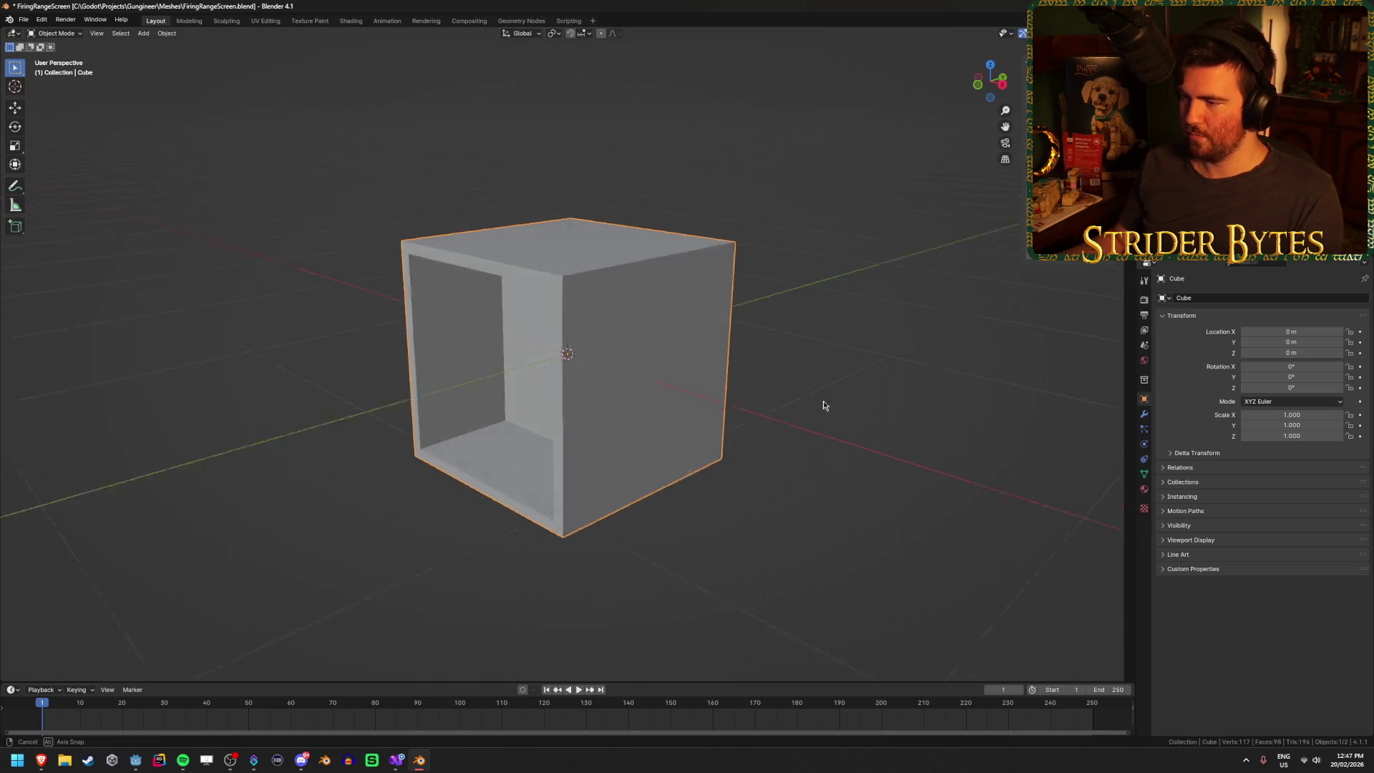
pyautogui.hotkey('shift', 'z')
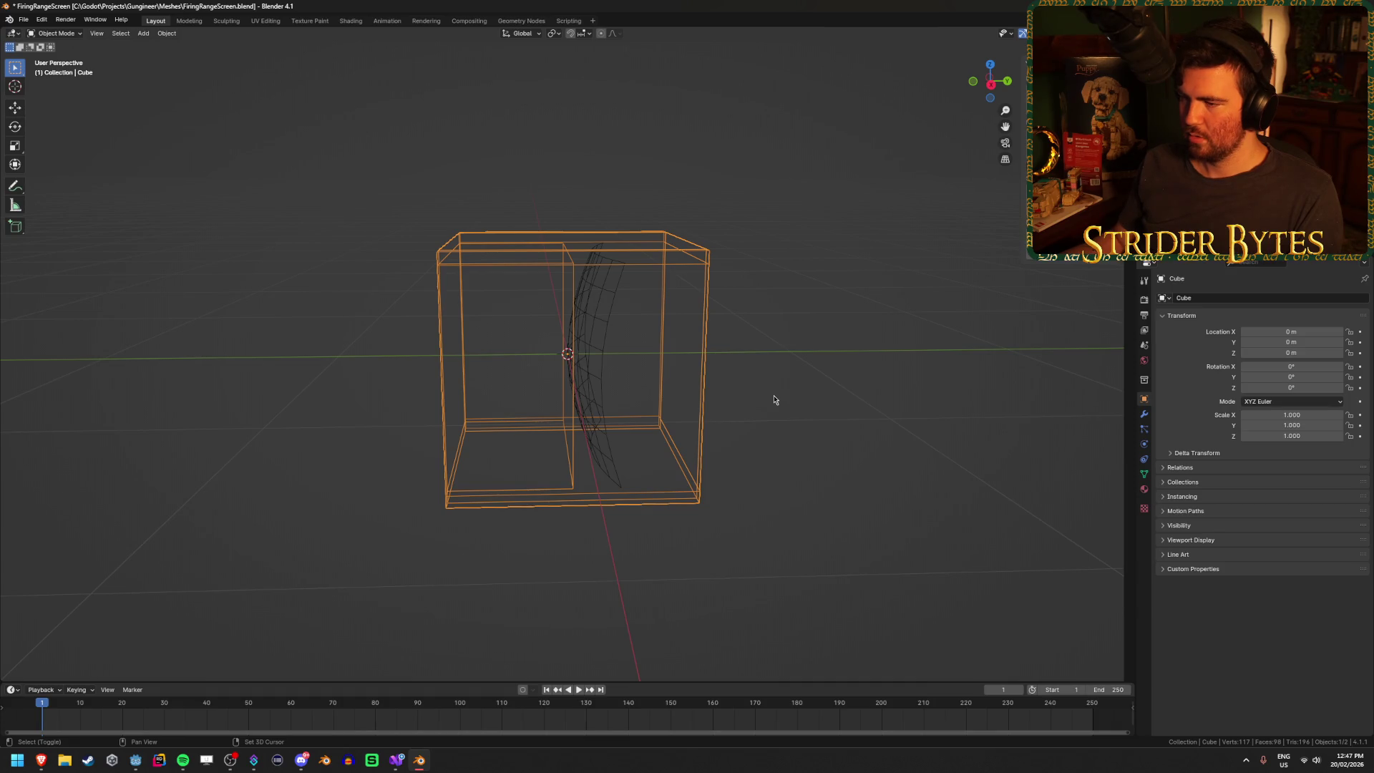
pyautogui.click(581, 366)
pyautogui.hotkey('shift', 'z')
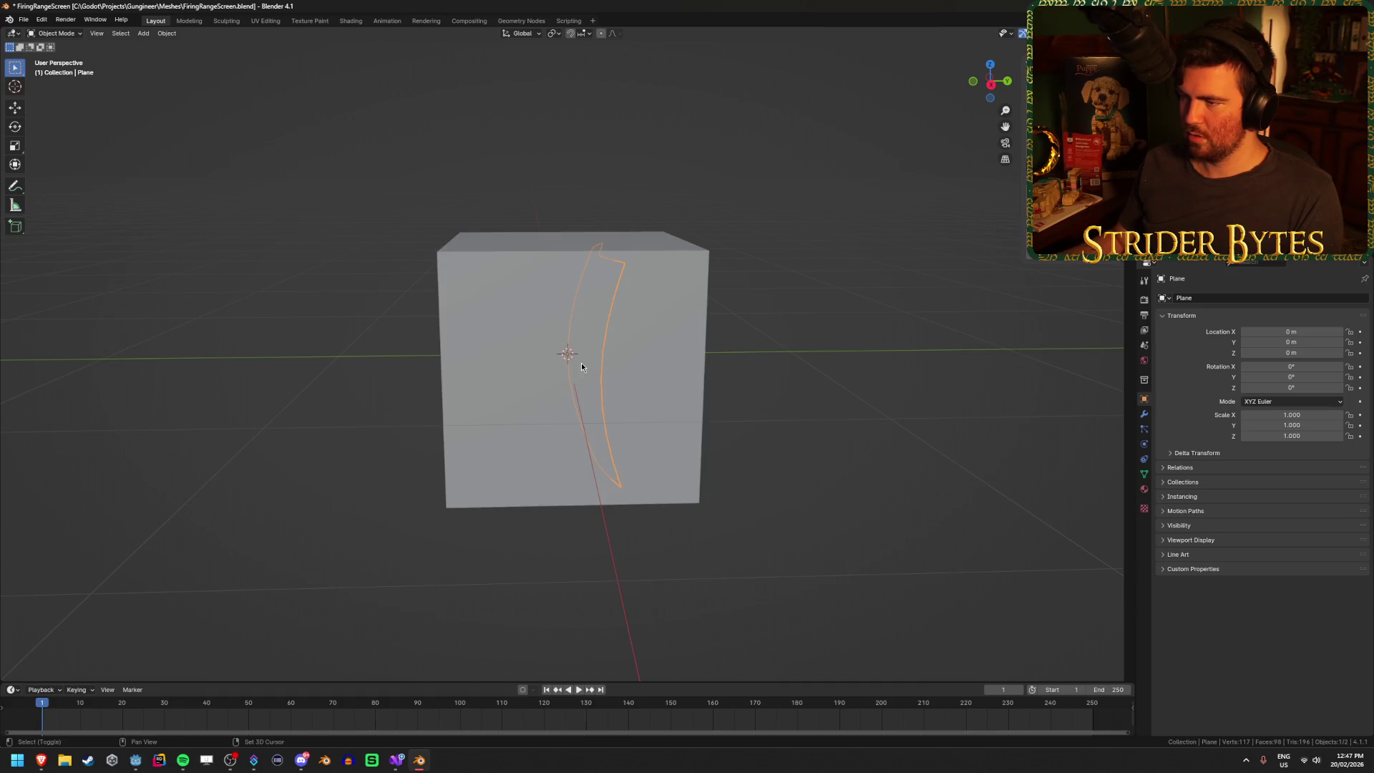
pyautogui.press('g')
pyautogui.press('y')
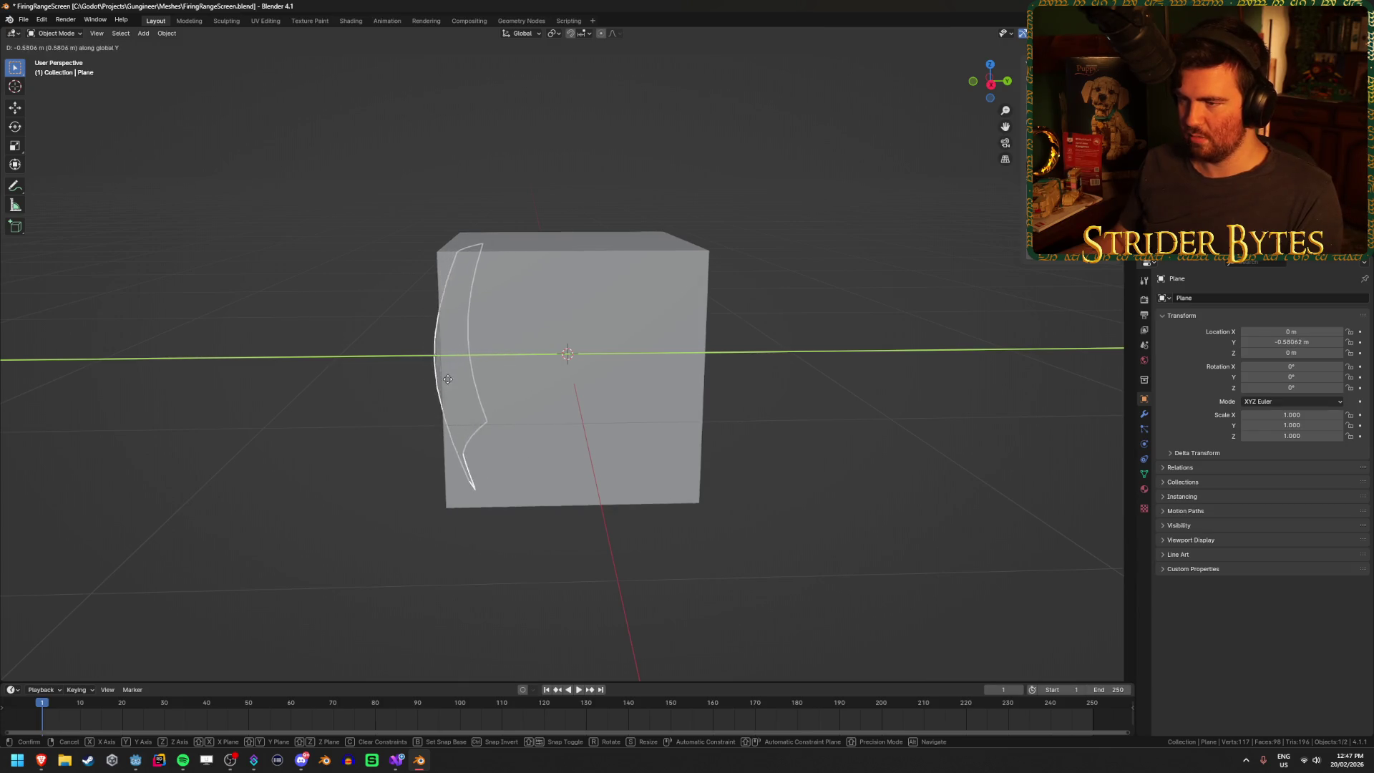
pyautogui.click(451, 378)
pyautogui.press('KP_1')
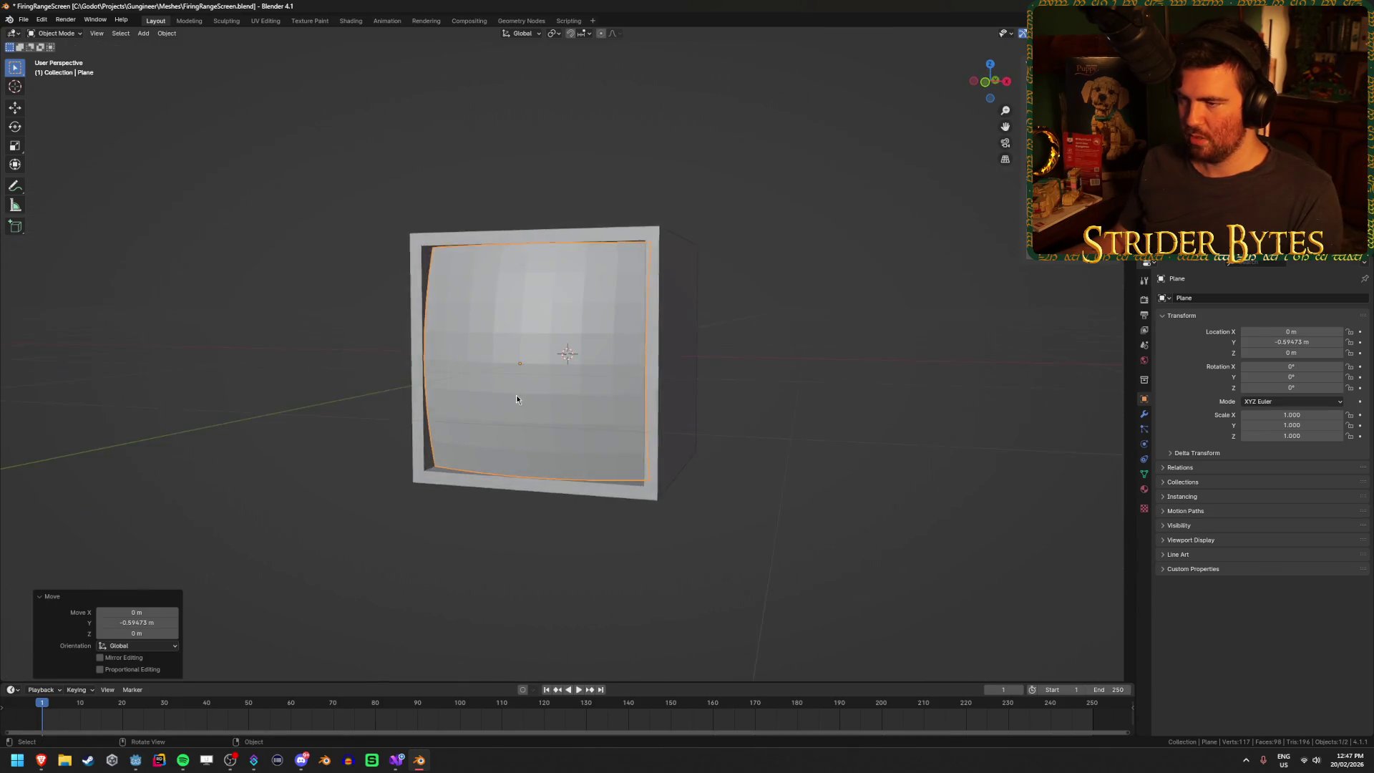
pyautogui.click(873, 415)
# - Check the screen's fit inside the box, then select the box and enter Edit Mode
pyautogui.moveTo(1014, 447)
pyautogui.mouseDown()
pyautogui.moveTo(974, 447)
pyautogui.moveTo(1015, 447)
pyautogui.mouseUp()
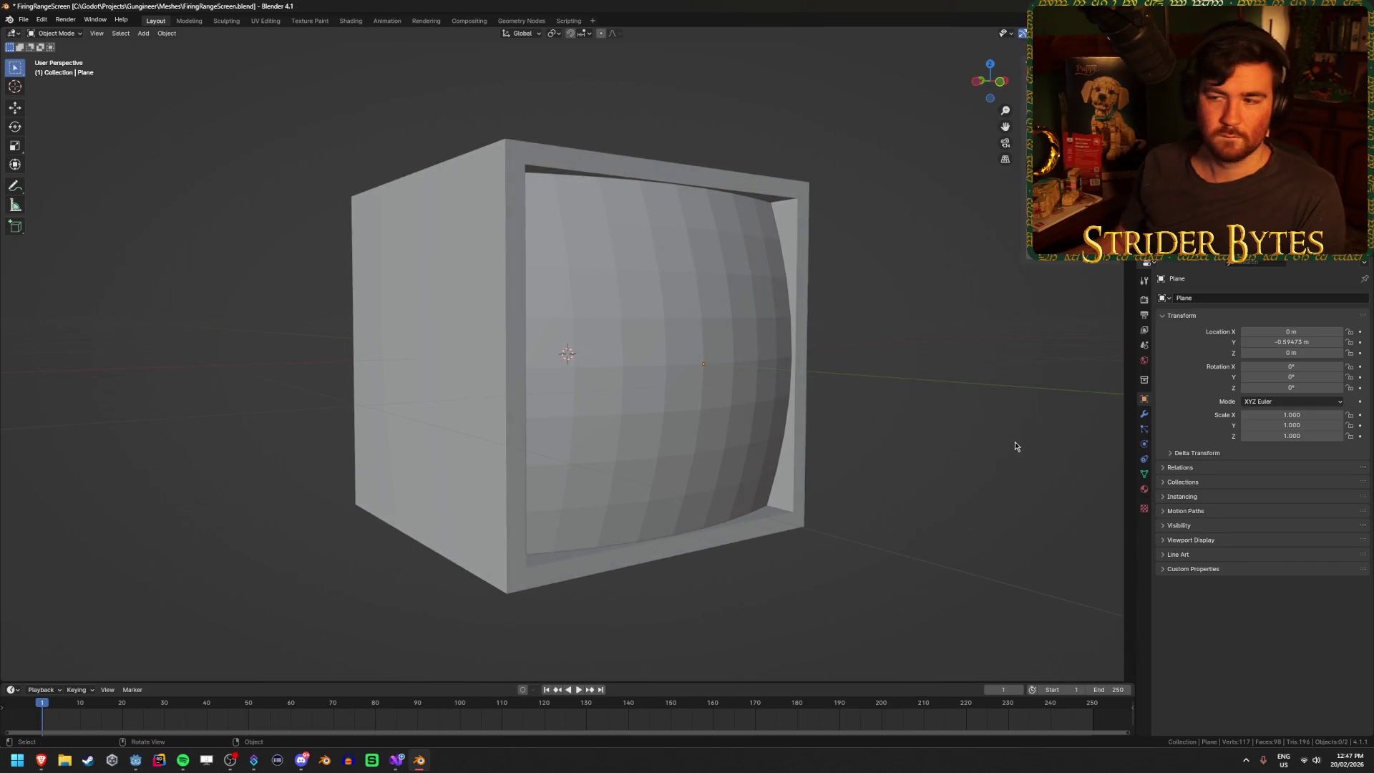
pyautogui.moveTo(1012, 448)
pyautogui.mouseDown()
pyautogui.moveTo(861, 460)
pyautogui.moveTo(909, 480)
pyautogui.moveTo(890, 506)
pyautogui.moveTo(423, 473)
pyautogui.moveTo(593, 470)
pyautogui.moveTo(773, 530)
pyautogui.moveTo(861, 478)
pyautogui.moveTo(730, 500)
pyautogui.mouseUp()
pyautogui.click(948, 447)
pyautogui.click(805, 473)
pyautogui.press('Tab')
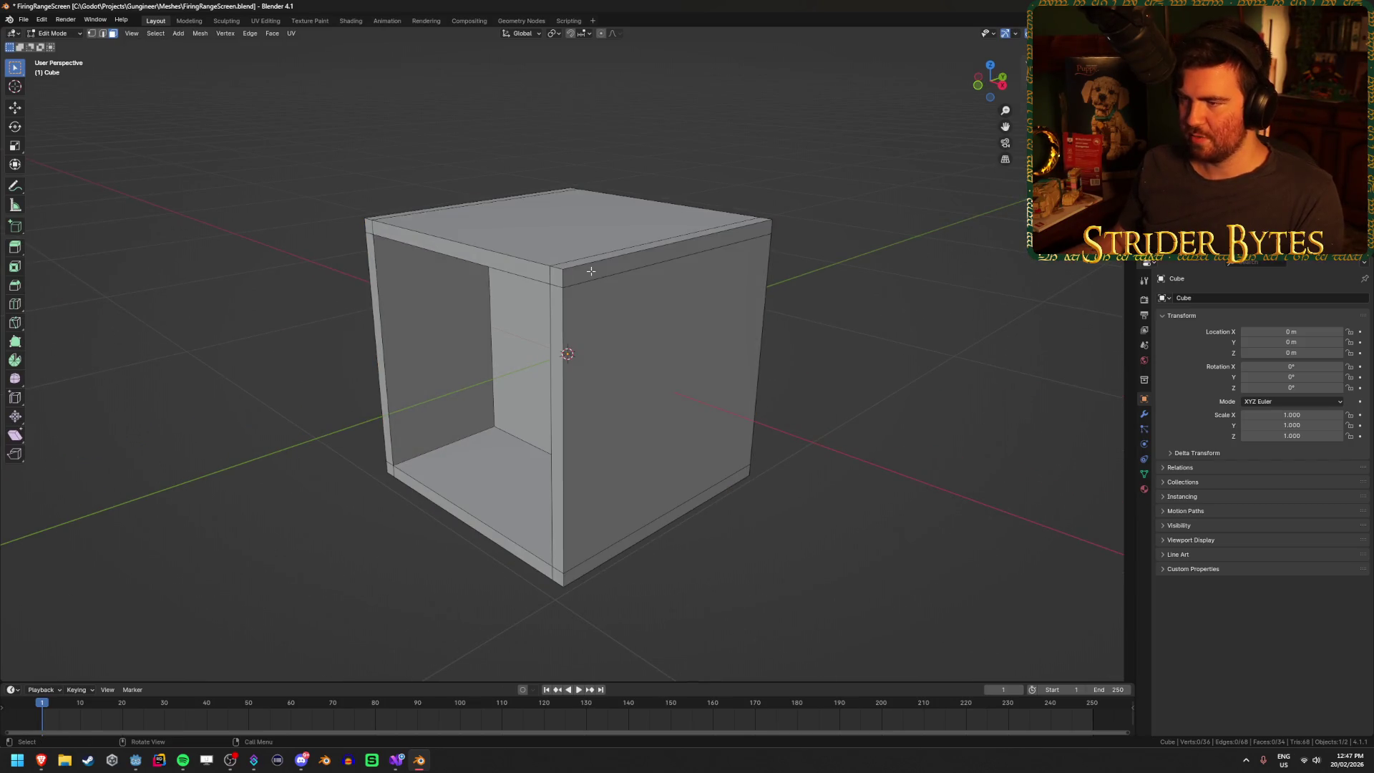
# - In edge select mode, pick the bottom-left rim edge and inspect the open box from several angles
pyautogui.press('2')
pyautogui.moveTo(580, 232)
pyautogui.mouseDown()
pyautogui.moveTo(402, 209)
pyautogui.moveTo(573, 436)
pyautogui.mouseUp()
pyautogui.keyDown('shift'); pyautogui.click(568, 434); pyautogui.keyUp('shift')
pyautogui.scroll(2, 612, 404)
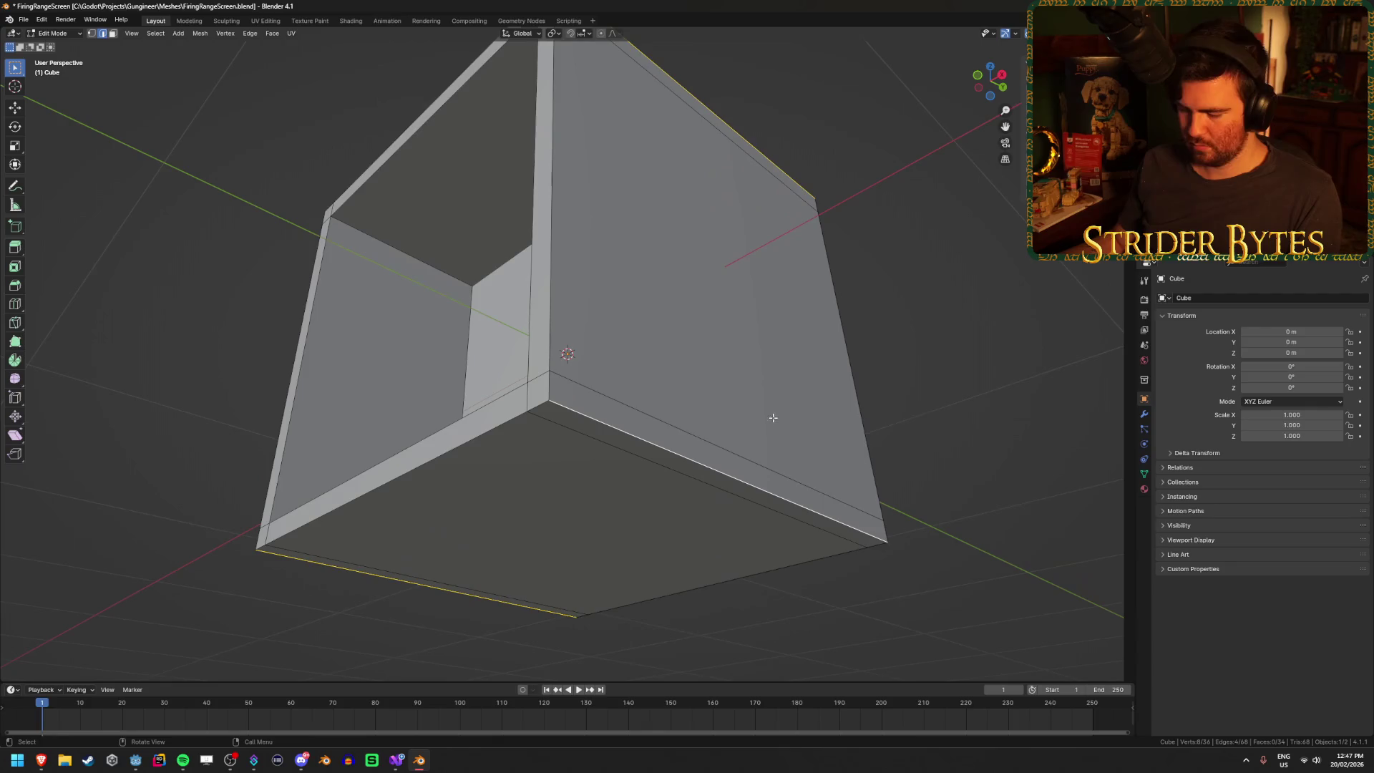
pyautogui.hotkey('ctrl', 'b')
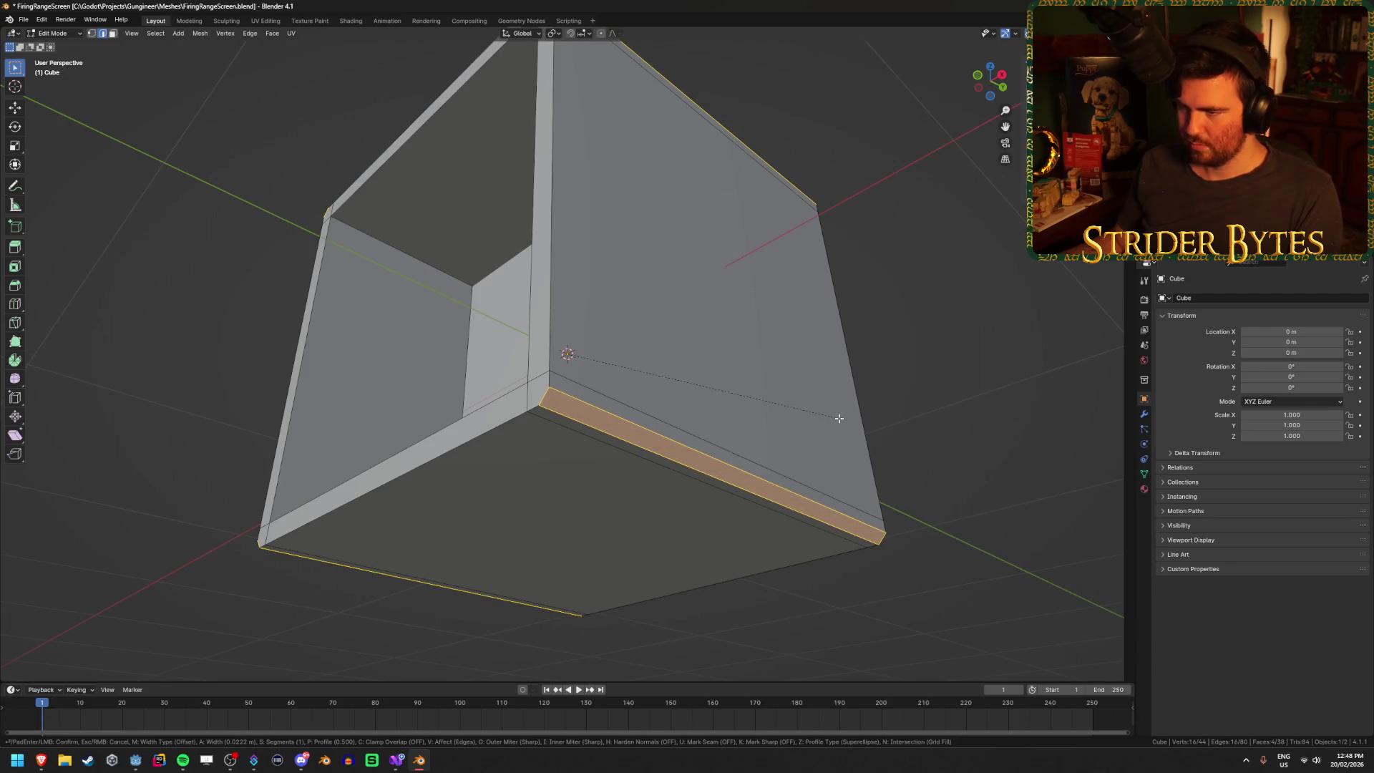
pyautogui.rightClick(838, 418)
pyautogui.moveTo(834, 417); pyautogui.dragTo(571, 463)
pyautogui.moveTo(452, 635)
pyautogui.mouseDown()
pyautogui.moveTo(463, 573)
pyautogui.moveTo(348, 501)
pyautogui.mouseUp()
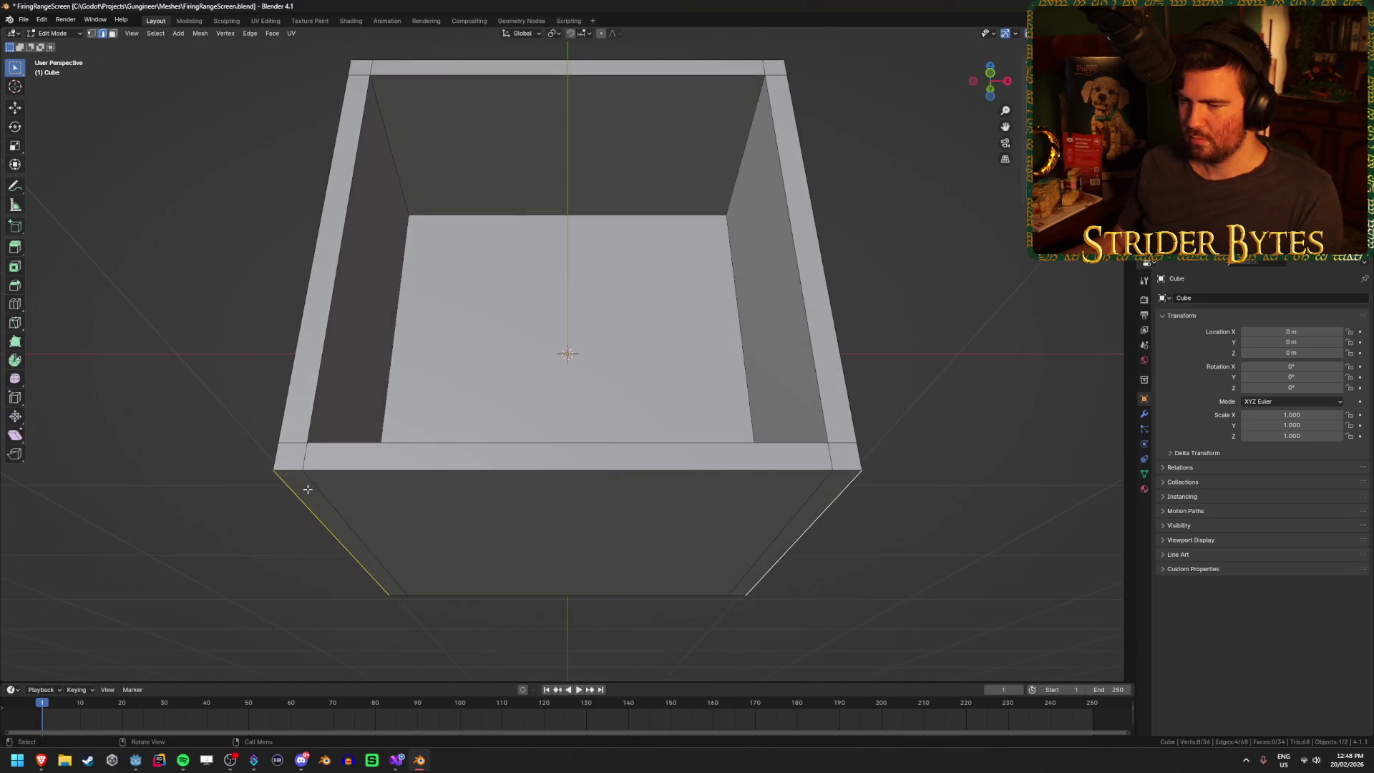
pyautogui.moveTo(800, 461)
pyautogui.mouseDown()
pyautogui.moveTo(229, 423)
pyautogui.moveTo(403, 442)
pyautogui.mouseUp()
pyautogui.moveTo(614, 392); pyautogui.dragTo(511, 393)
pyautogui.moveTo(614, 435)
pyautogui.mouseDown()
pyautogui.moveTo(617, 528)
pyautogui.moveTo(800, 444)
pyautogui.mouseUp()
# - Add the inner right, top and bottom rim edges and bevel them by 0.0142 m
pyautogui.hotkey('ctrl', 'b')
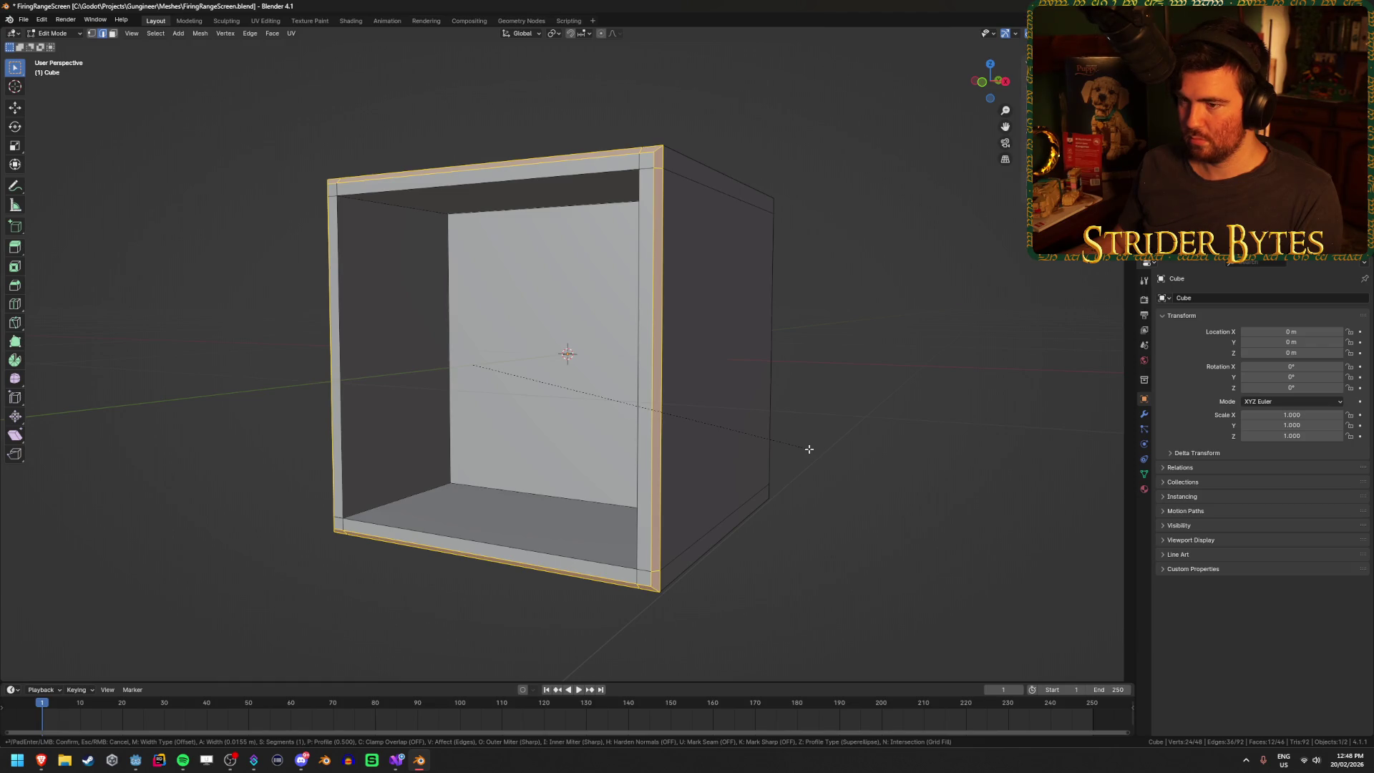
pyautogui.press('Escape')
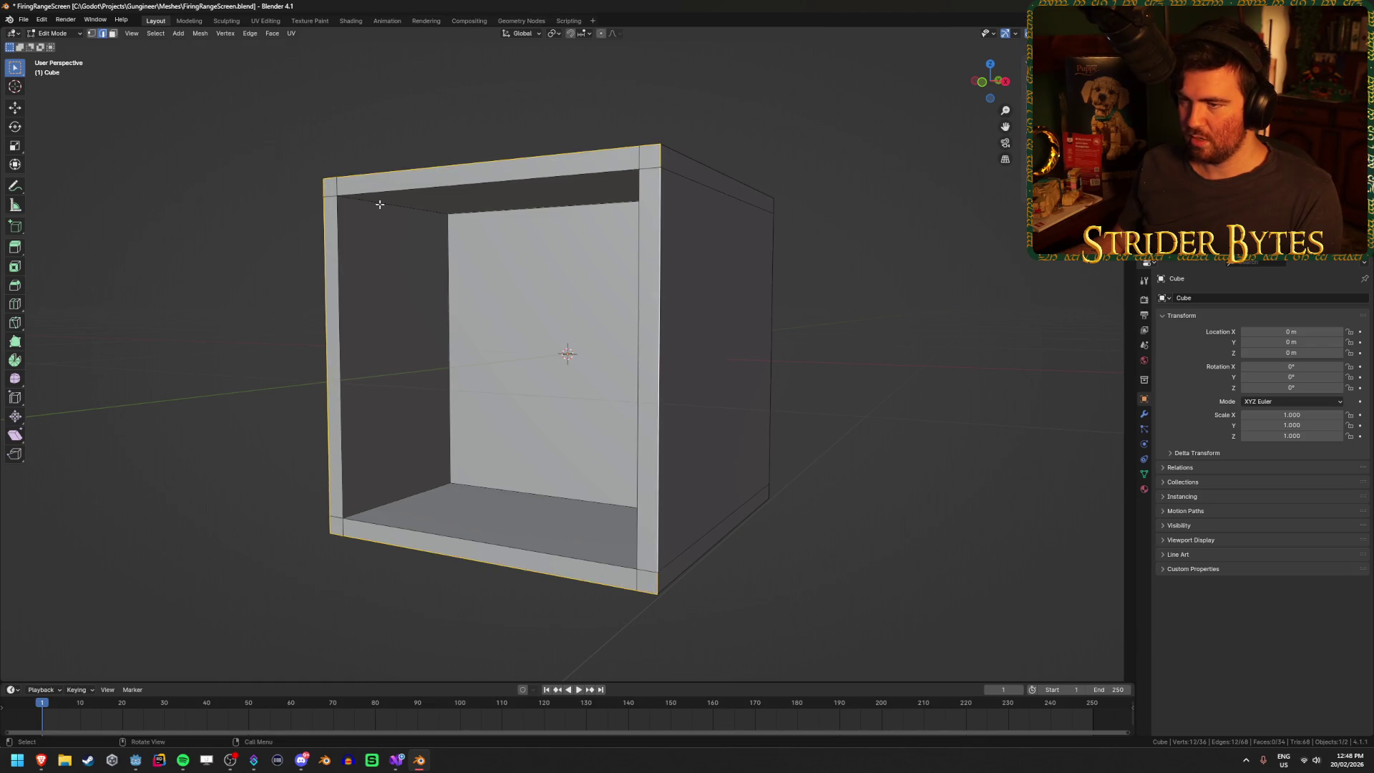
pyautogui.keyDown('alt'); pyautogui.keyDown('shift'); pyautogui.click(340, 320); pyautogui.keyUp('shift'); pyautogui.keyUp('alt')
pyautogui.keyDown('alt'); pyautogui.keyDown('shift'); pyautogui.click(399, 192); pyautogui.keyUp('shift'); pyautogui.keyUp('alt')
pyautogui.keyDown('alt'); pyautogui.keyDown('shift'); pyautogui.click(636, 311); pyautogui.keyUp('shift'); pyautogui.keyUp('alt')
pyautogui.keyDown('alt'); pyautogui.keyDown('shift'); pyautogui.click(501, 546); pyautogui.keyUp('shift'); pyautogui.keyUp('alt')
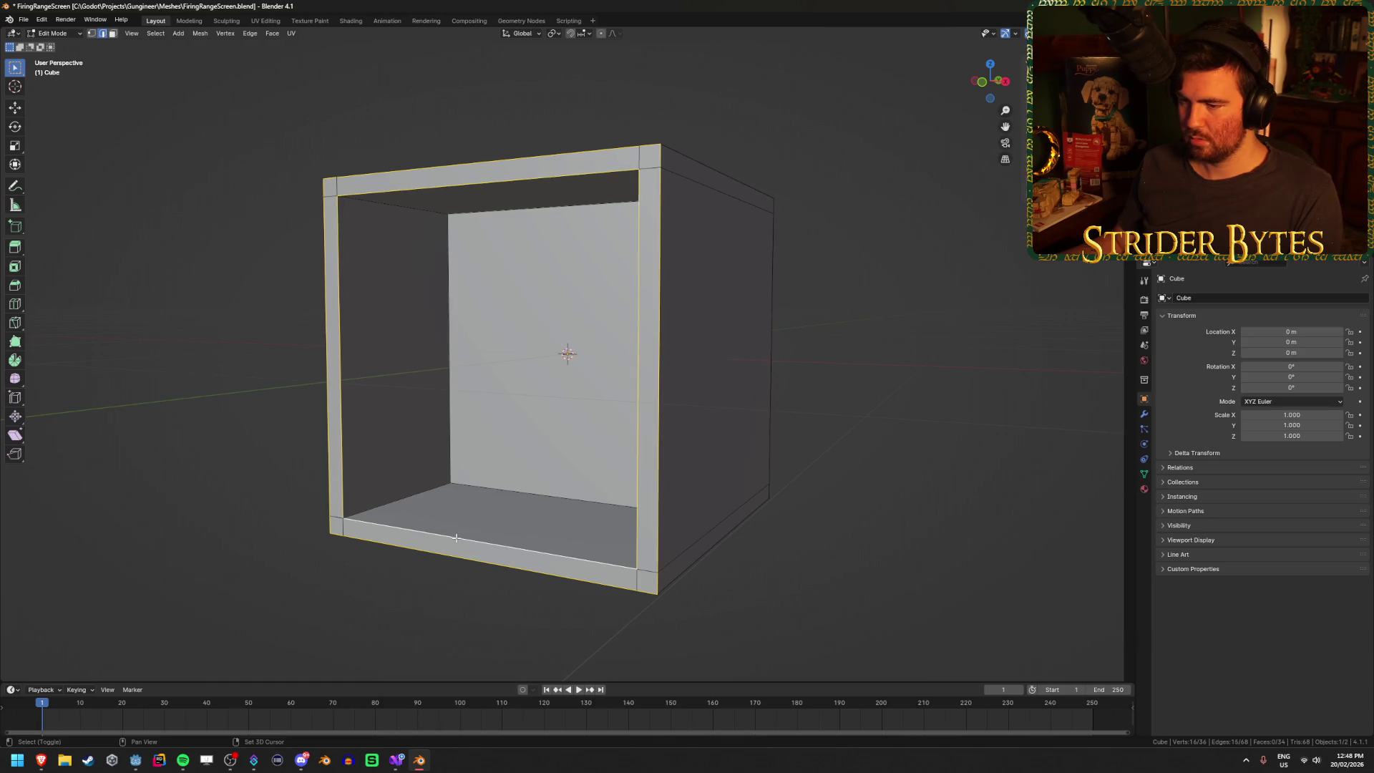
pyautogui.hotkey('ctrl', 'b')
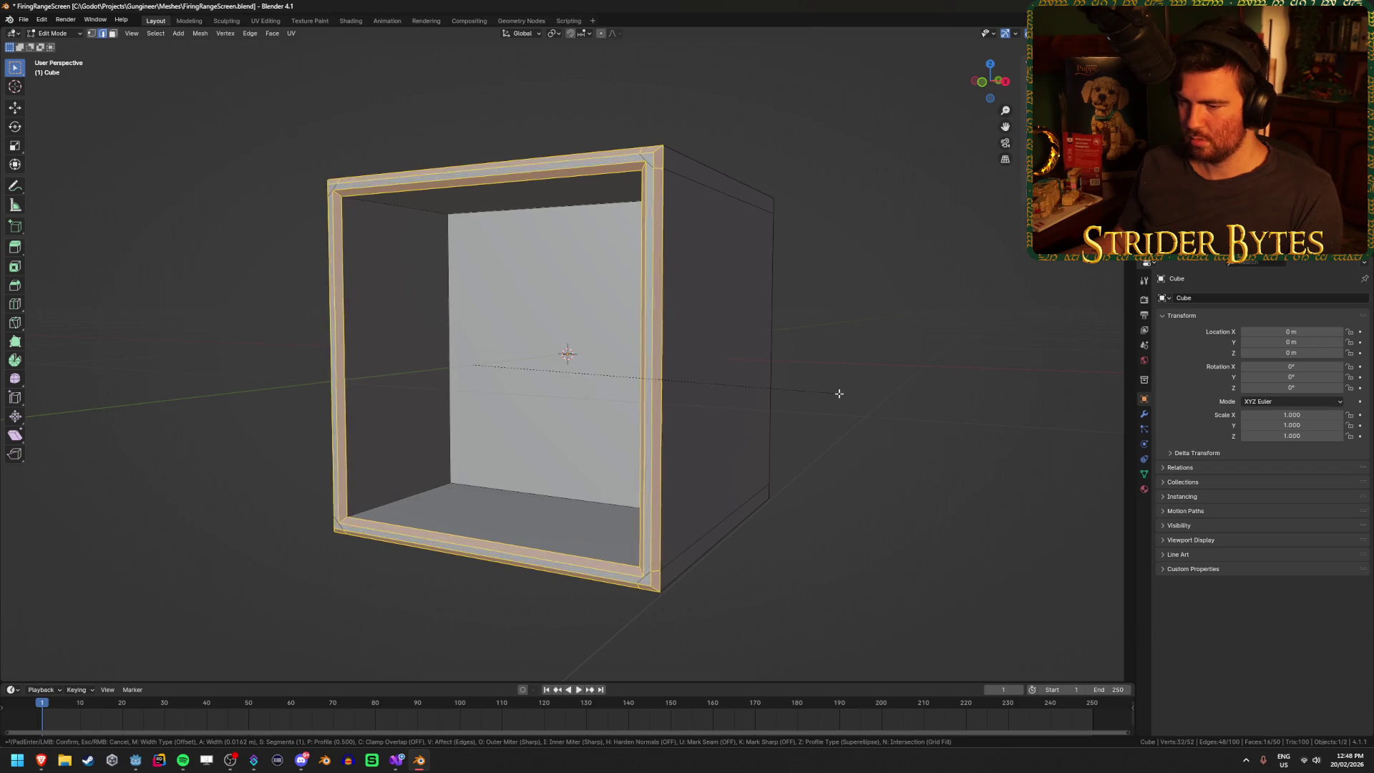
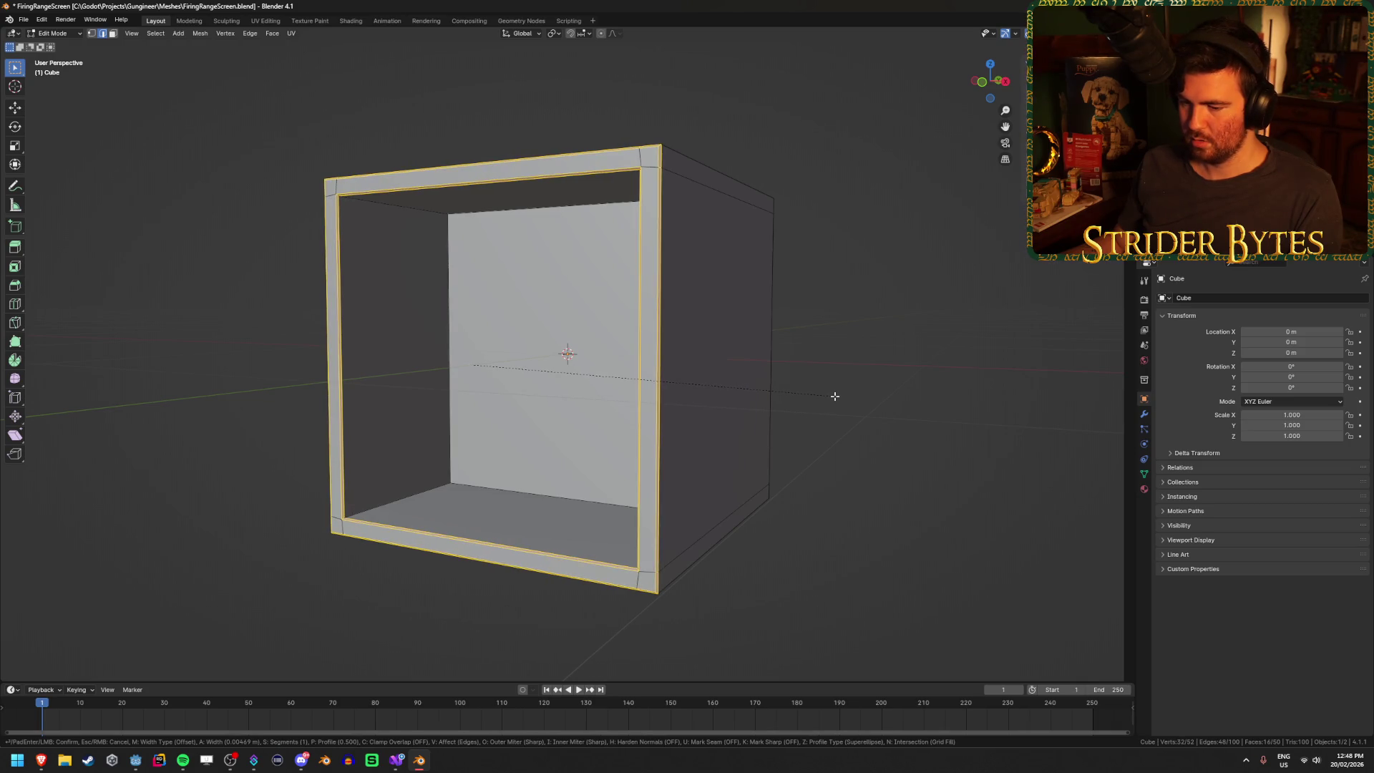
# - Set the bevel on the frame opening's inner edges to a 0.01 m width
pyautogui.write('0')
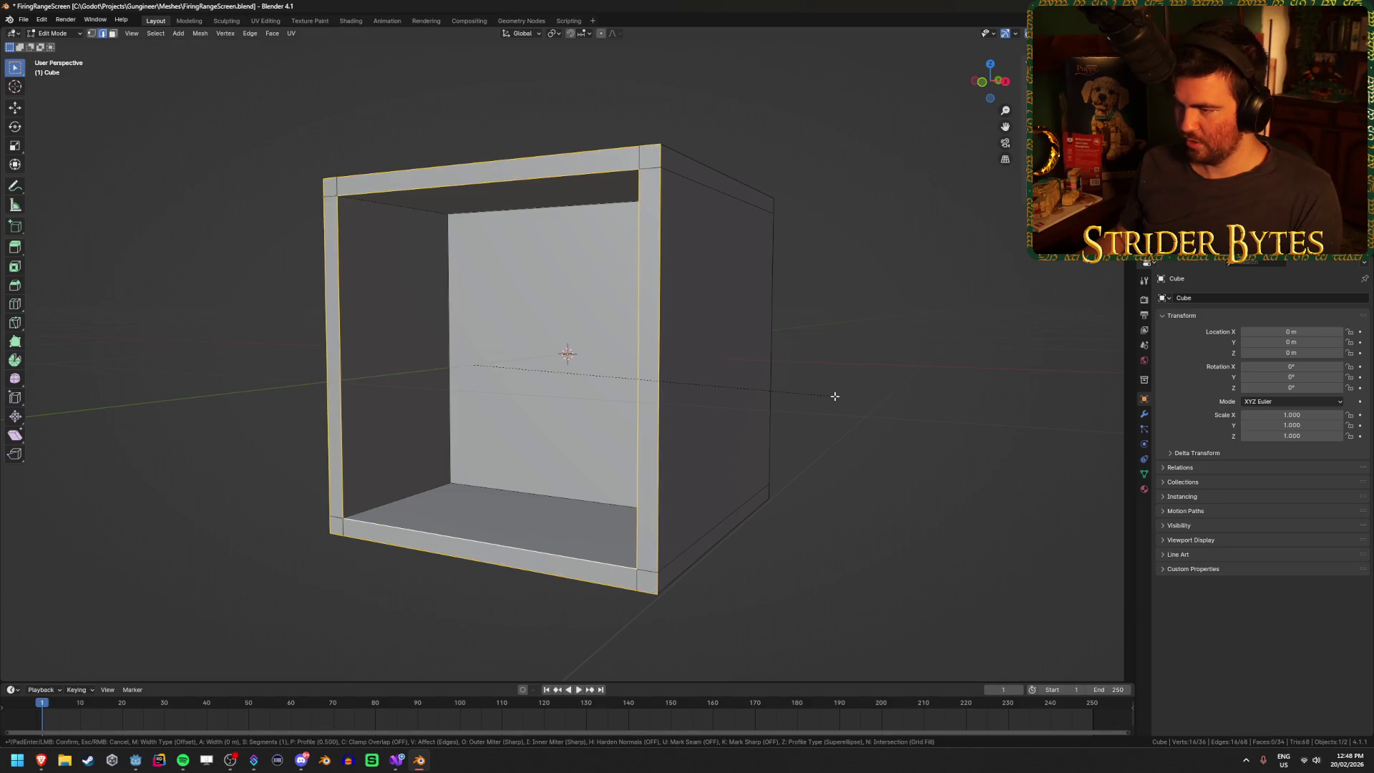
pyautogui.write('.005')
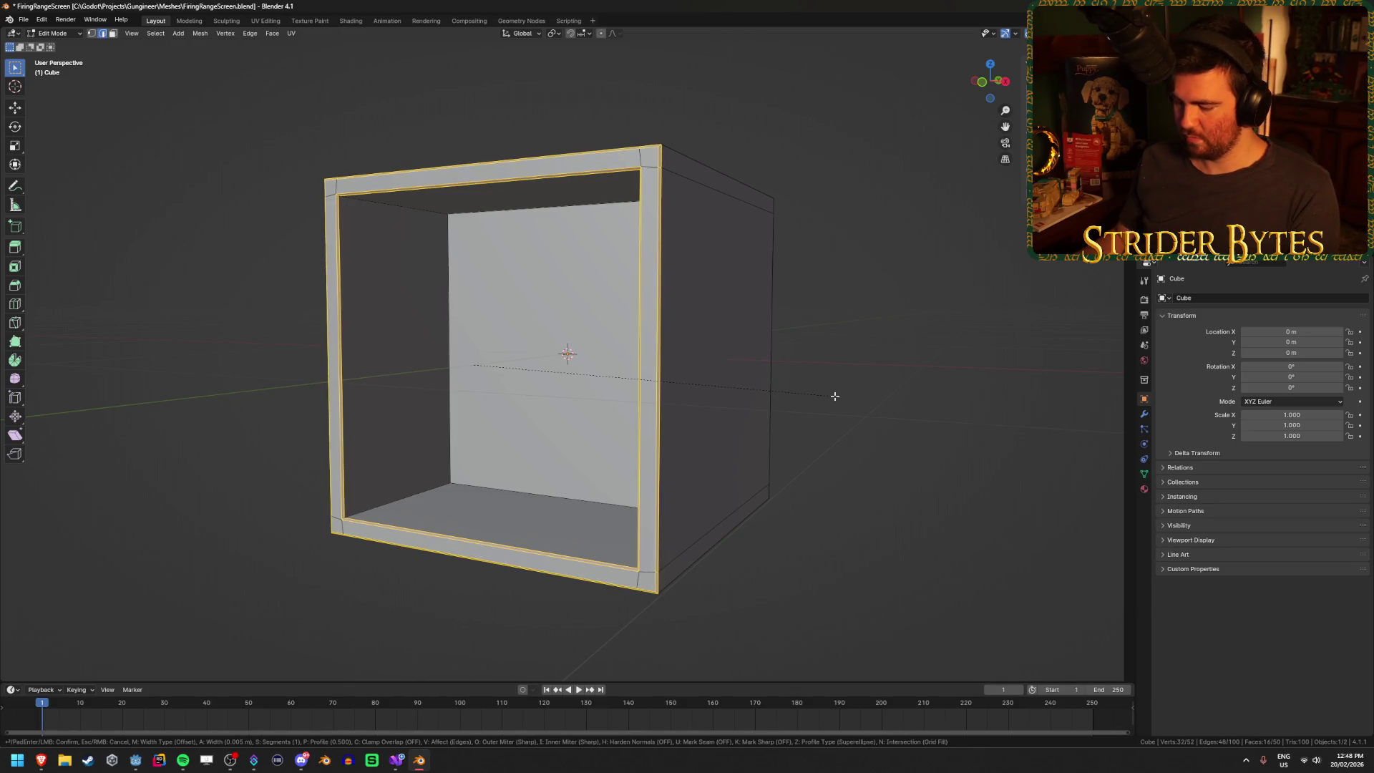
pyautogui.press('BackSpace')
pyautogui.press('BackSpace')
pyautogui.write('1')
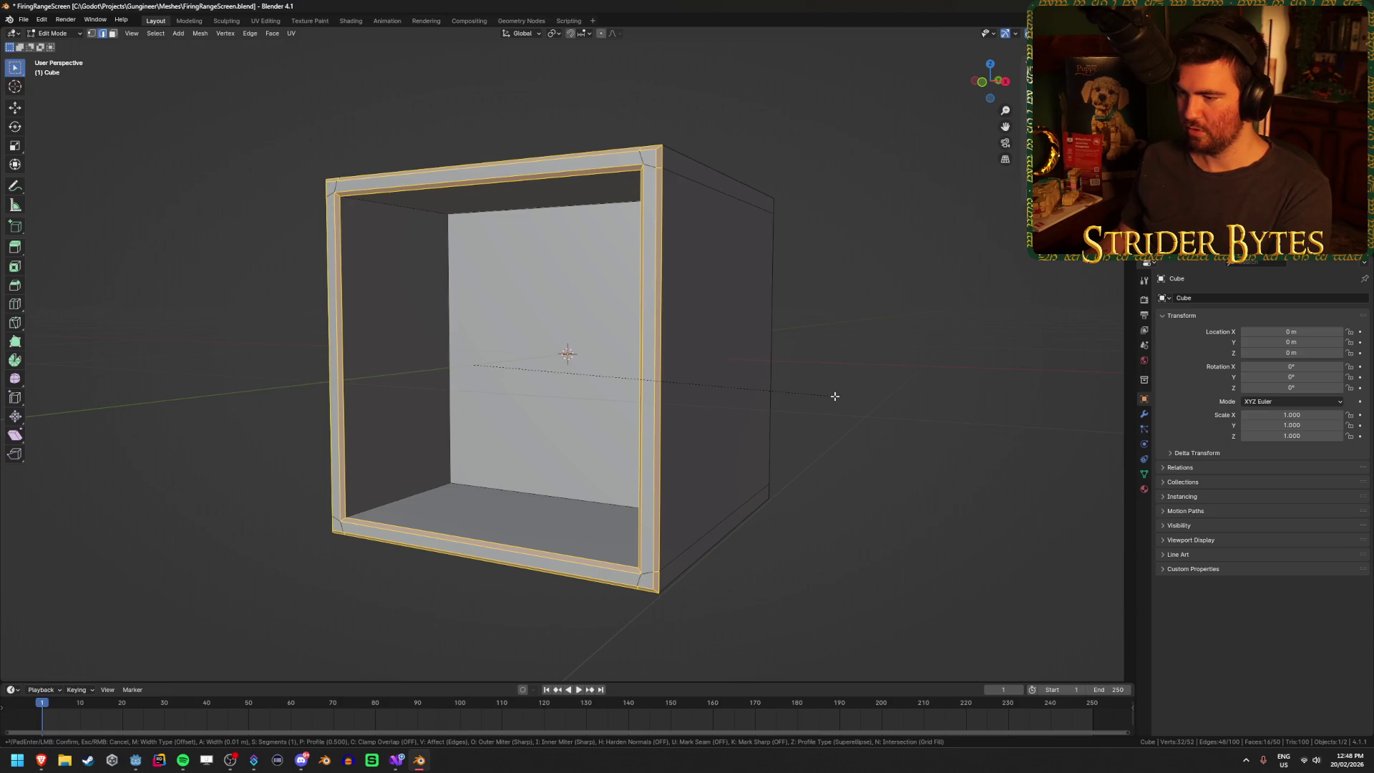
pyautogui.press('Return')
# - Toggle out of and back into Edit Mode, then start selecting the box's underside edges
pyautogui.moveTo(837, 393)
pyautogui.mouseDown()
pyautogui.moveTo(423, 399)
pyautogui.moveTo(435, 400)
pyautogui.mouseUp()
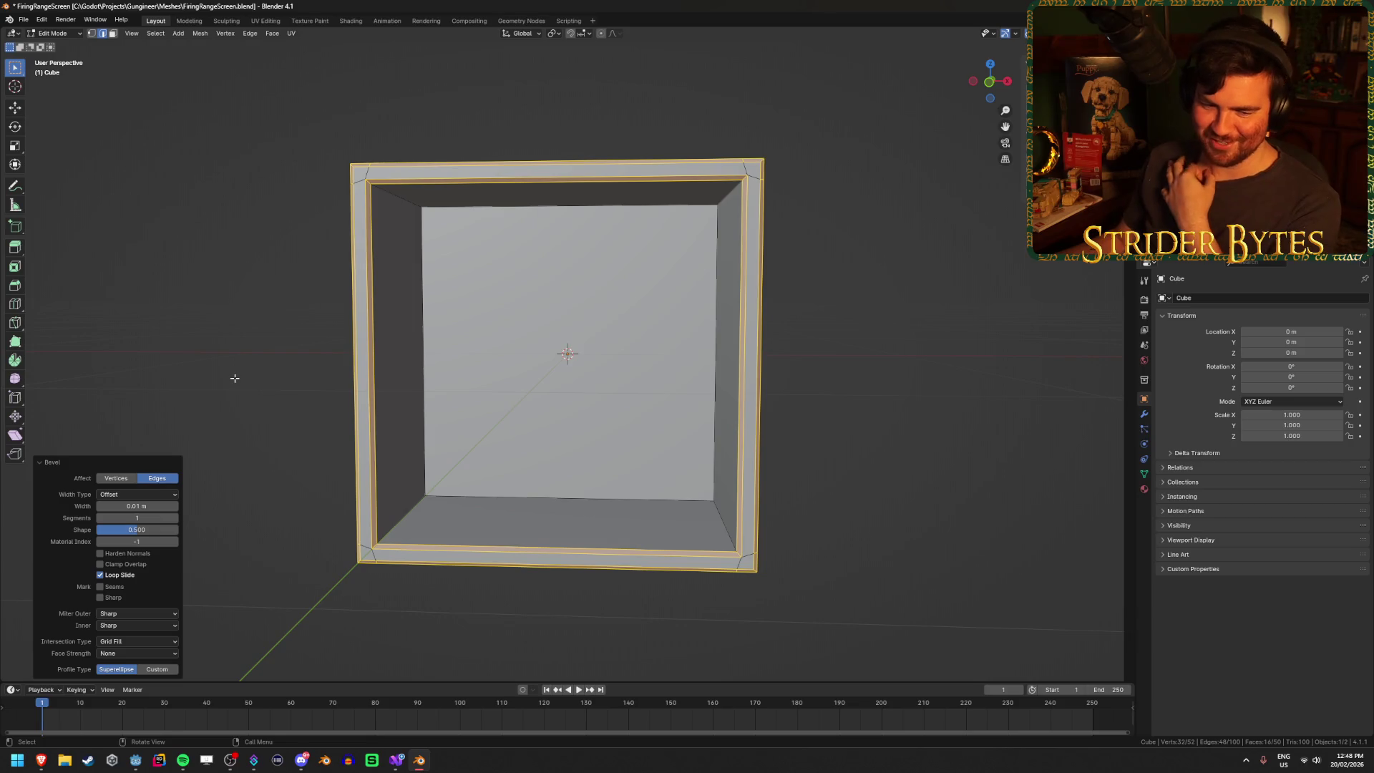
pyautogui.moveTo(246, 374); pyautogui.dragTo(277, 365)
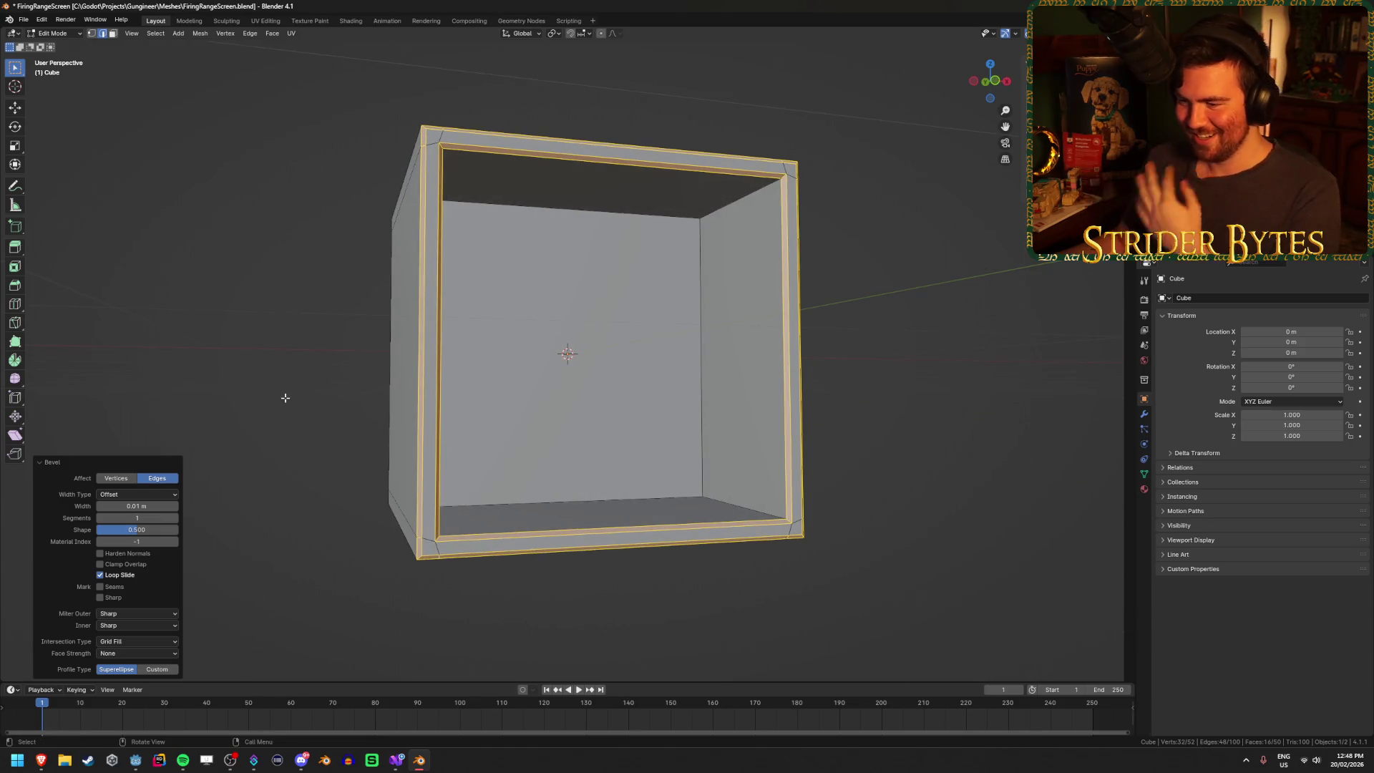
pyautogui.click(285, 397)
pyautogui.press('Tab')
pyautogui.click(285, 397)
pyautogui.moveTo(689, 418)
pyautogui.mouseDown()
pyautogui.moveTo(852, 398)
pyautogui.moveTo(719, 428)
pyautogui.moveTo(703, 415)
pyautogui.moveTo(716, 402)
pyautogui.moveTo(690, 421)
pyautogui.moveTo(627, 421)
pyautogui.moveTo(611, 525)
pyautogui.mouseUp()
pyautogui.press('Tab')
pyautogui.moveTo(584, 576)
pyautogui.mouseDown()
pyautogui.moveTo(611, 401)
pyautogui.moveTo(594, 301)
pyautogui.moveTo(608, 402)
pyautogui.moveTo(914, 408)
pyautogui.moveTo(861, 385)
pyautogui.mouseUp()
pyautogui.keyDown('shift'); pyautogui.click(608, 402); pyautogui.keyUp('shift')
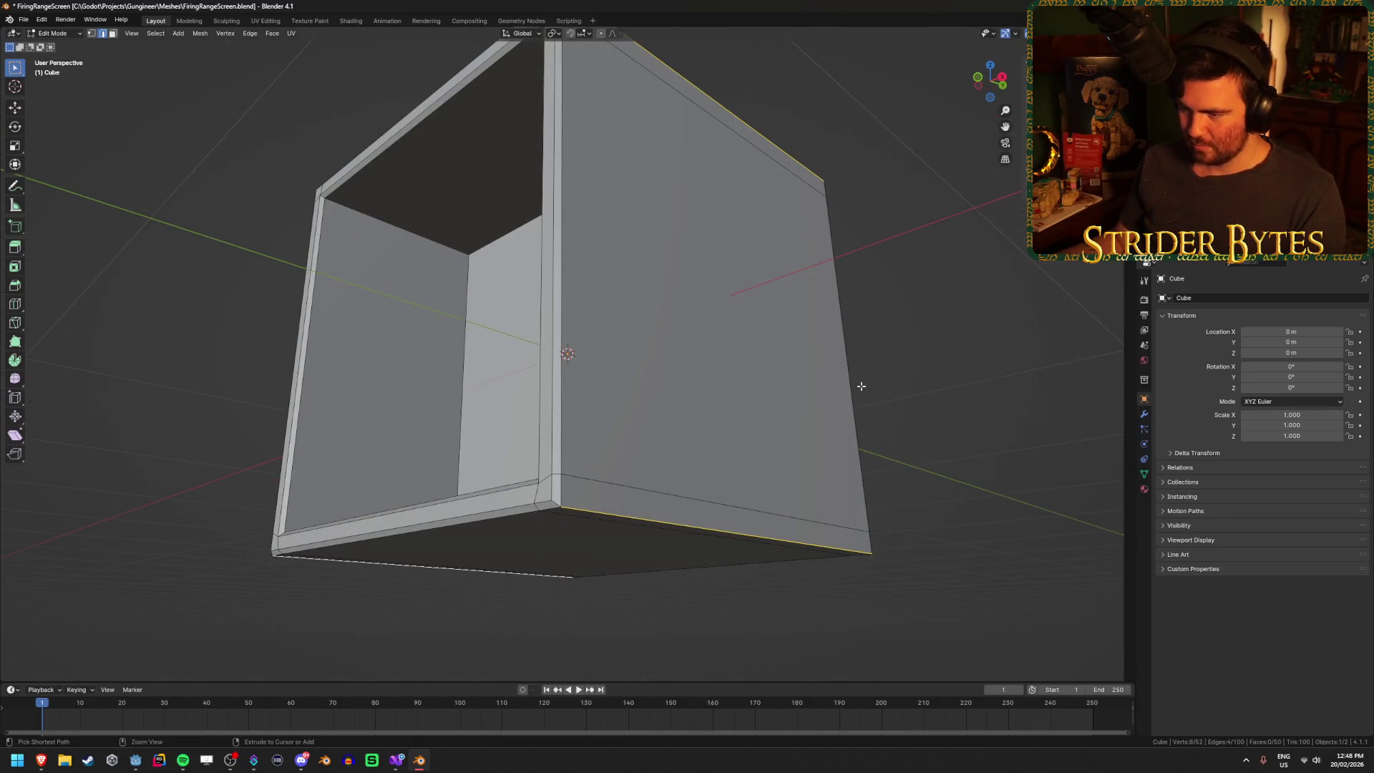
# - Bevel the selected back outer edges at 0.01 m
pyautogui.hotkey('ctrl', 'b')
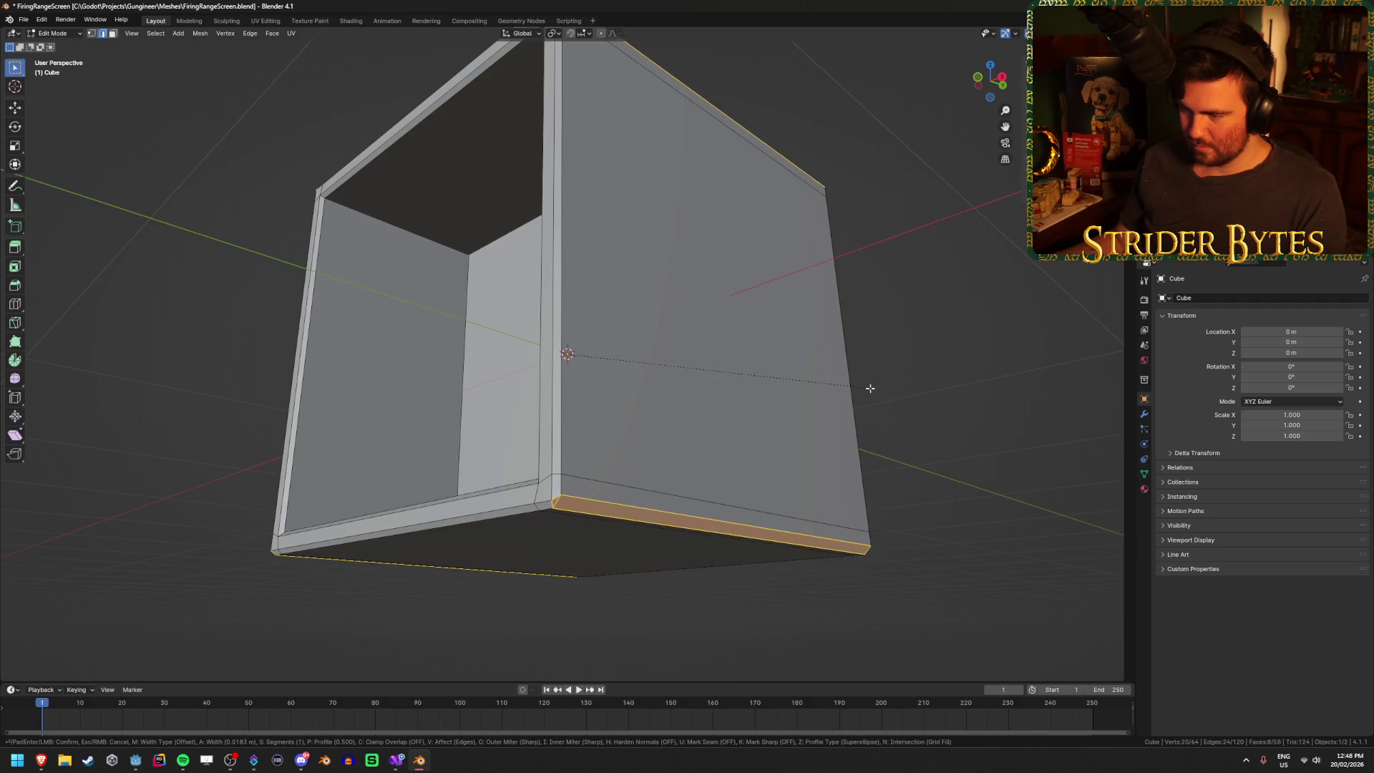
pyautogui.write('0.001')
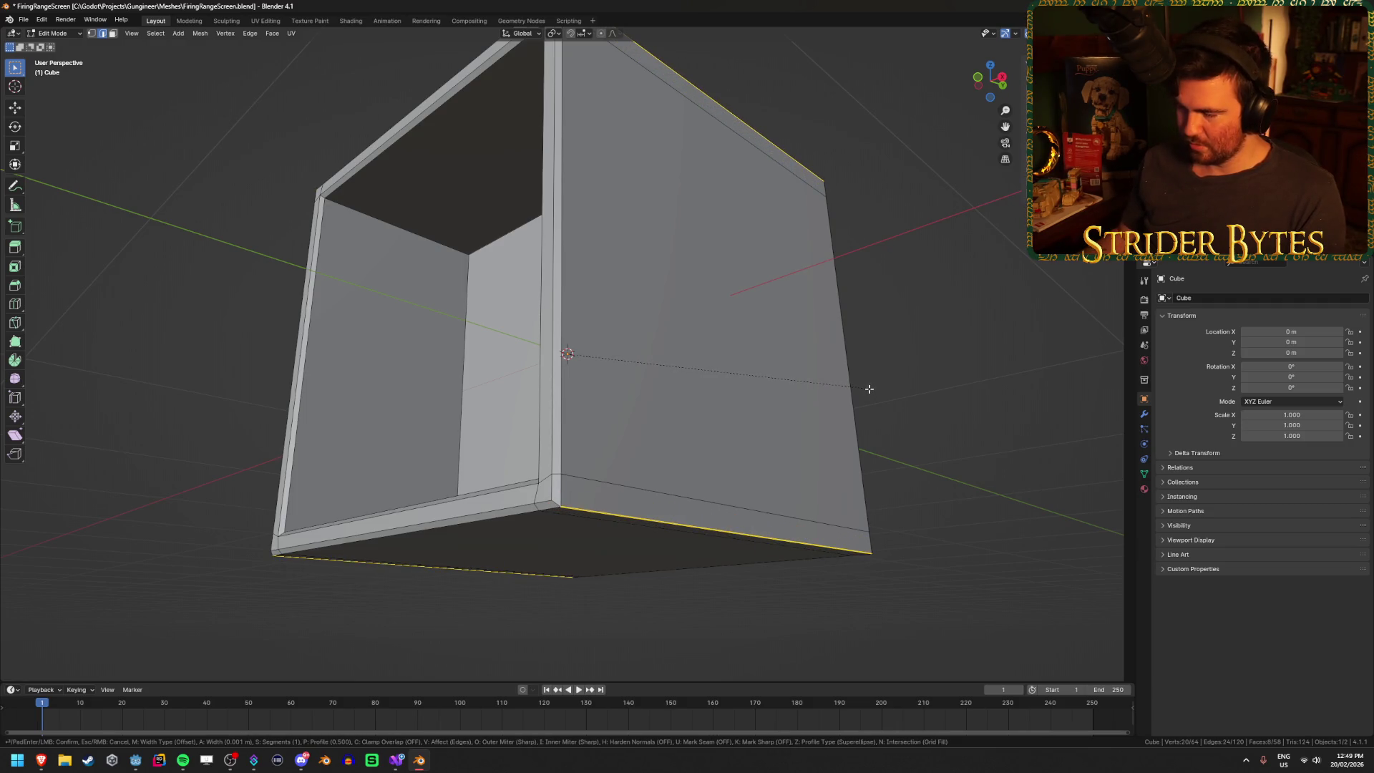
pyautogui.press('BackSpace')
pyautogui.press('BackSpace')
pyautogui.write('1')
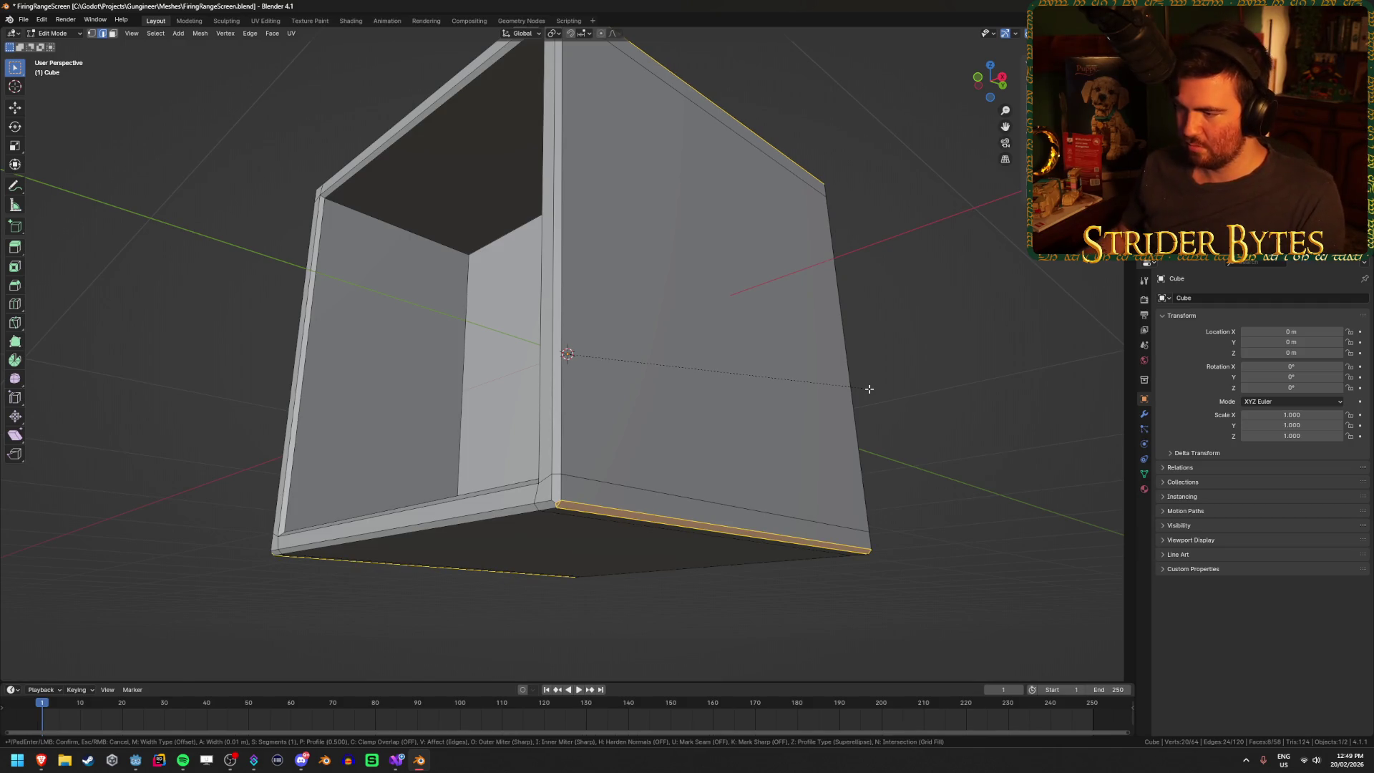
pyautogui.press('Return')
# - Return to Object Mode and save FiringRangeScreen.blend
pyautogui.scroll(-6, 869, 388)
pyautogui.press('Tab')
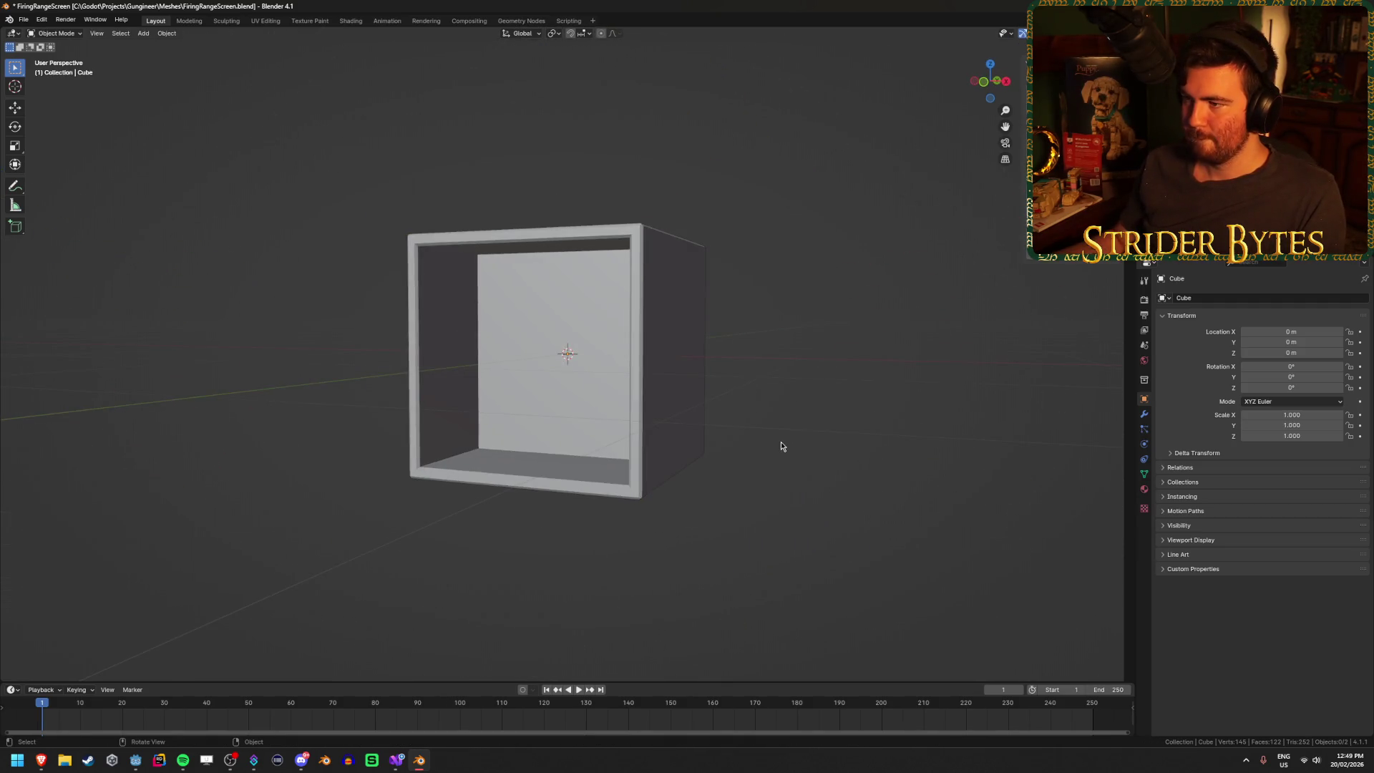
pyautogui.hotkey('ctrl', 's')
pyautogui.scroll(3, 794, 469)
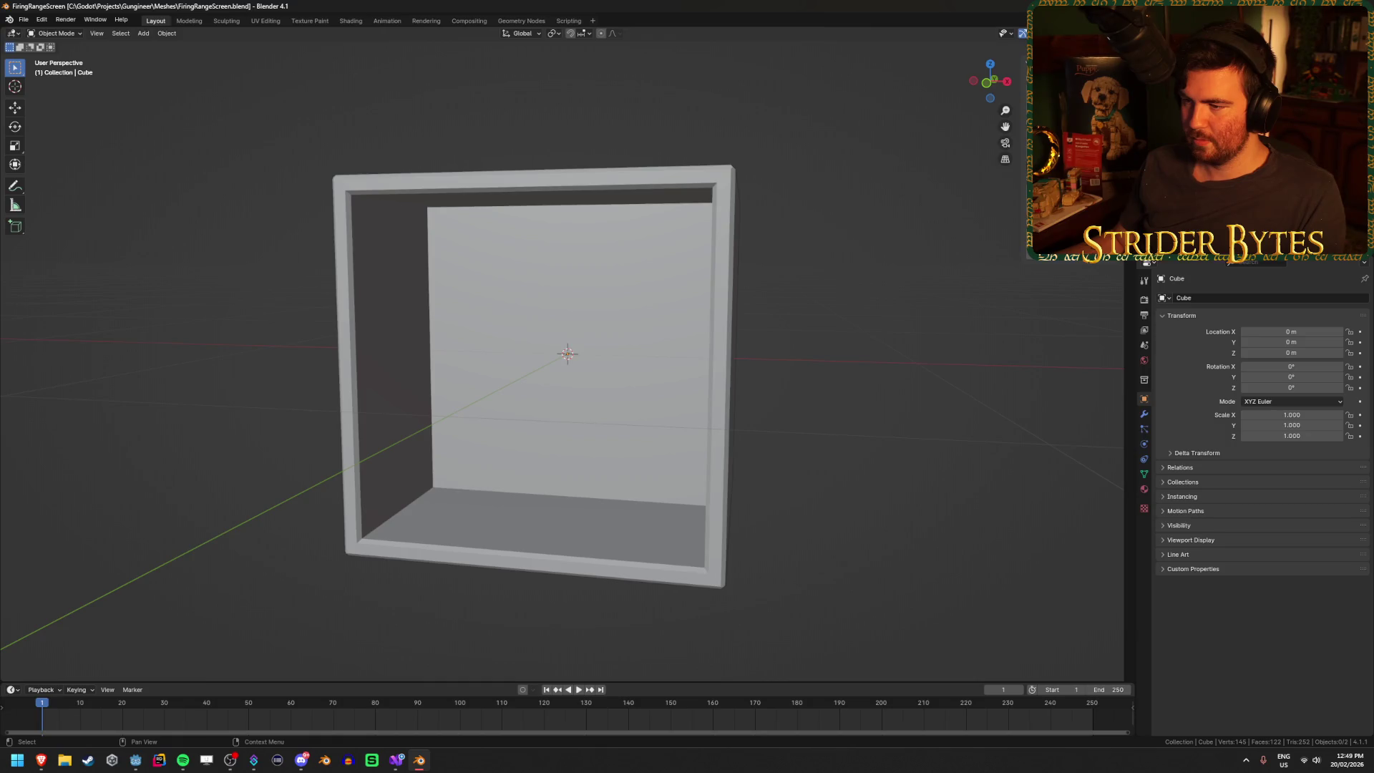
pyautogui.hotkey('alt', 'Tab')
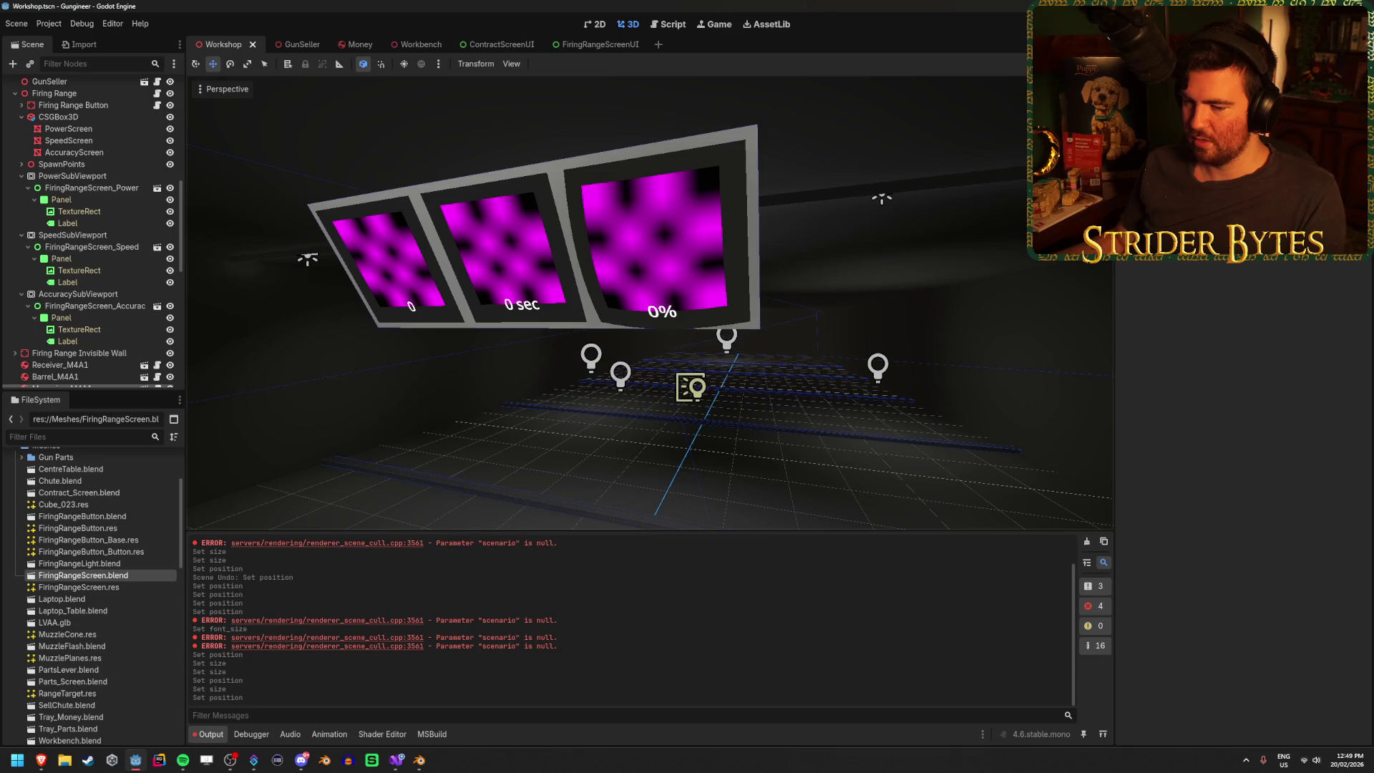
# - Select CSGBox3D and open FiringRangeScreen.blend's import settings from the FileSystem dock
pyautogui.moveTo(644, 301)
pyautogui.mouseDown()
pyautogui.moveTo(544, 301)
pyautogui.moveTo(573, 299)
pyautogui.mouseUp()
pyautogui.scroll(1, 106, 159)
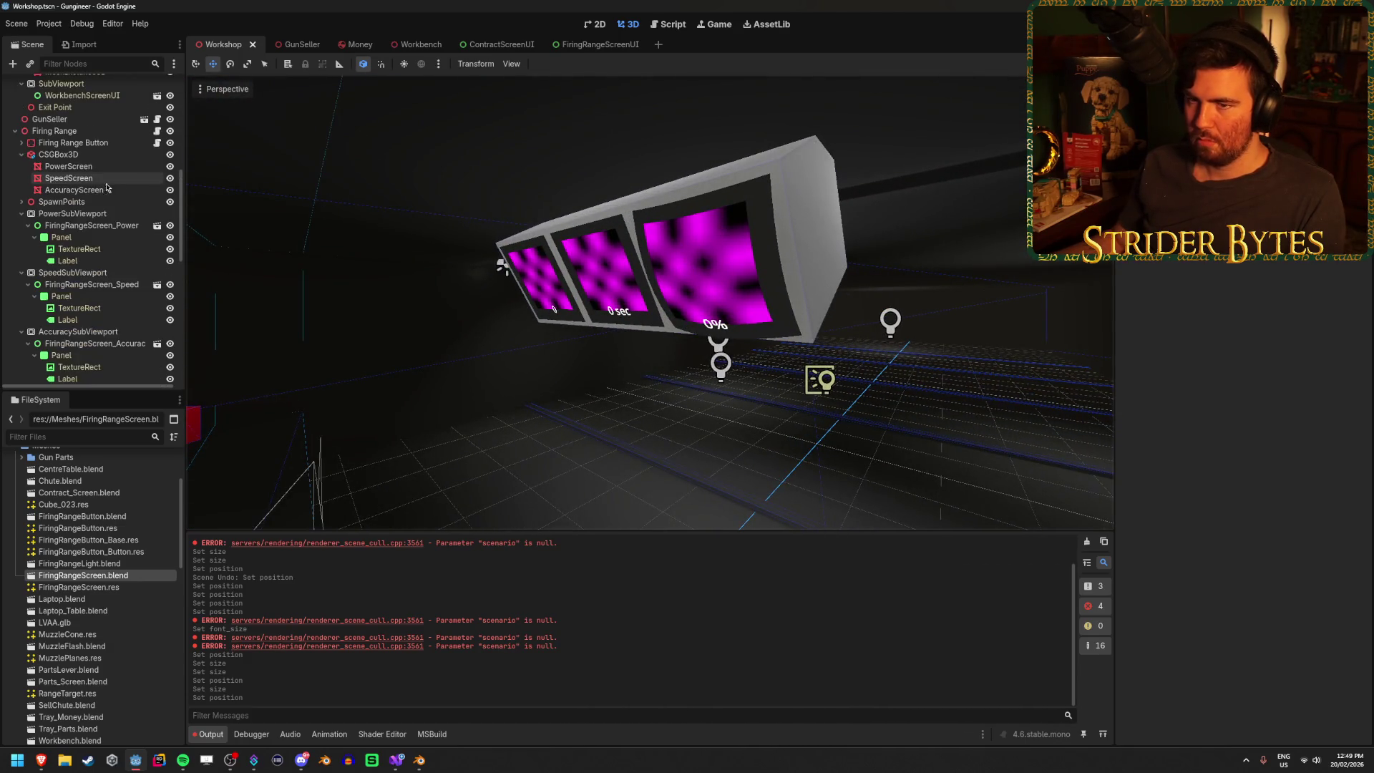
pyautogui.click(106, 159)
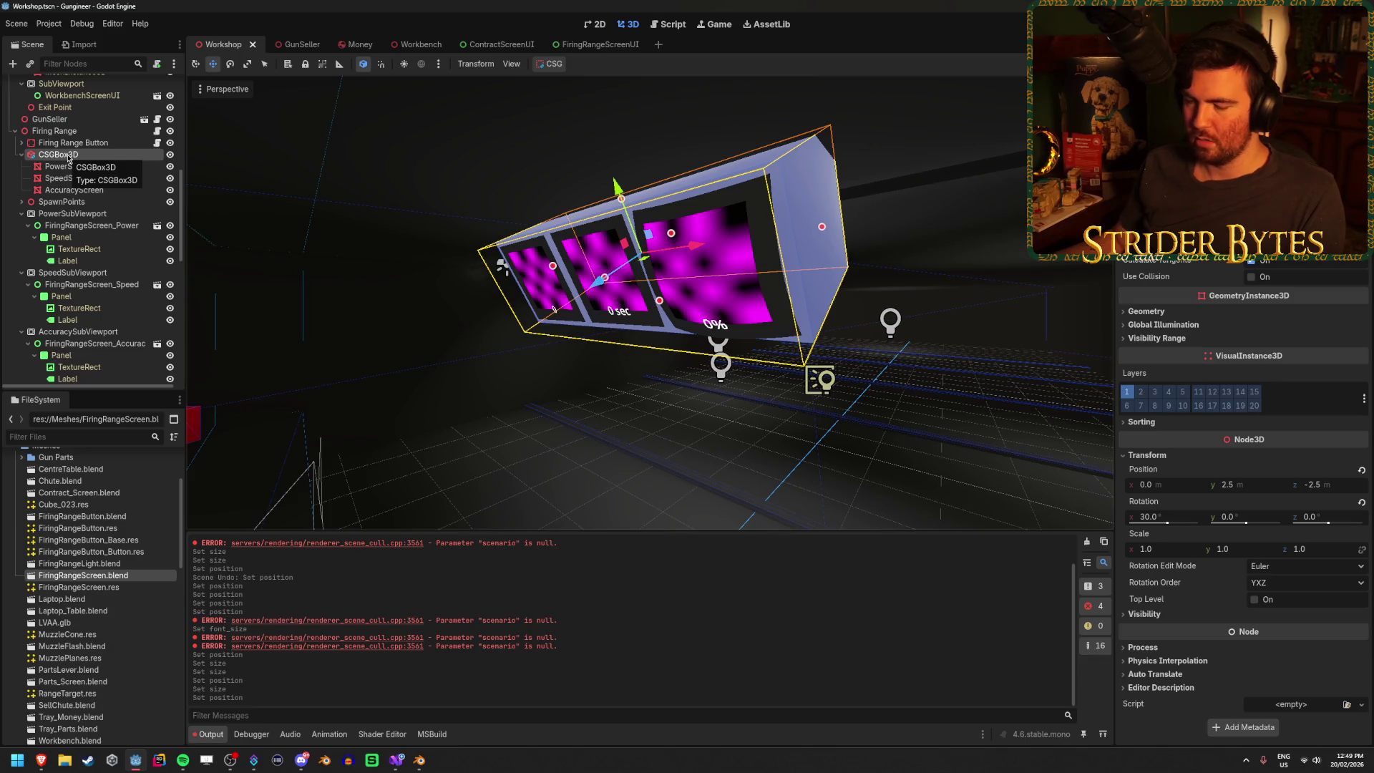
pyautogui.doubleClick(122, 576)
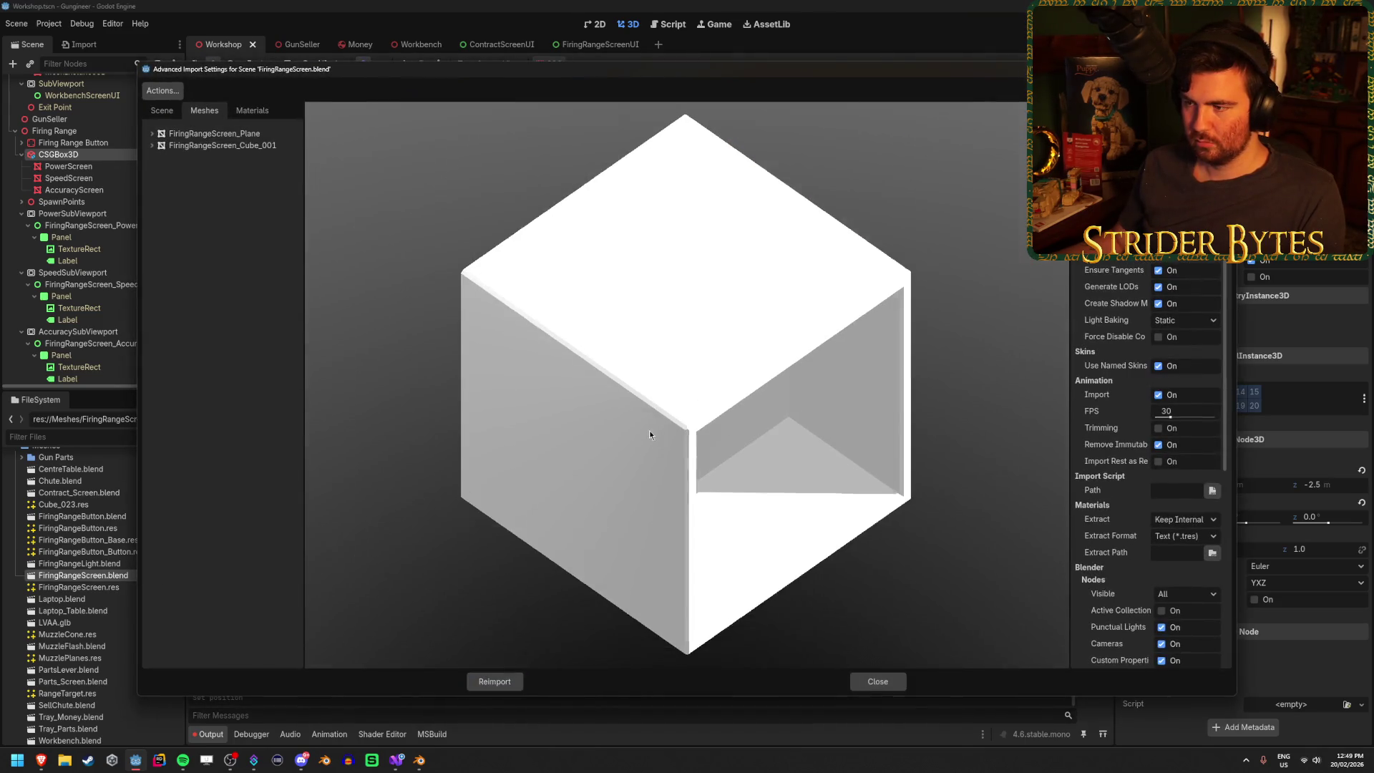
# - Save the FiringRangeScreen_Cube_001 mesh to FiringRangeTV.res and reimport the blend file
pyautogui.moveTo(650, 431); pyautogui.dragTo(514, 371)
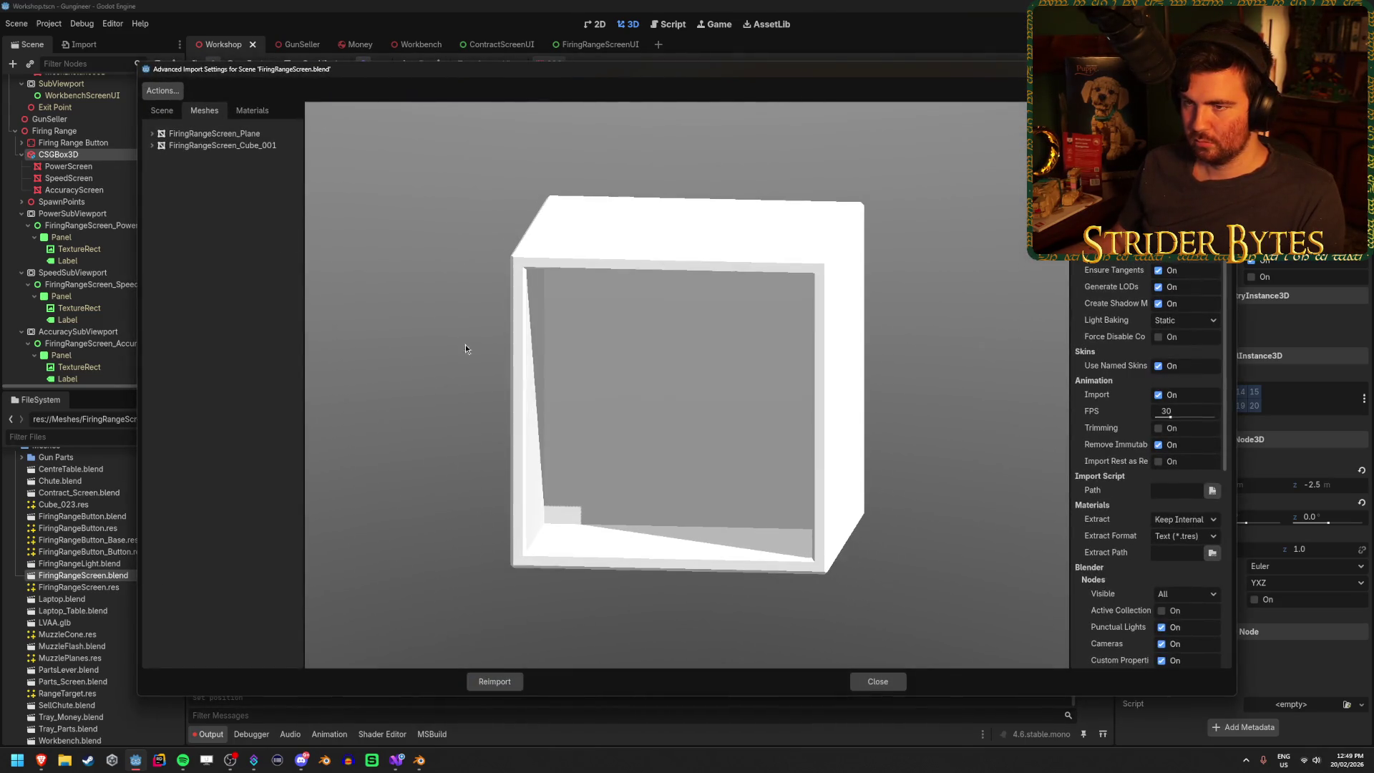
pyautogui.click(232, 146)
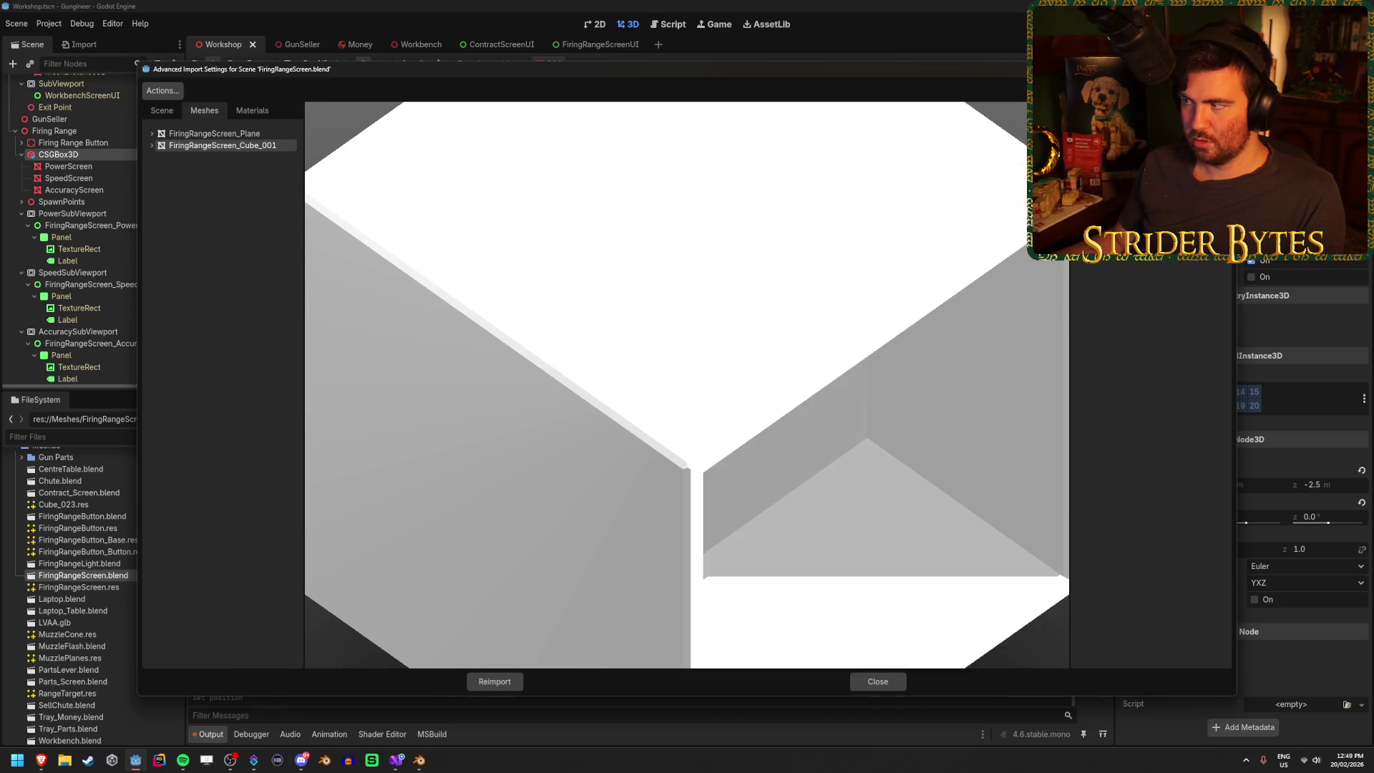
pyautogui.click(1221, 193)
pyautogui.write('FiringRangeTV.re')
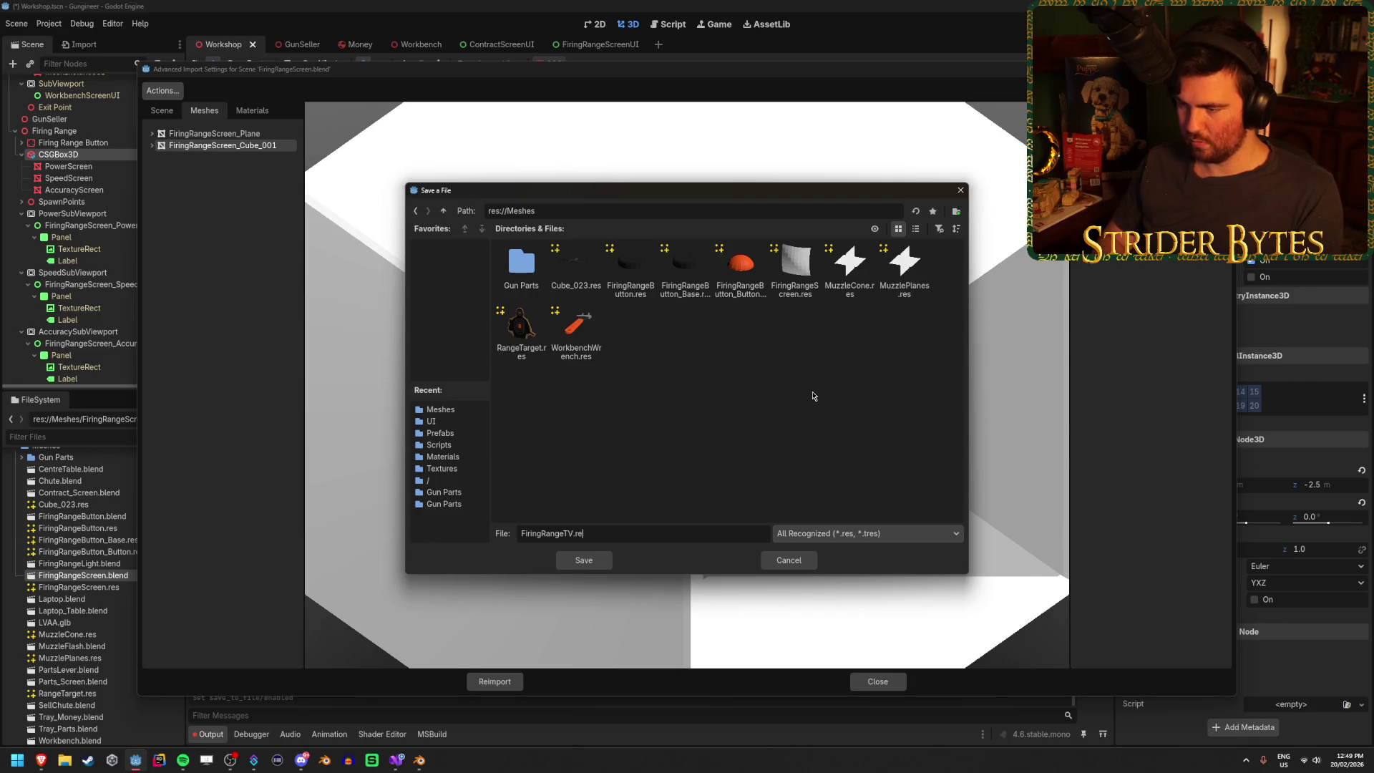
pyautogui.write('s')
pyautogui.press('Return')
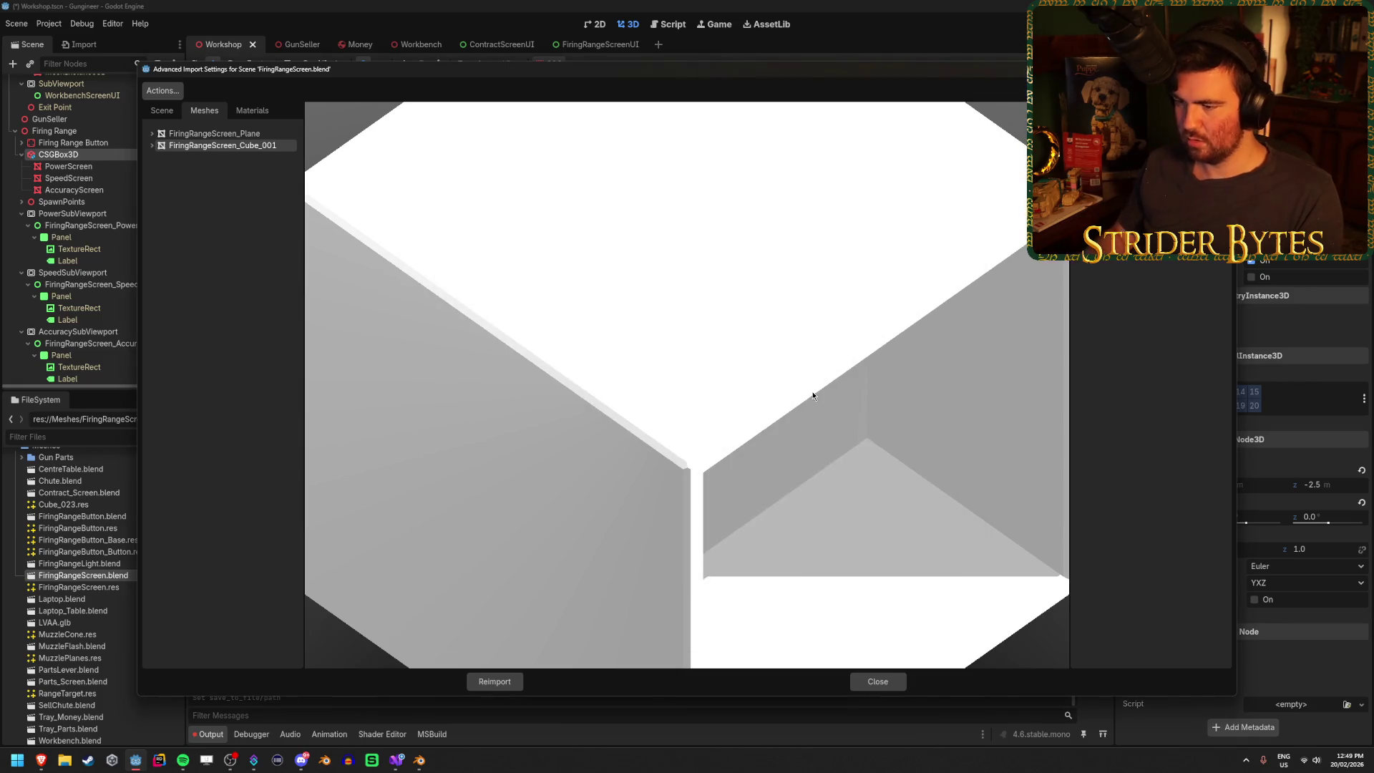
pyautogui.click(494, 681)
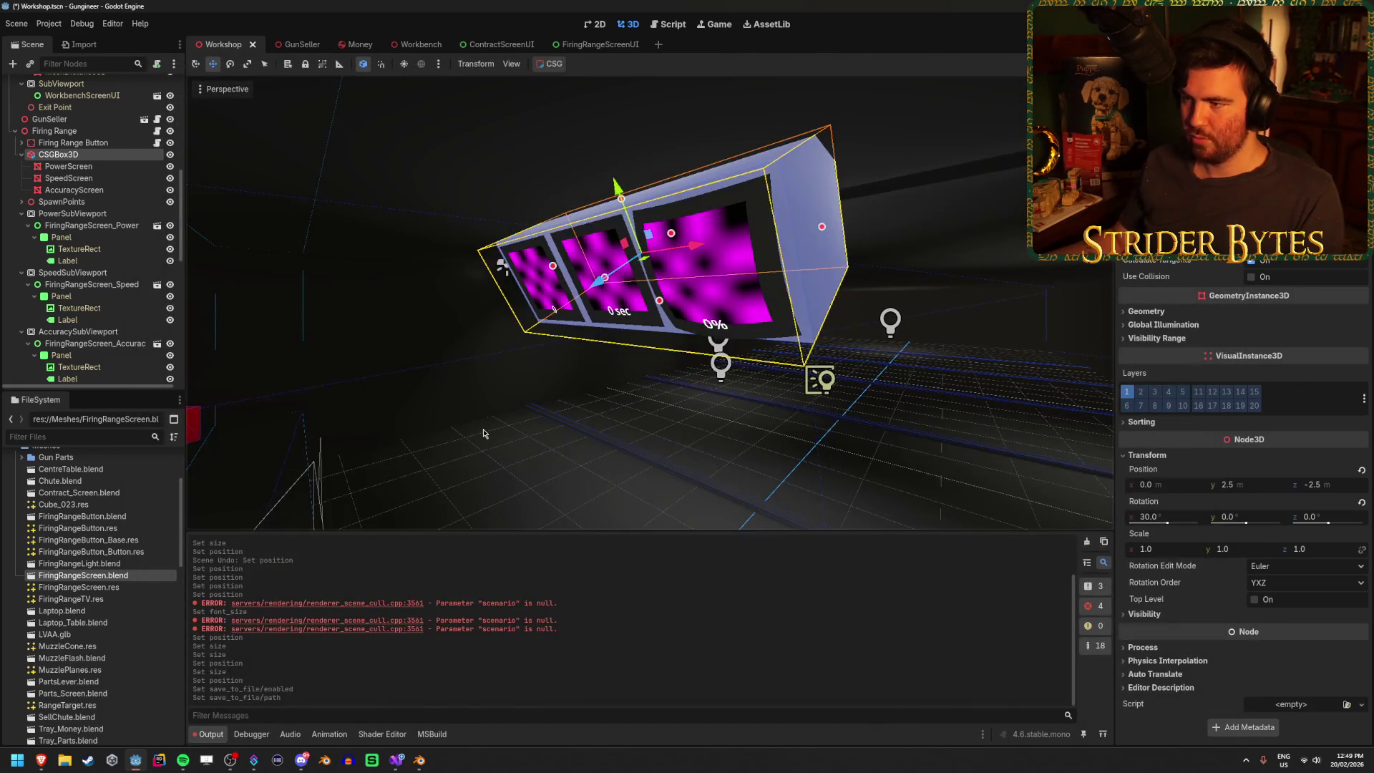
# - Add a MeshInstance3D child to Firing Range, placed just below Firing Range Button
pyautogui.click(58, 131)
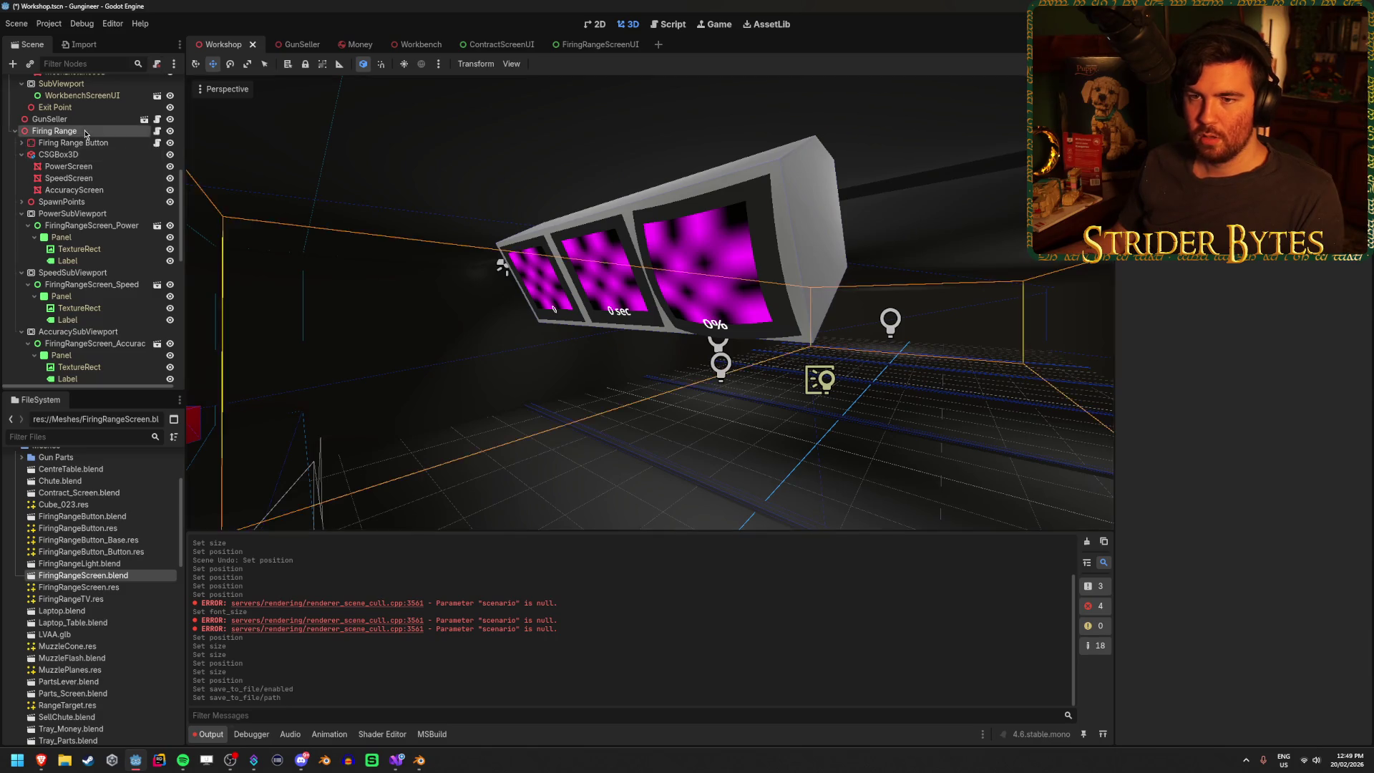
pyautogui.rightClick(86, 133)
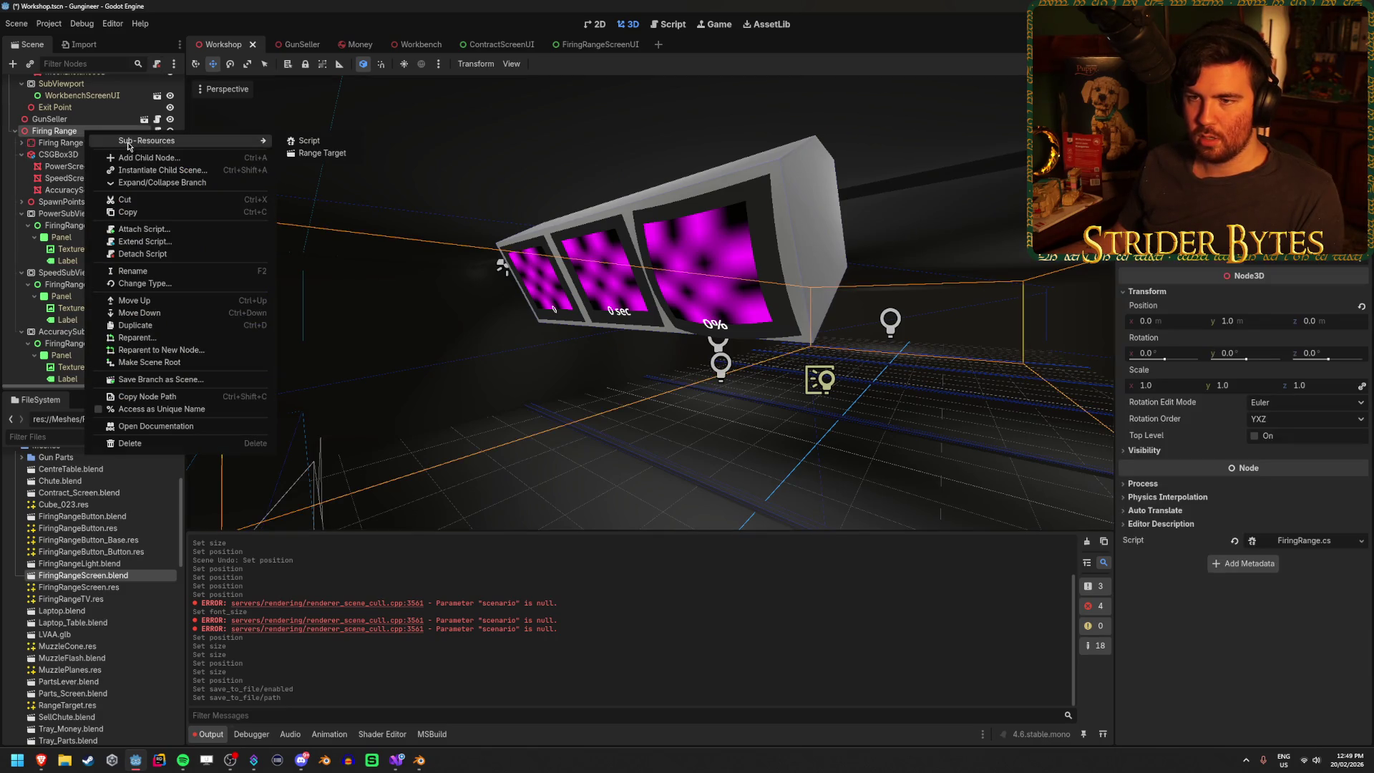
pyautogui.click(140, 158)
pyautogui.write('mesh')
pyautogui.press('Return')
pyautogui.moveTo(69, 375)
pyautogui.mouseDown()
pyautogui.moveTo(86, 322)
pyautogui.moveTo(85, 116)
pyautogui.mouseUp()
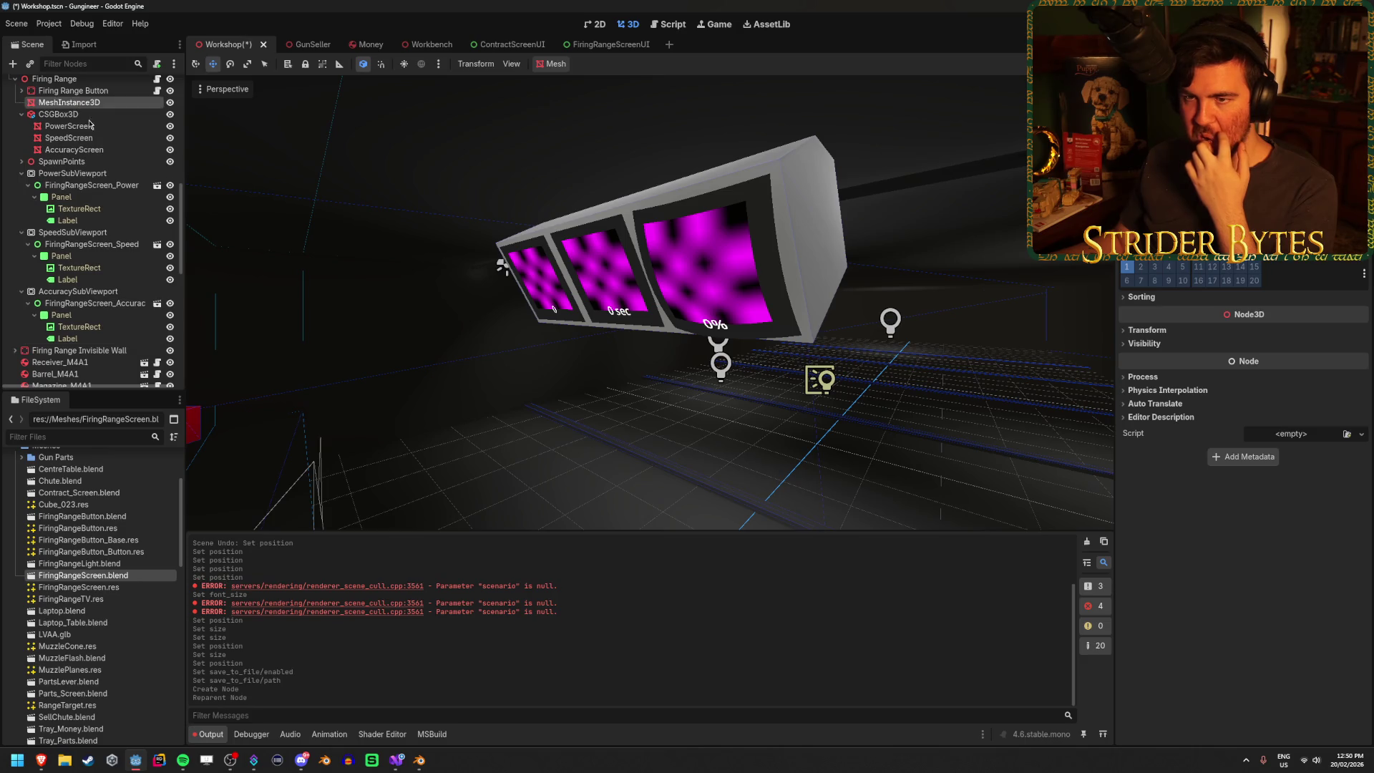
# - Rename the node to PowerTV and assign it the FiringRangeTV mesh
pyautogui.scroll(3, 84, 116)
pyautogui.doubleClick(91, 176)
pyautogui.write('PowerT')
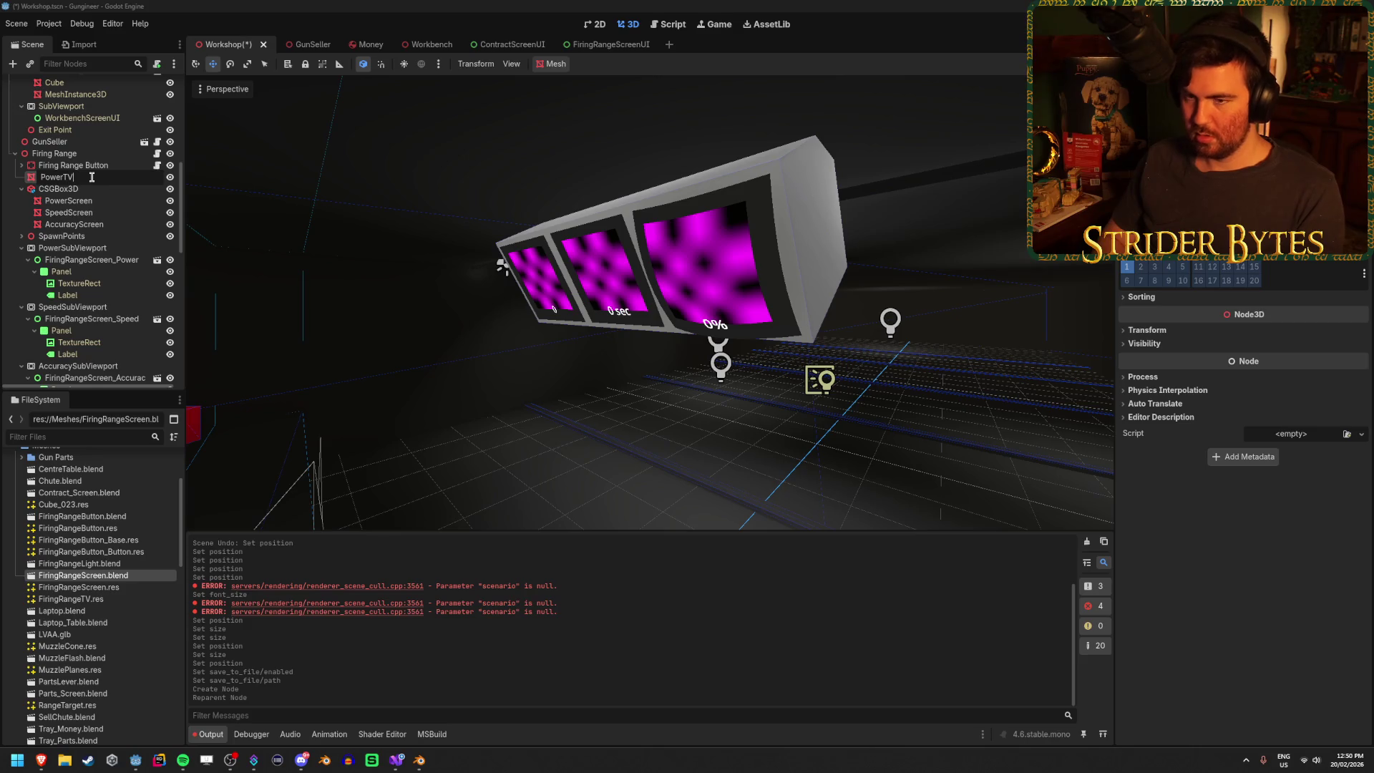
pyautogui.write('V')
pyautogui.press('Return')
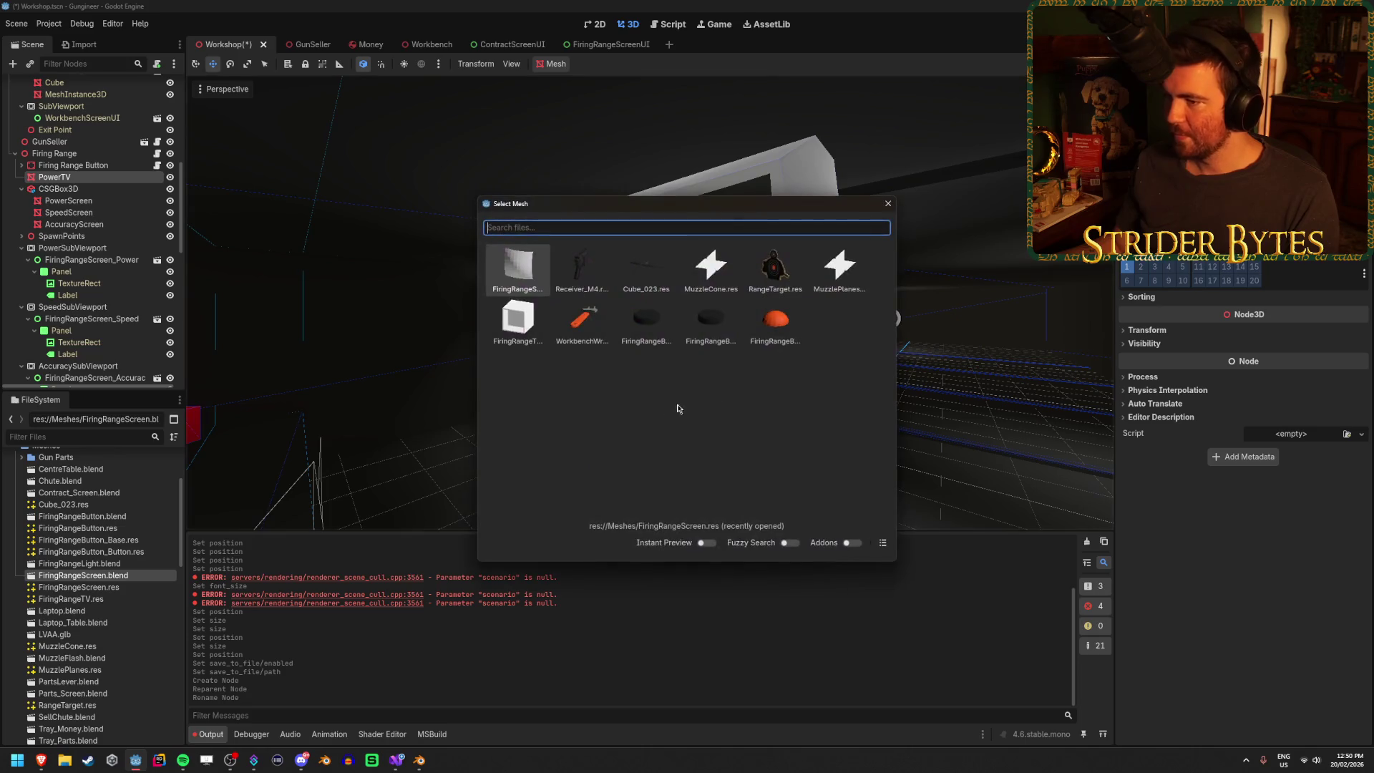
pyautogui.doubleClick(533, 335)
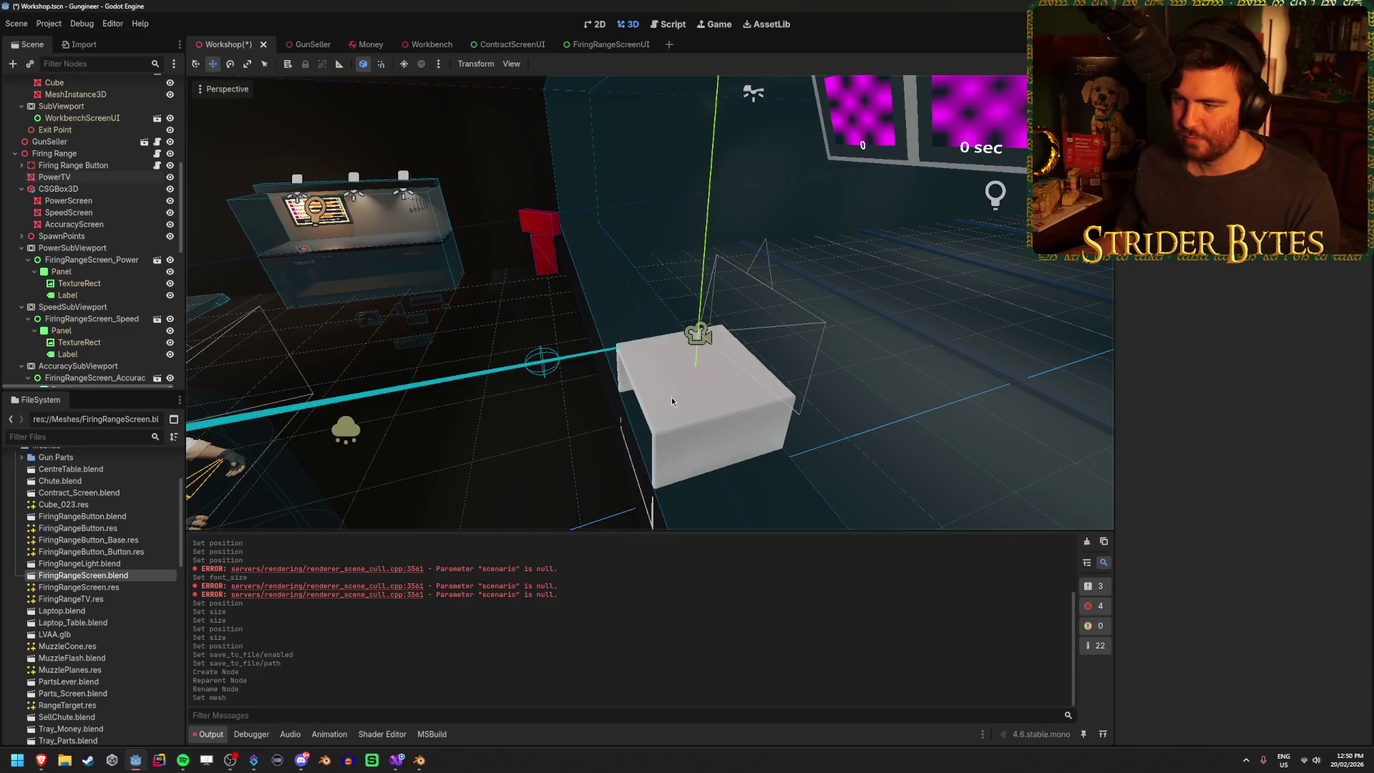
# - Raise the new frame box and slide it sideways over the TV screens
pyautogui.click(672, 395)
pyautogui.moveTo(693, 367); pyautogui.dragTo(698, 143)
pyautogui.moveTo(689, 285); pyautogui.dragTo(688, 285)
pyautogui.moveTo(524, 256); pyautogui.dragTo(780, 252)
pyautogui.moveTo(862, 171); pyautogui.dragTo(865, 166)
pyautogui.moveTo(684, 243); pyautogui.dragTo(610, 252)
pyautogui.press('e')
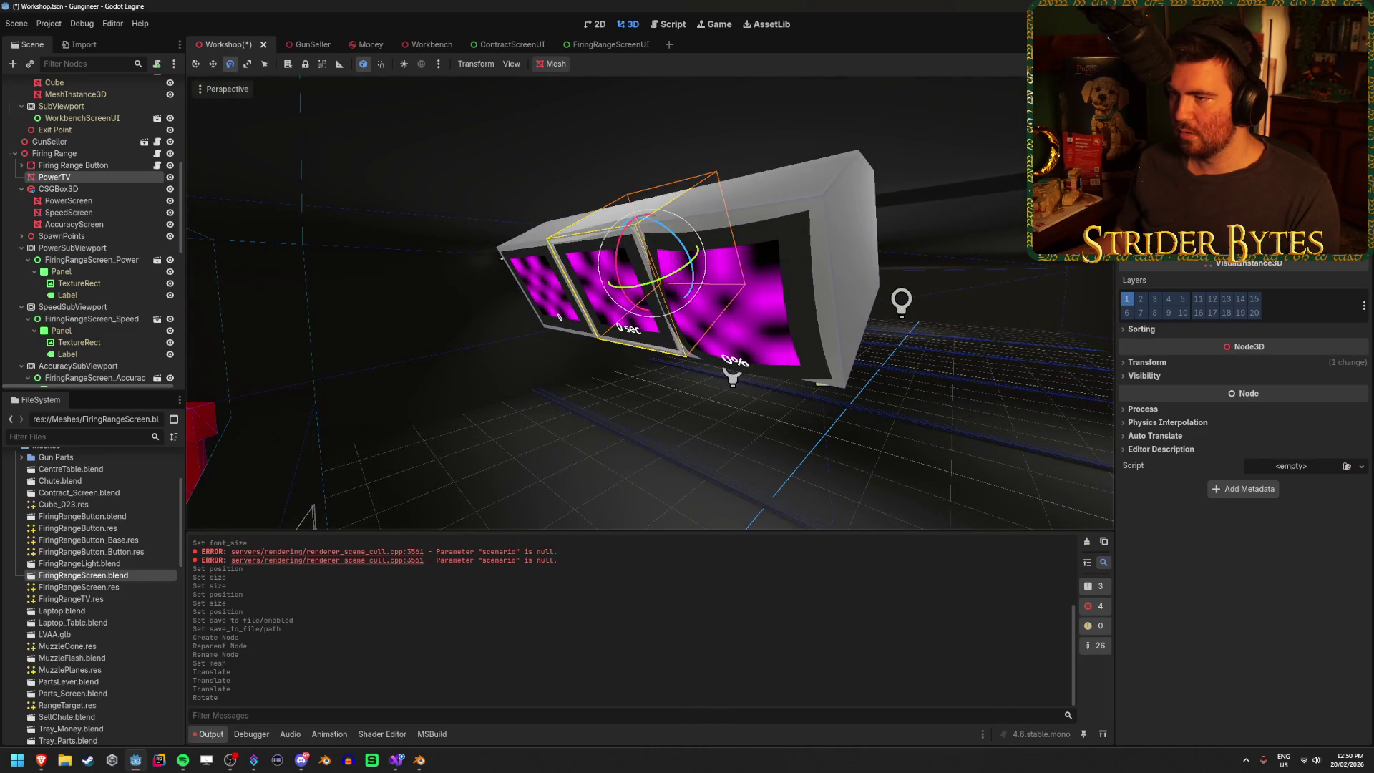
# - Nest PowerScreen under PowerTV, then undo that nesting
pyautogui.click(90, 189)
pyautogui.moveTo(86, 200); pyautogui.dragTo(94, 179)
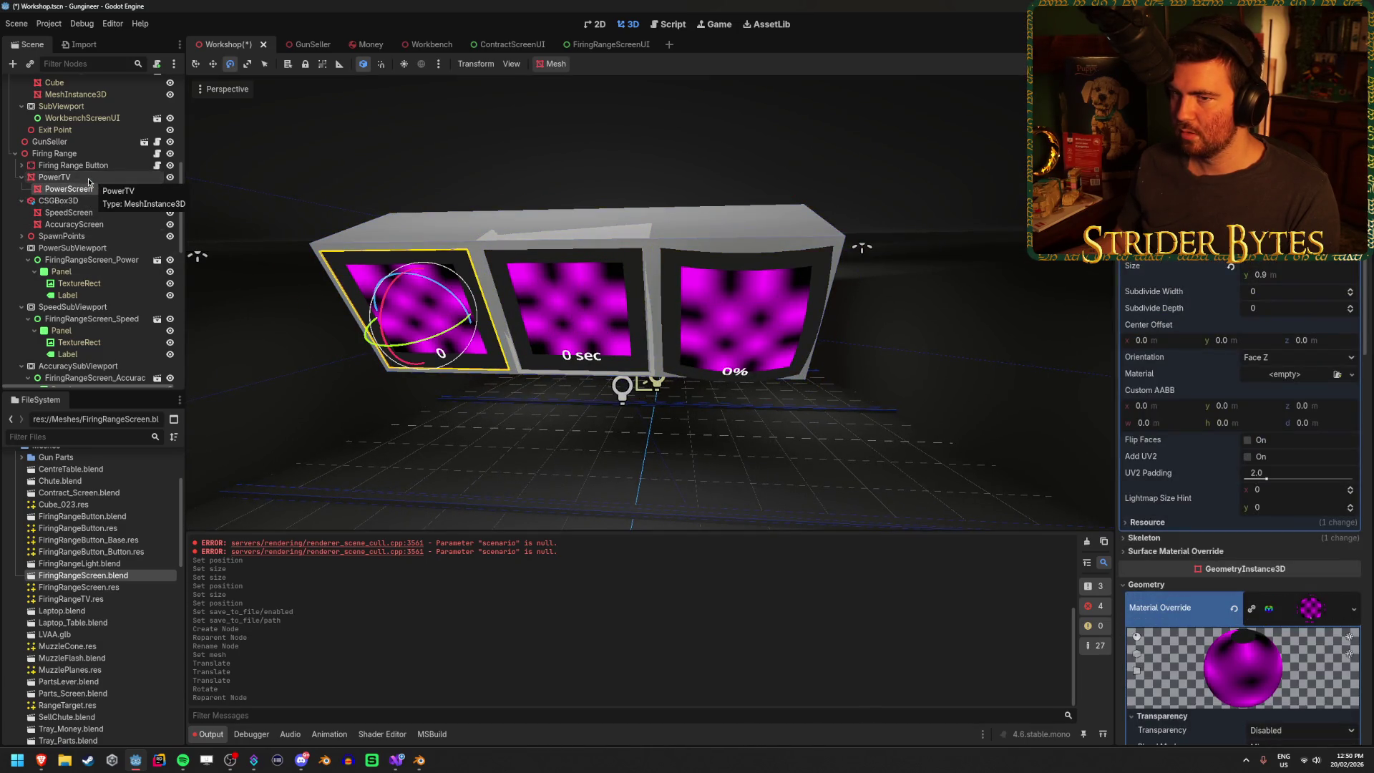
pyautogui.click(100, 176)
pyautogui.hotkey('ctrl', 'z')
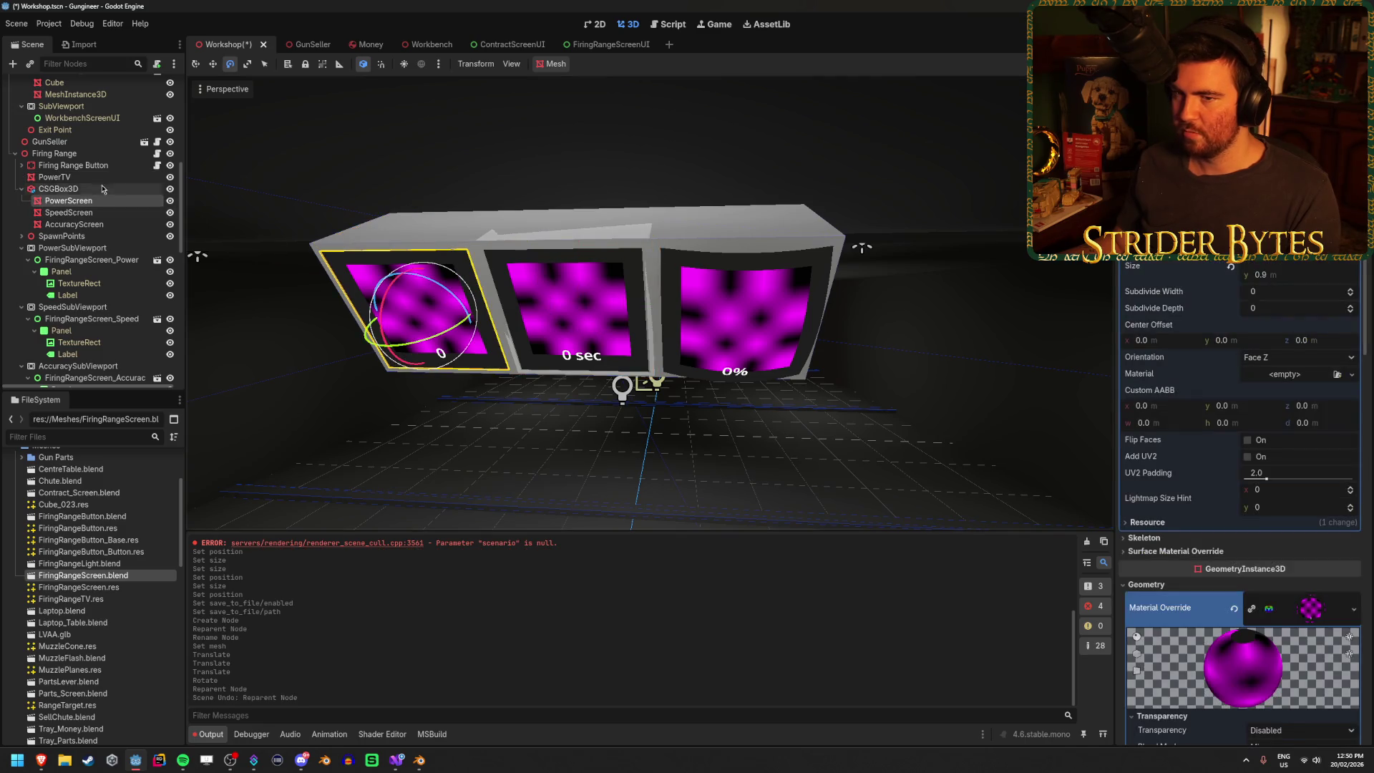
# - Slide PowerTV left over the left screen and duplicate it
pyautogui.click(100, 177)
pyautogui.press('w')
pyautogui.moveTo(656, 284); pyautogui.dragTo(547, 279)
pyautogui.hotkey('ctrl', 'd')
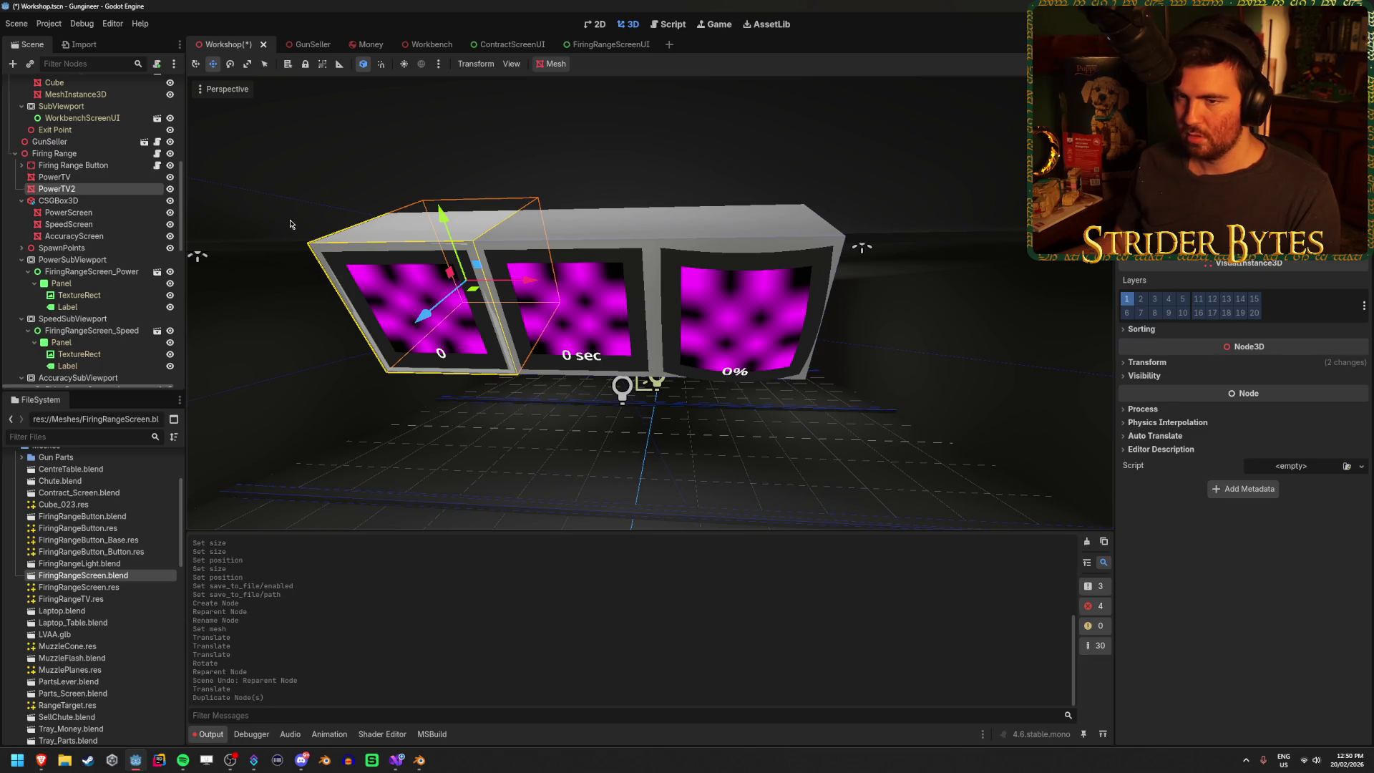
# - Move the copy over the middle screen, add a third frame, and nest PowerScreen and SpeedScreen
pyautogui.moveTo(526, 282); pyautogui.dragTo(830, 282)
pyautogui.hotkey('ctrl', 'd')
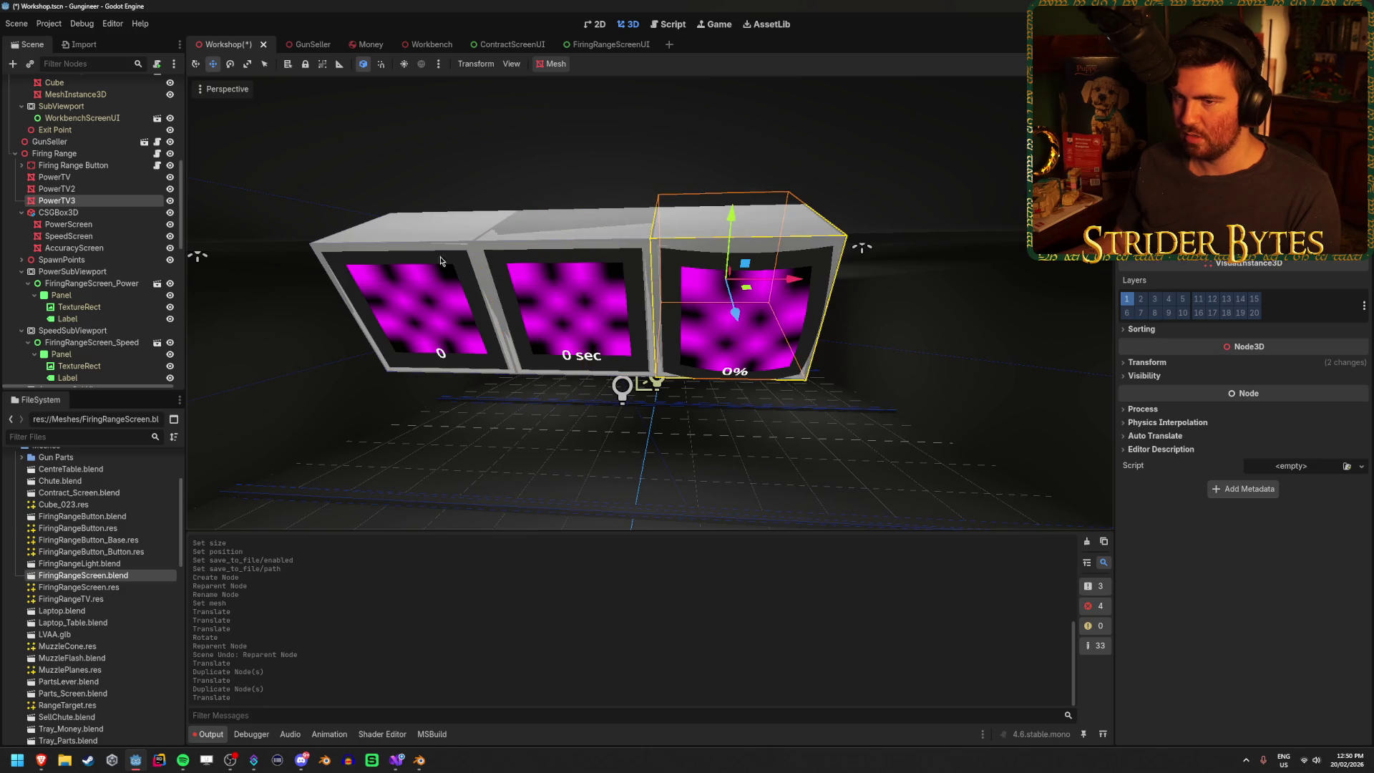
pyautogui.click(75, 213)
pyautogui.click(66, 225)
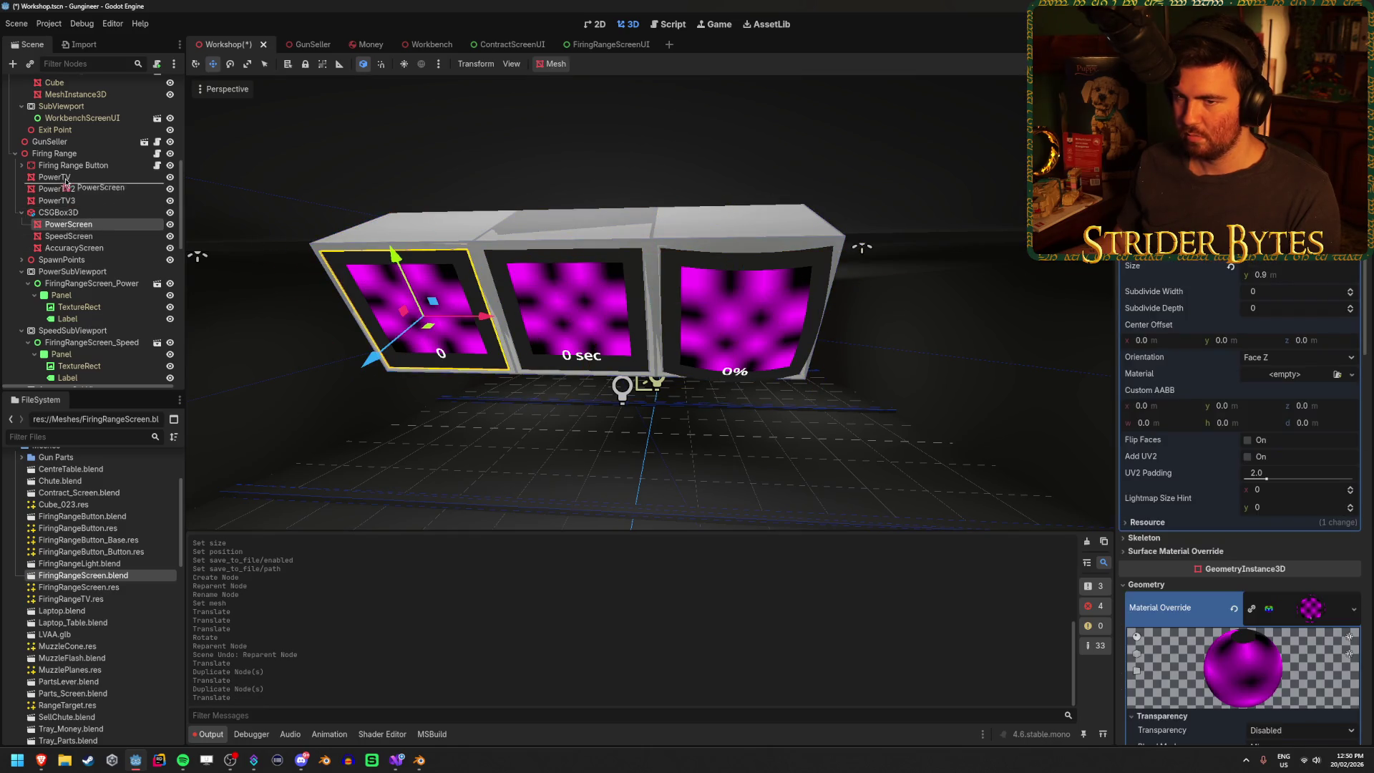
pyautogui.moveTo(65, 183); pyautogui.dragTo(64, 183)
pyautogui.moveTo(68, 236); pyautogui.dragTo(78, 204)
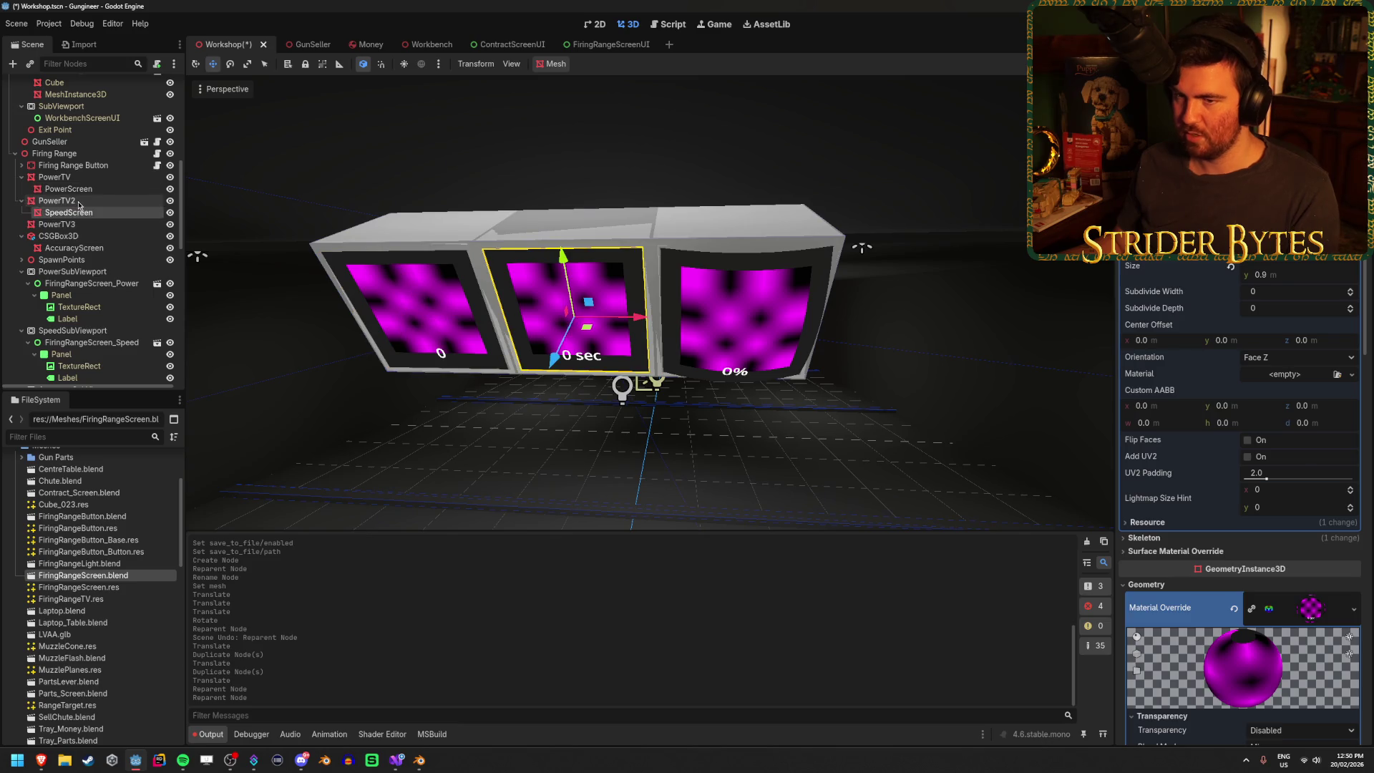
# - Rename the frames SpeedTV and AccuracyTV, nesting AccuracyScreen under AccuracyTV
pyautogui.doubleClick(79, 203)
pyautogui.write('SpeedTV')
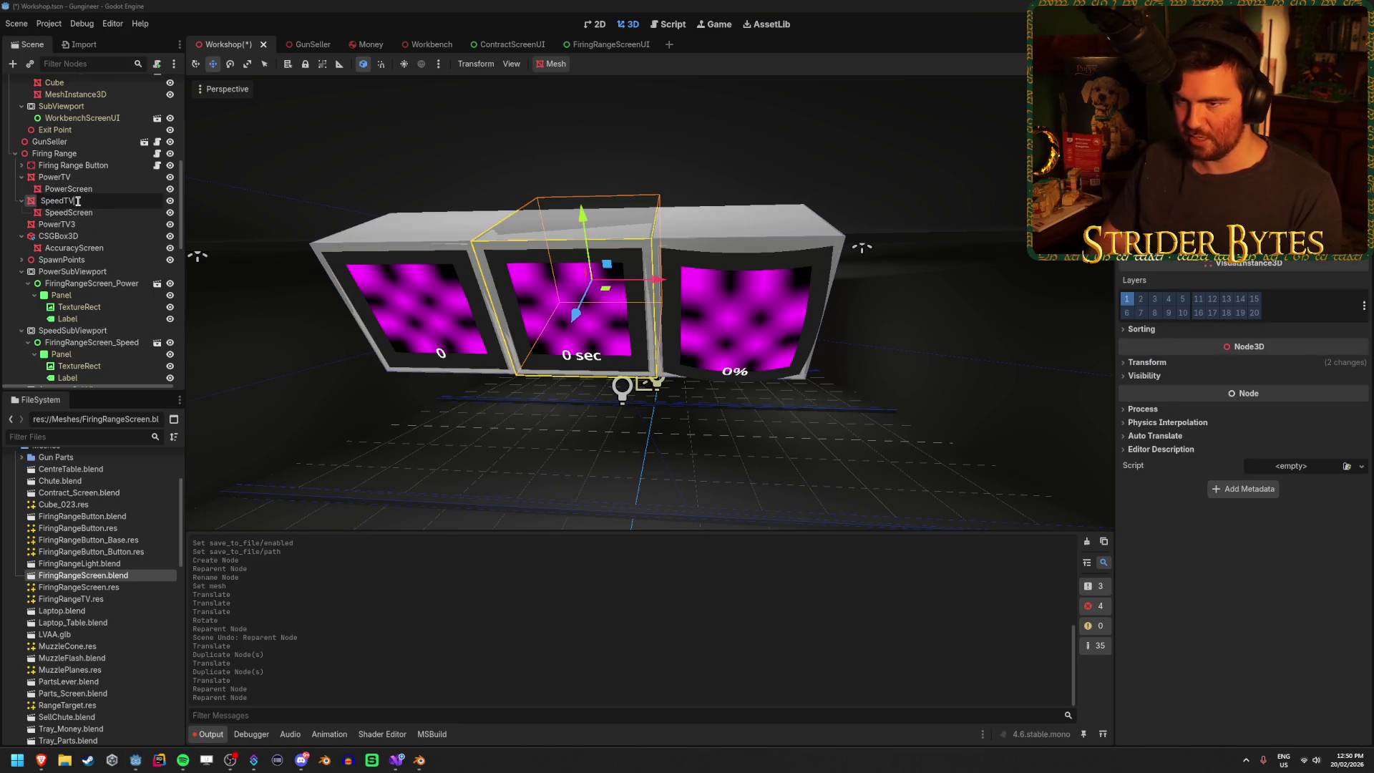
pyautogui.press('Return')
pyautogui.doubleClick(65, 225)
pyautogui.write('Ac')
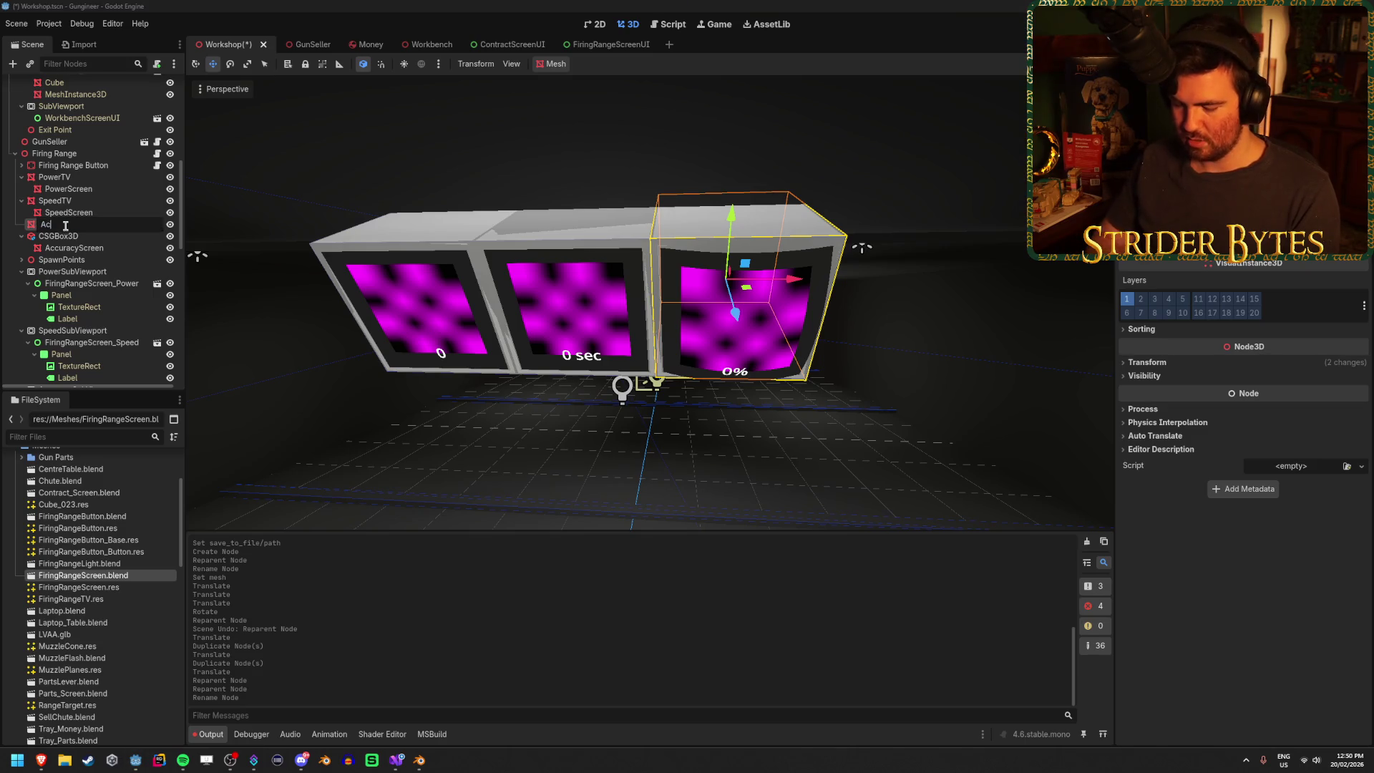
pyautogui.write('curacyTV')
pyautogui.press('Return')
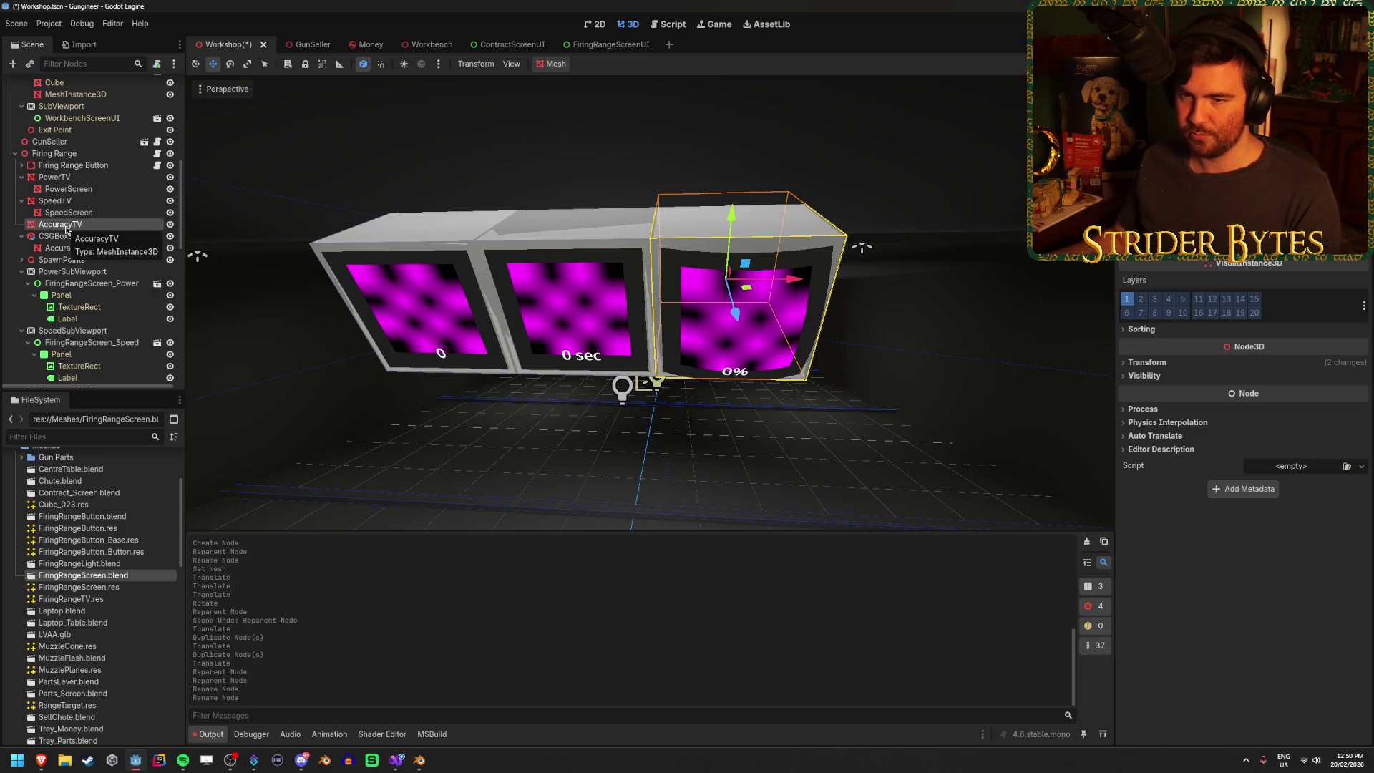
pyautogui.moveTo(72, 248); pyautogui.dragTo(81, 228)
# - Delete the now-empty CSGBox3D node
pyautogui.click(85, 247)
pyautogui.press('Delete')
pyautogui.press('Return')
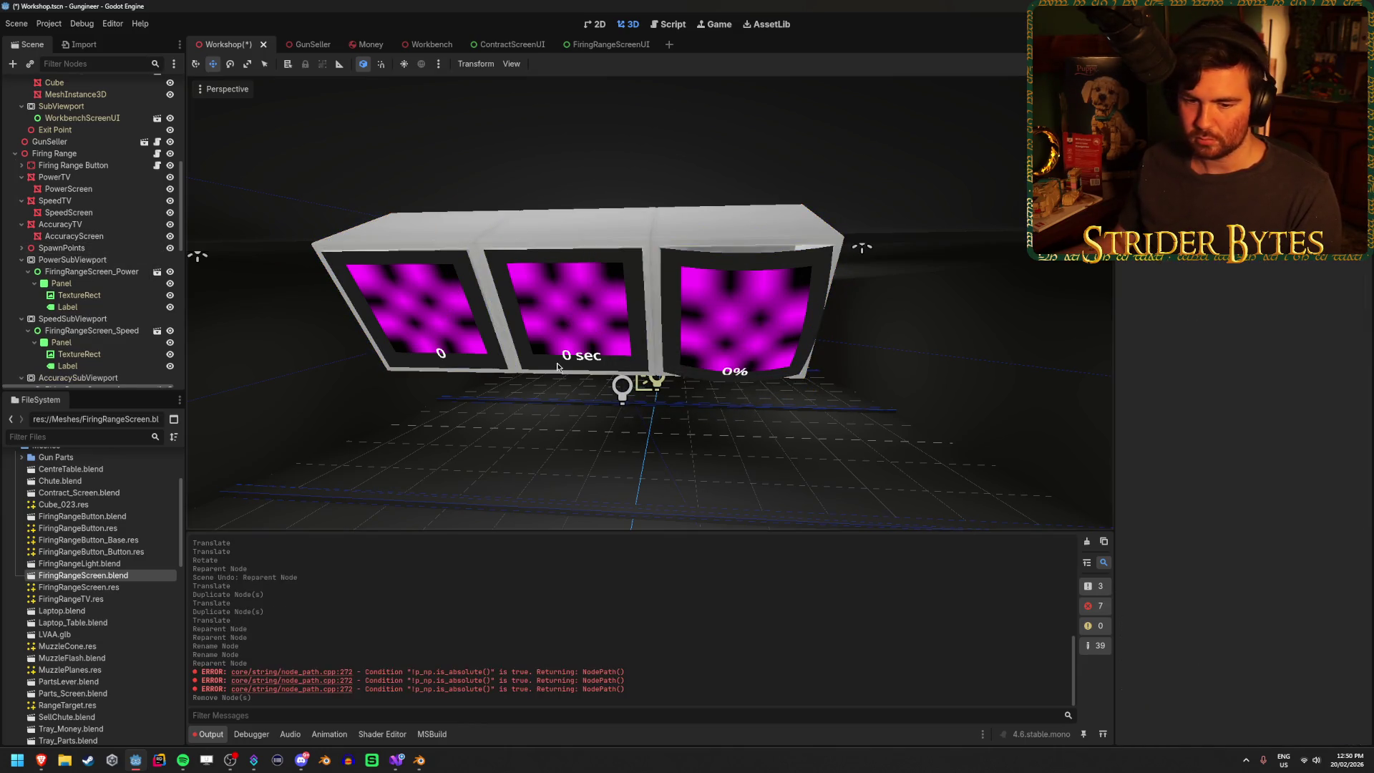
pyautogui.scroll(-2, 650, 301)
pyautogui.scroll(4, 650, 300)
pyautogui.scroll(-3, 650, 300)
pyautogui.scroll(3, 650, 301)
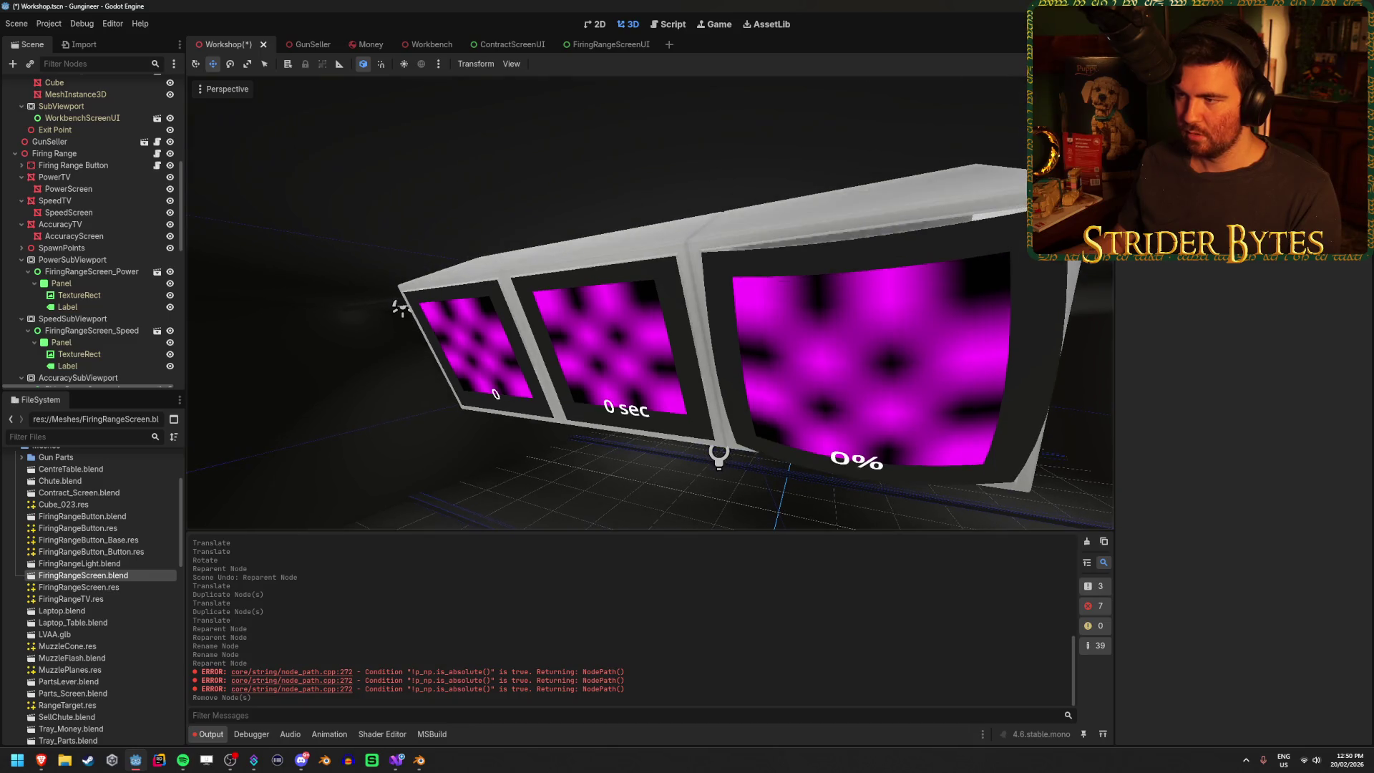
# - Check which mesh resource AccuracyScreen uses in the Inspector
pyautogui.moveTo(487, 367); pyautogui.dragTo(547, 367)
pyautogui.click(69, 213)
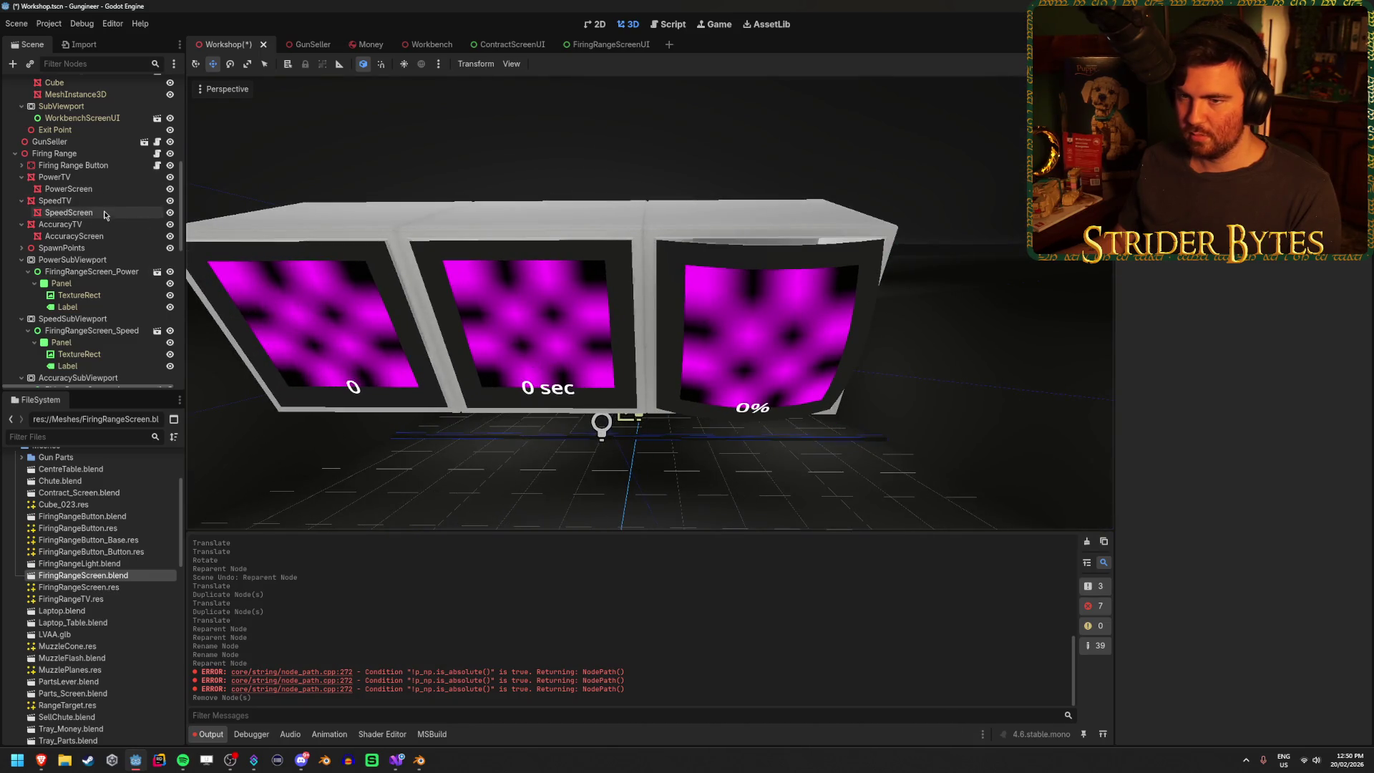
pyautogui.keyDown('ctrl'); pyautogui.click(85, 191); pyautogui.keyUp('ctrl')
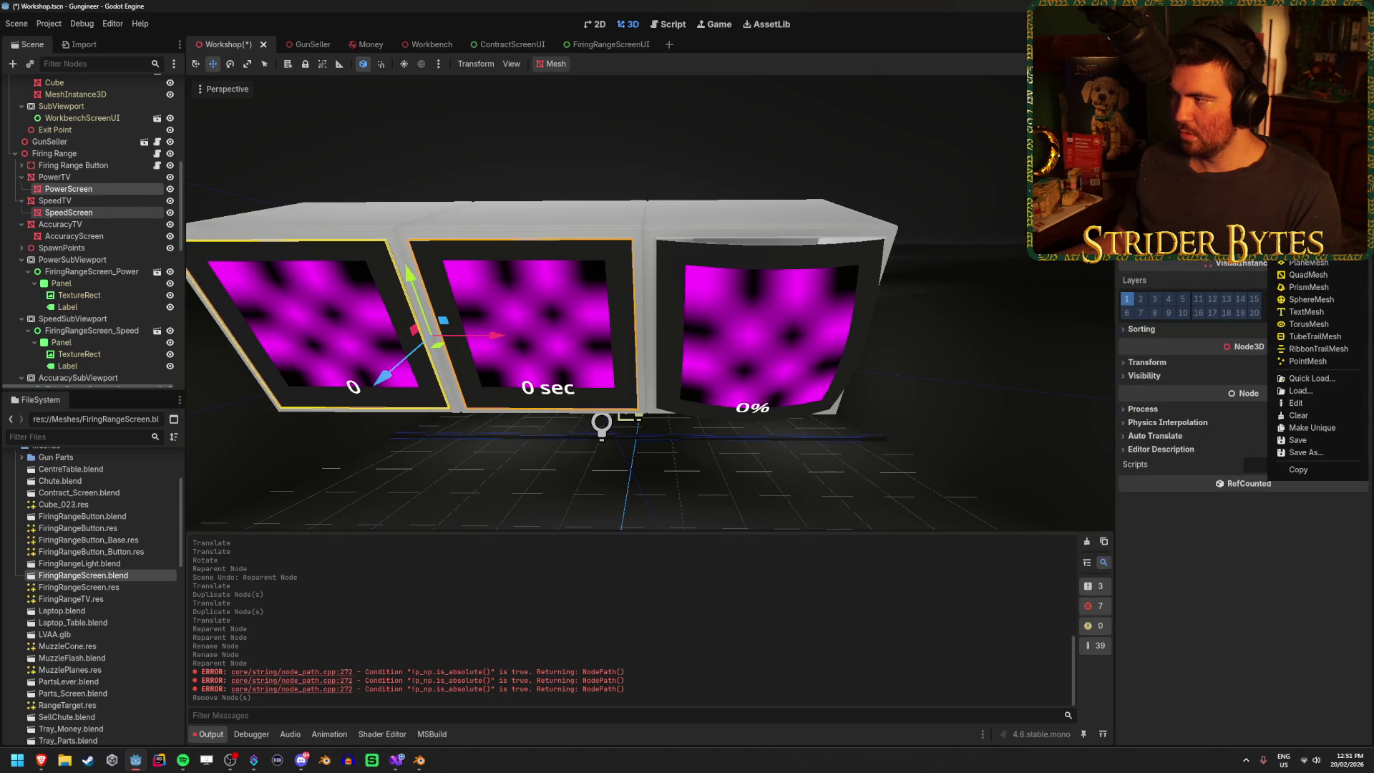
pyautogui.click(126, 238)
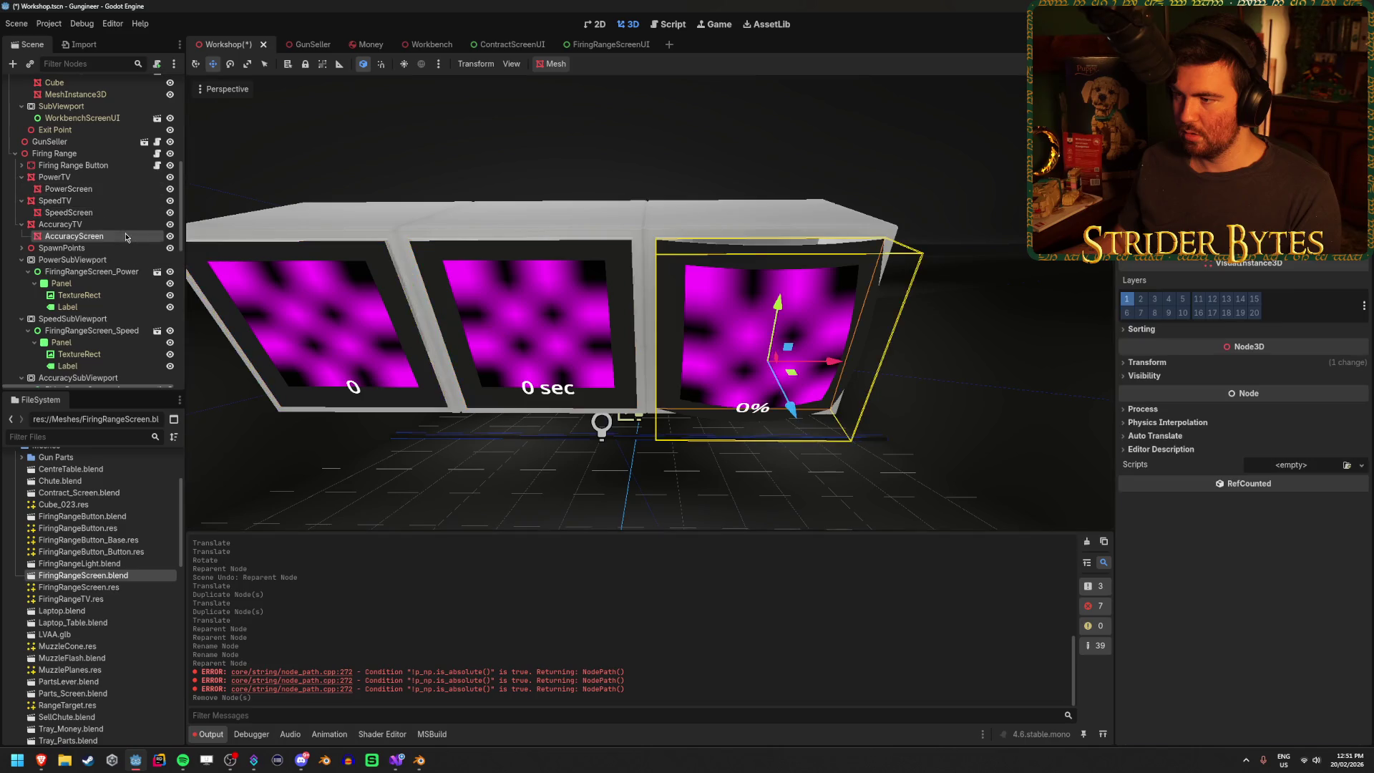
pyautogui.click(1354, 492)
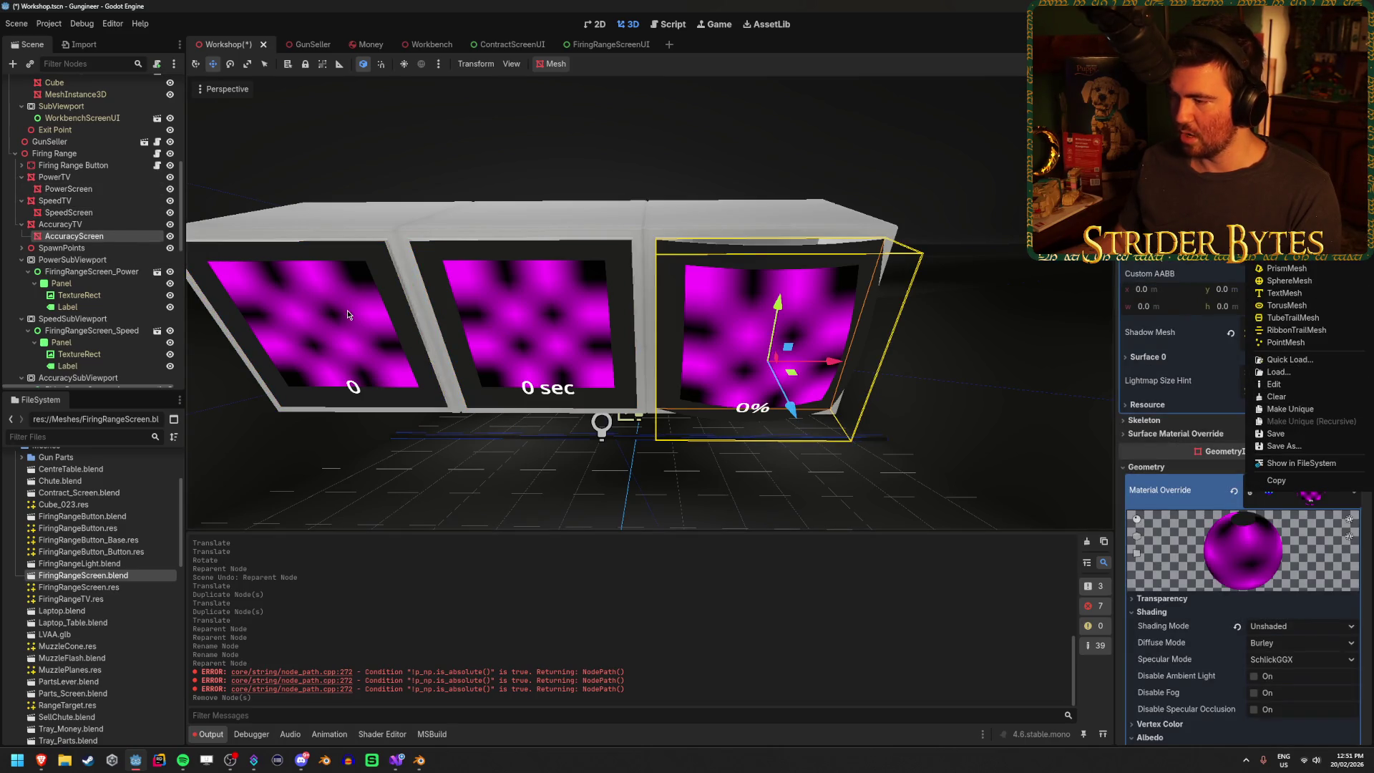
pyautogui.click(96, 222)
# - Quick Load the curved screen mesh onto both PowerScreen and SpeedScreen
pyautogui.click(69, 212)
pyautogui.keyDown('ctrl'); pyautogui.click(68, 189); pyautogui.keyUp('ctrl')
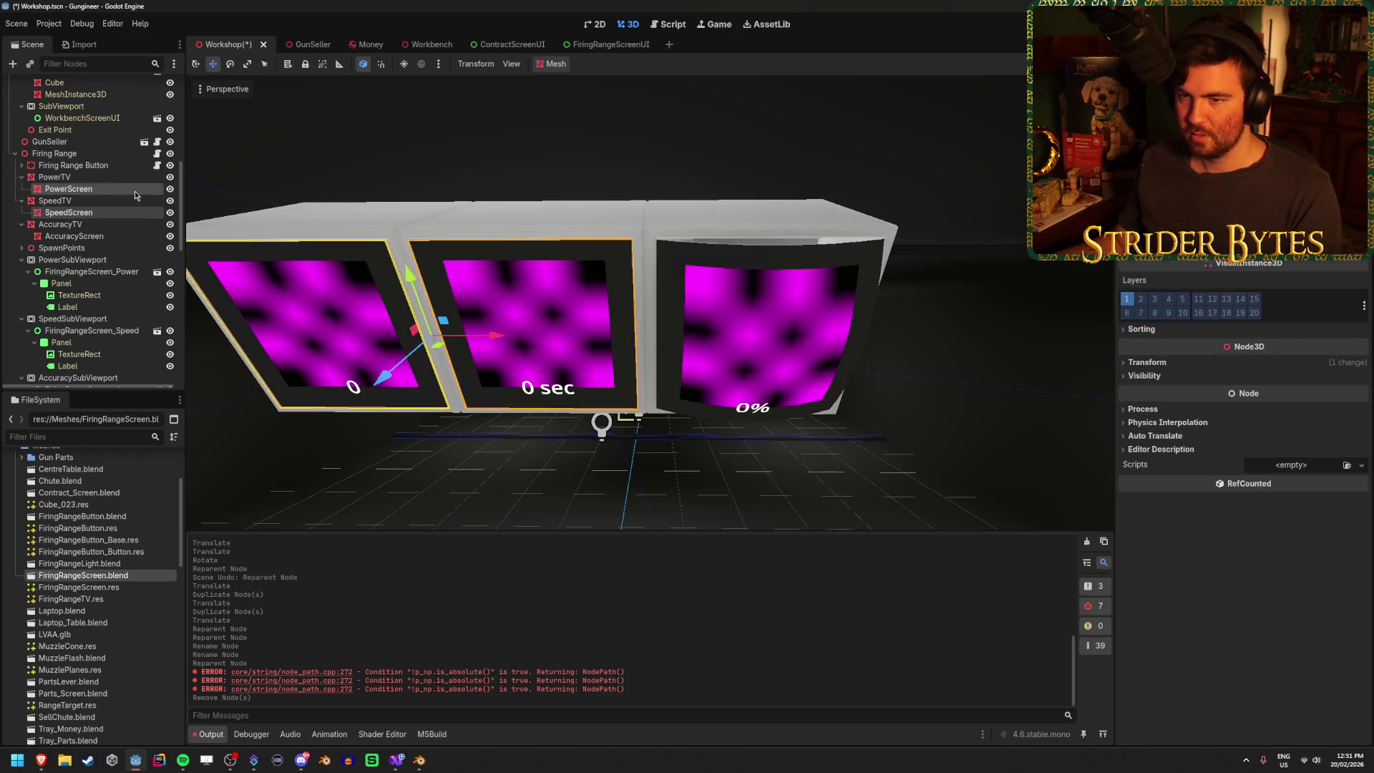
pyautogui.click(1361, 154)
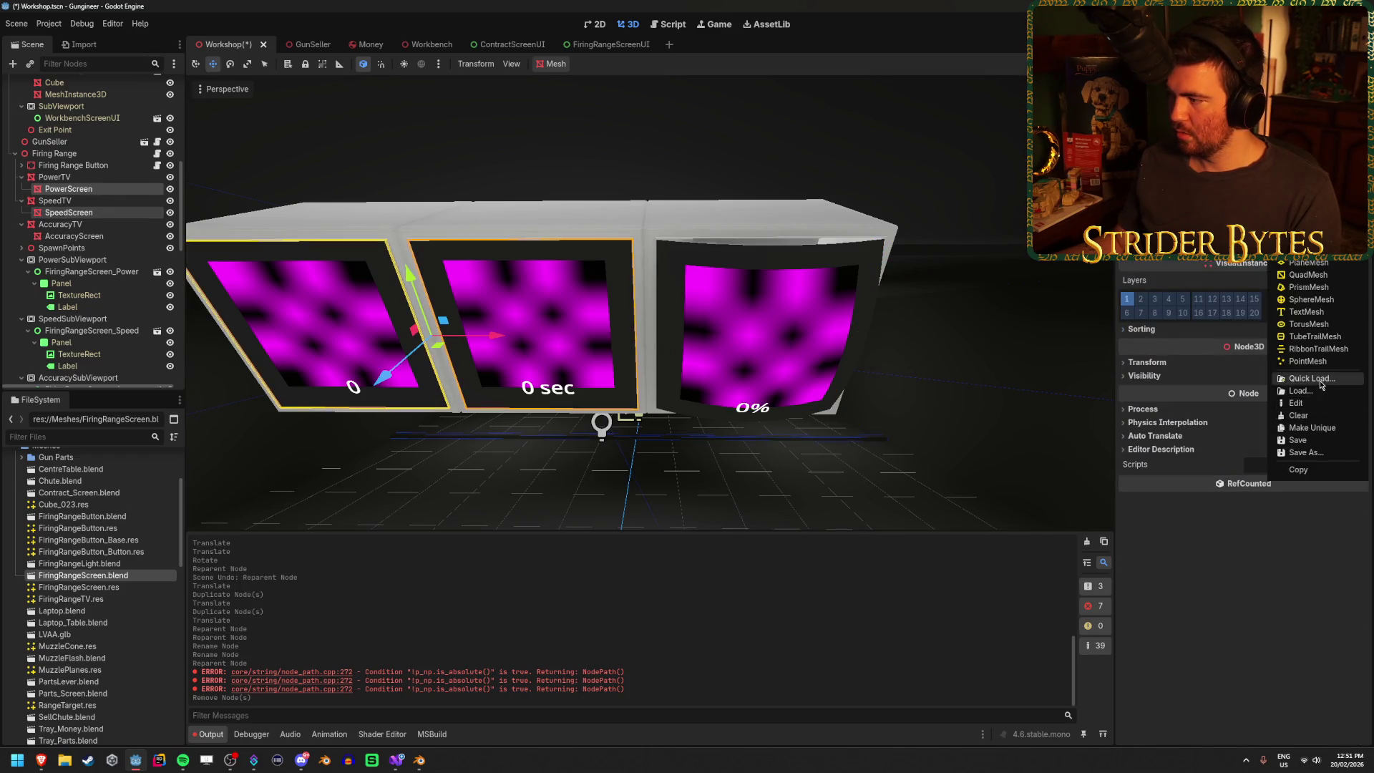
pyautogui.click(1301, 378)
pyautogui.doubleClick(582, 274)
pyautogui.moveTo(916, 364)
pyautogui.mouseDown()
pyautogui.moveTo(516, 270)
pyautogui.moveTo(644, 301)
pyautogui.mouseUp()
pyautogui.scroll(3, 650, 301)
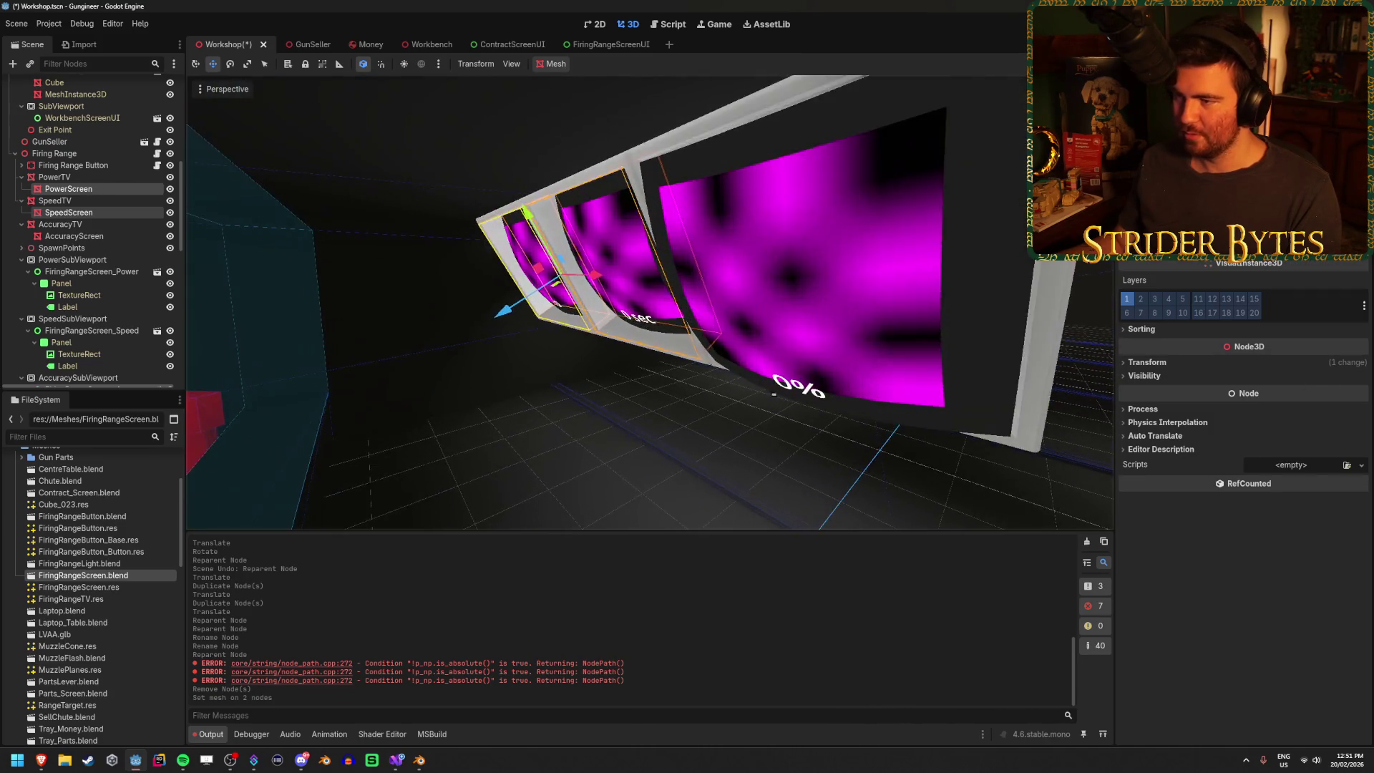
# - Push PowerScreen and SpeedScreen about 0.5 forward along Z, check the fit, then focus AccuracyScreen
pyautogui.moveTo(503, 319)
pyautogui.mouseDown()
pyautogui.moveTo(400, 356)
pyautogui.moveTo(506, 320)
pyautogui.mouseUp()
pyautogui.scroll(-3, 506, 319)
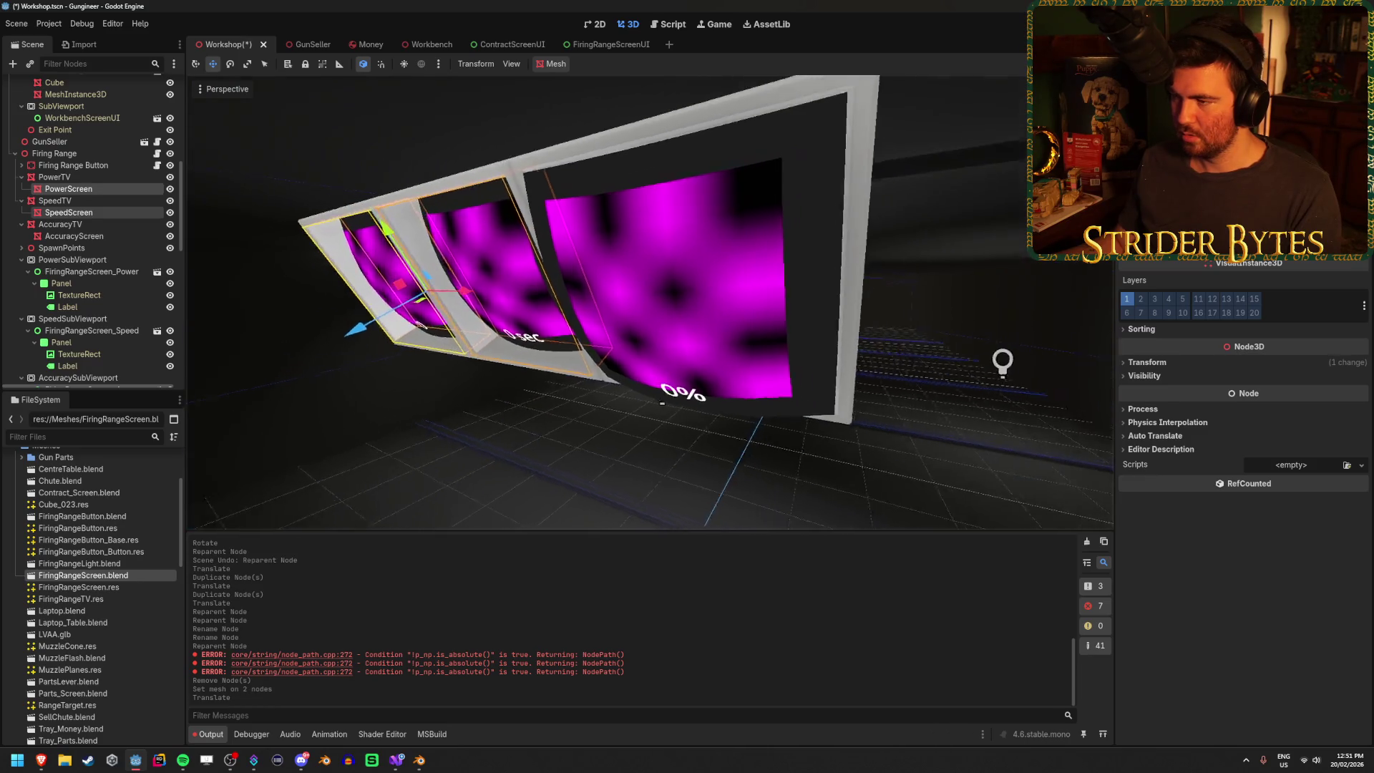
pyautogui.scroll(3, 650, 322)
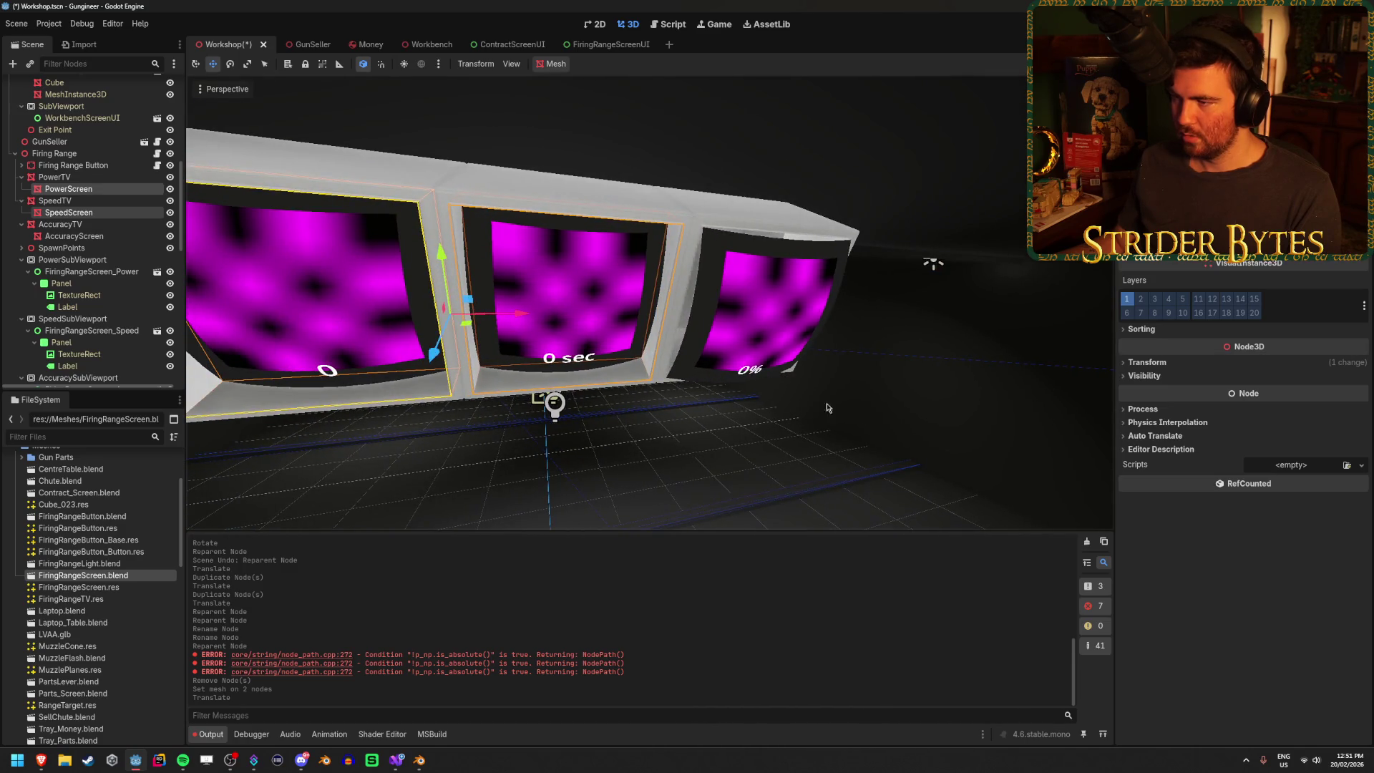
pyautogui.click(807, 403)
pyautogui.scroll(5, 1021, 310)
pyautogui.scroll(-3, 1055, 307)
pyautogui.moveTo(1055, 308)
pyautogui.mouseDown()
pyautogui.moveTo(966, 301)
pyautogui.moveTo(924, 244)
pyautogui.moveTo(705, 329)
pyautogui.mouseUp()
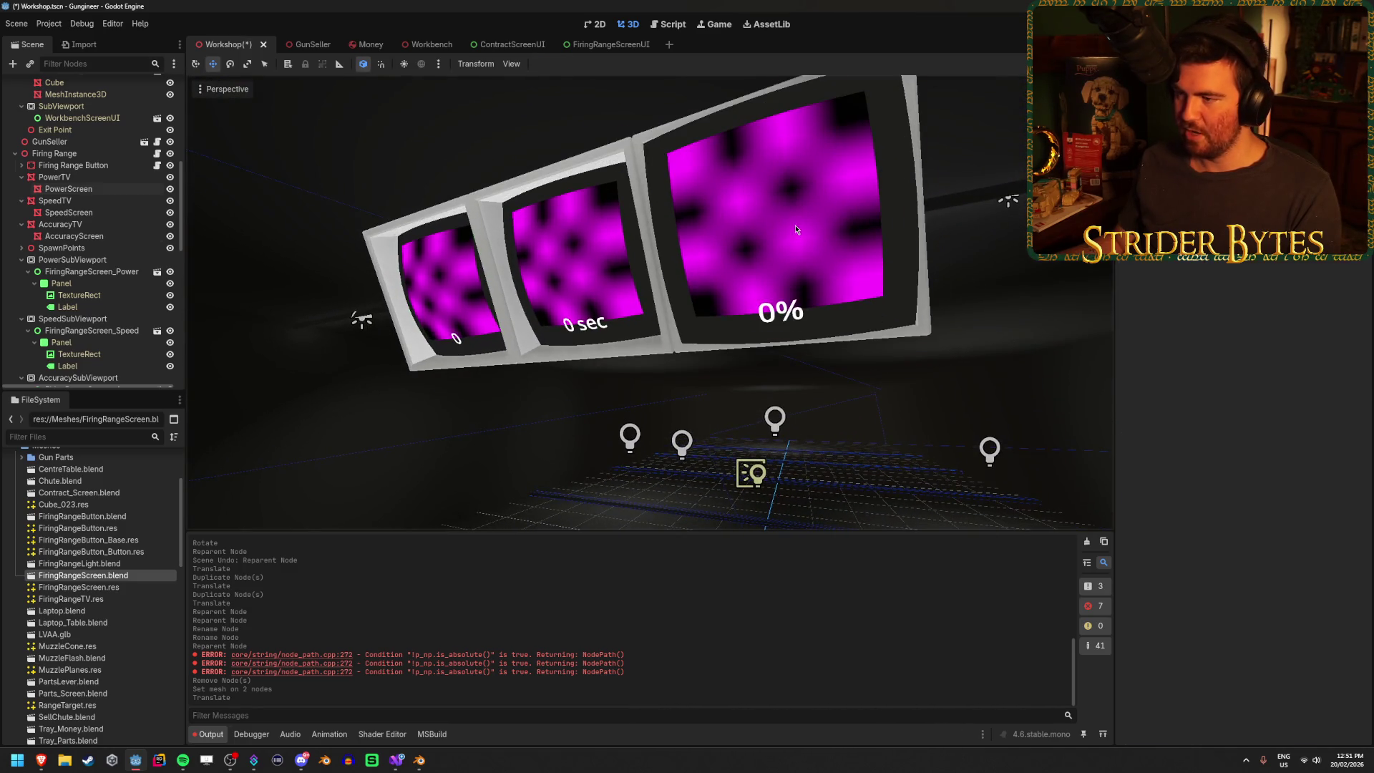
pyautogui.click(74, 236)
pyautogui.press('f')
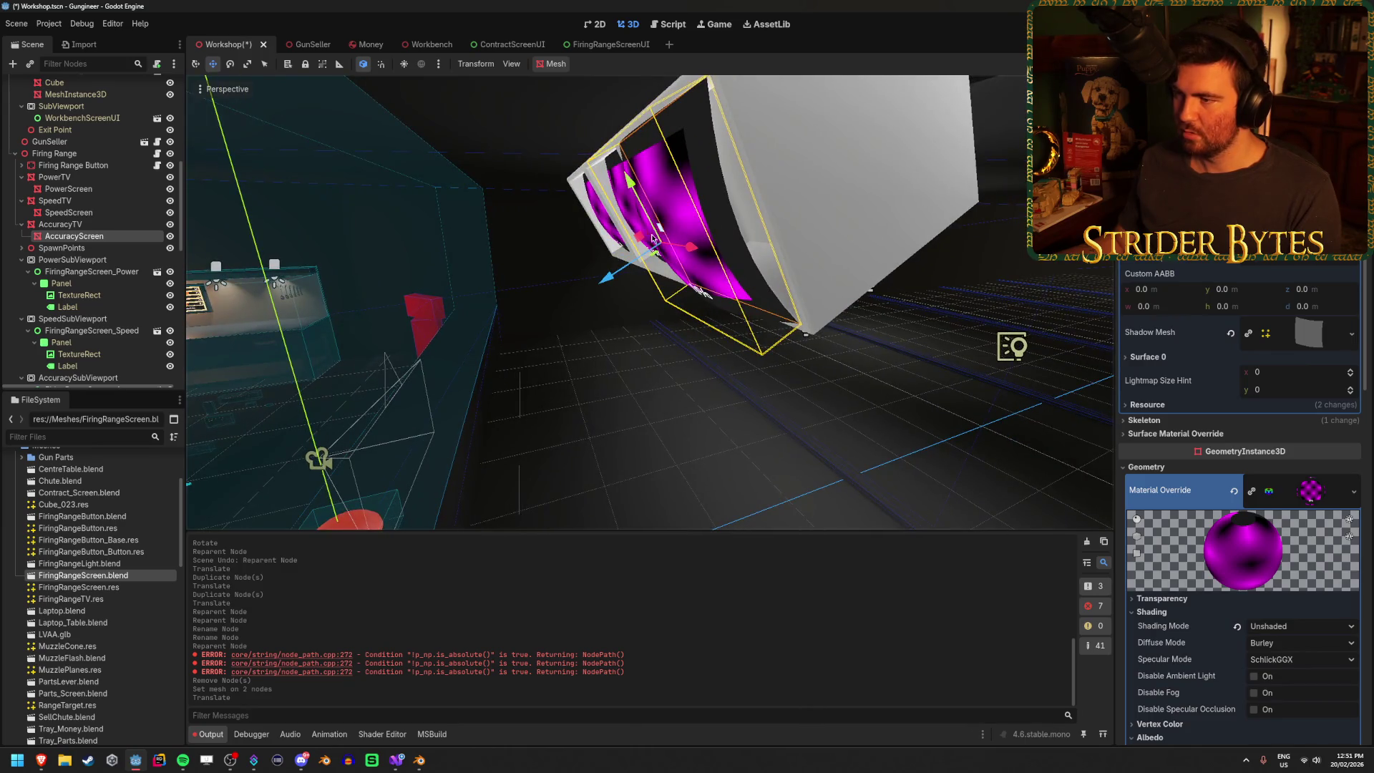
# - Nudge AccuracyScreen in depth, set its Position z to 0, then drag it to 0.605
pyautogui.moveTo(605, 283); pyautogui.dragTo(620, 279)
pyautogui.moveTo(628, 277); pyautogui.dragTo(634, 280)
pyautogui.scroll(-10, 1189, 378)
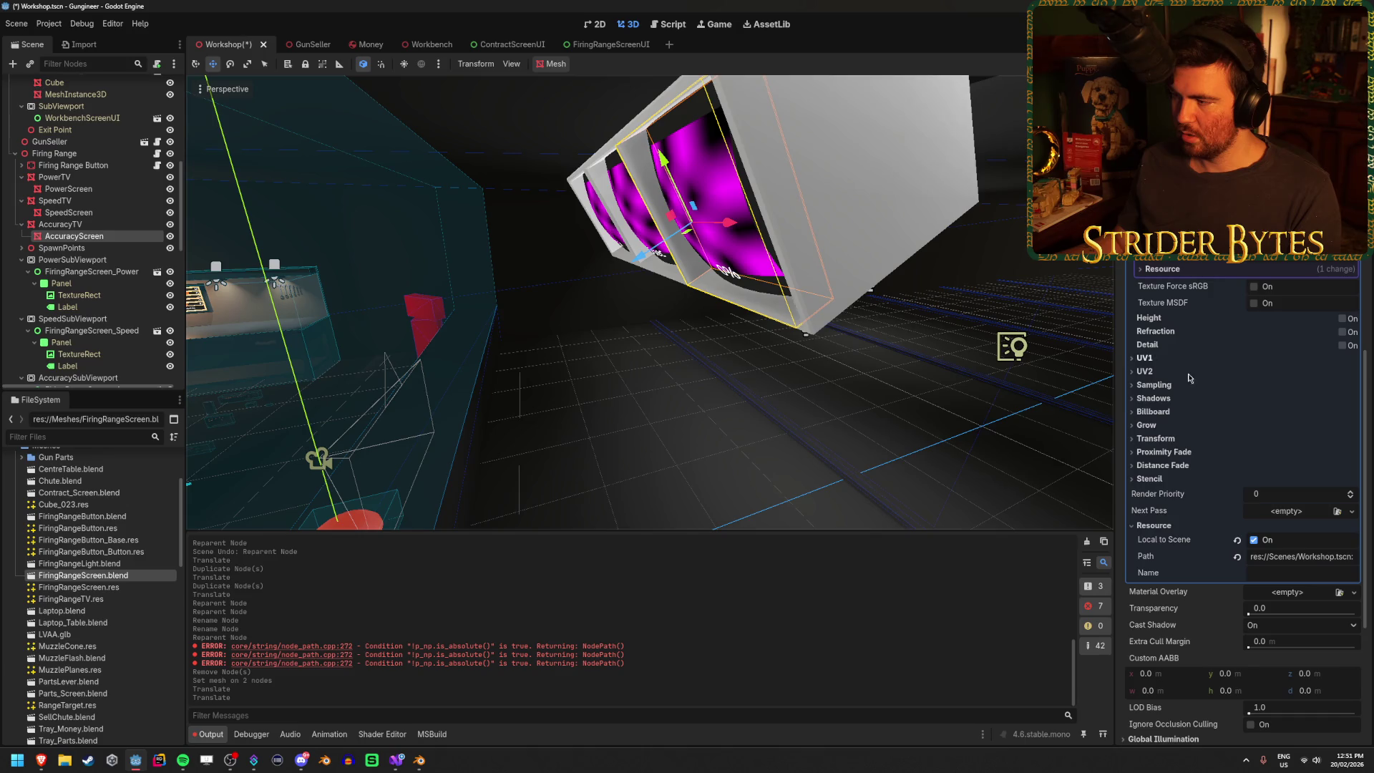
pyautogui.scroll(-4, 1173, 614)
pyautogui.click(1165, 608)
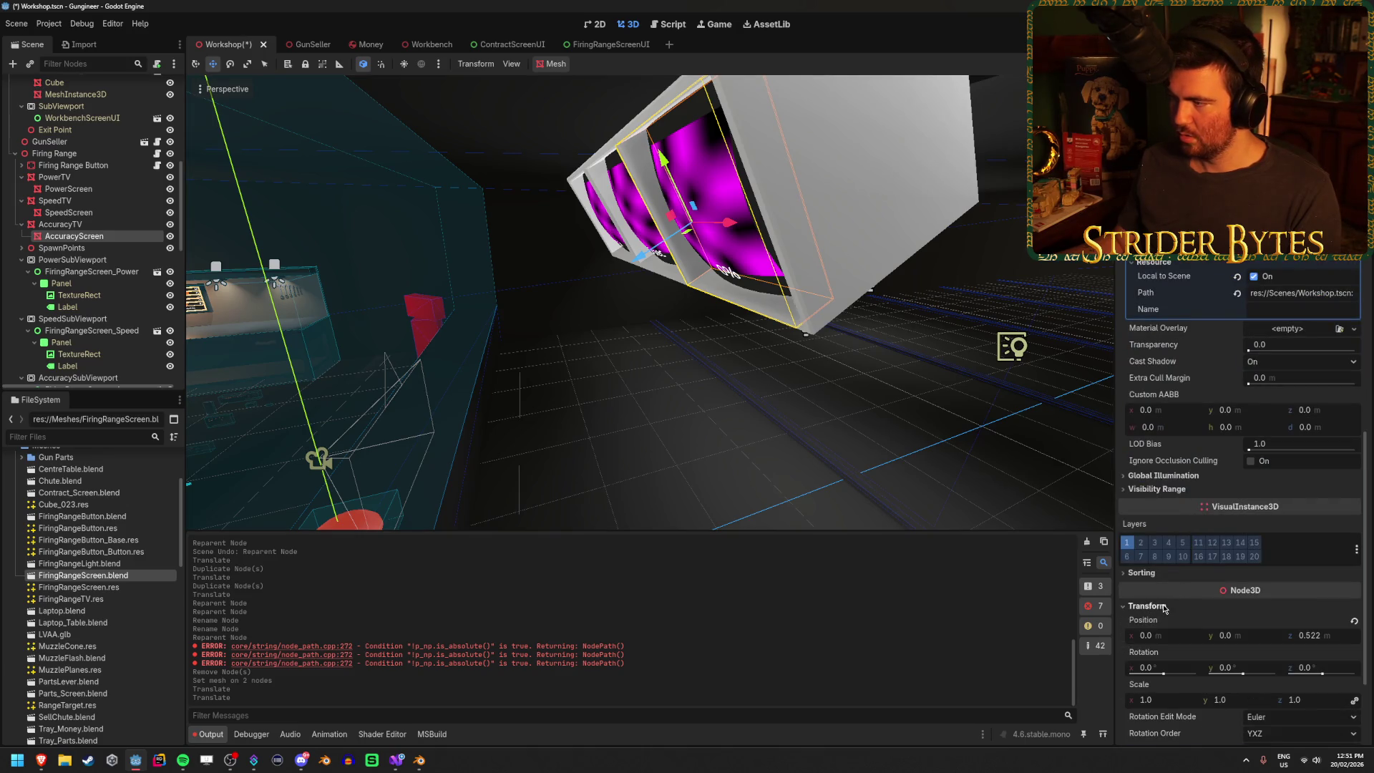
pyautogui.scroll(-2, 1167, 584)
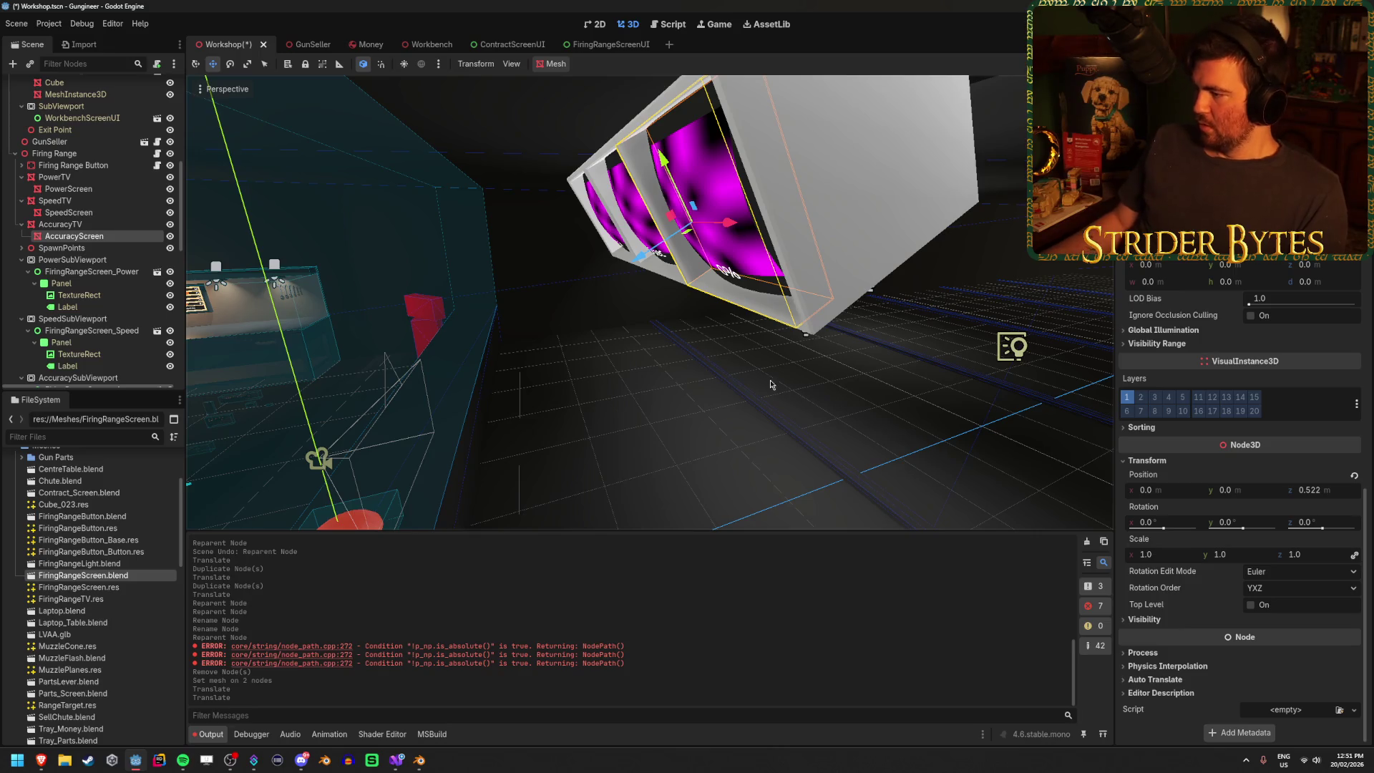
pyautogui.click(1319, 491)
pyautogui.write('0')
pyautogui.press('Return')
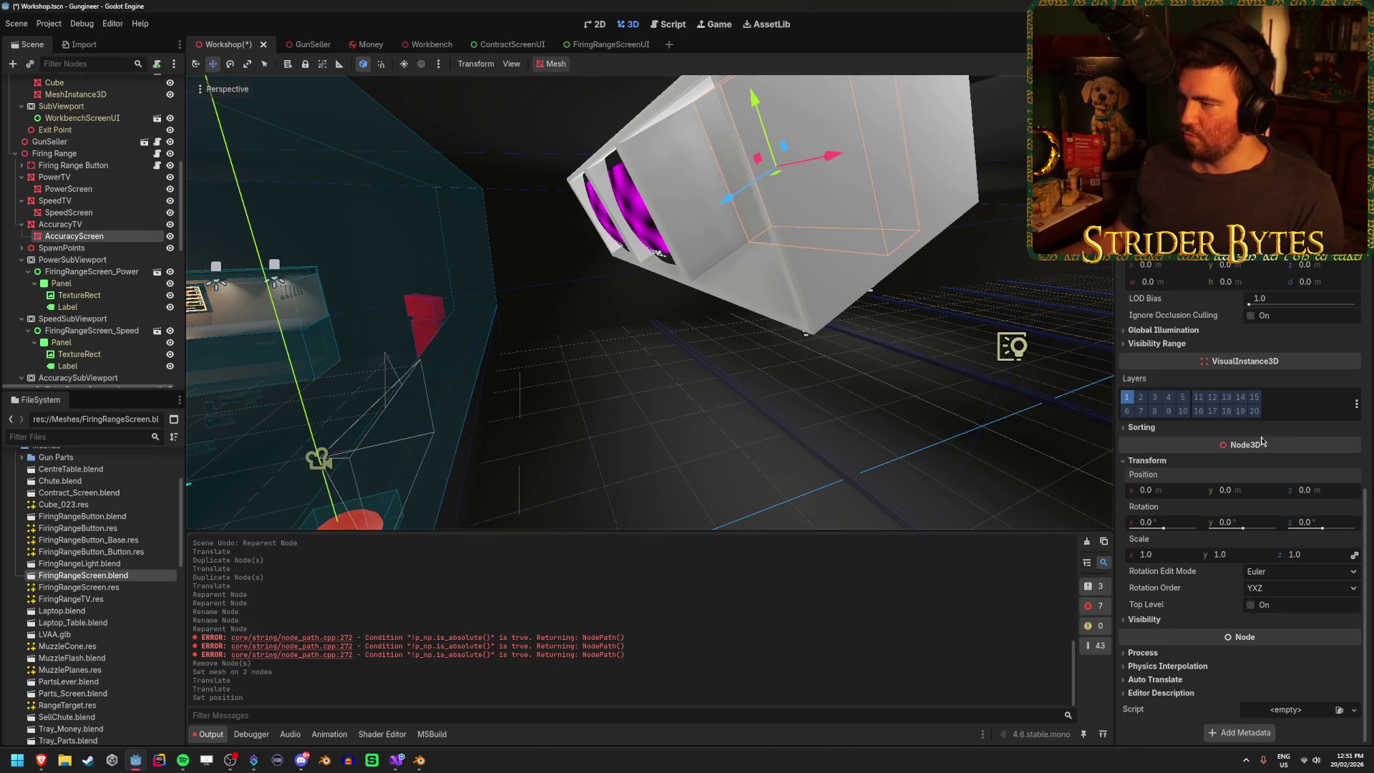
pyautogui.moveTo(1307, 496); pyautogui.dragTo(1347, 496)
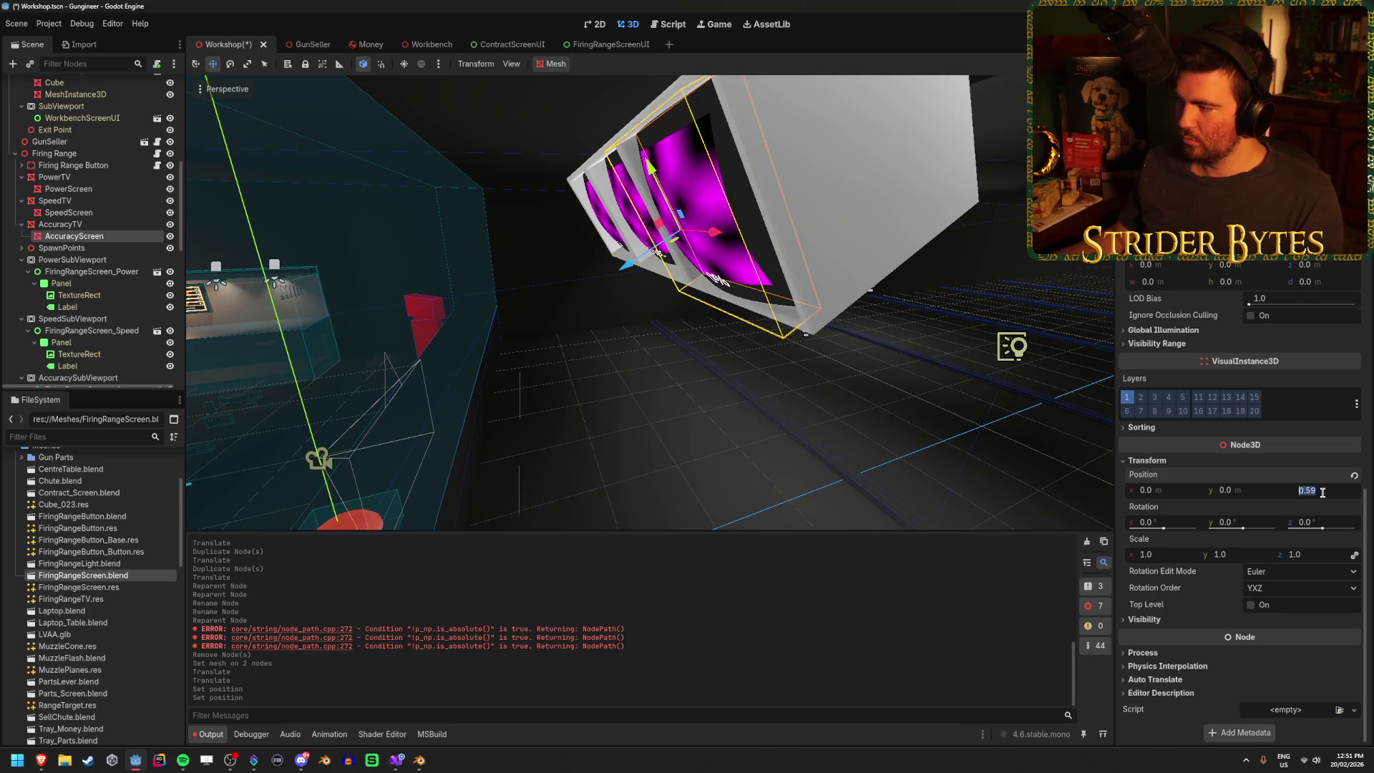
# - Set AccuracyScreen's z position to 0.5 and check it from a front view
pyautogui.click(859, 429)
pyautogui.scroll(3, 715, 323)
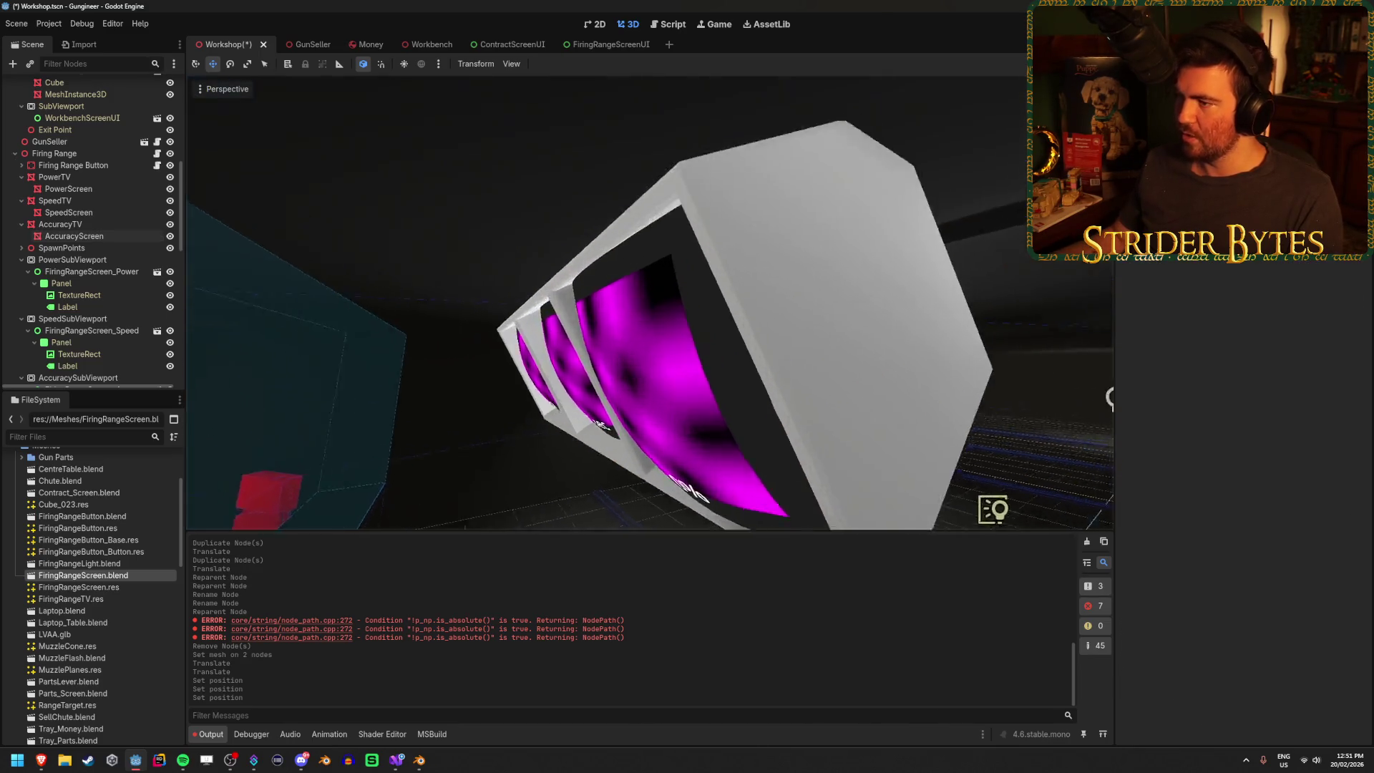
pyautogui.moveTo(715, 322)
pyautogui.mouseDown()
pyautogui.moveTo(644, 307)
pyautogui.moveTo(716, 301)
pyautogui.moveTo(601, 308)
pyautogui.moveTo(666, 300)
pyautogui.mouseUp()
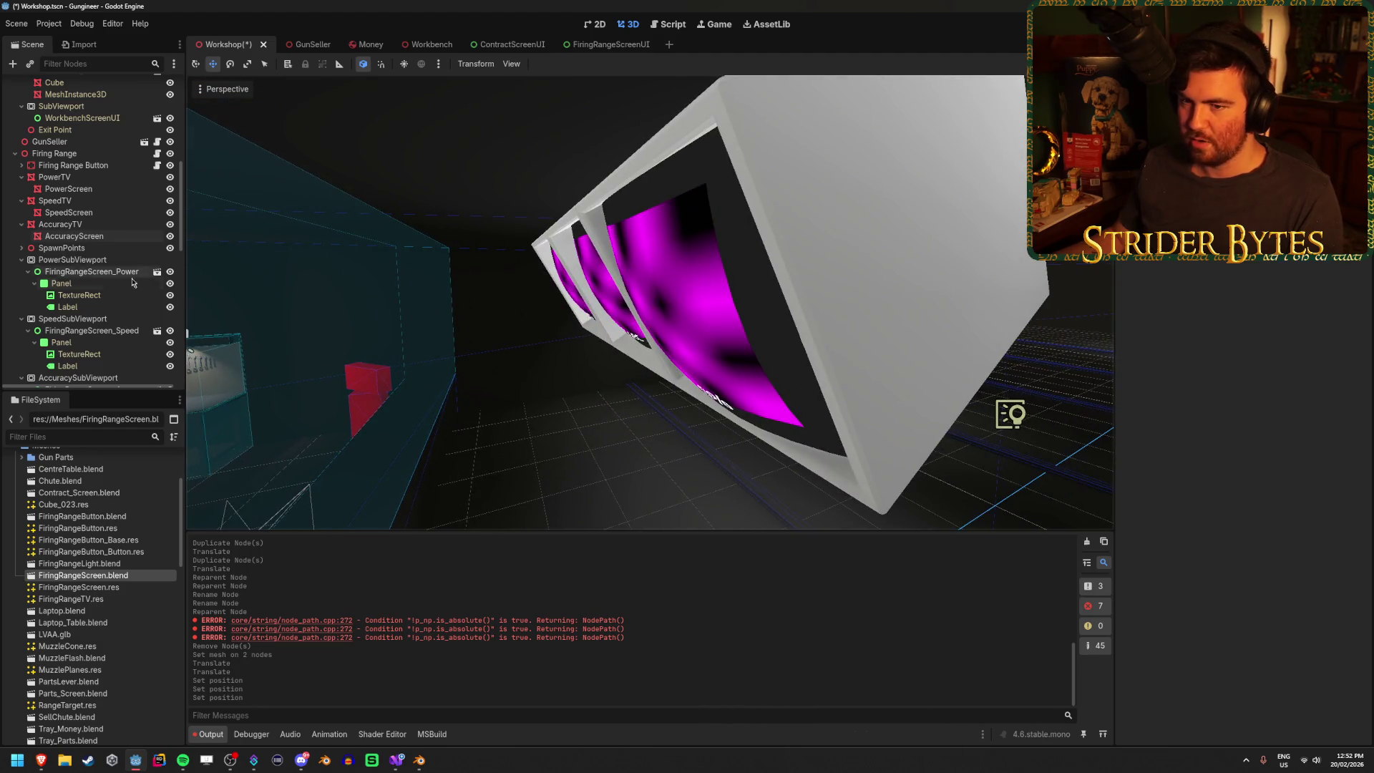
pyautogui.click(93, 240)
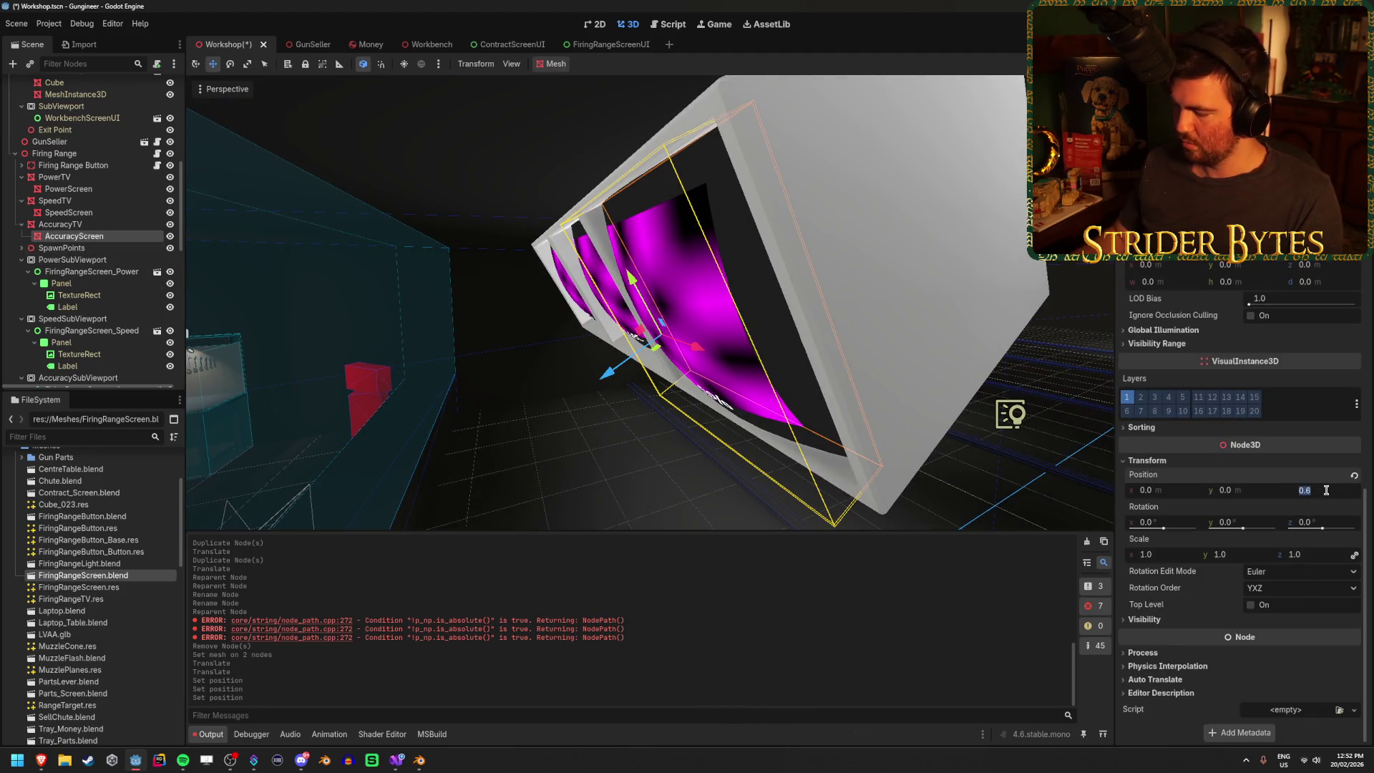
pyautogui.write('0.5')
pyautogui.press('Return')
pyautogui.click(626, 466)
pyautogui.moveTo(626, 466)
pyautogui.mouseDown()
pyautogui.moveTo(402, 277)
pyautogui.moveTo(194, 241)
pyautogui.moveTo(913, 203)
pyautogui.mouseUp()
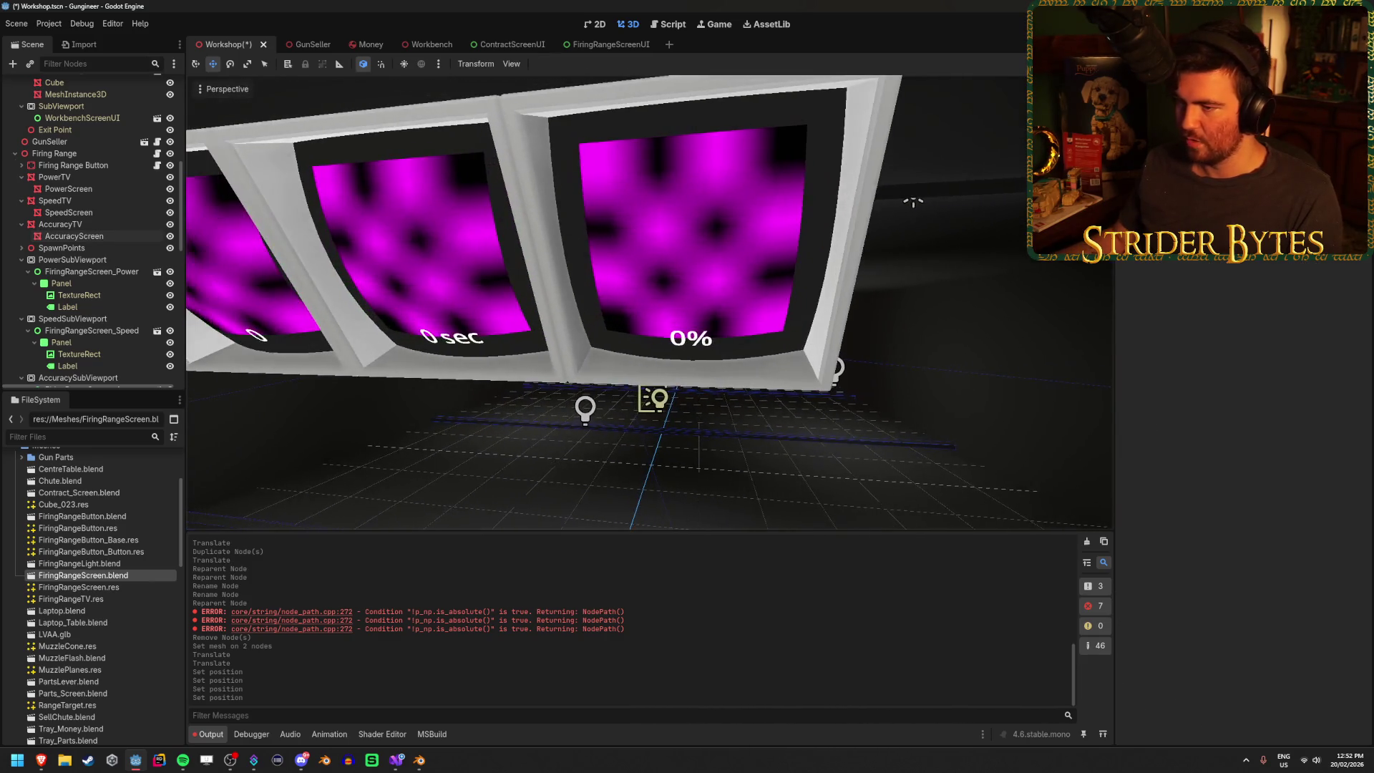
pyautogui.click(74, 236)
pyautogui.click(1332, 489)
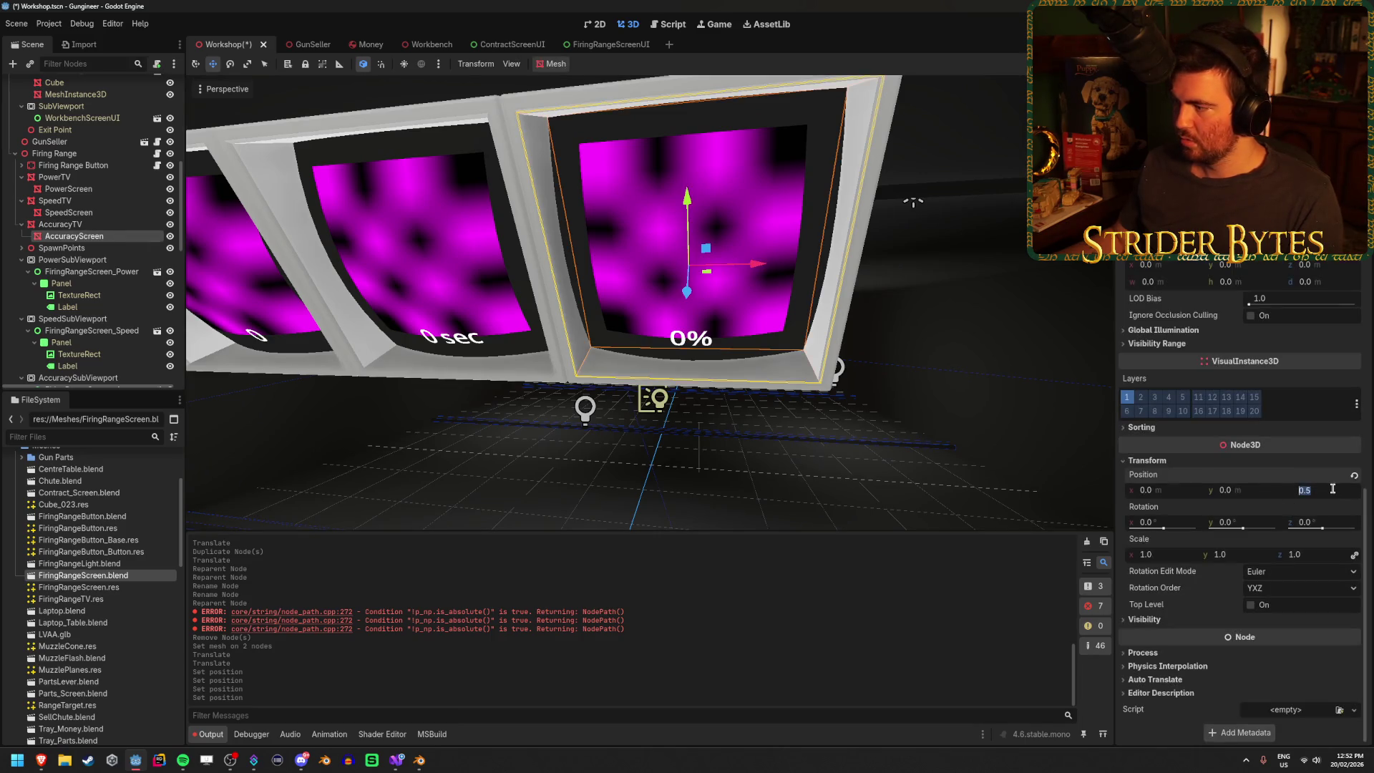
# - Commit AccuracyScreen's z of 0.5, then set SpeedScreen's z position to 0.55
pyautogui.press('Return')
pyautogui.click(911, 202)
pyautogui.moveTo(911, 202)
pyautogui.mouseDown()
pyautogui.moveTo(1000, 310)
pyautogui.moveTo(938, 323)
pyautogui.mouseUp()
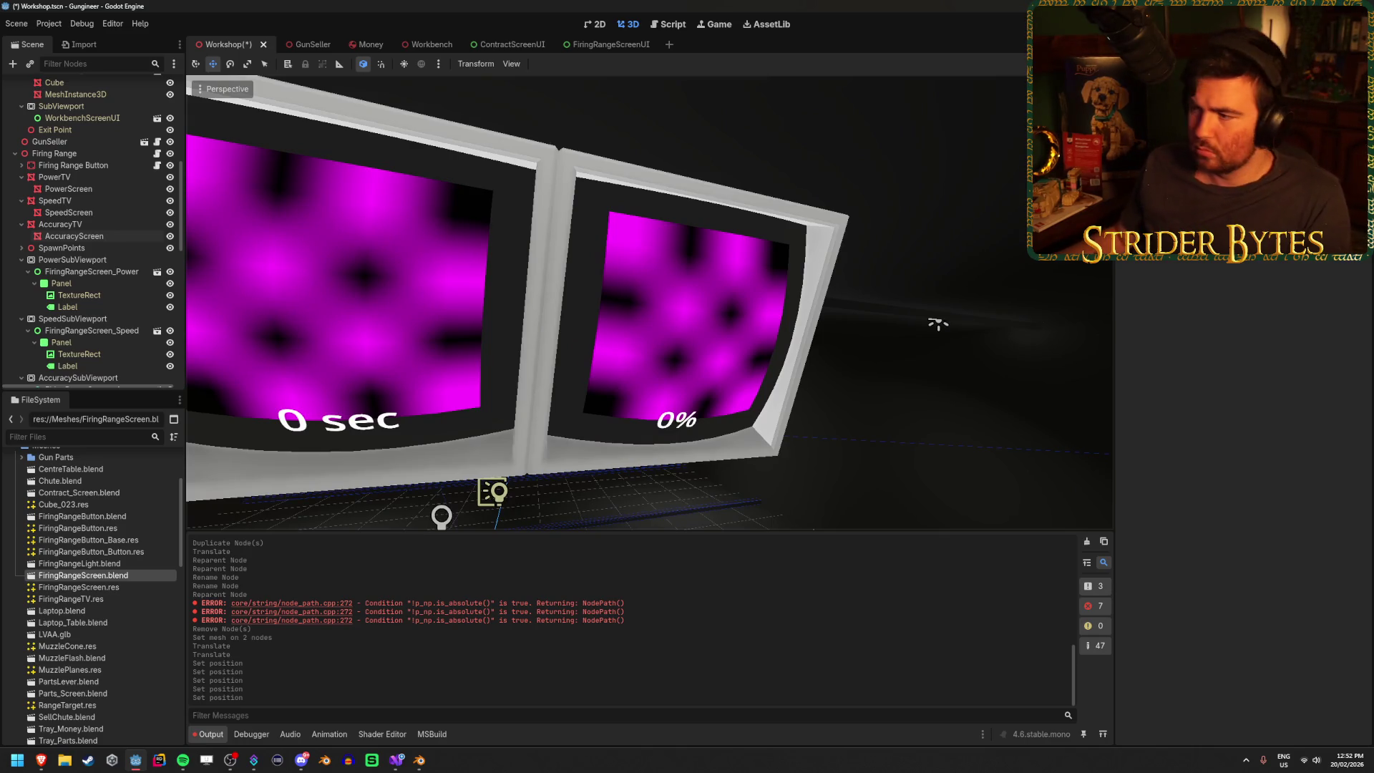
pyautogui.moveTo(939, 323)
pyautogui.mouseDown()
pyautogui.moveTo(1064, 294)
pyautogui.moveTo(931, 307)
pyautogui.mouseUp()
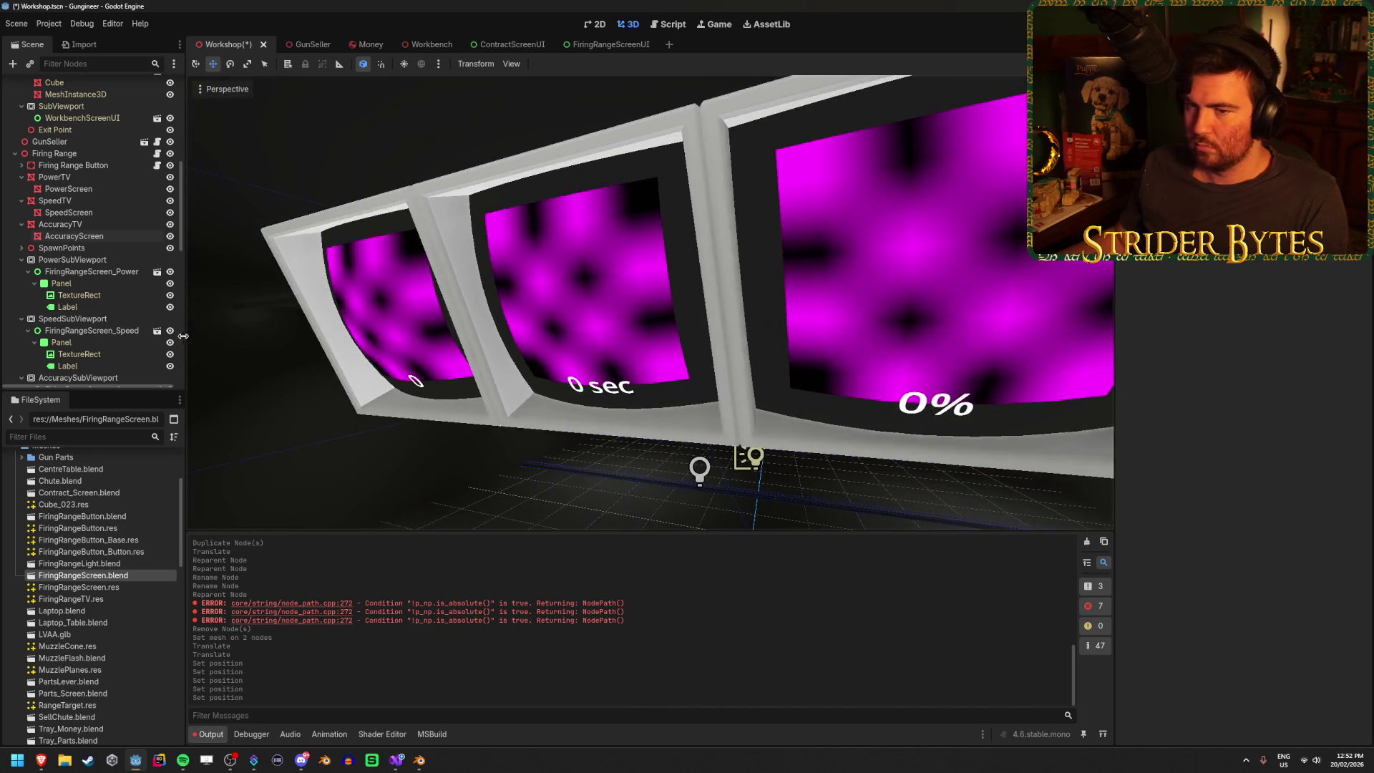
pyautogui.click(82, 213)
pyautogui.scroll(-10, 1258, 519)
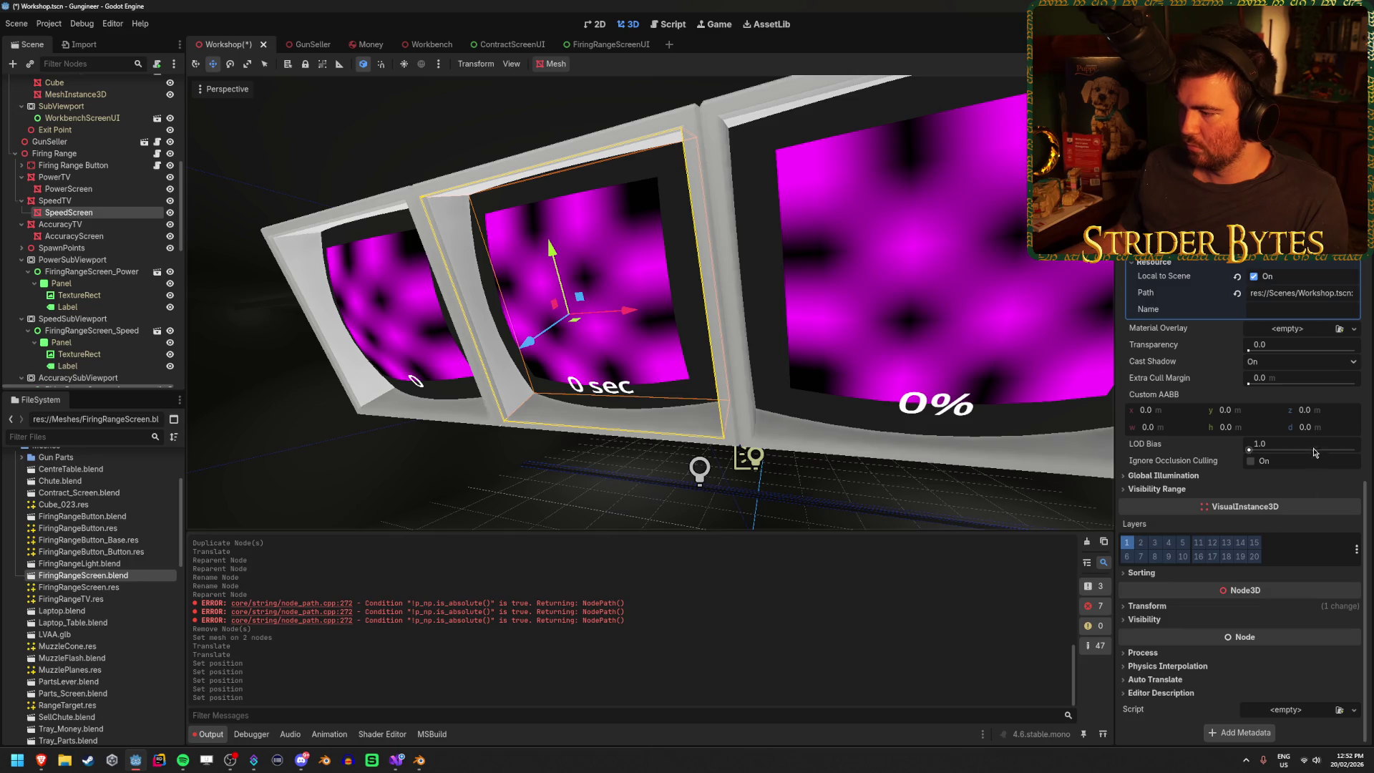
pyautogui.click(1147, 606)
pyautogui.scroll(-3, 1245, 572)
pyautogui.click(1329, 489)
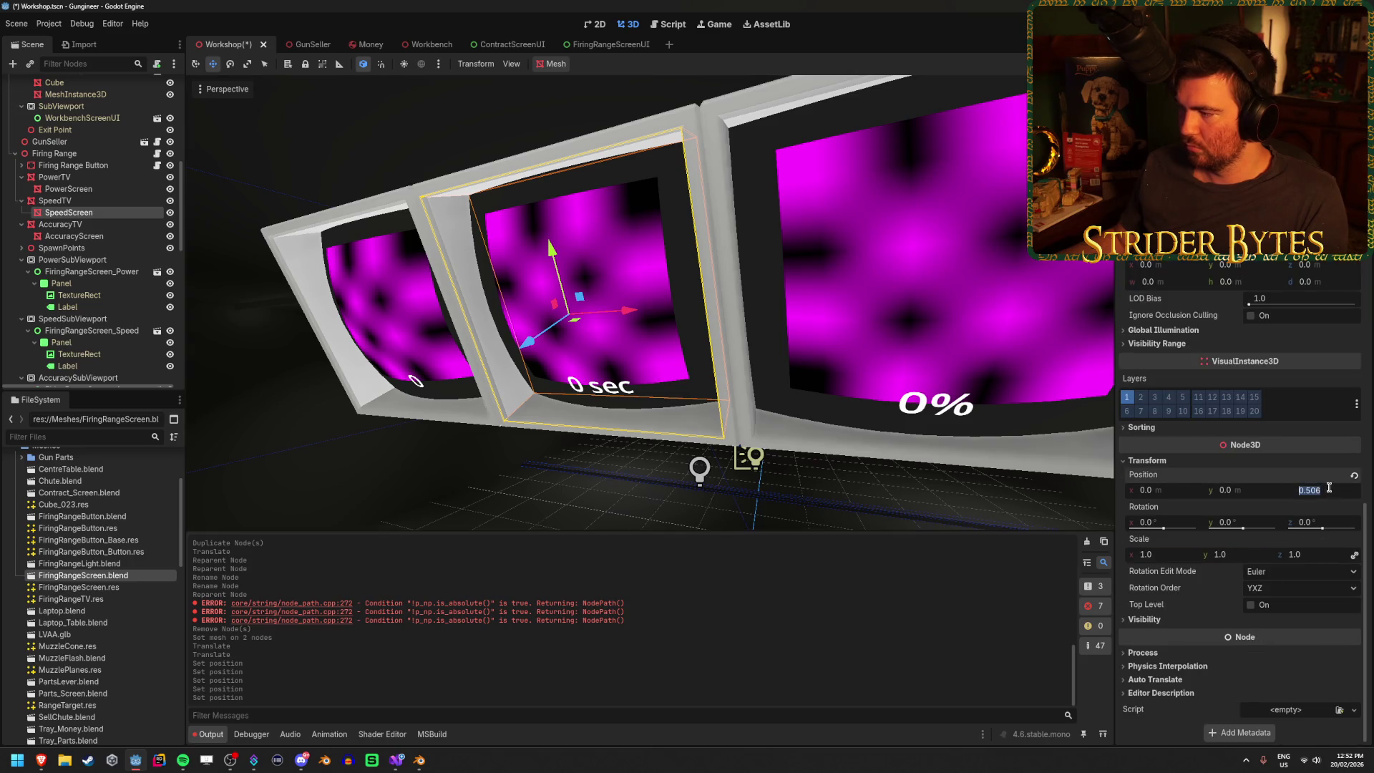
pyautogui.write('0.55')
pyautogui.press('Return')
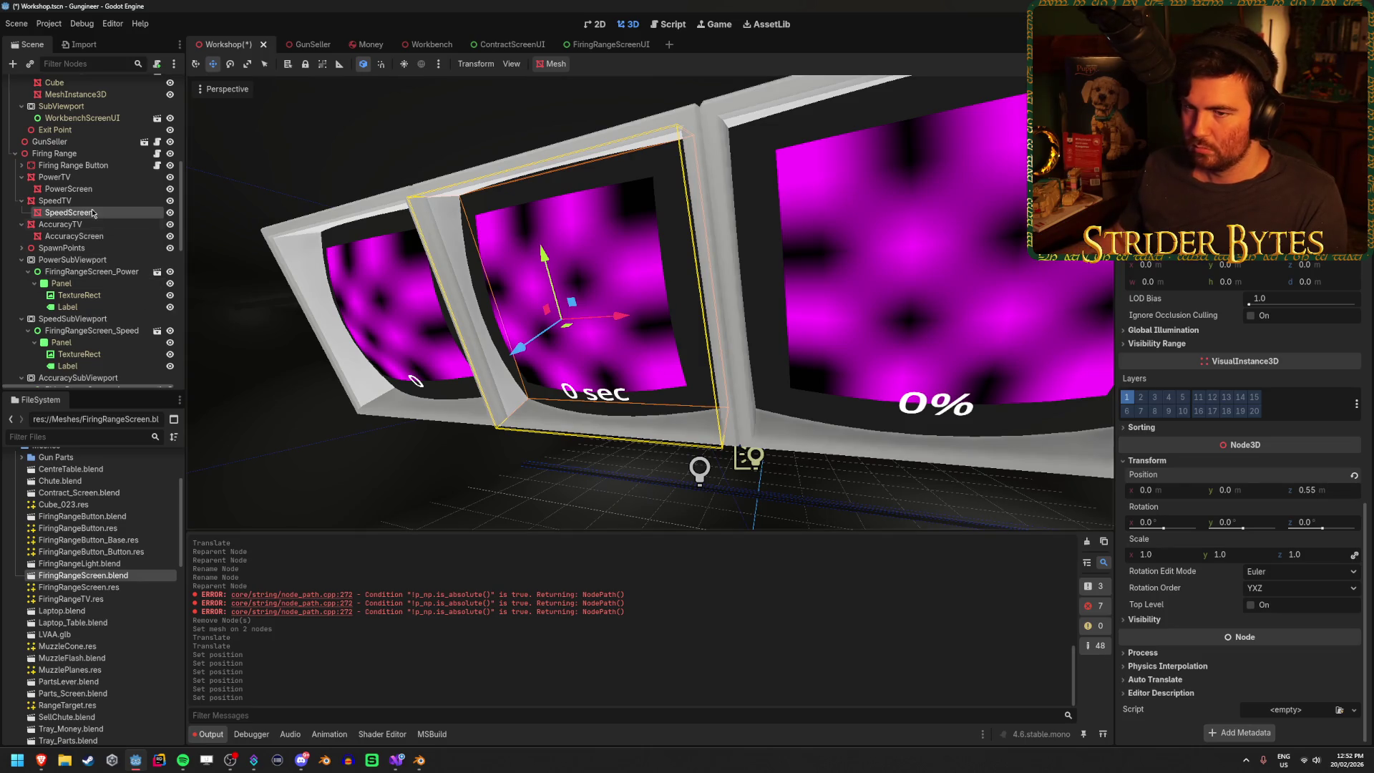
# - Set PowerScreen's z position to 0.55 so it sits inside its TV frame
pyautogui.click(65, 237)
pyautogui.click(65, 189)
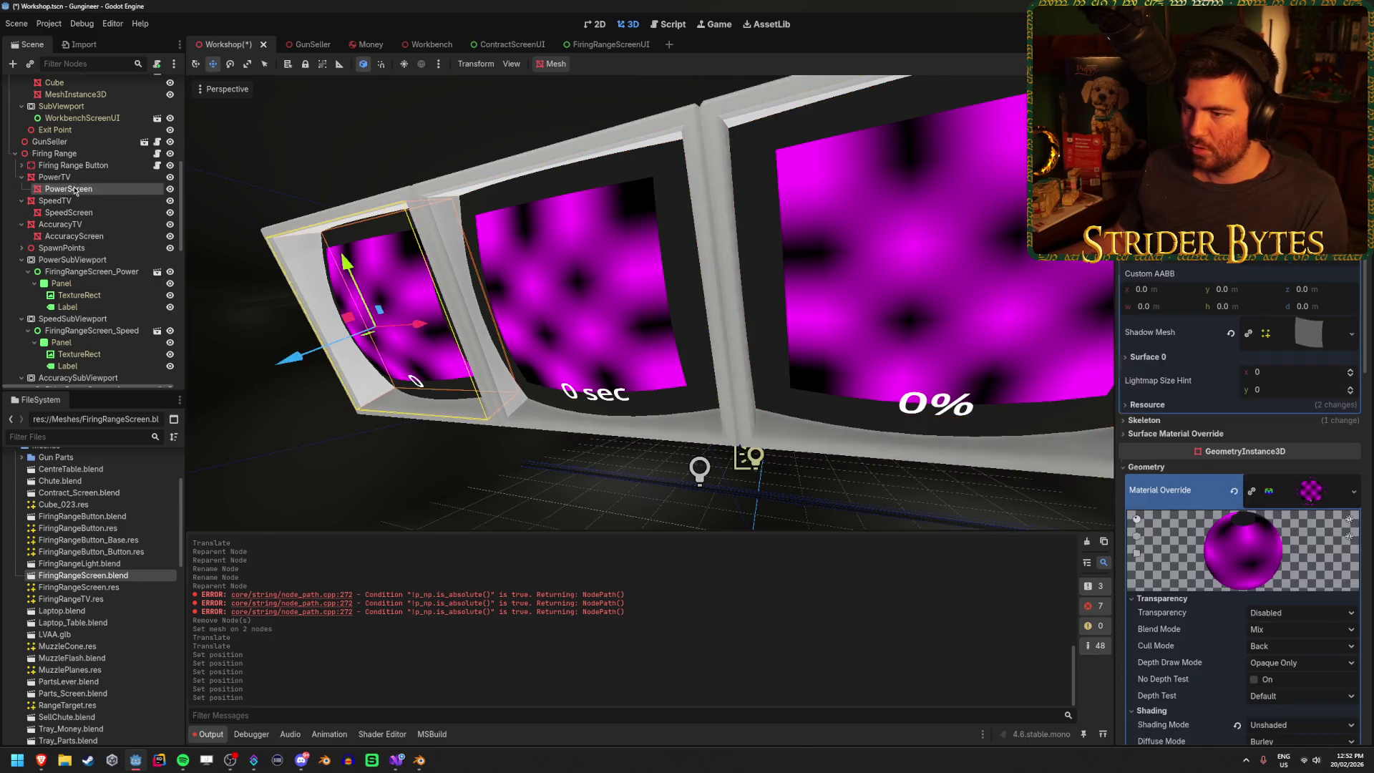
pyautogui.scroll(-5, 1223, 467)
pyautogui.click(1152, 606)
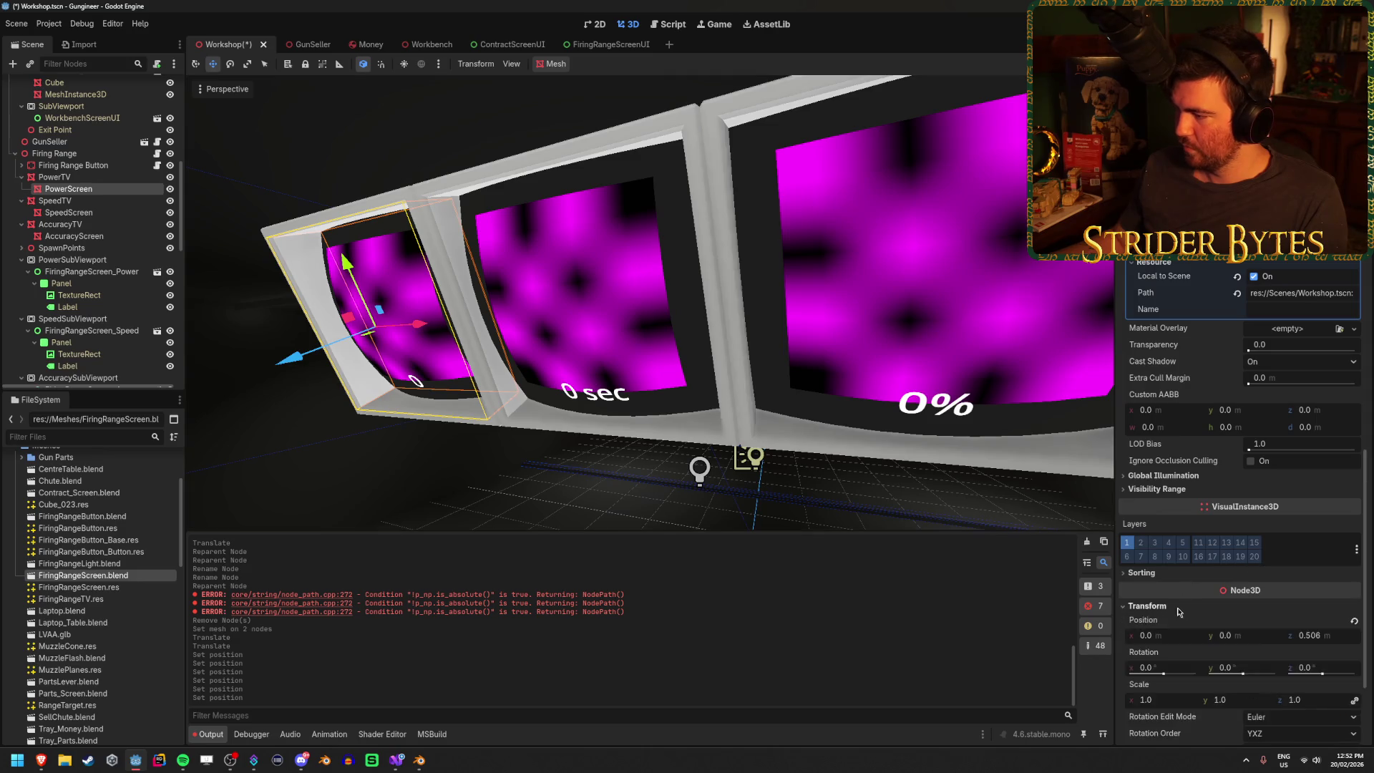
pyautogui.scroll(-3, 1231, 587)
pyautogui.click(1323, 489)
pyautogui.write('0.55')
pyautogui.press('Return')
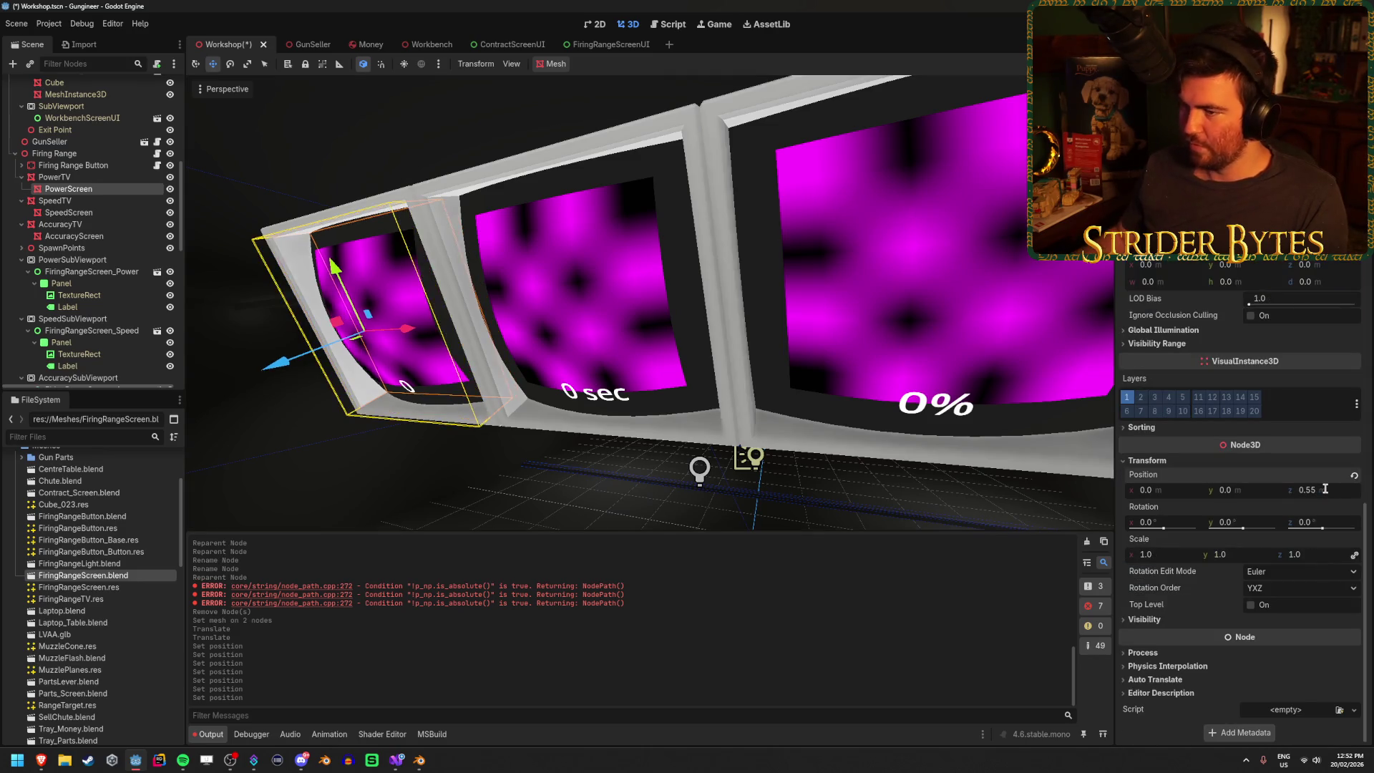
pyautogui.click(55, 177)
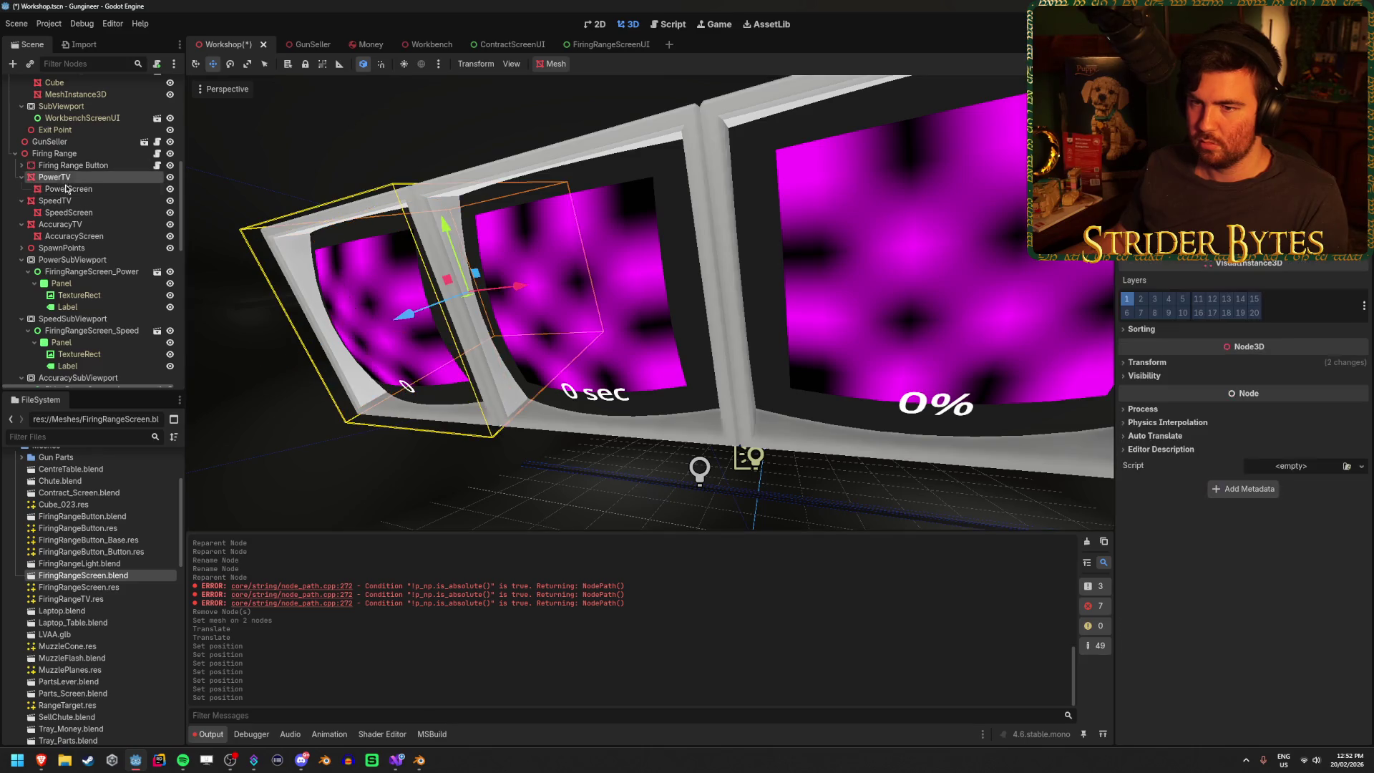
# - Give PowerTV, SpeedTV and AccuracyTV a new StandardMaterial3D override with near-black albedo
pyautogui.keyDown('ctrl'); pyautogui.click(55, 200); pyautogui.keyUp('ctrl')
pyautogui.keyDown('ctrl'); pyautogui.click(71, 225); pyautogui.keyUp('ctrl')
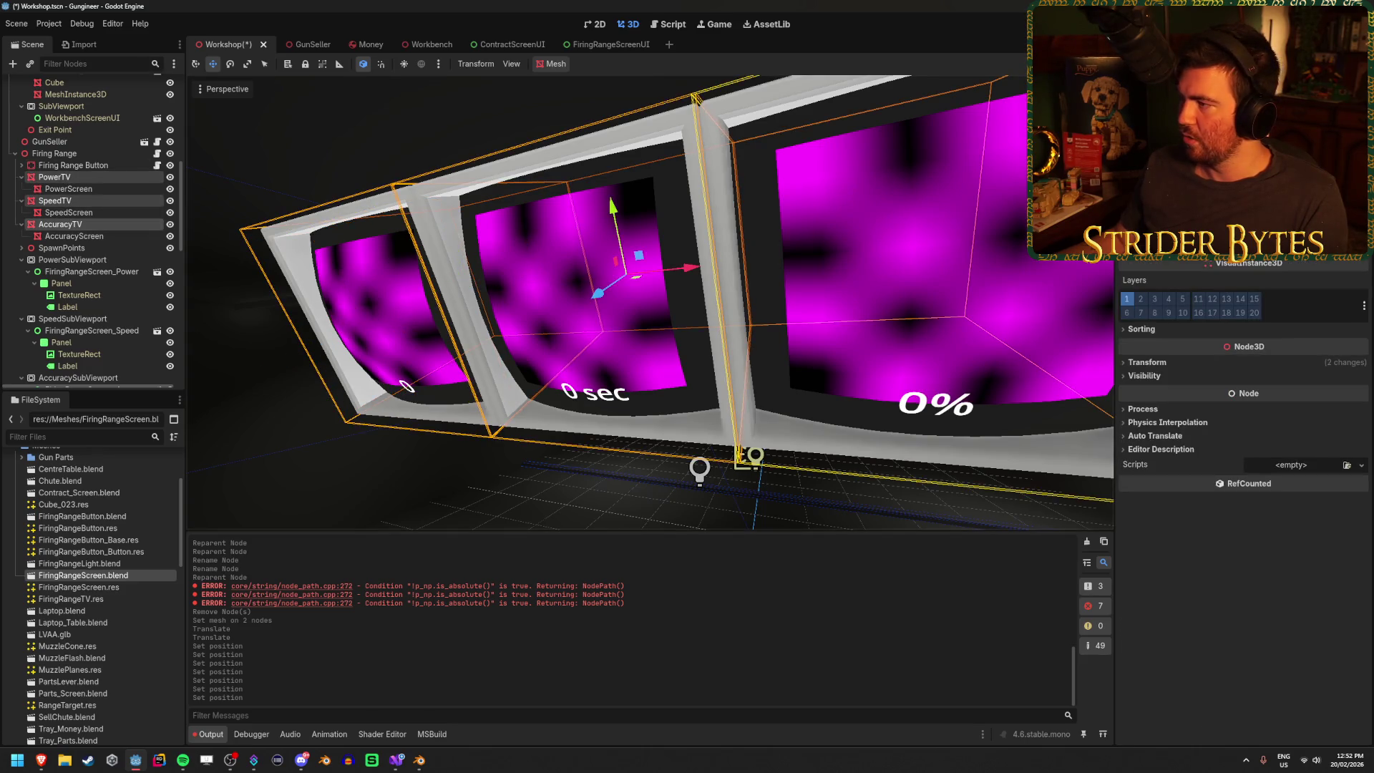
pyautogui.scroll(5, 1244, 430)
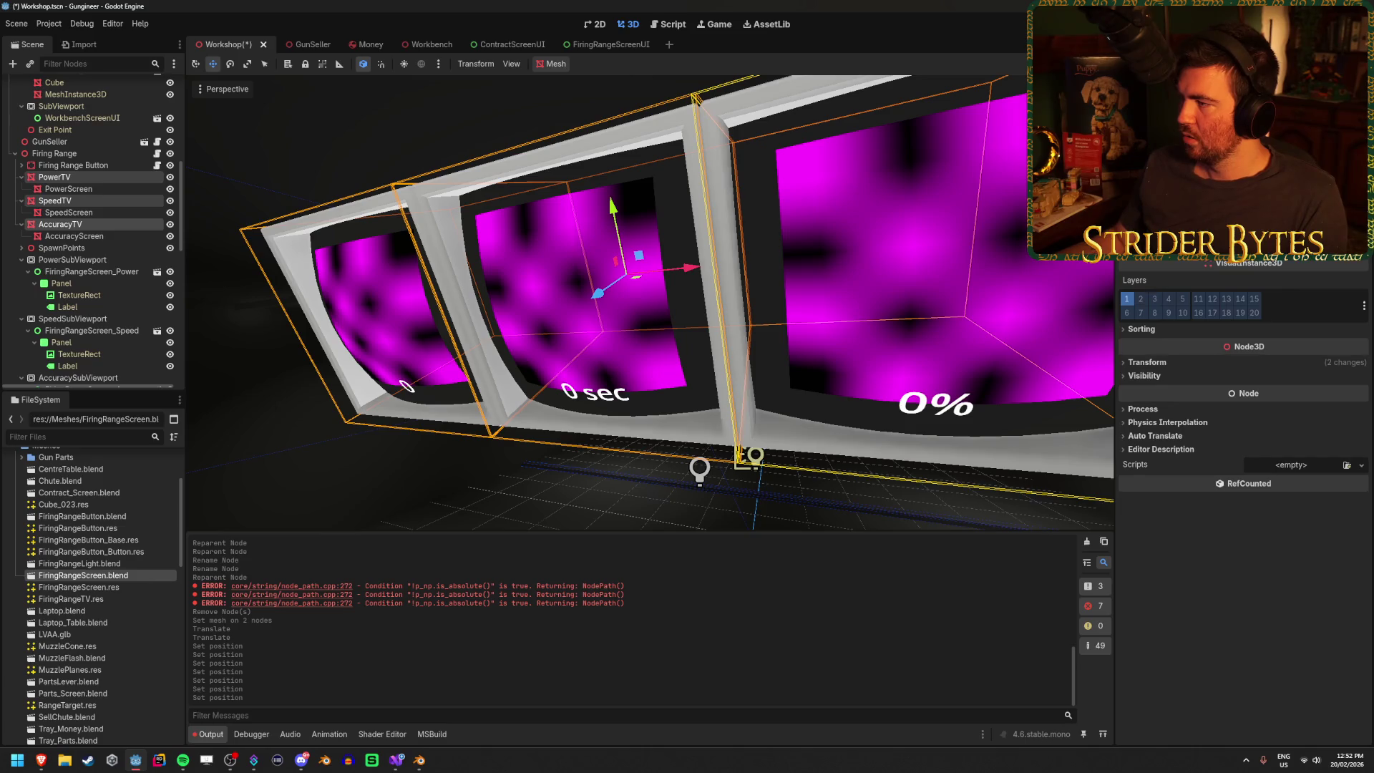
pyautogui.click(1310, 249)
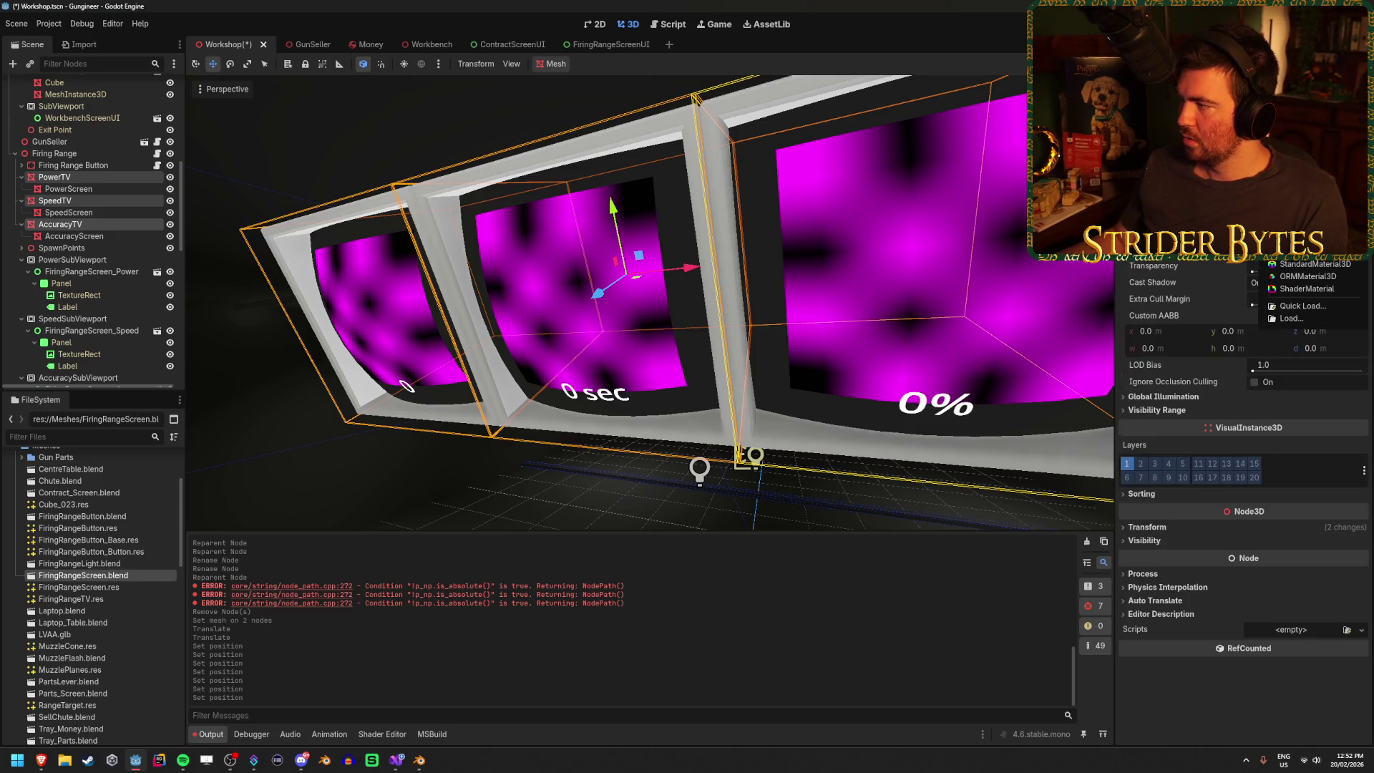
pyautogui.click(1315, 264)
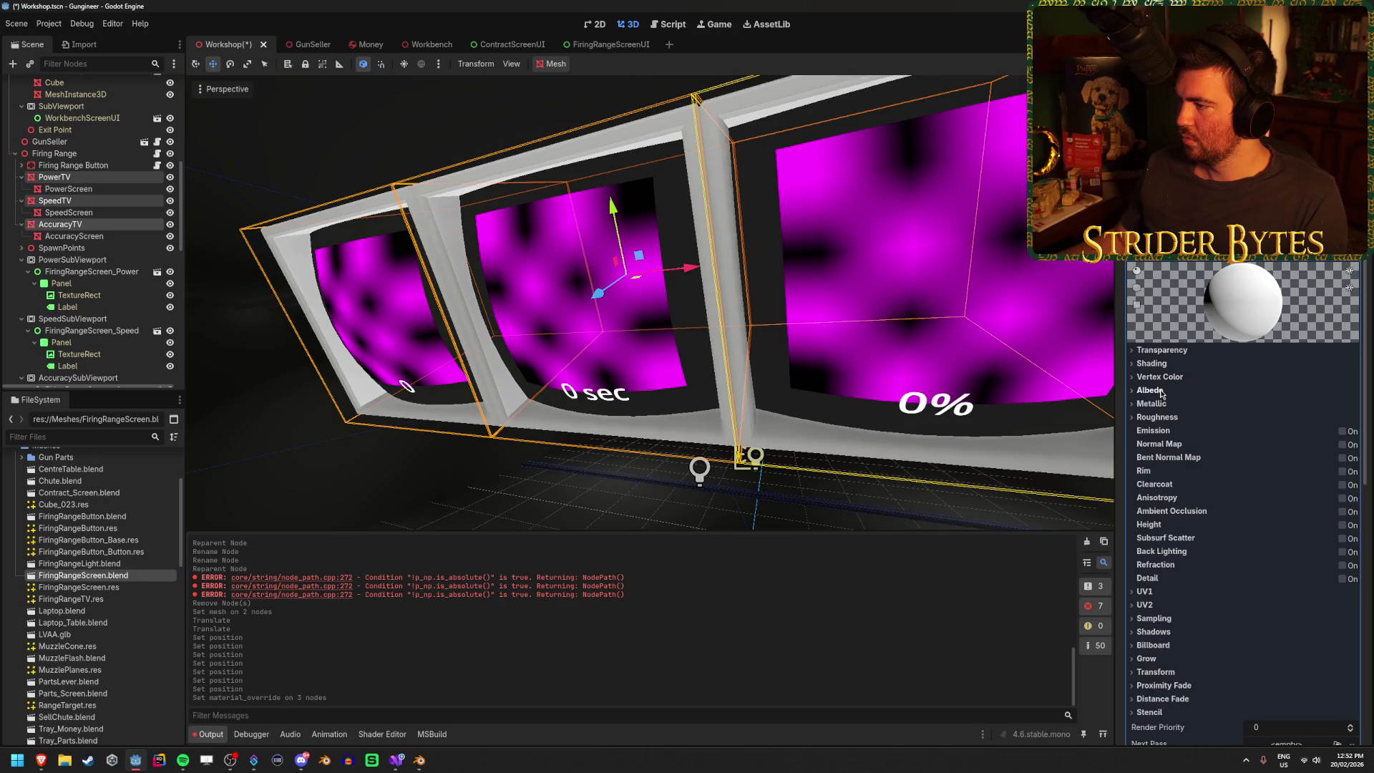
pyautogui.click(1151, 390)
pyautogui.click(1286, 405)
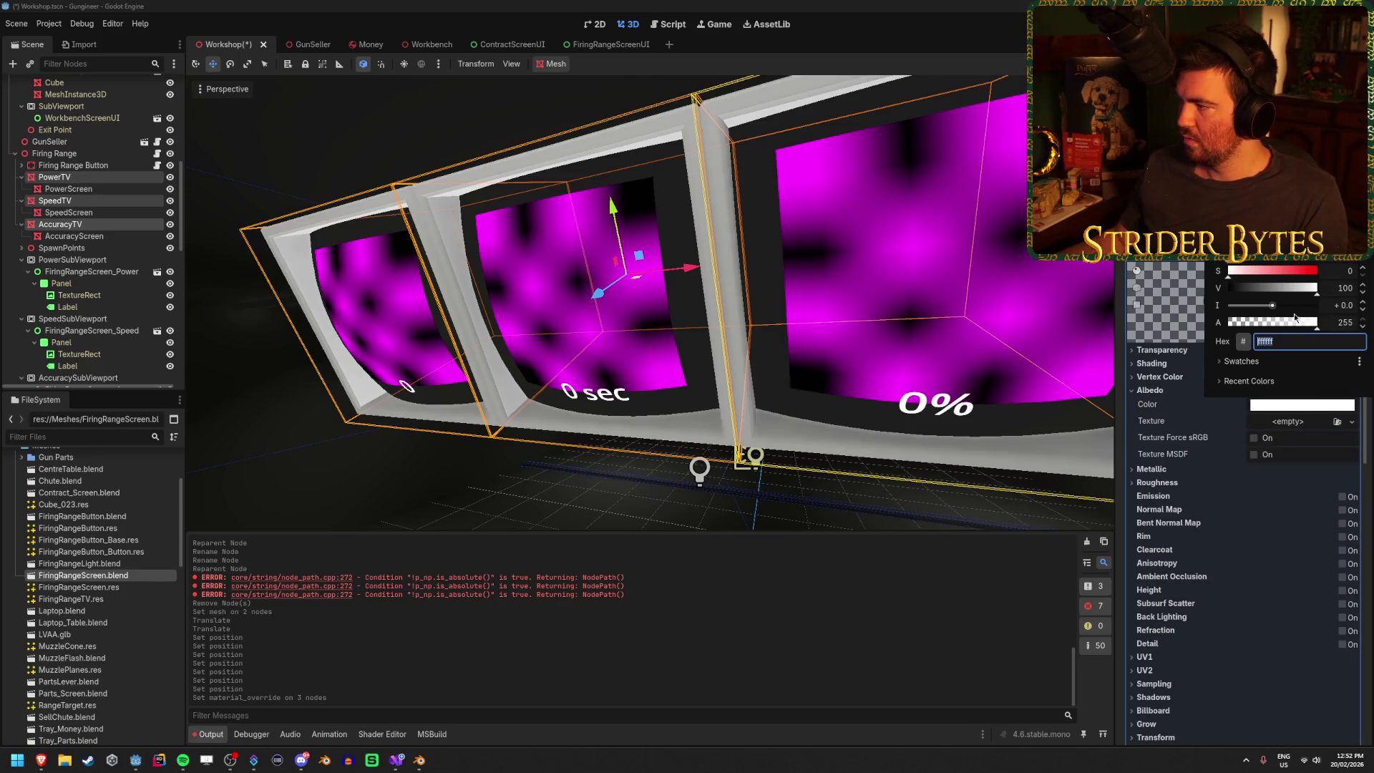
pyautogui.moveTo(1315, 292)
pyautogui.mouseDown()
pyautogui.moveTo(1226, 305)
pyautogui.moveTo(1261, 307)
pyautogui.moveTo(1248, 310)
pyautogui.mouseUp()
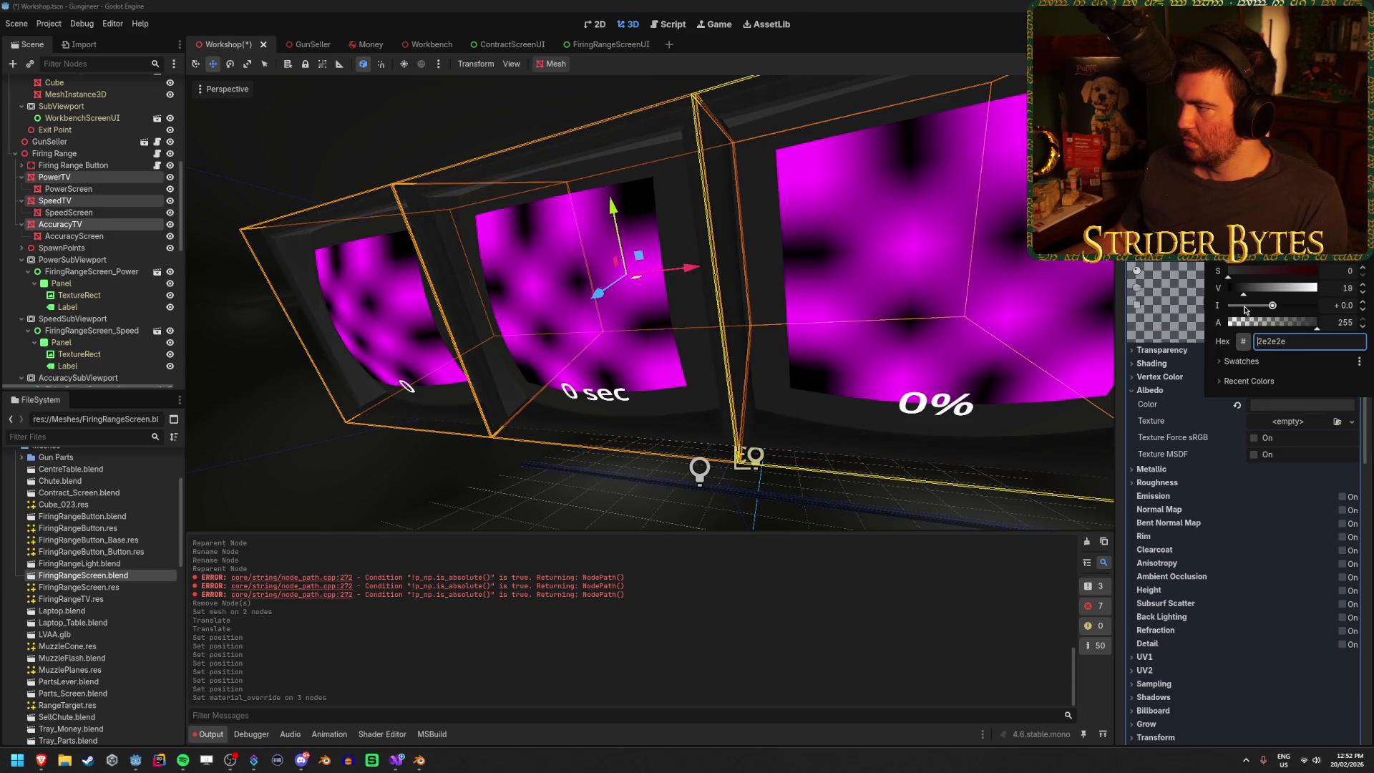
pyautogui.click(856, 294)
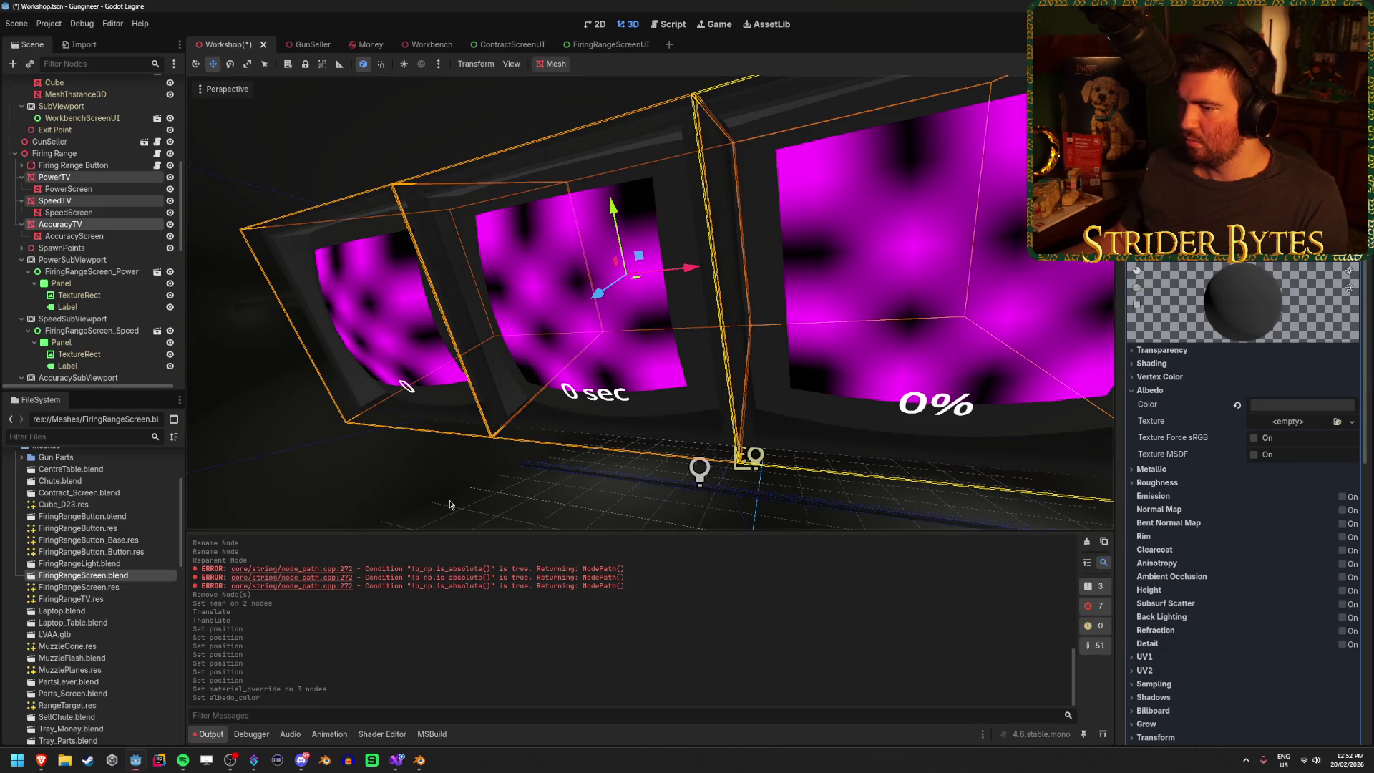
# - Bring the three TV screens into close view and save the Workshop scene
pyautogui.scroll(5, 856, 295)
pyautogui.click(724, 139)
pyautogui.moveTo(723, 139); pyautogui.dragTo(501, 114)
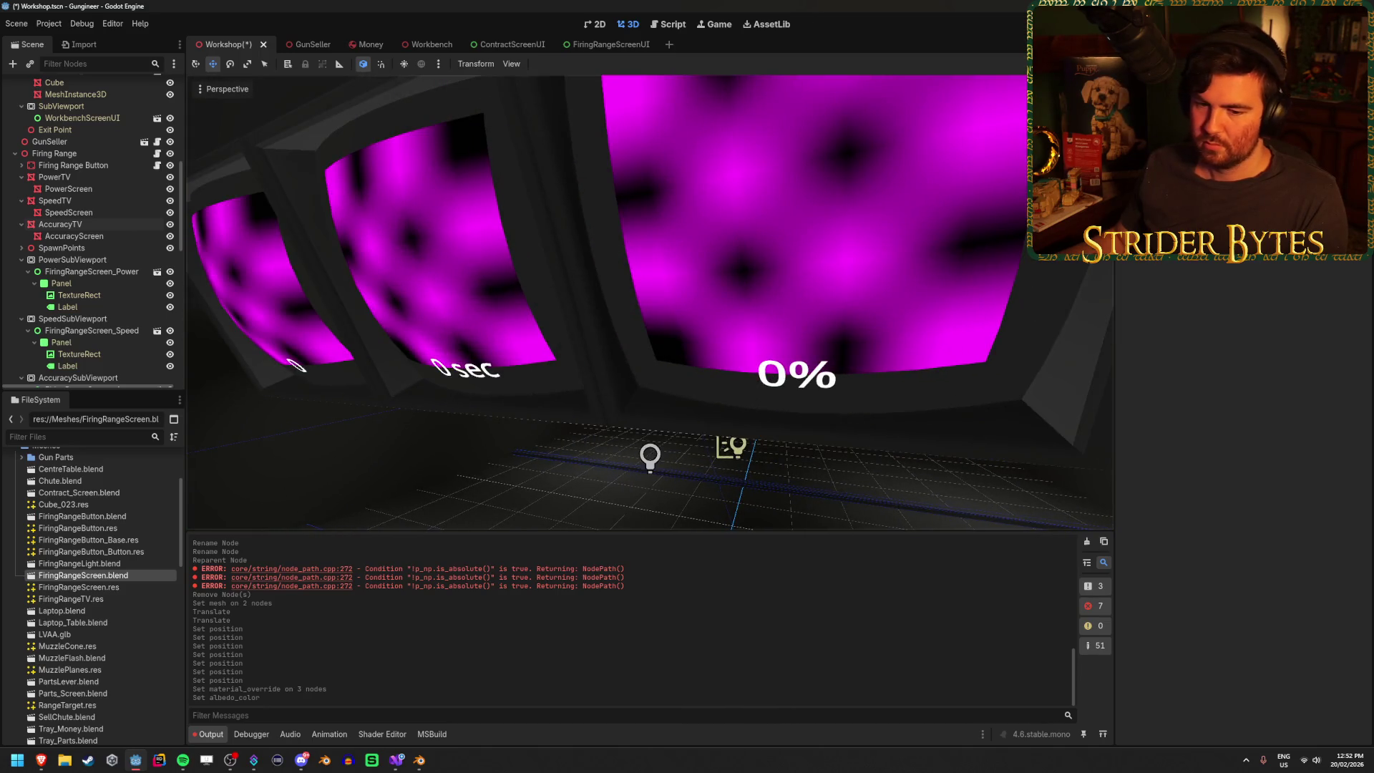
pyautogui.hotkey('ctrl', 's')
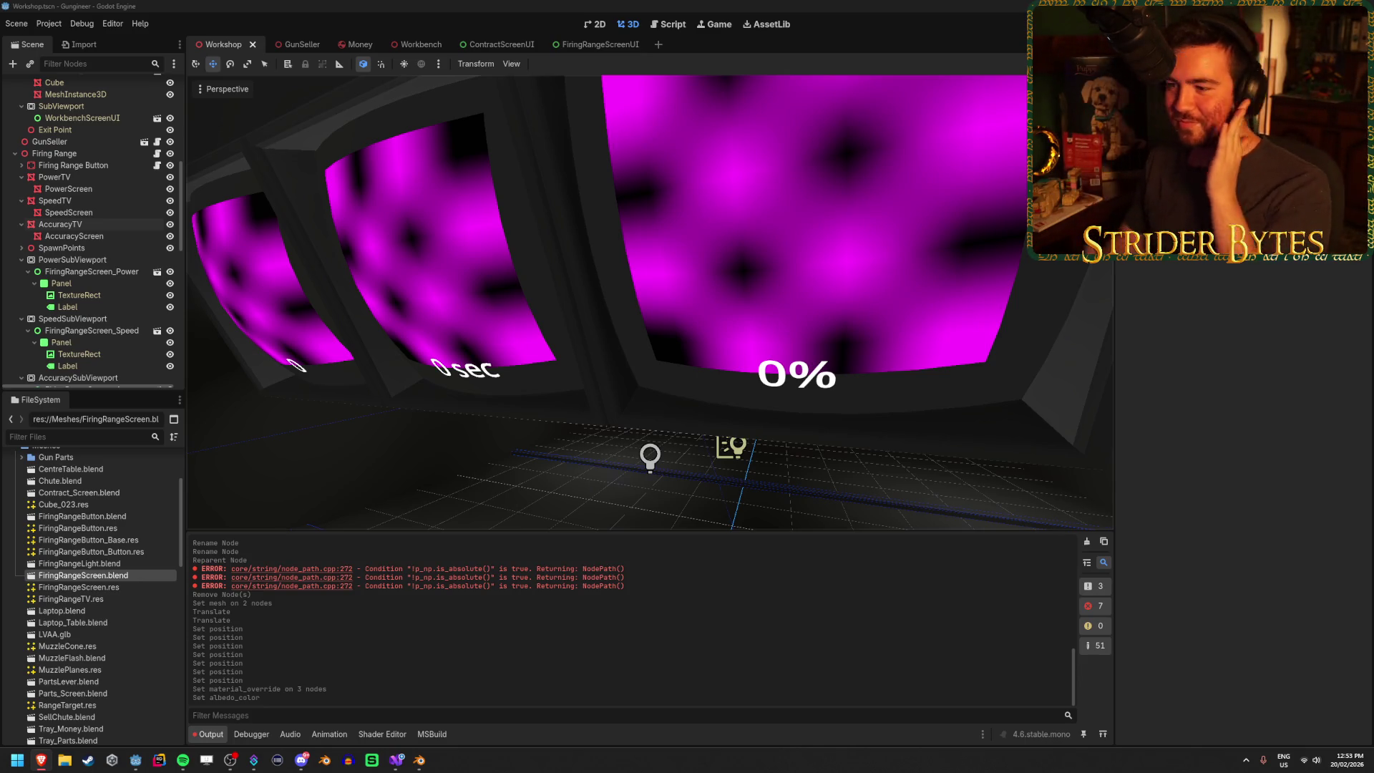
# - Run the game, start the range with the red button to view the dark TVs, then stop
pyautogui.press('f')
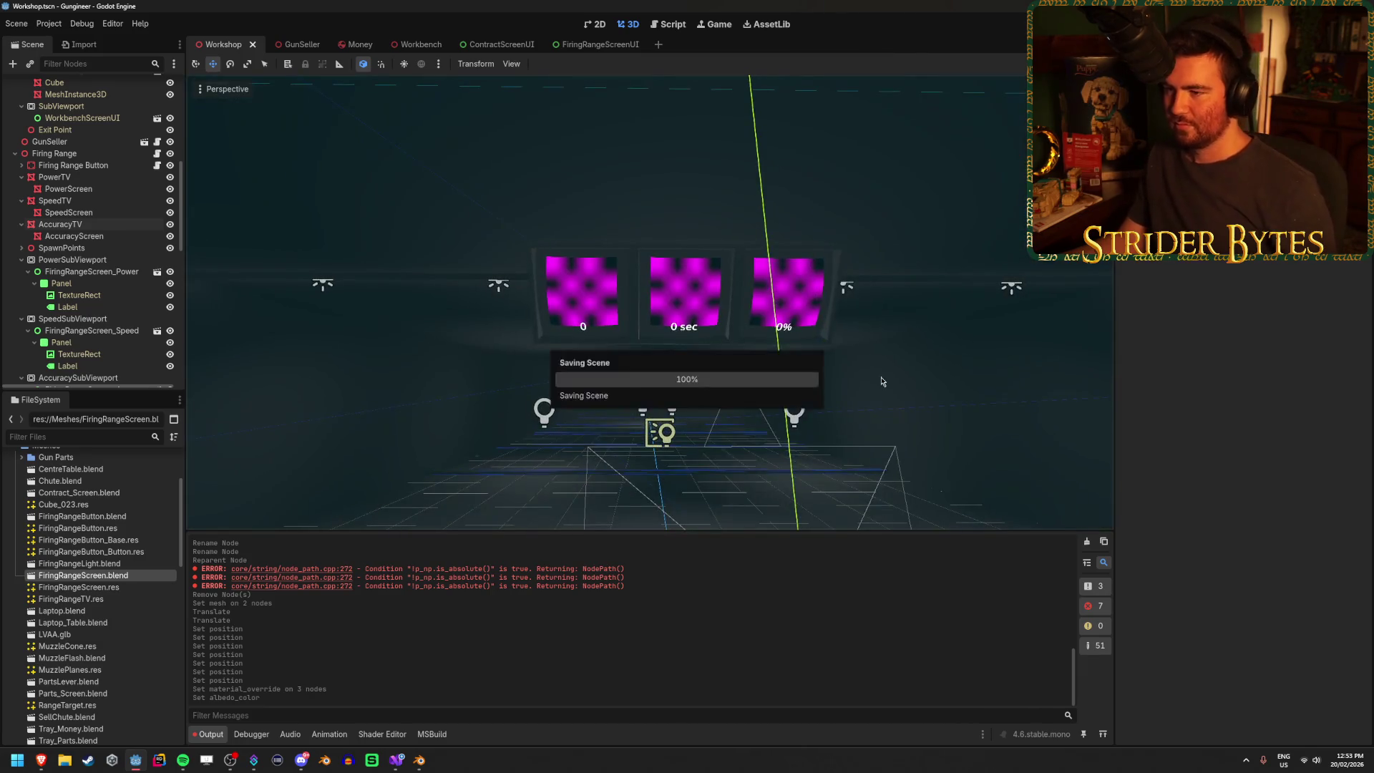
pyautogui.press('F5')
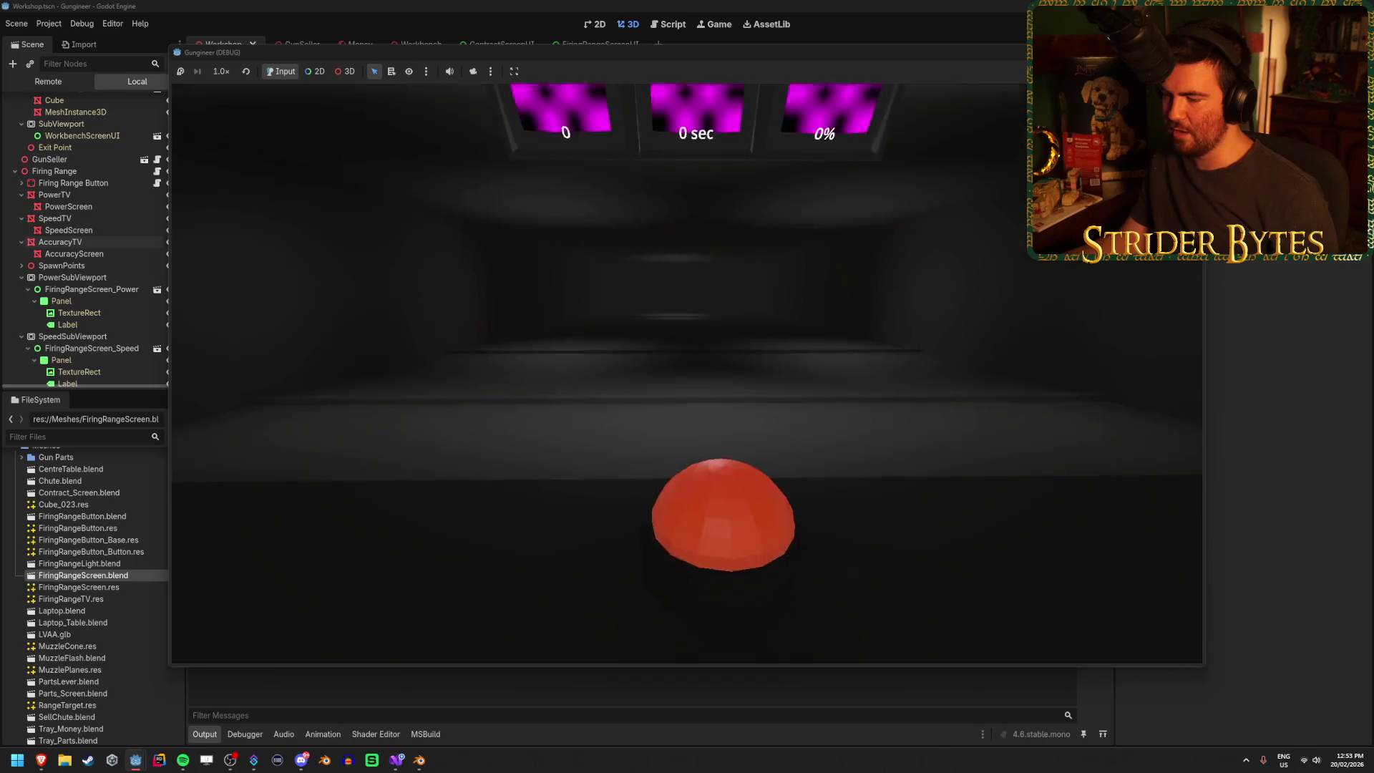
pyautogui.press('e')
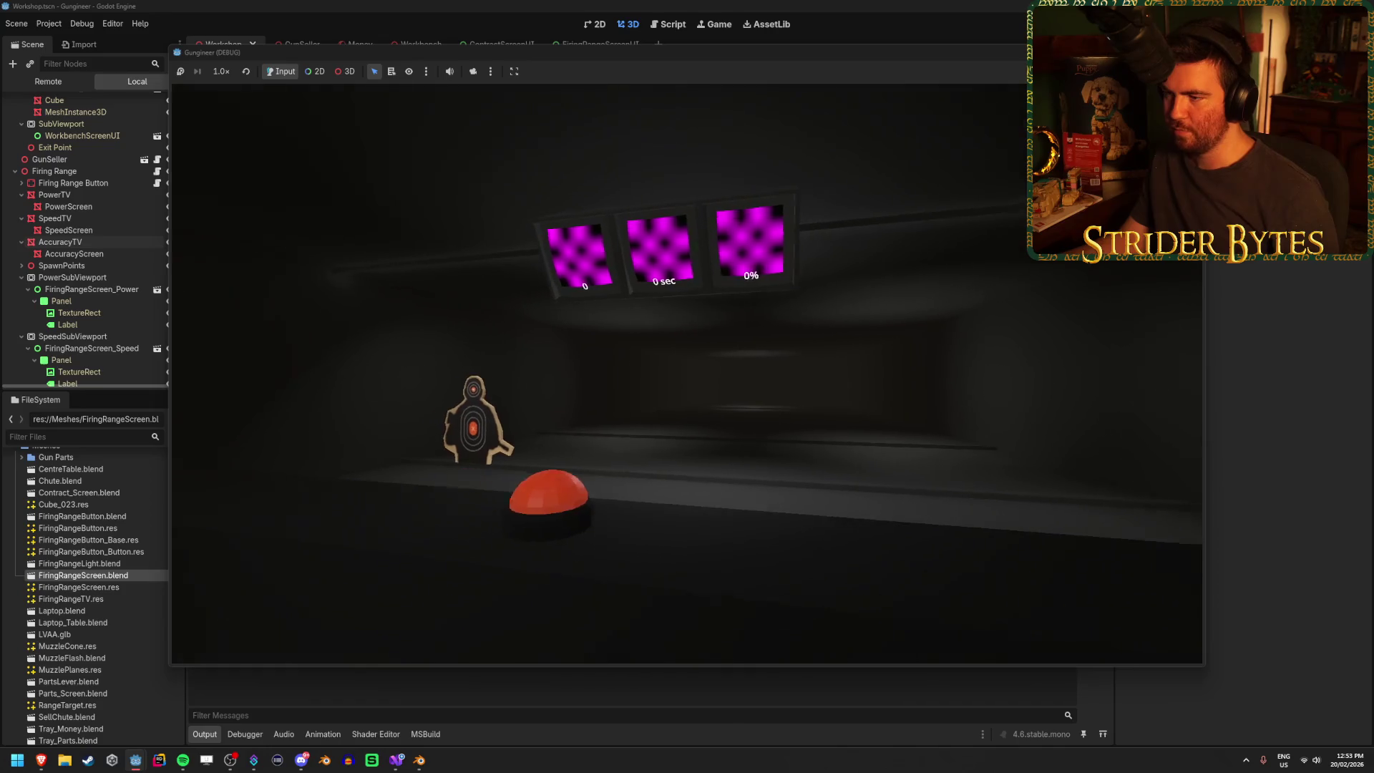
pyautogui.press('F8')
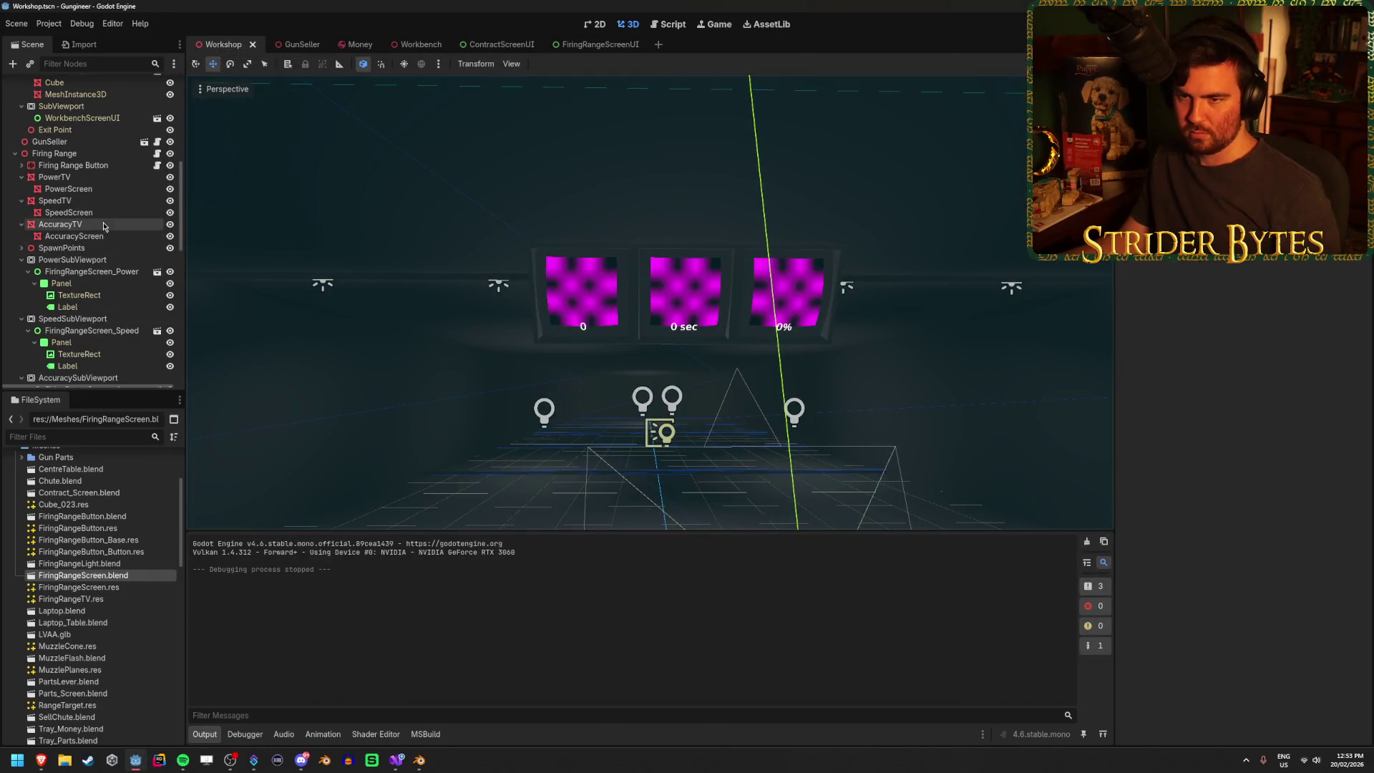
# - Lower PowerTV, SpeedTV and AccuracyTV to a Y position of 2
pyautogui.click(55, 177)
pyautogui.keyDown('ctrl'); pyautogui.click(66, 202); pyautogui.keyUp('ctrl')
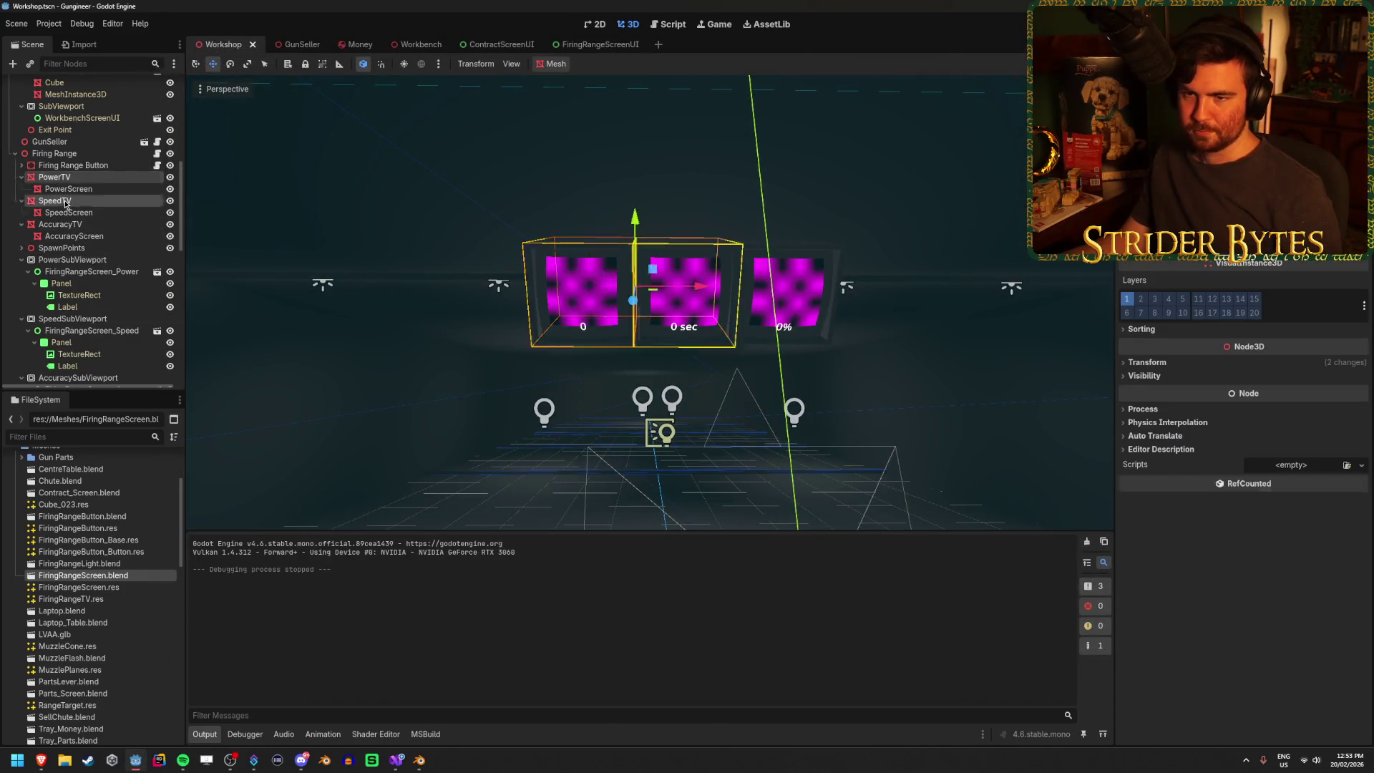
pyautogui.keyDown('ctrl'); pyautogui.click(60, 224); pyautogui.keyUp('ctrl')
pyautogui.moveTo(473, 272); pyautogui.dragTo(744, 374)
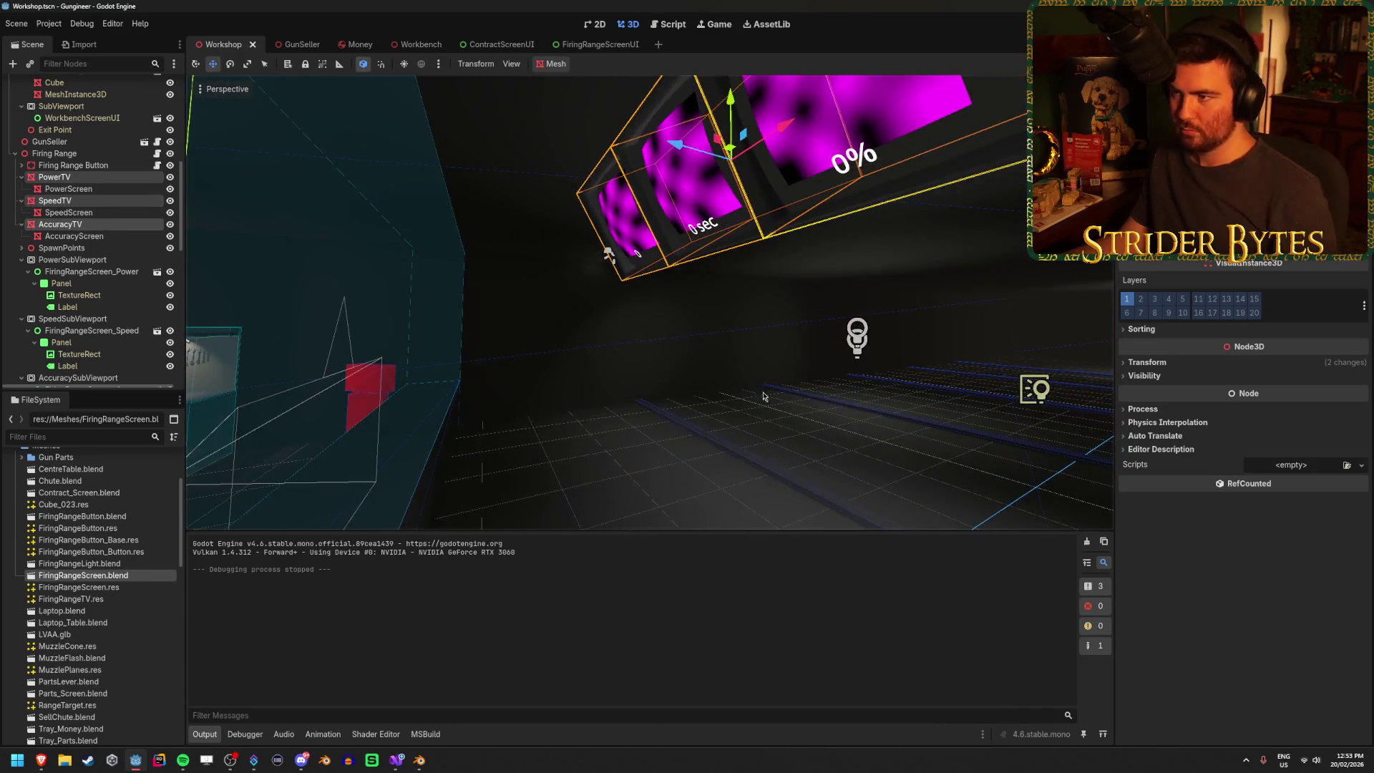
pyautogui.scroll(-5, 757, 391)
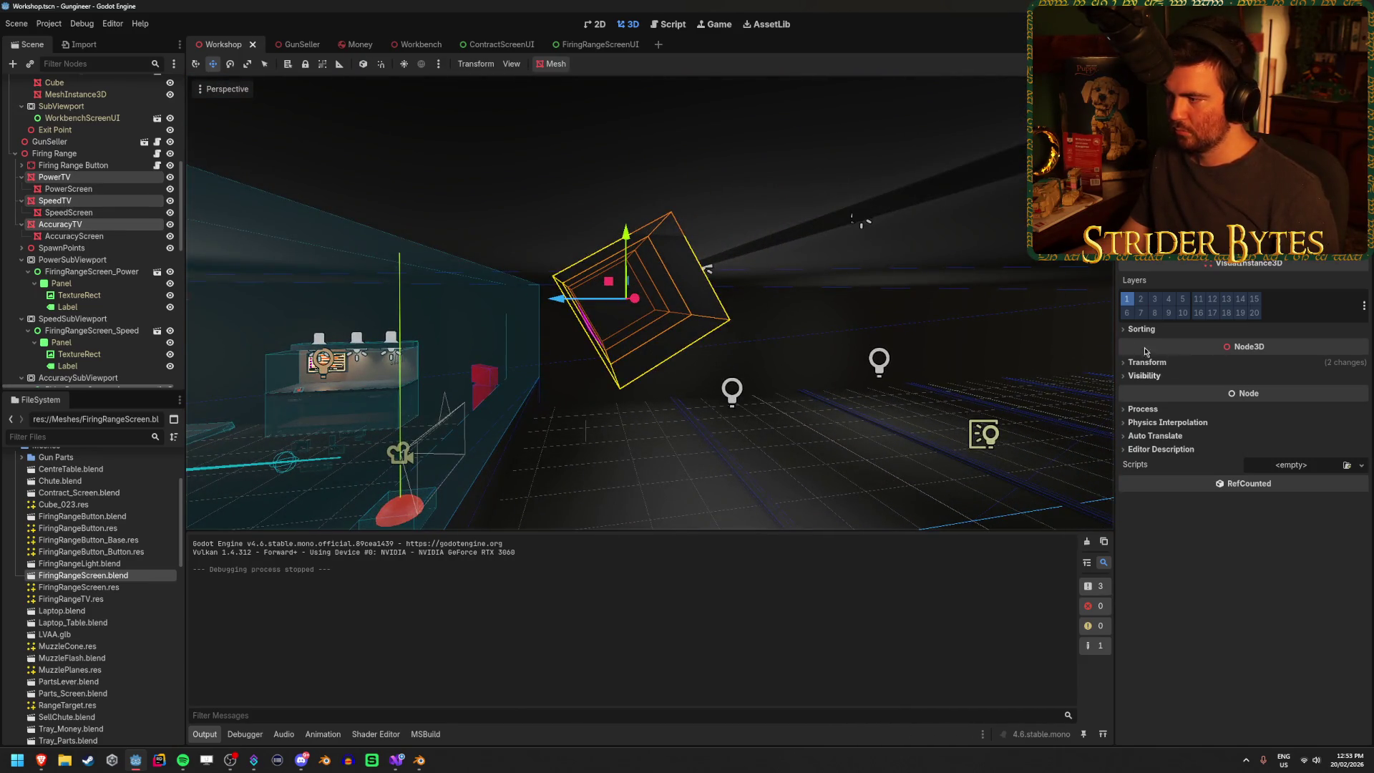
pyautogui.click(1146, 363)
pyautogui.moveTo(1224, 395); pyautogui.dragTo(1245, 398)
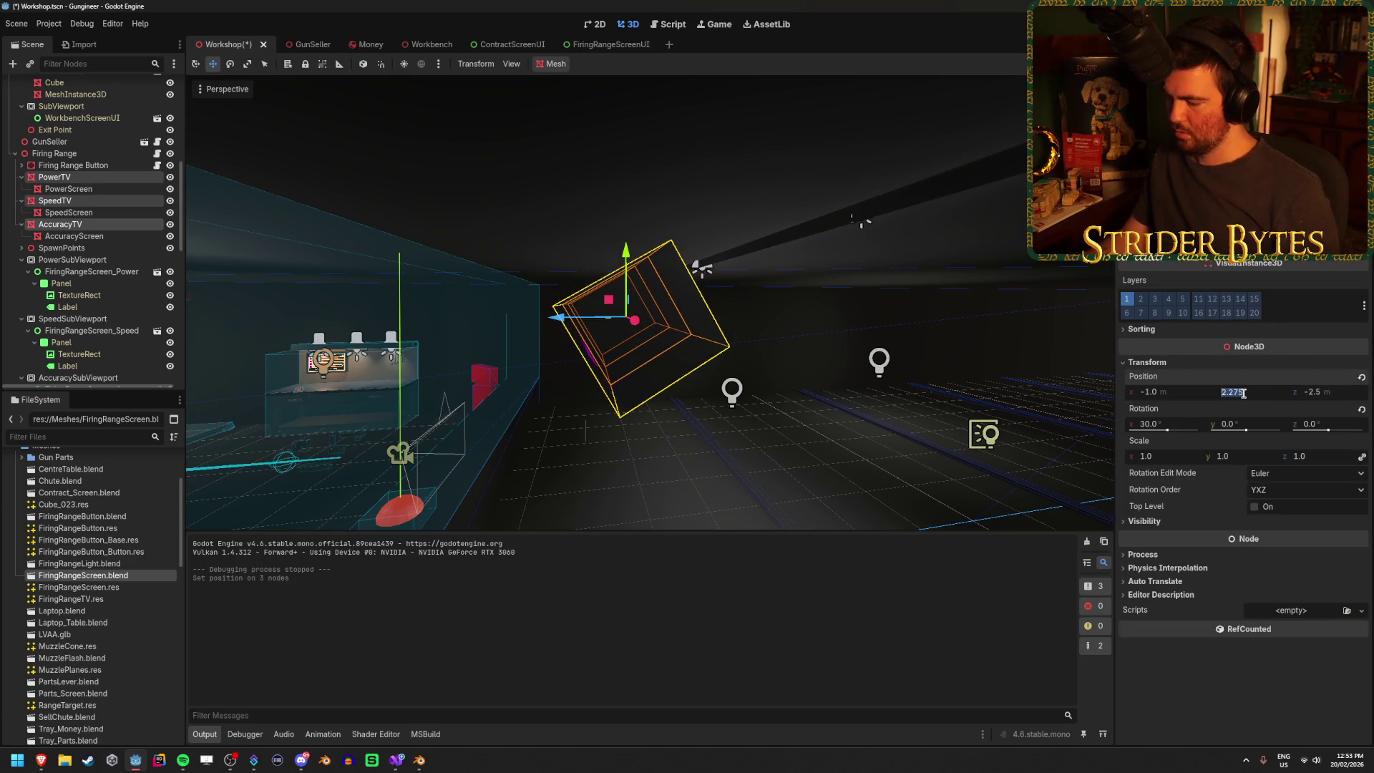
pyautogui.write('2')
pyautogui.press('Return')
pyautogui.click(744, 447)
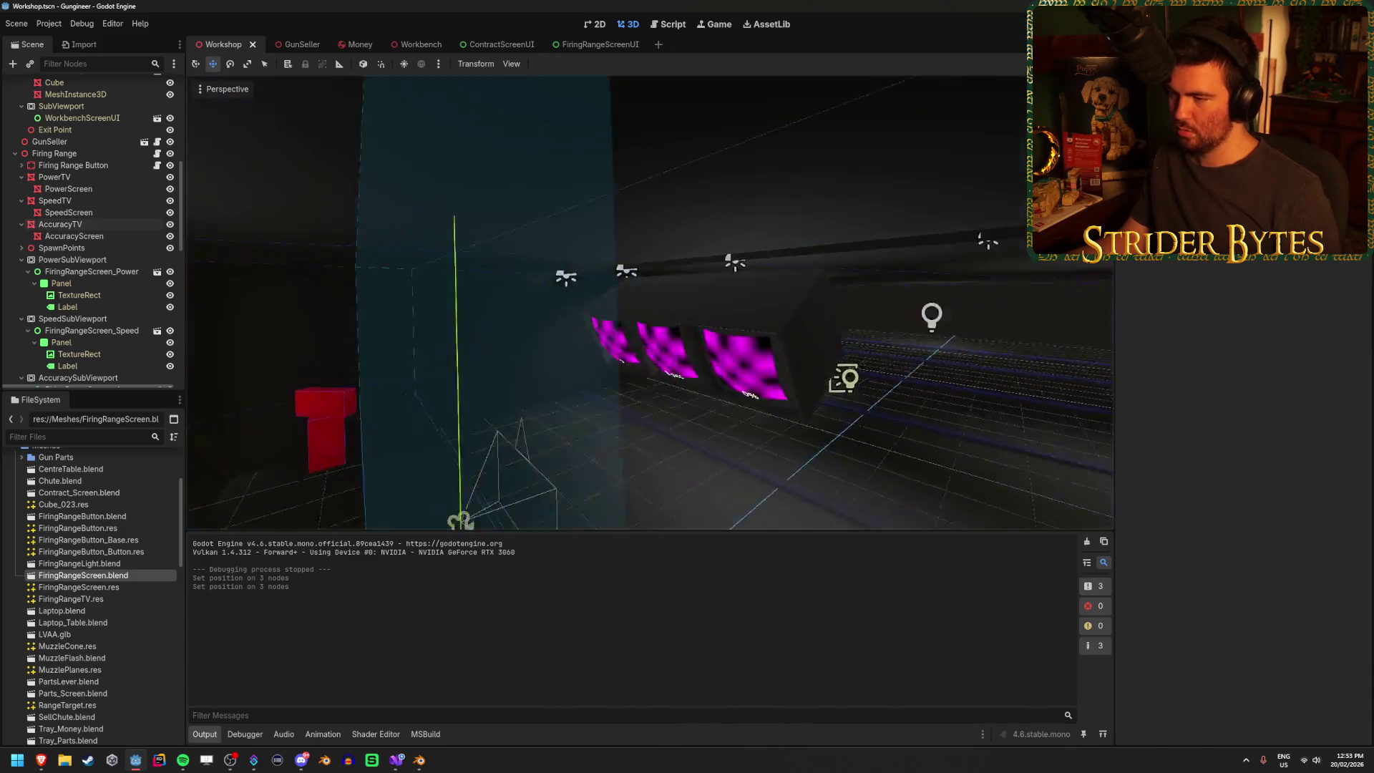
# - Save the scene and test-run the game to check the new TV height
pyautogui.hotkey('ctrl', 's')
pyautogui.press('F5')
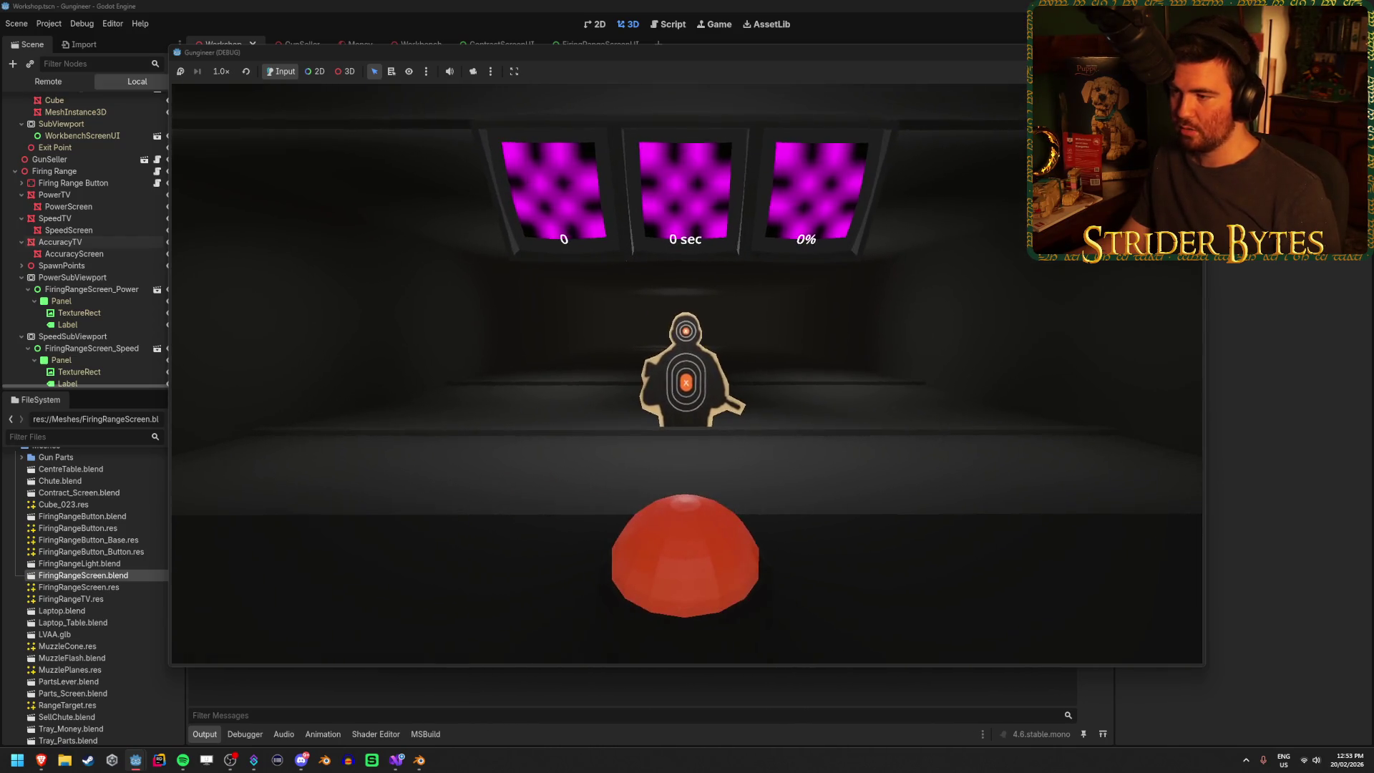
pyautogui.press('F8')
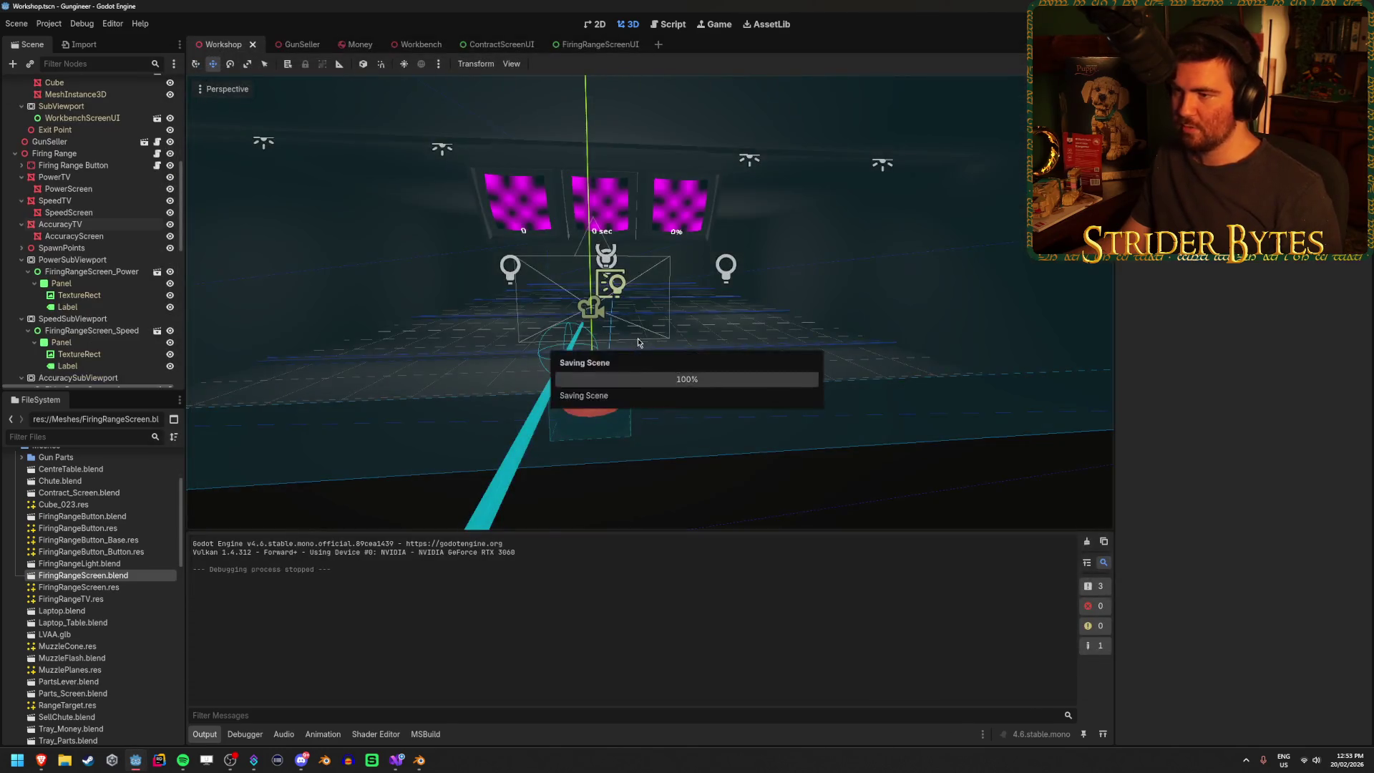
# - Reduce the three TVs' X rotation from 30° to 20° and launch another test run
pyautogui.click(55, 177)
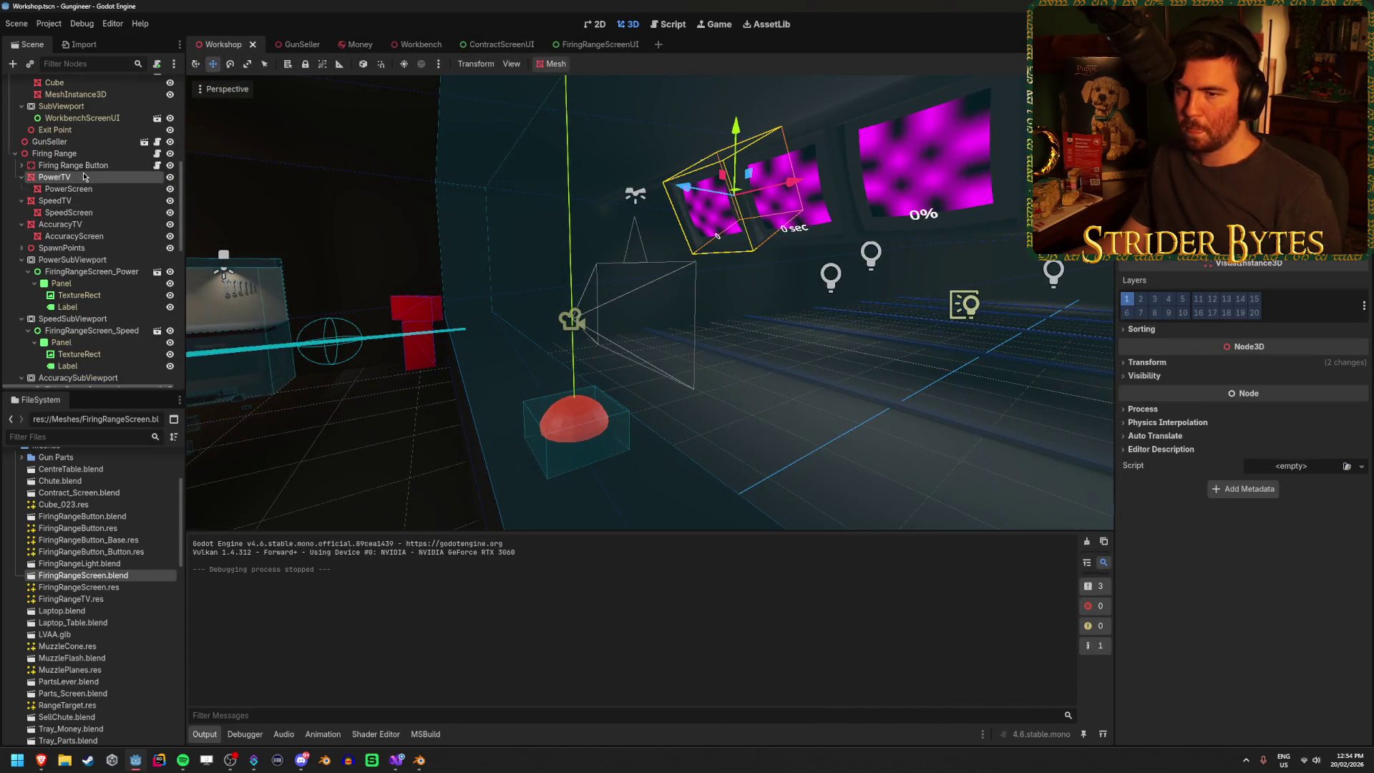
pyautogui.keyDown('ctrl'); pyautogui.click(56, 200); pyautogui.keyUp('ctrl')
pyautogui.keyDown('ctrl'); pyautogui.click(91, 226); pyautogui.keyUp('ctrl')
pyautogui.click(1145, 362)
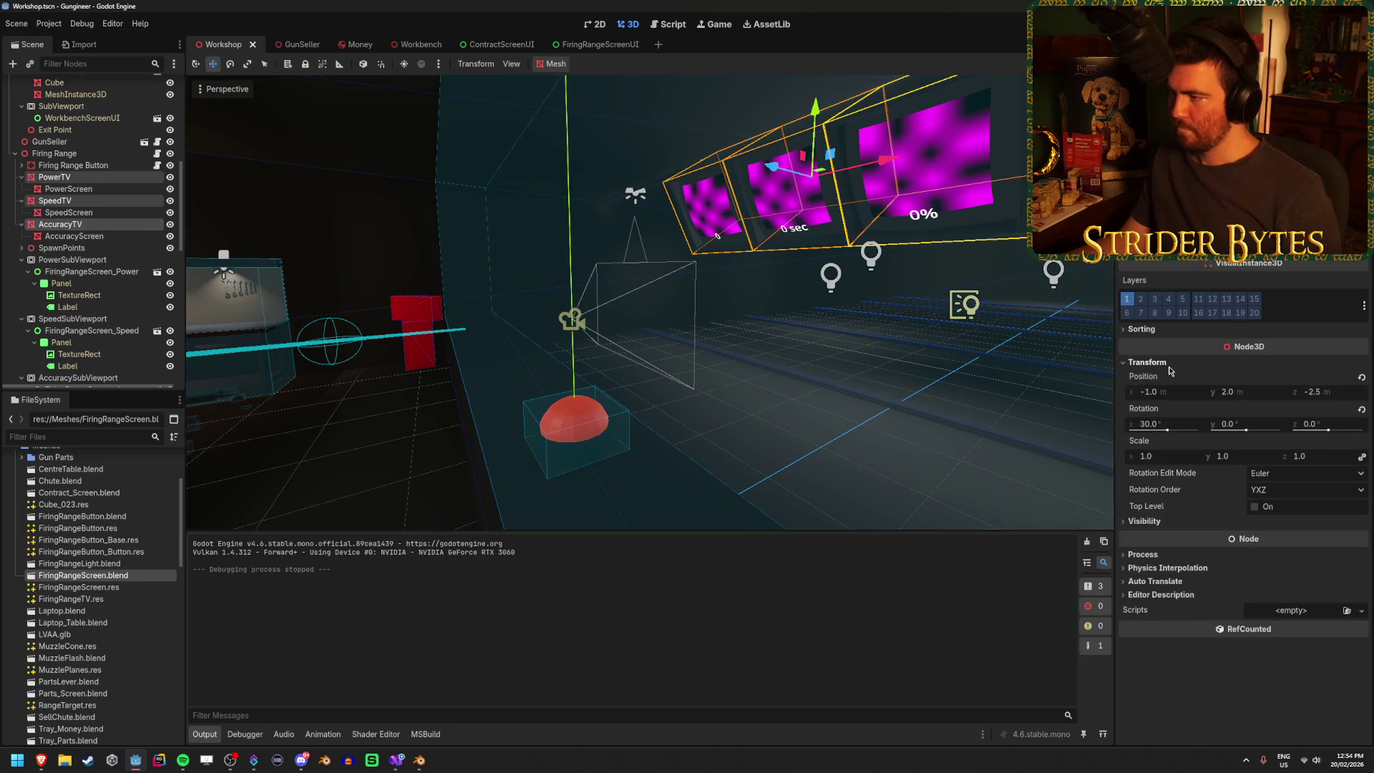
pyautogui.moveTo(952, 501); pyautogui.dragTo(1055, 511)
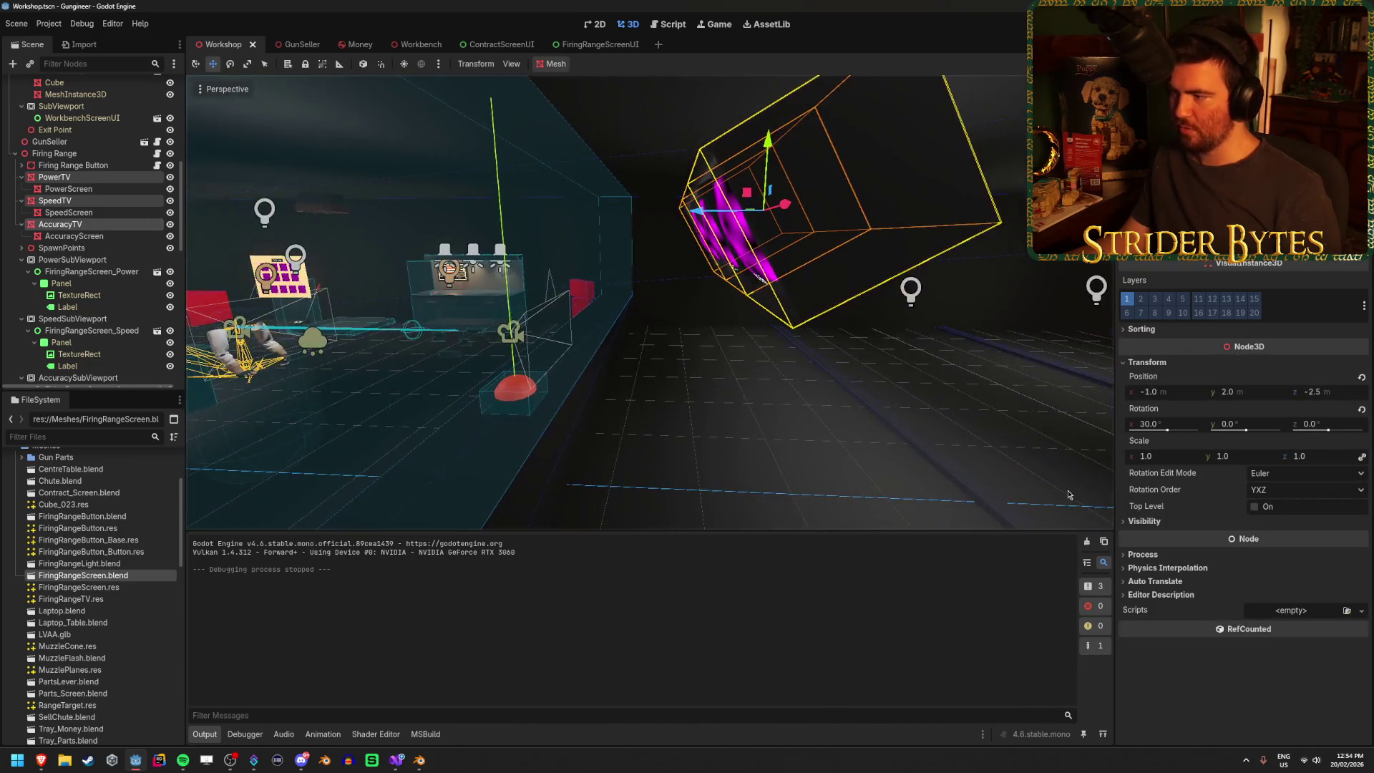
pyautogui.click(1151, 424)
pyautogui.write('0')
pyautogui.press('Return')
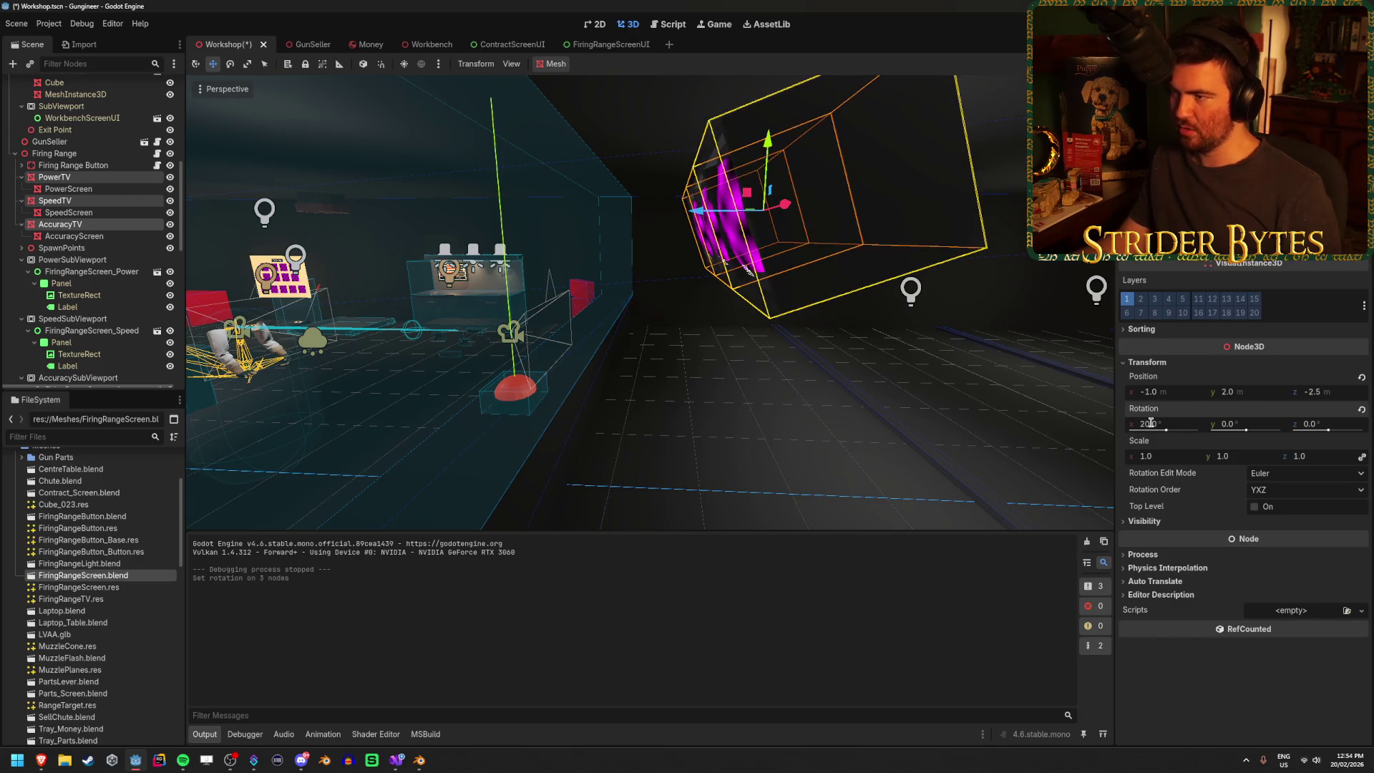
pyautogui.press('f')
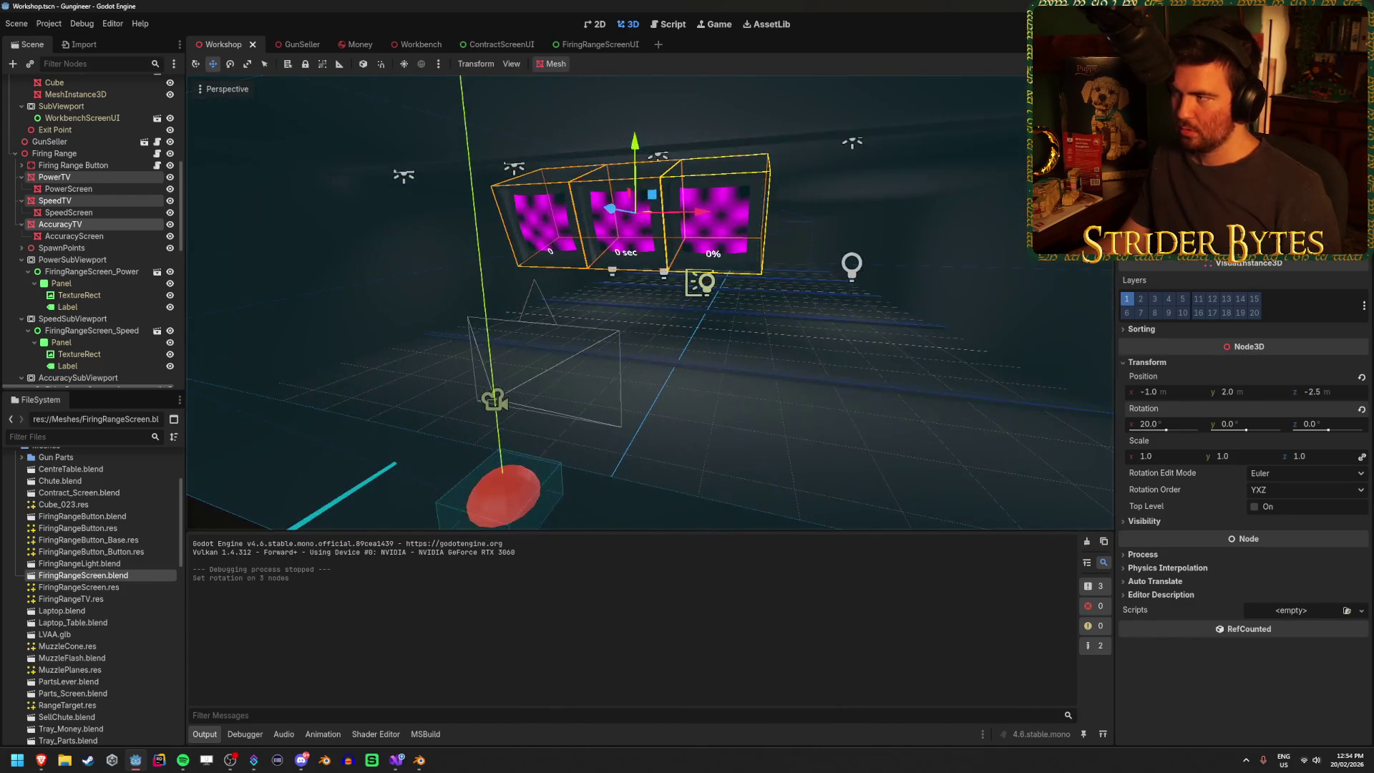
pyautogui.press('F5')
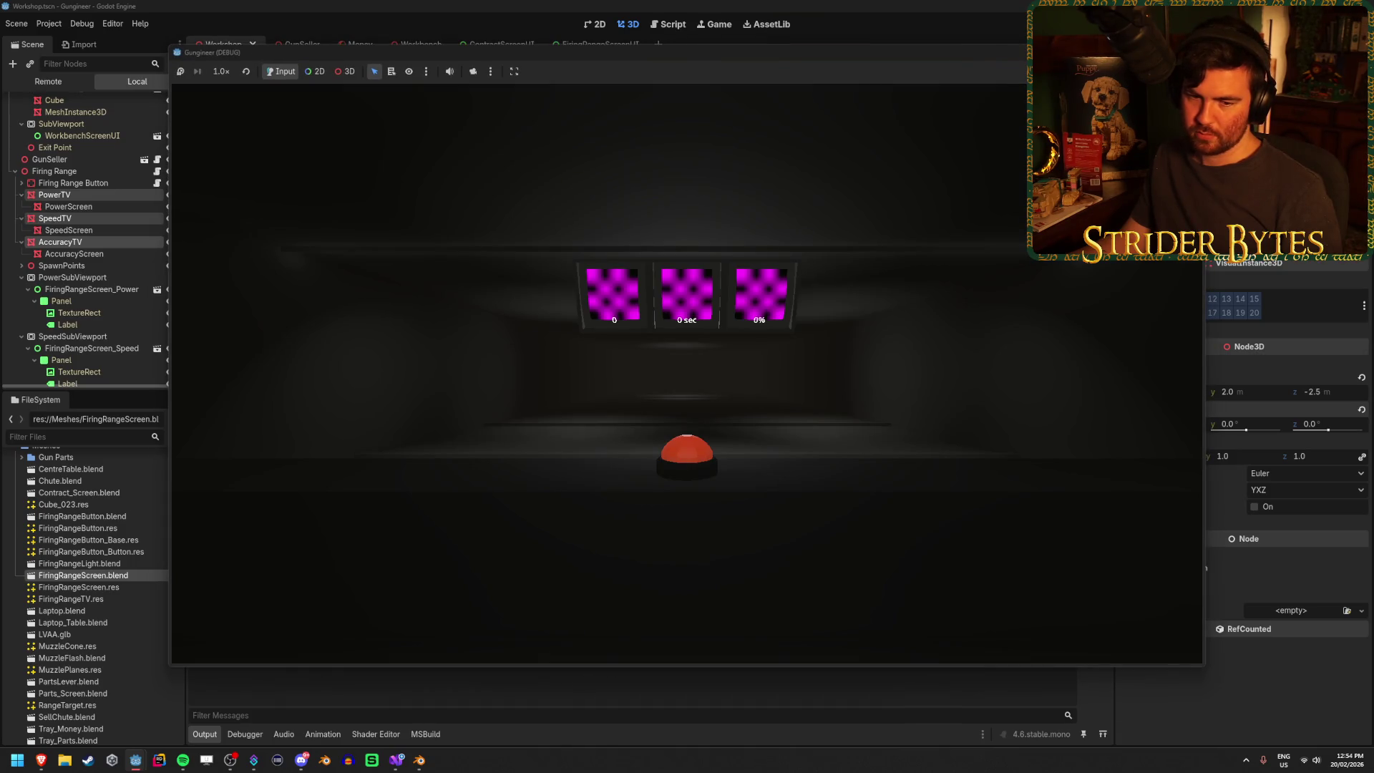
pyautogui.press('w')
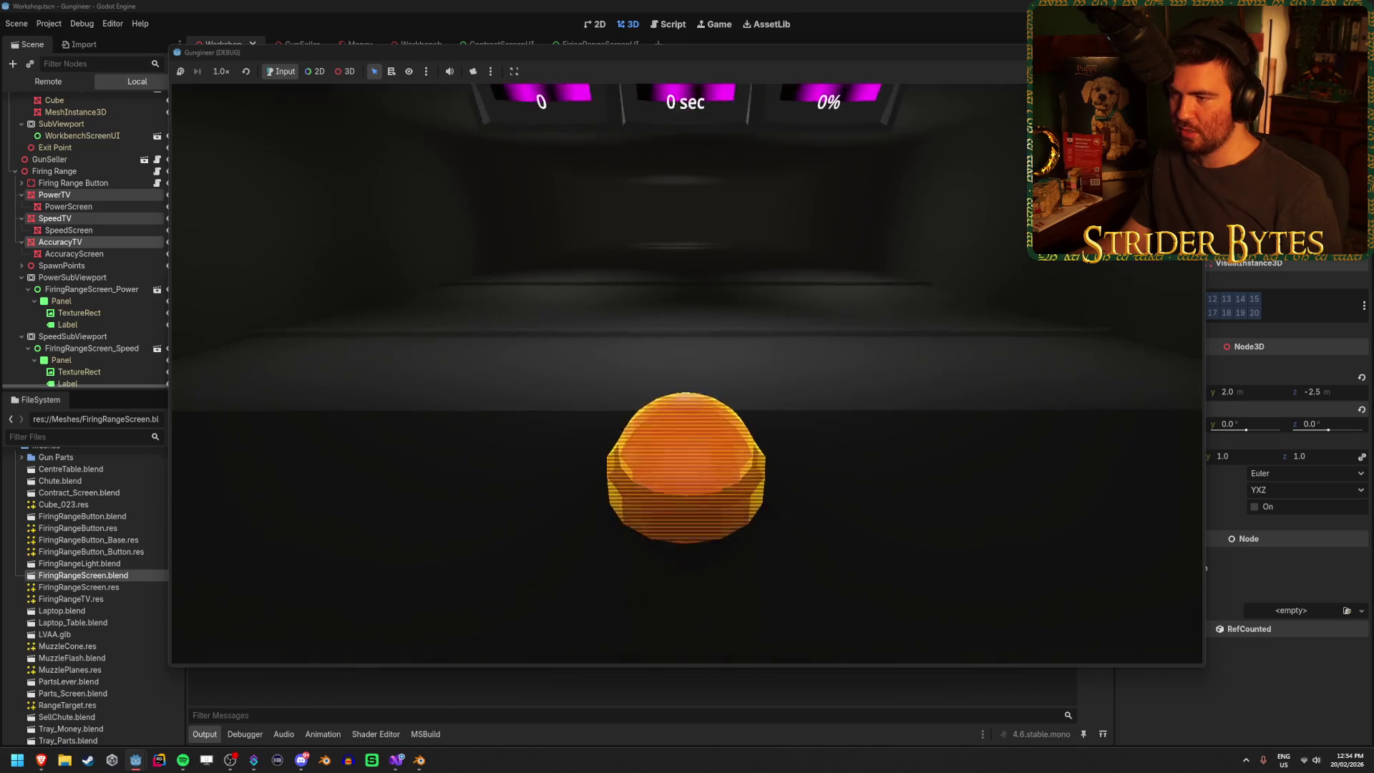
pyautogui.press('s')
pyautogui.press('a')
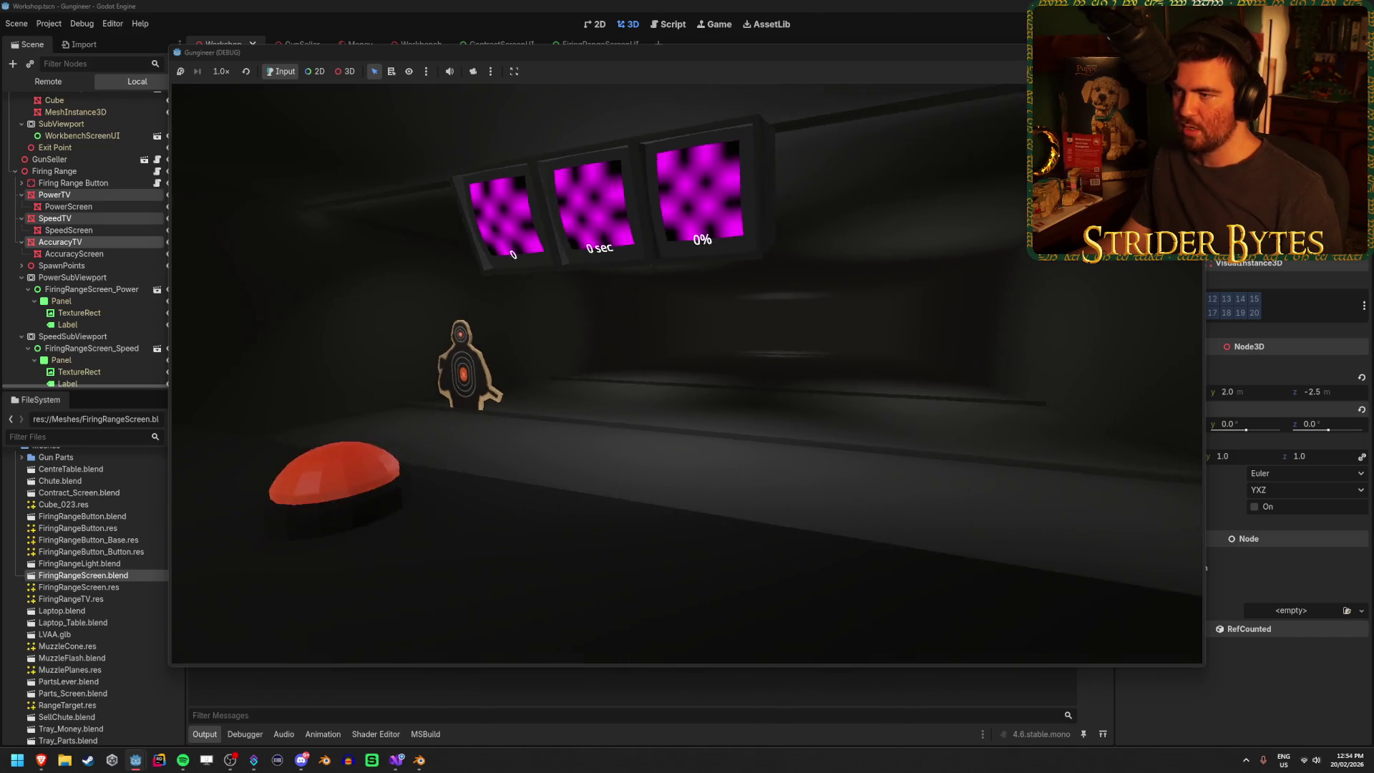
pyautogui.press('d')
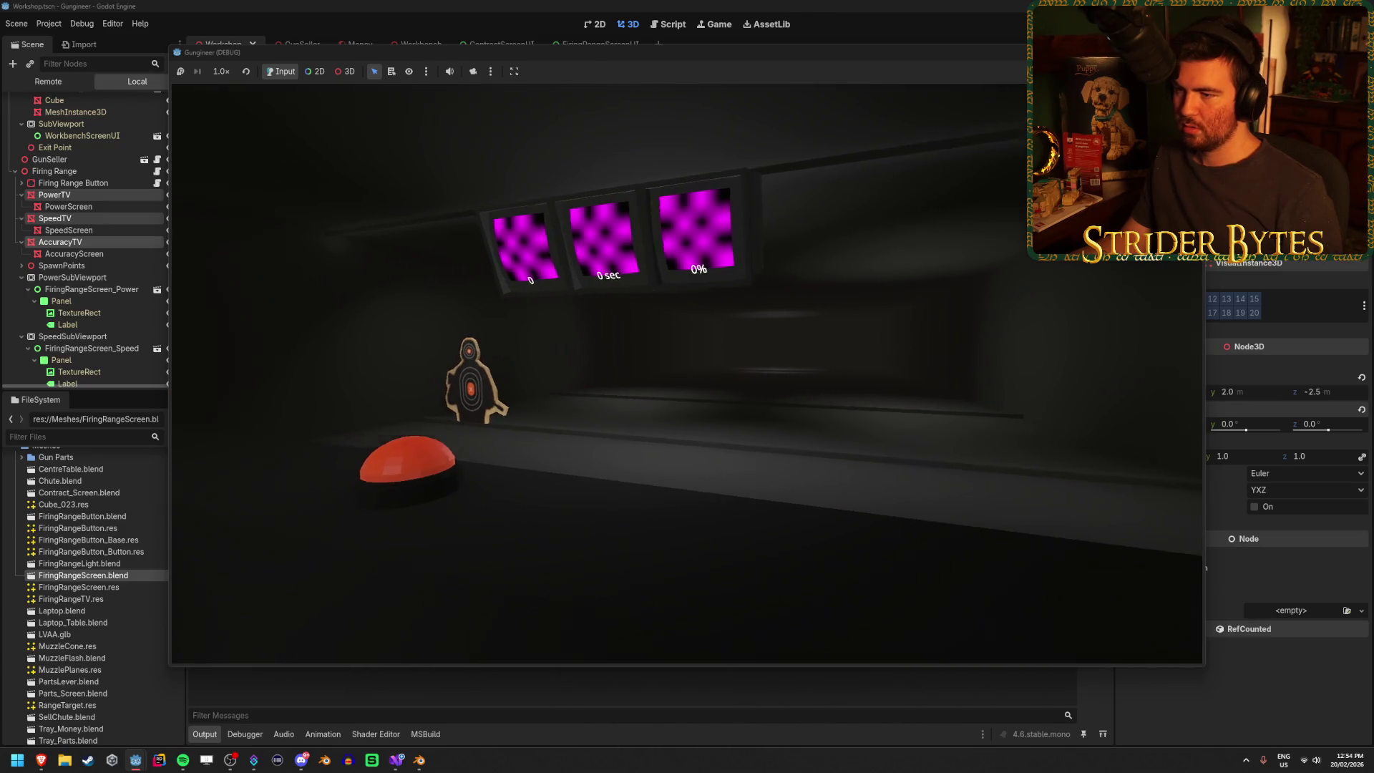
pyautogui.press('w')
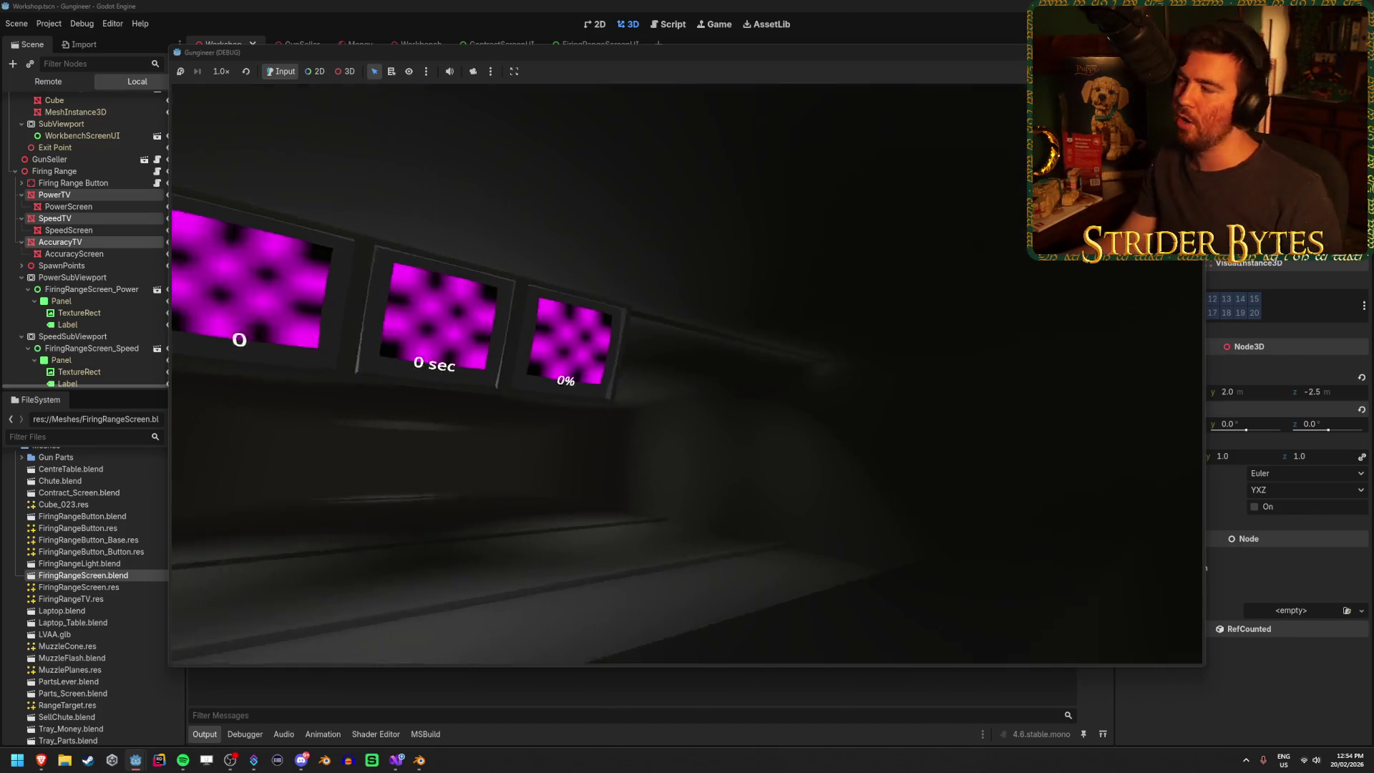
pyautogui.press('F8')
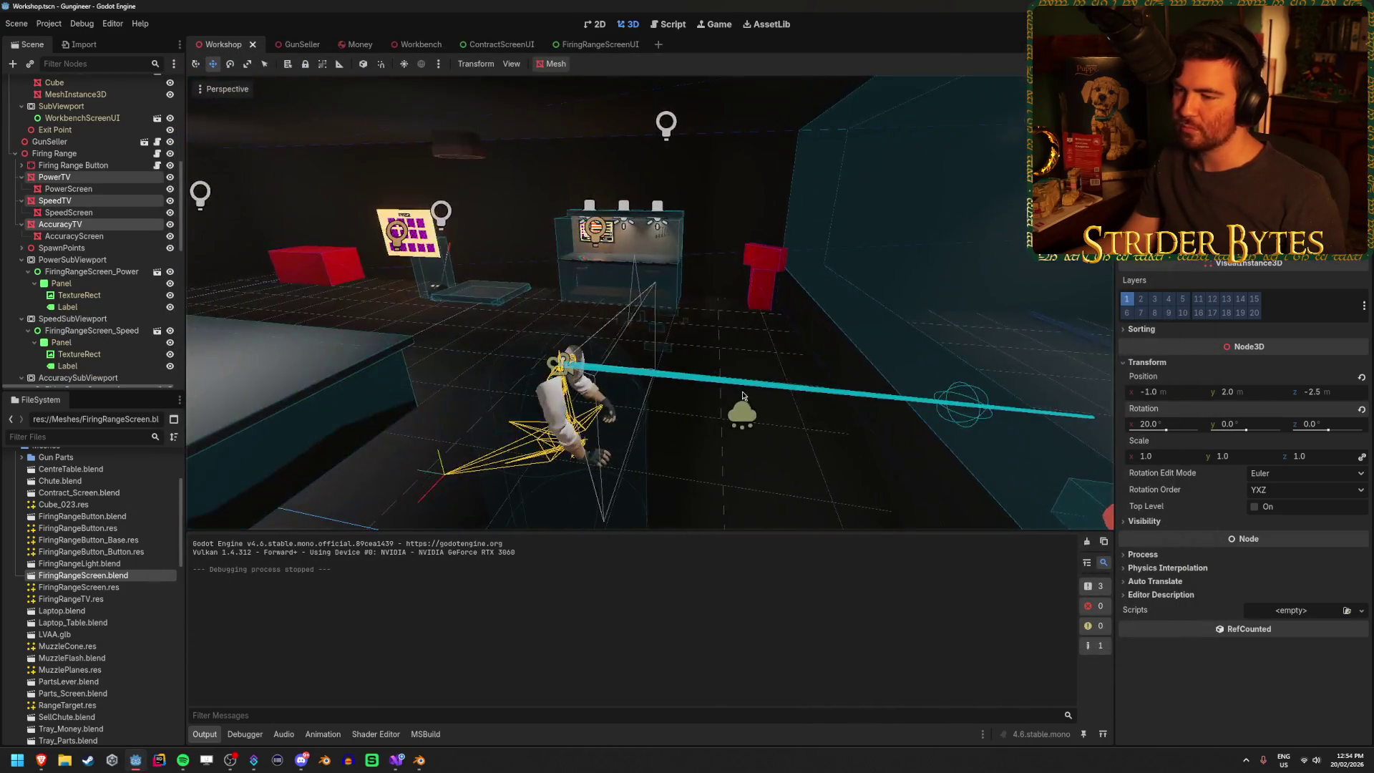
pyautogui.click(801, 457)
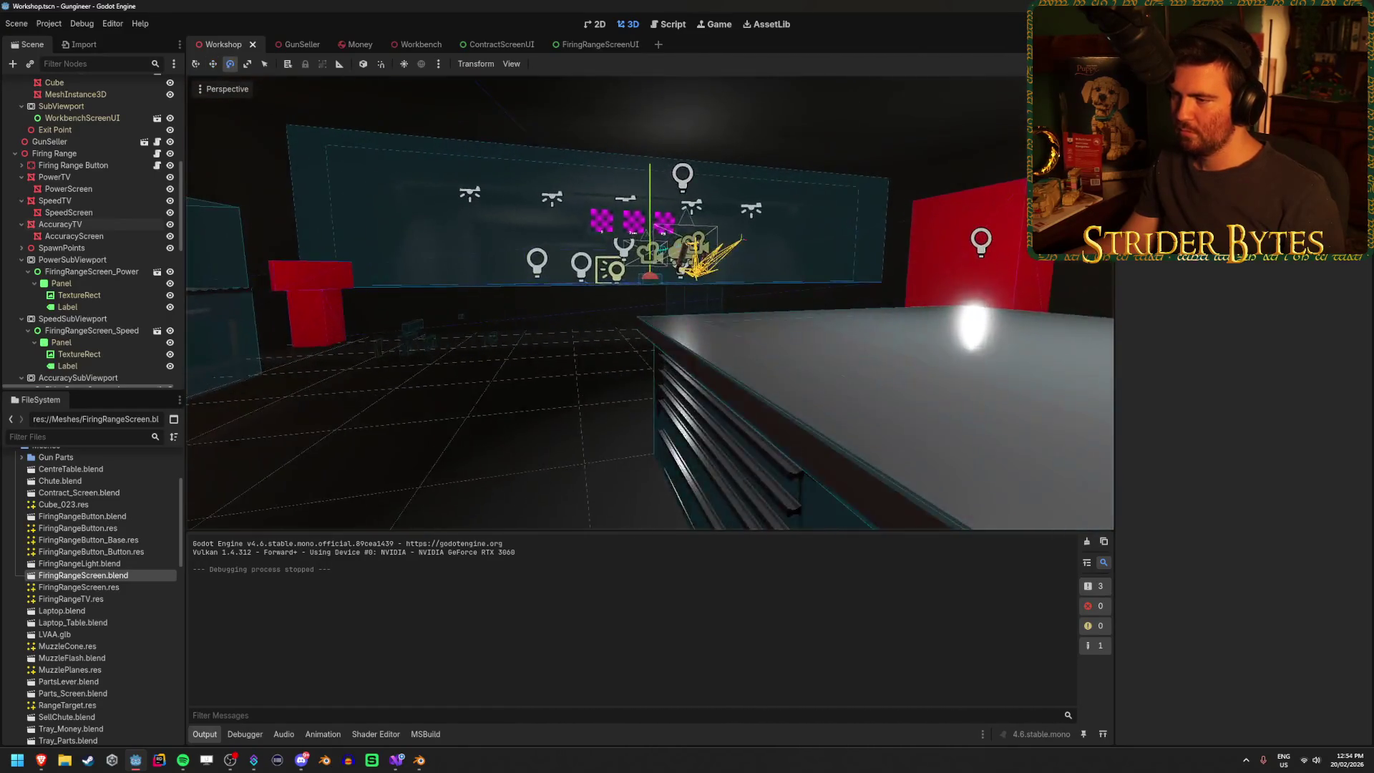
pyautogui.press('e')
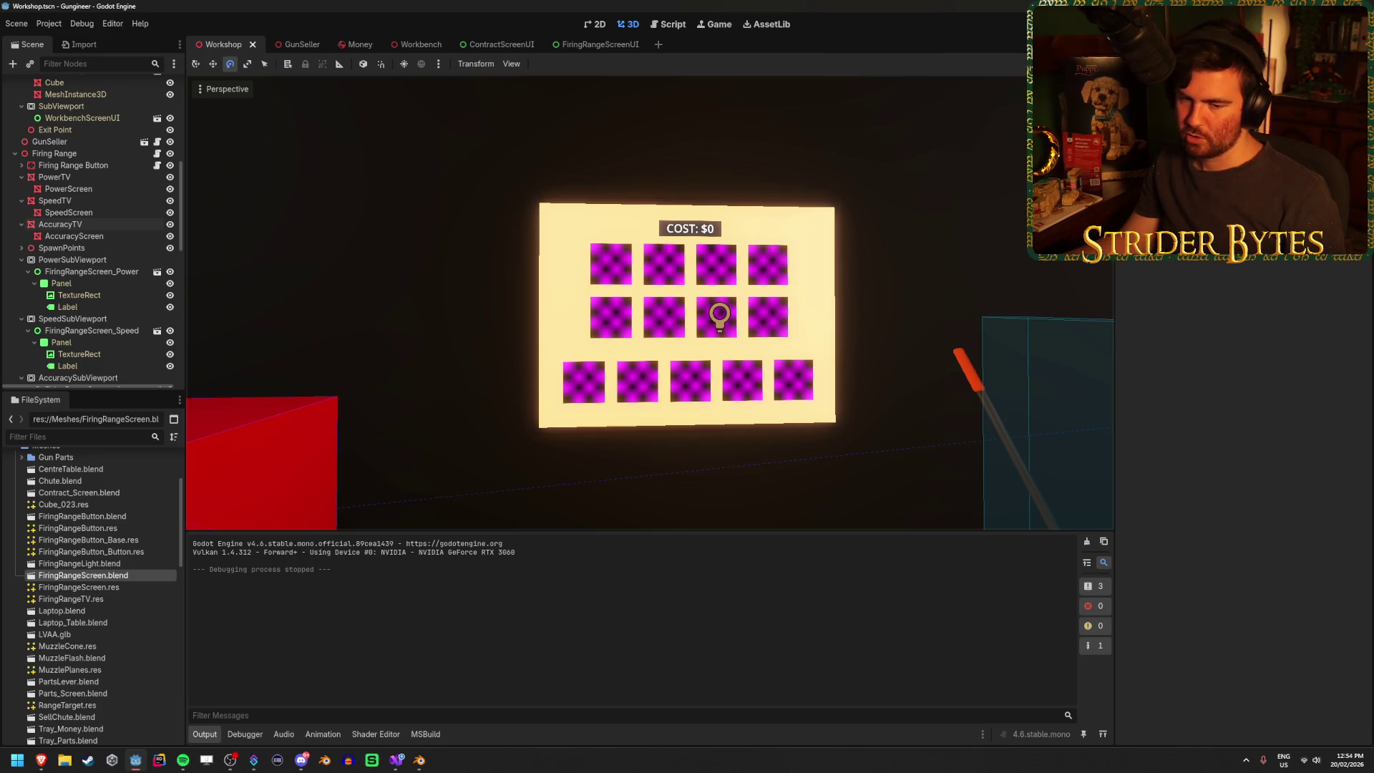
pyautogui.moveTo(577, 431); pyautogui.dragTo(584, 443)
pyautogui.scroll(-5, 572, 451)
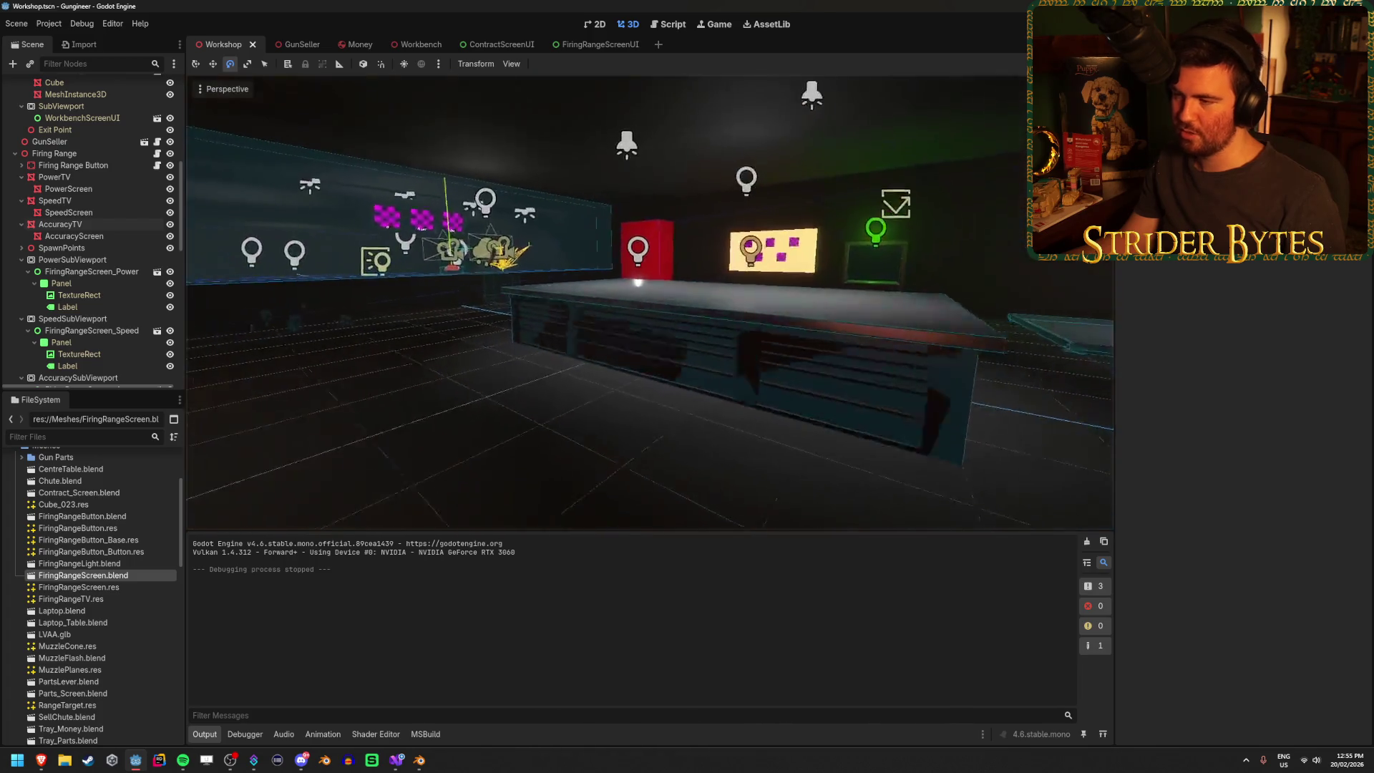
pyautogui.press('w')
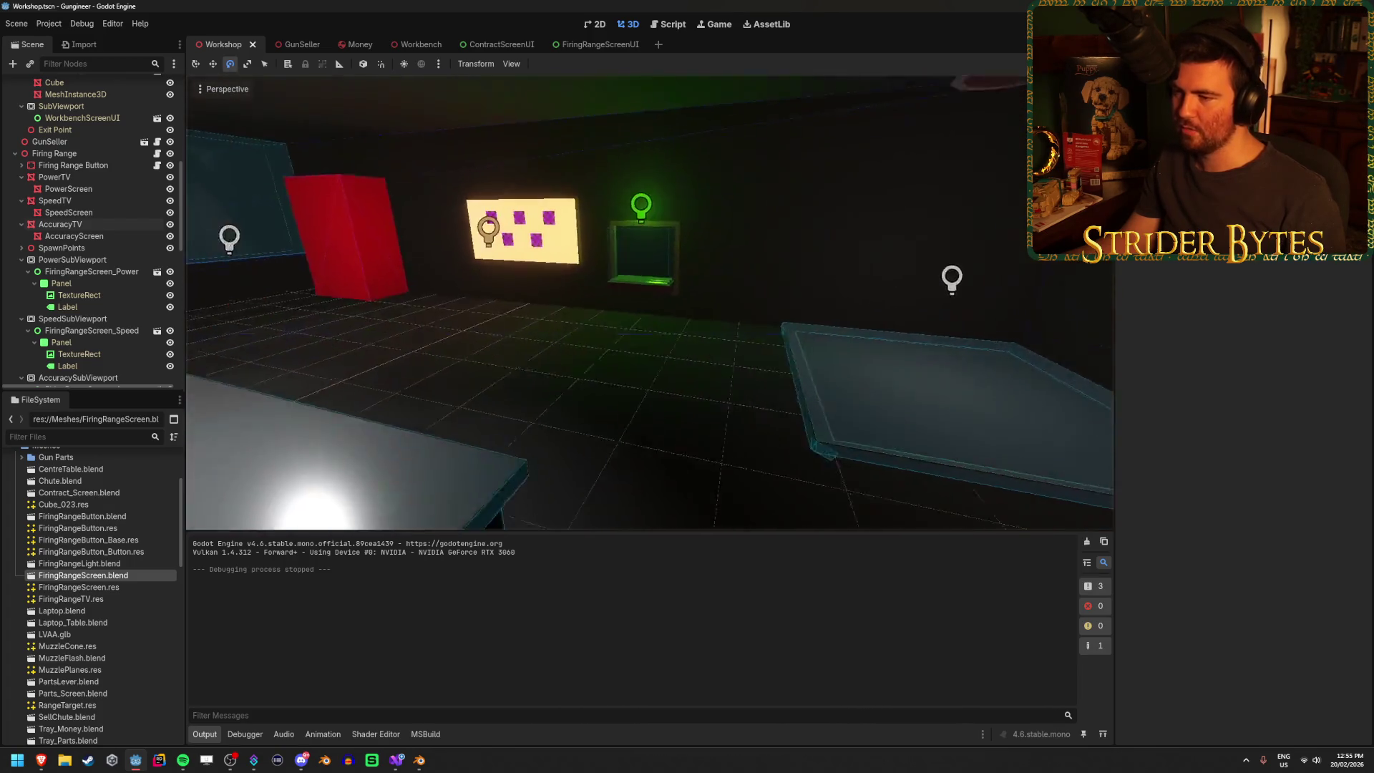
pyautogui.press('d')
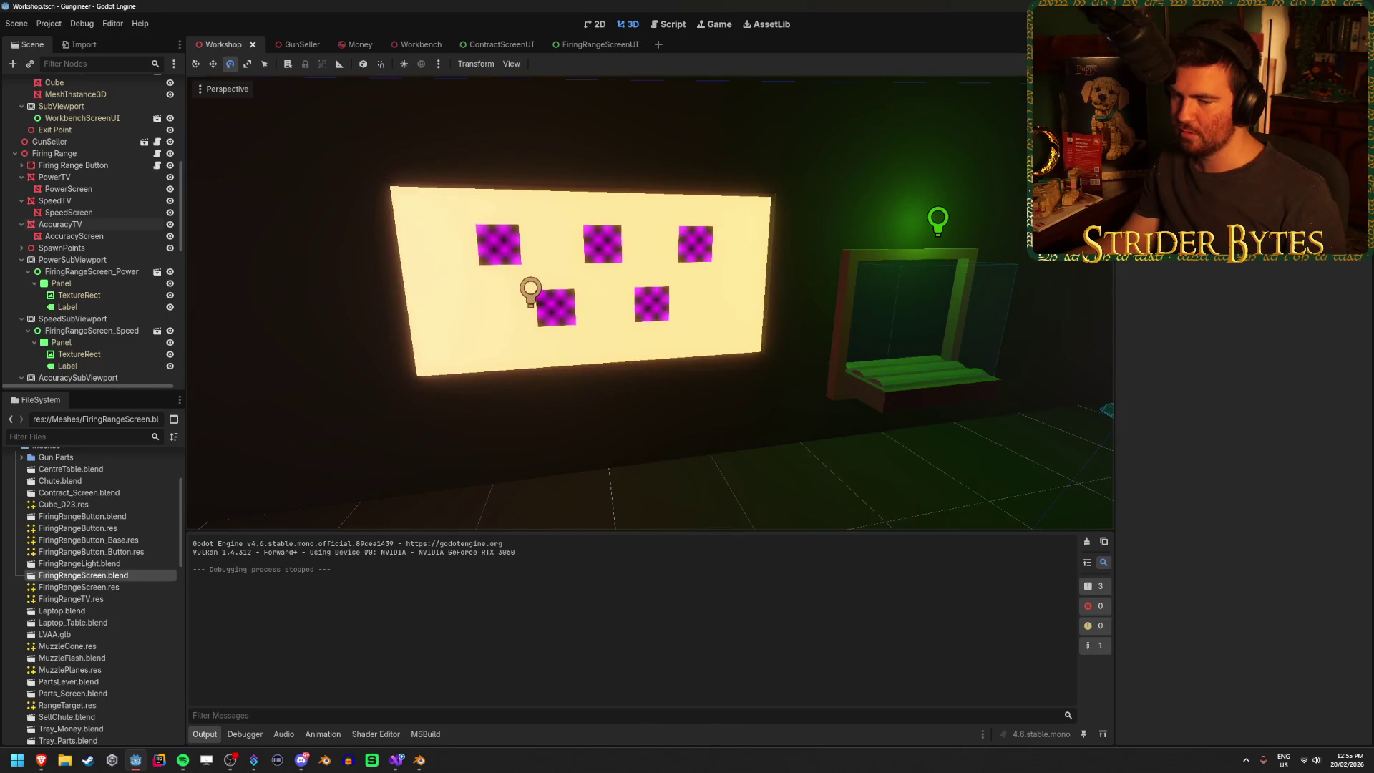
pyautogui.press('w')
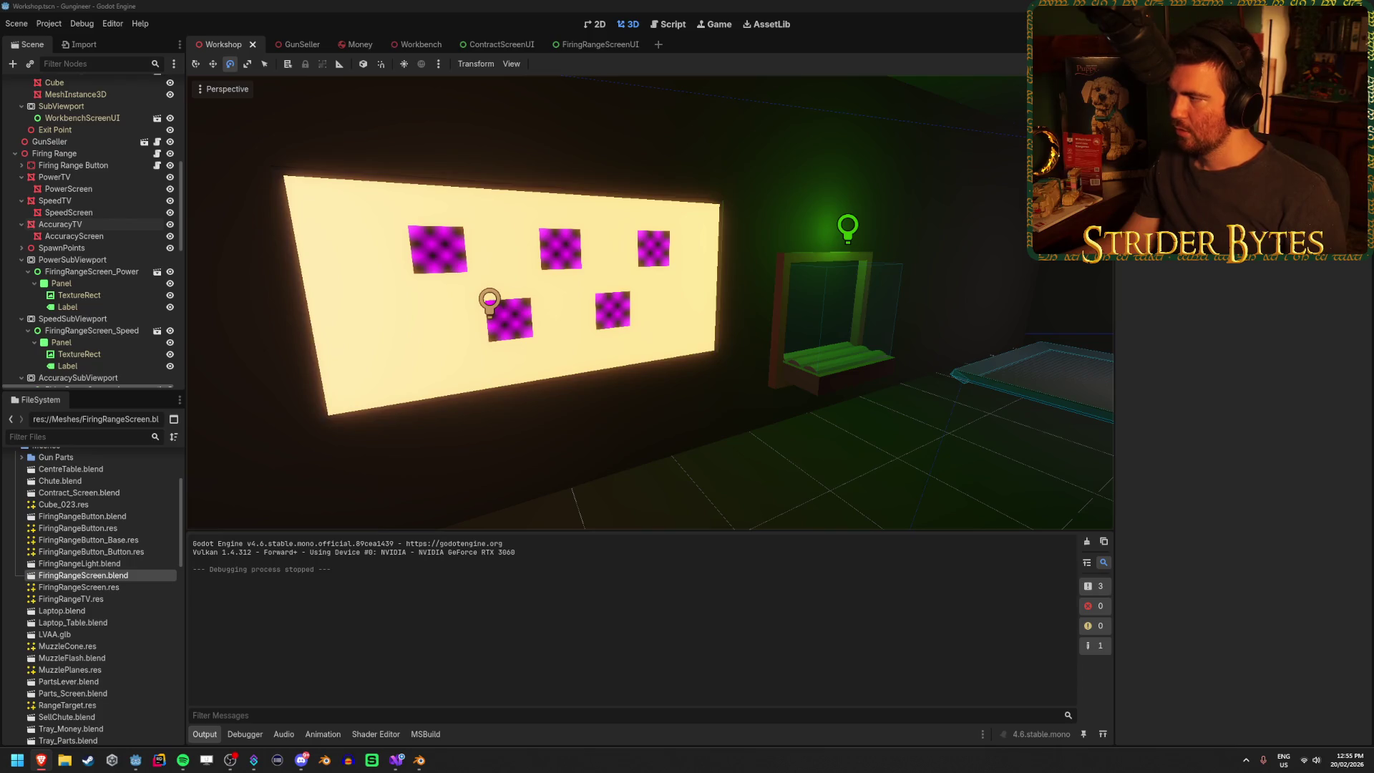
pyautogui.press('f')
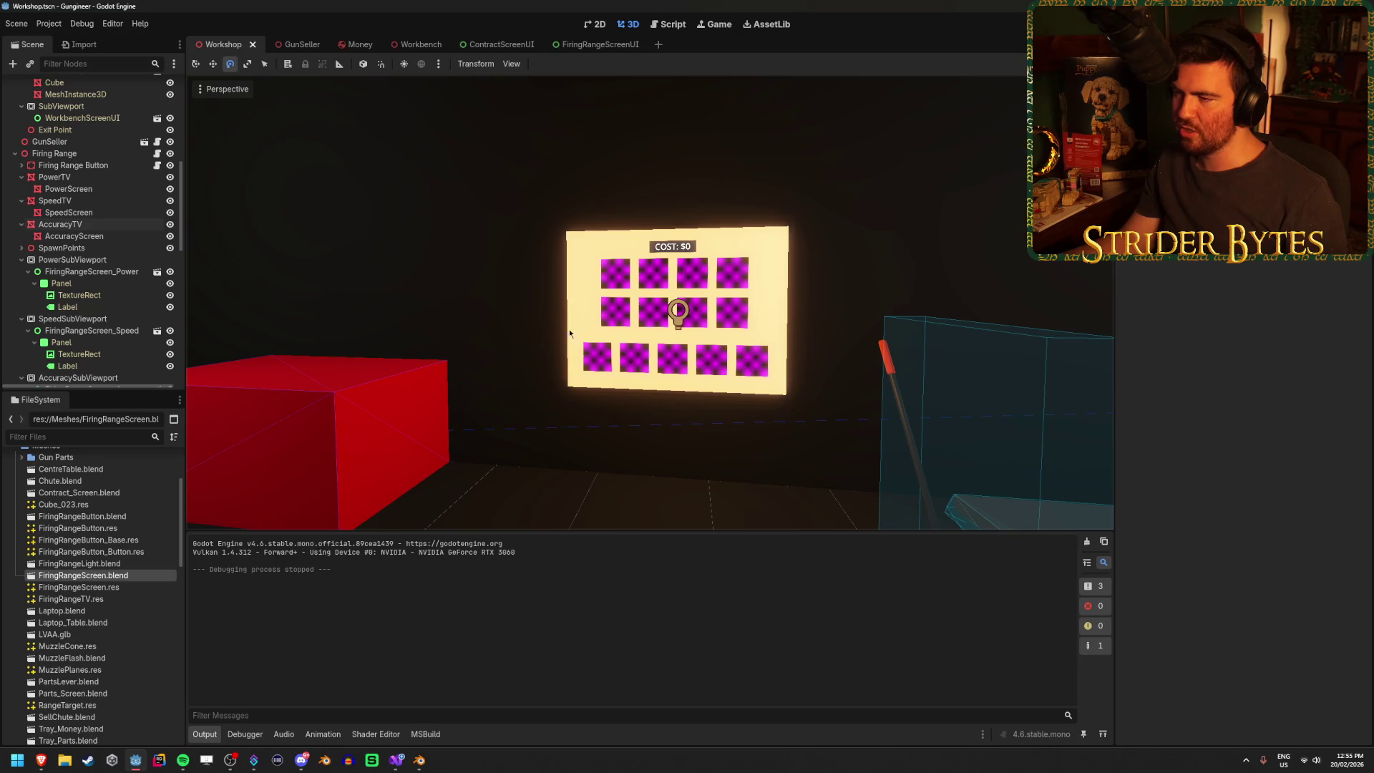
pyautogui.moveTo(555, 406); pyautogui.dragTo(527, 405)
pyautogui.press('f')
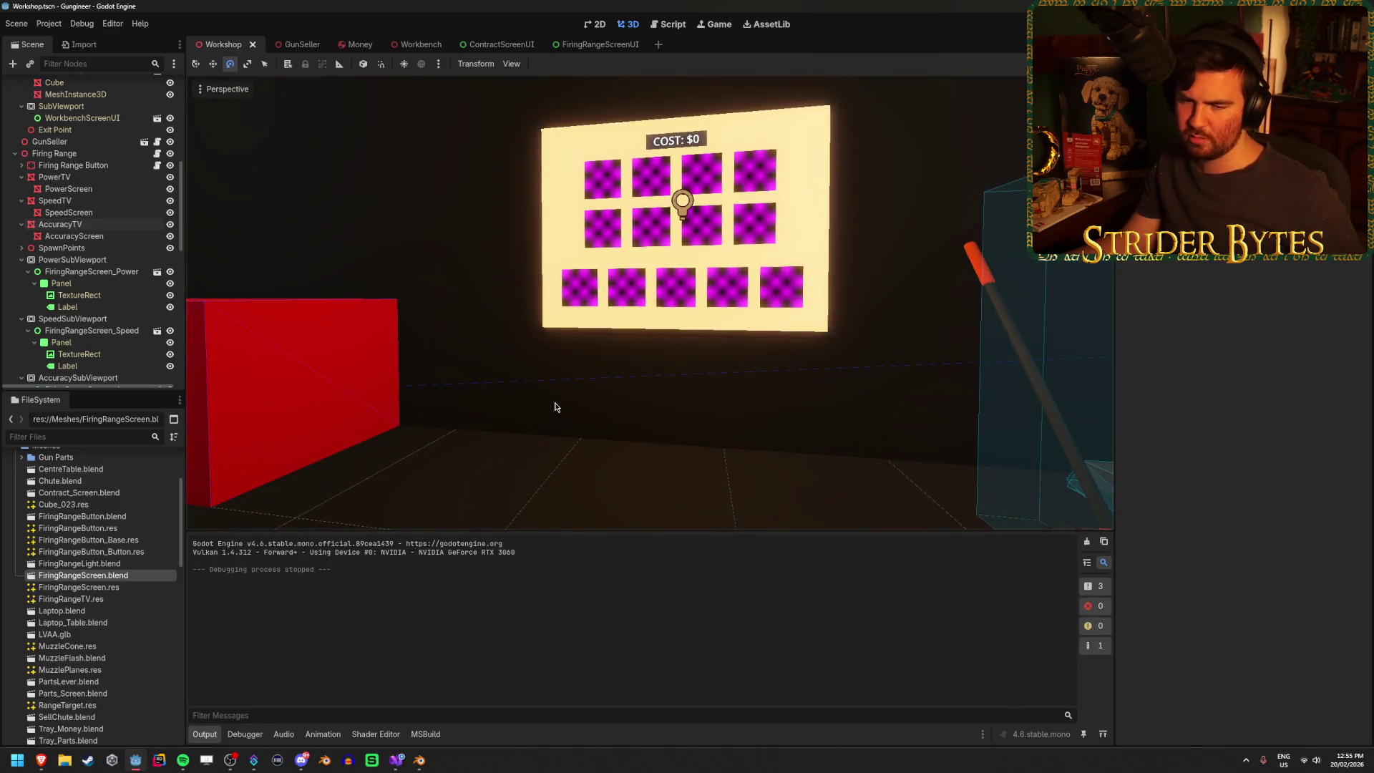
pyautogui.moveTo(555, 406)
pyautogui.mouseDown()
pyautogui.moveTo(651, 428)
pyautogui.moveTo(444, 435)
pyautogui.moveTo(668, 423)
pyautogui.mouseUp()
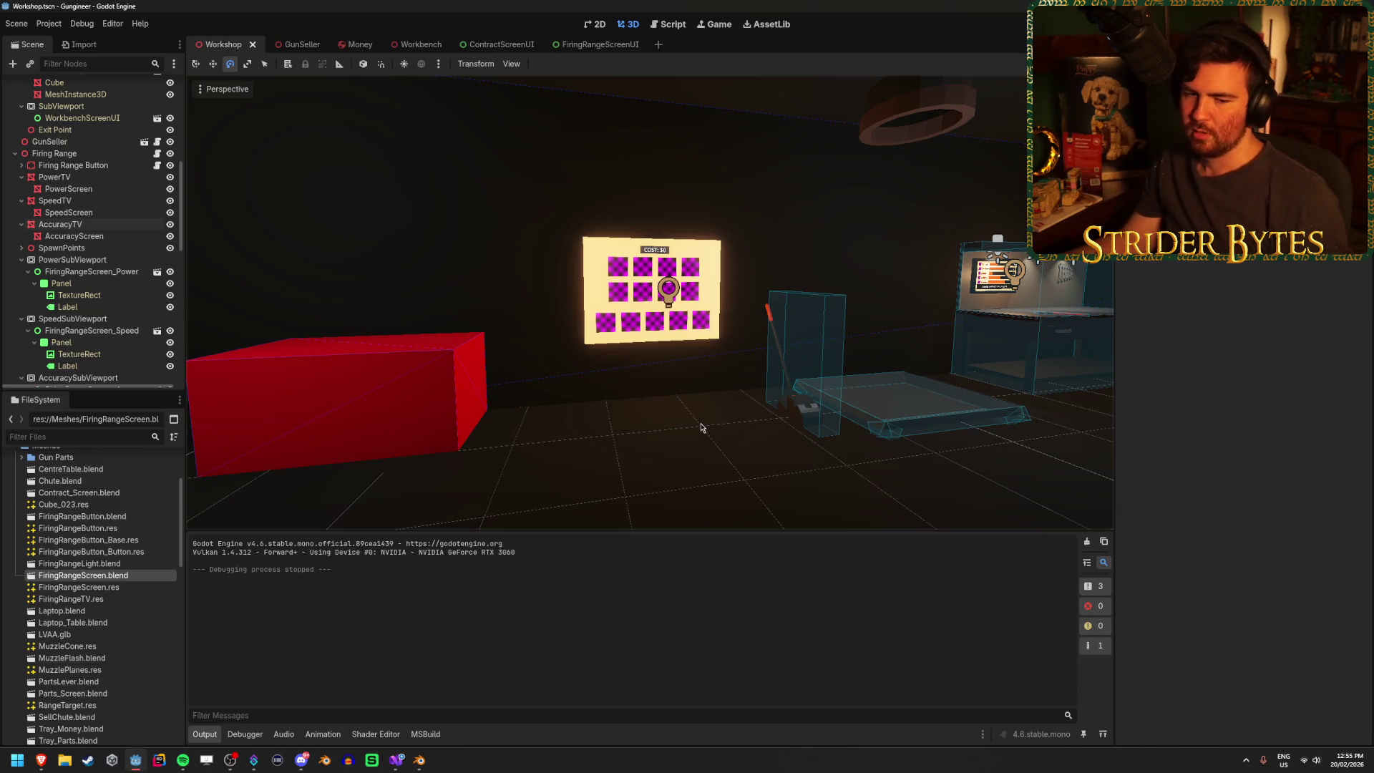
pyautogui.moveTo(605, 435)
pyautogui.mouseDown()
pyautogui.moveTo(666, 415)
pyautogui.moveTo(678, 387)
pyautogui.mouseUp()
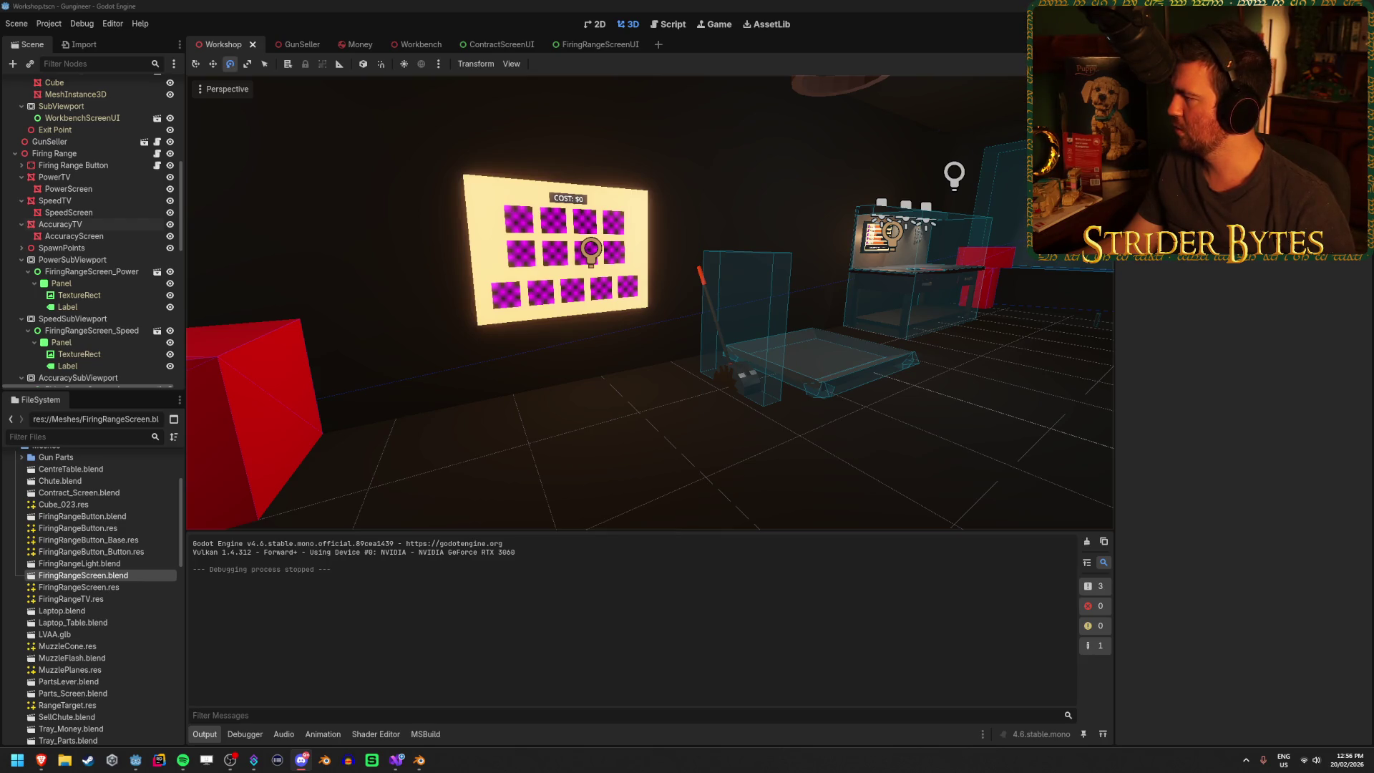
pyautogui.click(445, 5)
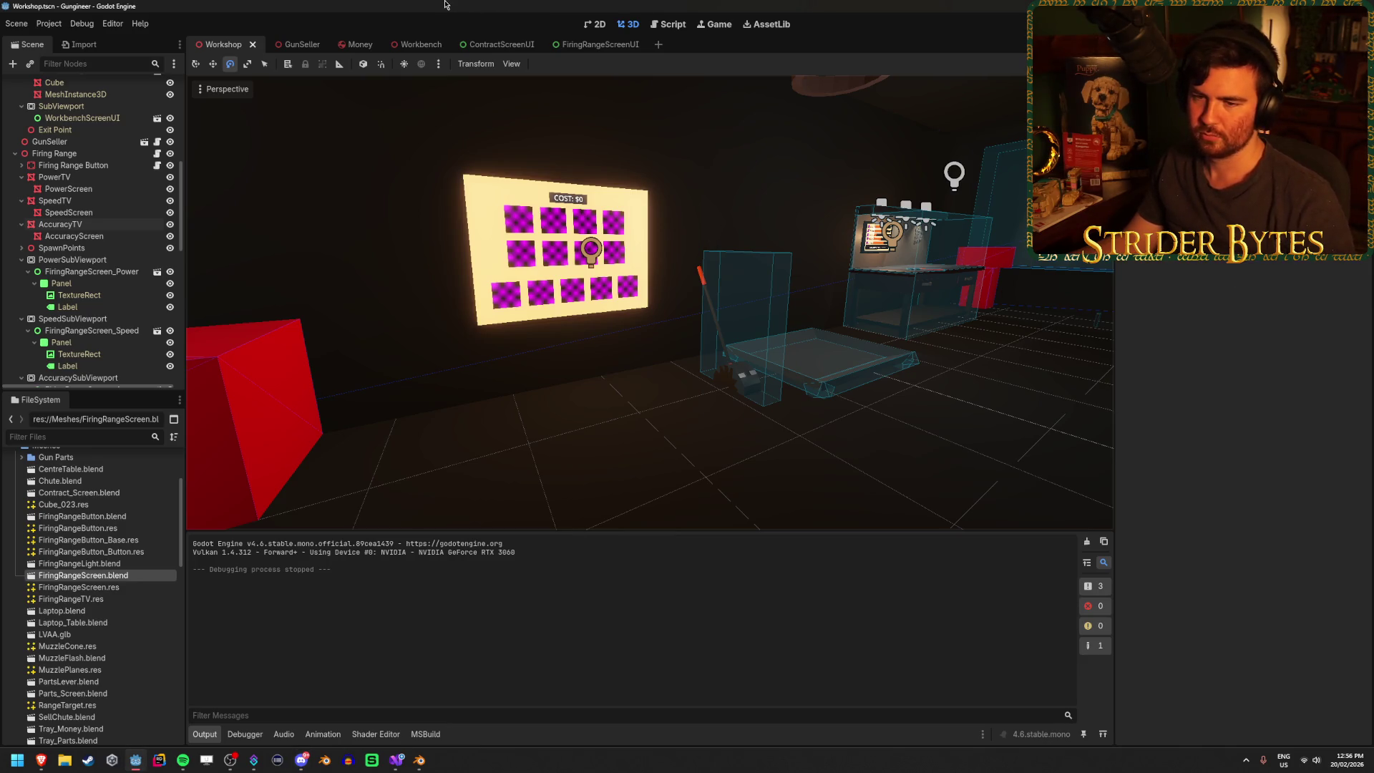
pyautogui.moveTo(586, 448)
pyautogui.mouseDown()
pyautogui.moveTo(583, 420)
pyautogui.moveTo(629, 428)
pyautogui.mouseUp()
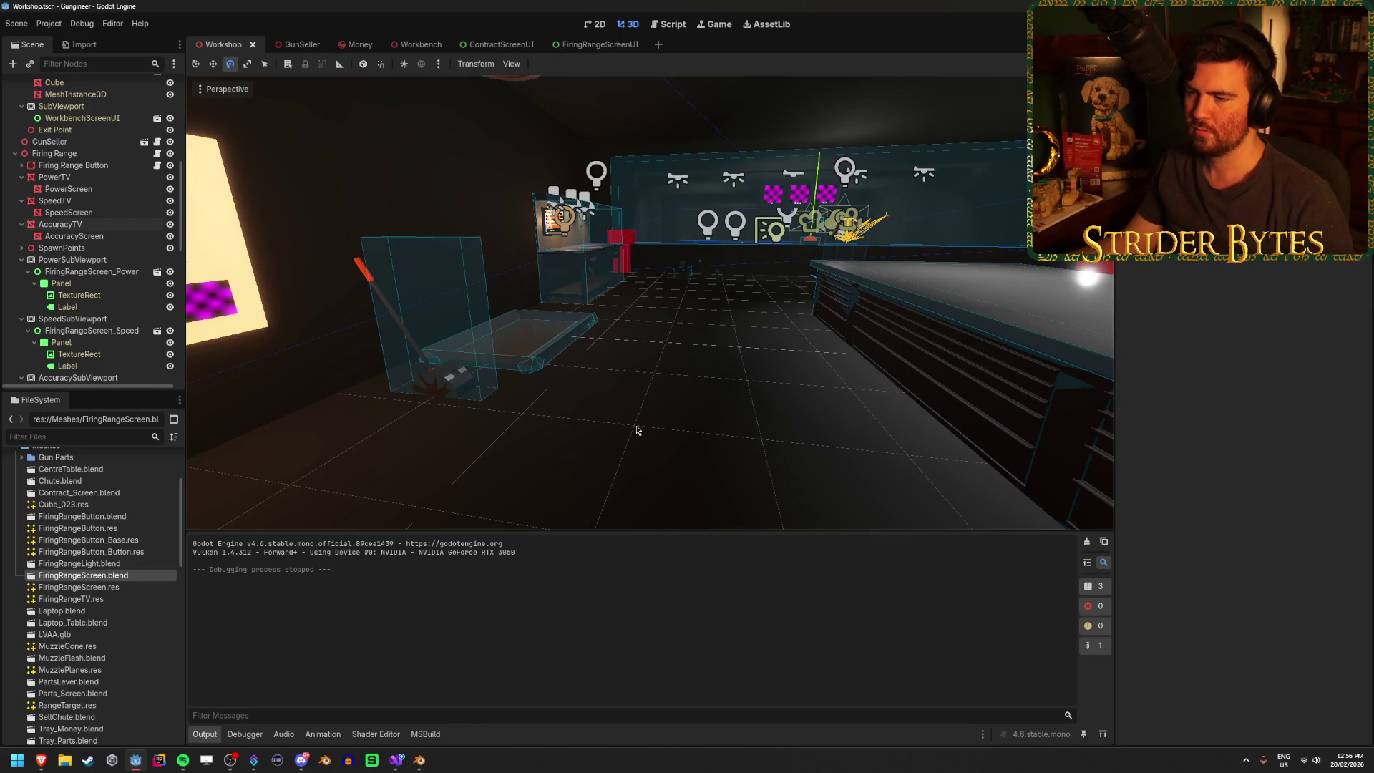
pyautogui.moveTo(637, 430); pyautogui.dragTo(722, 439)
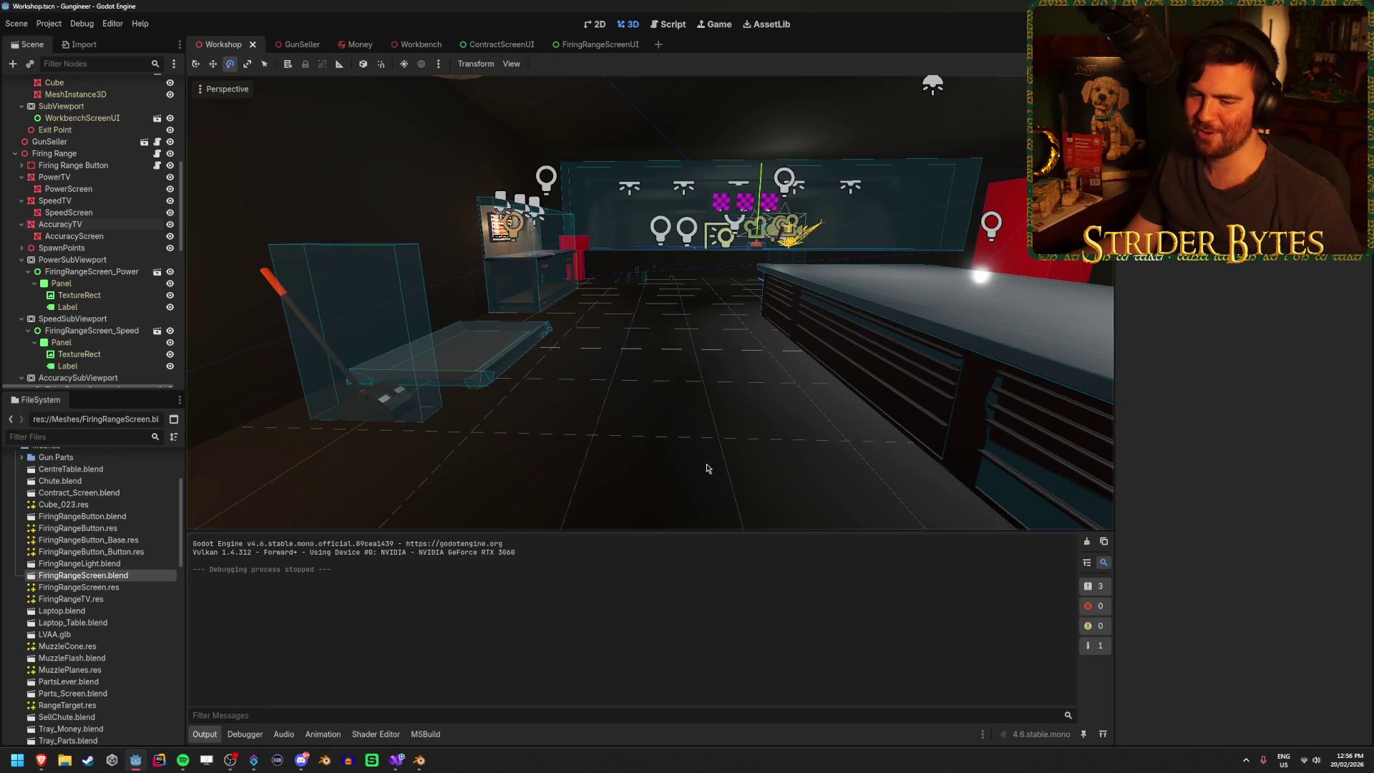
pyautogui.moveTo(691, 430)
pyautogui.mouseDown()
pyautogui.moveTo(759, 428)
pyautogui.moveTo(690, 429)
pyautogui.mouseUp()
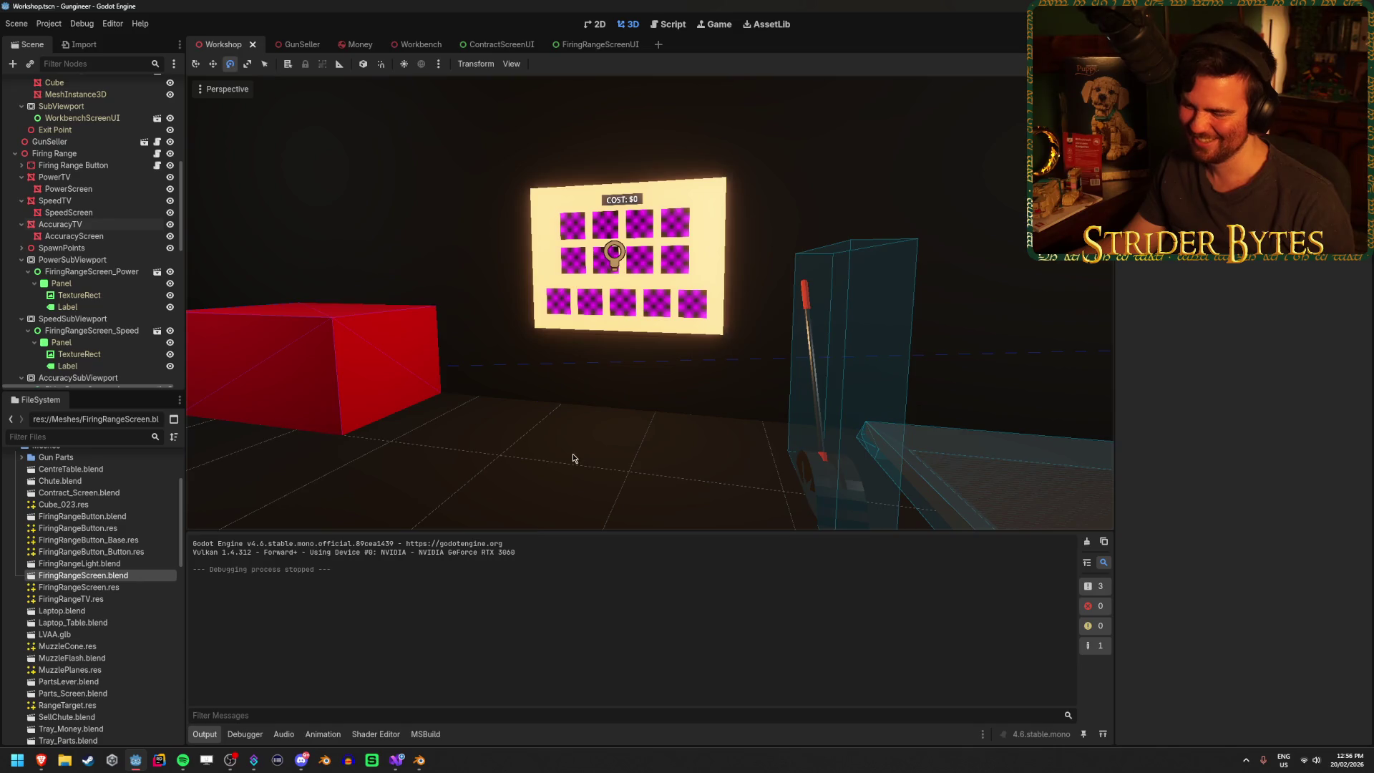
pyautogui.scroll(5, 570, 453)
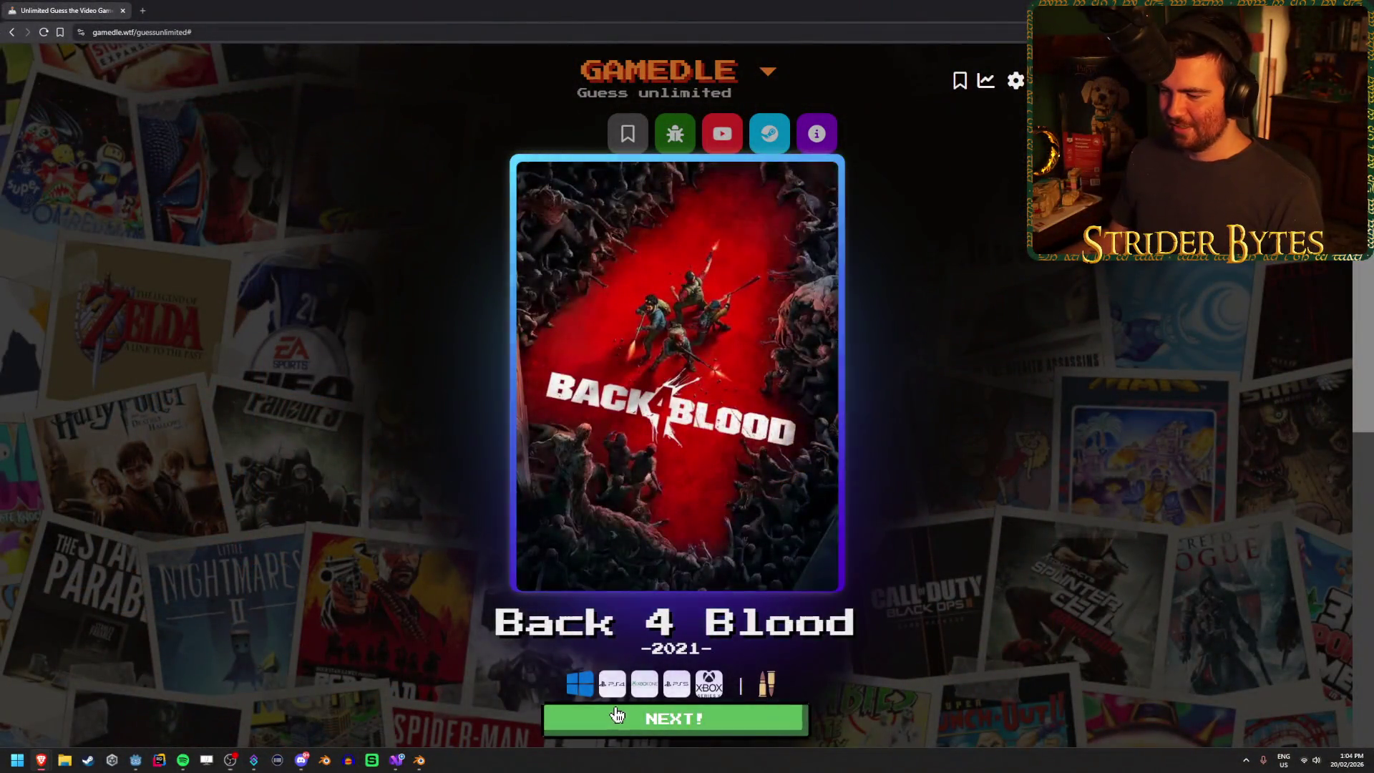
# - Leave the Back 4 Blood result and begin a new Gamedle round
pyautogui.press('Return')
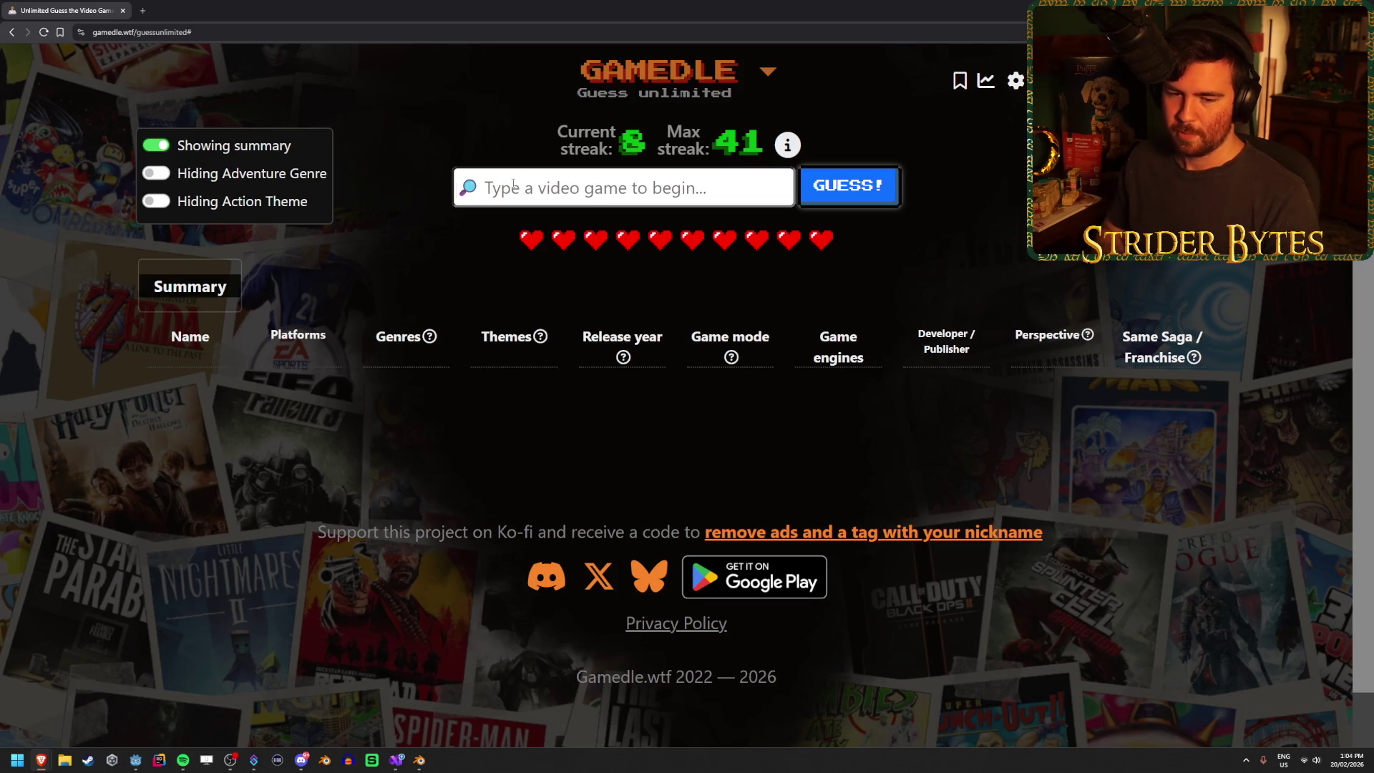
# - Enter Minecraft as the first guess and read the genre hints for its clue row
pyautogui.write('mine')
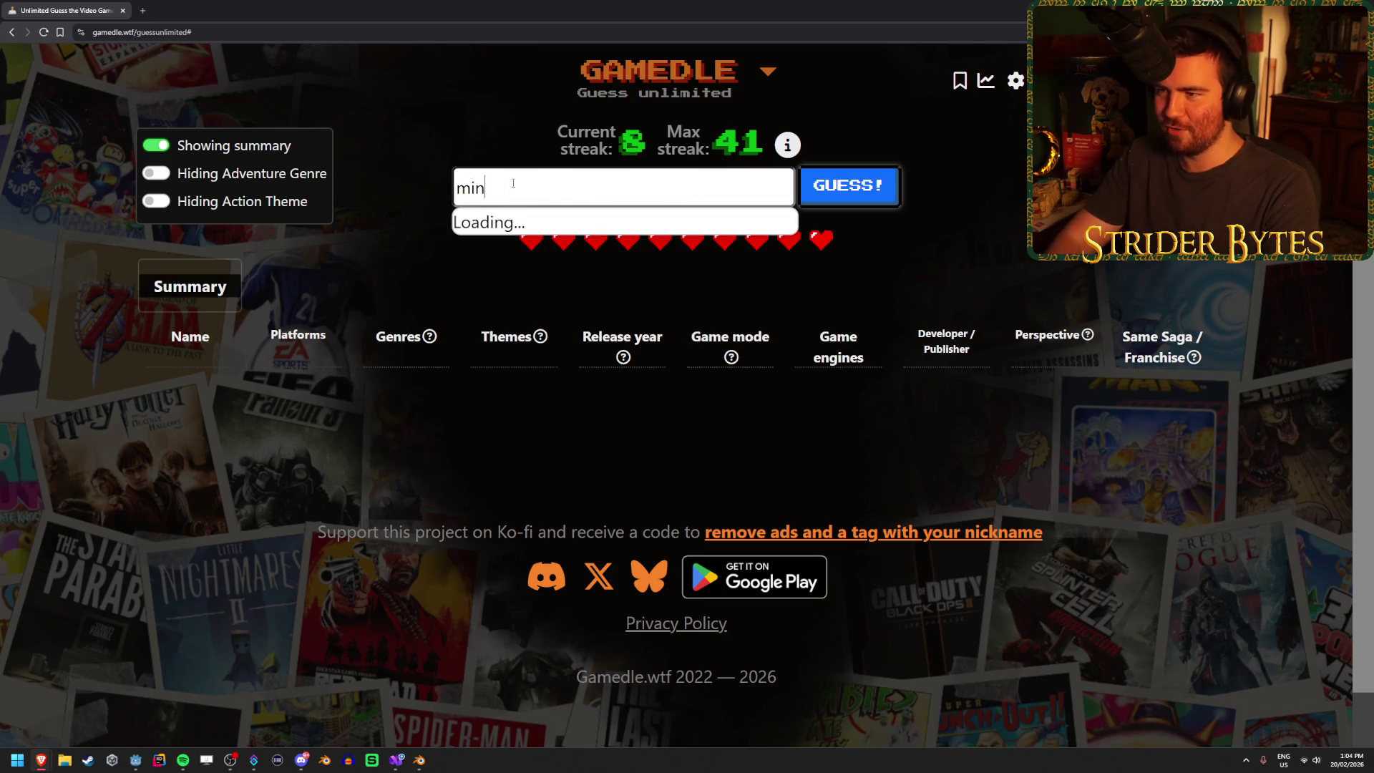
pyautogui.press('Down')
pyautogui.press('Down')
pyautogui.press('Down')
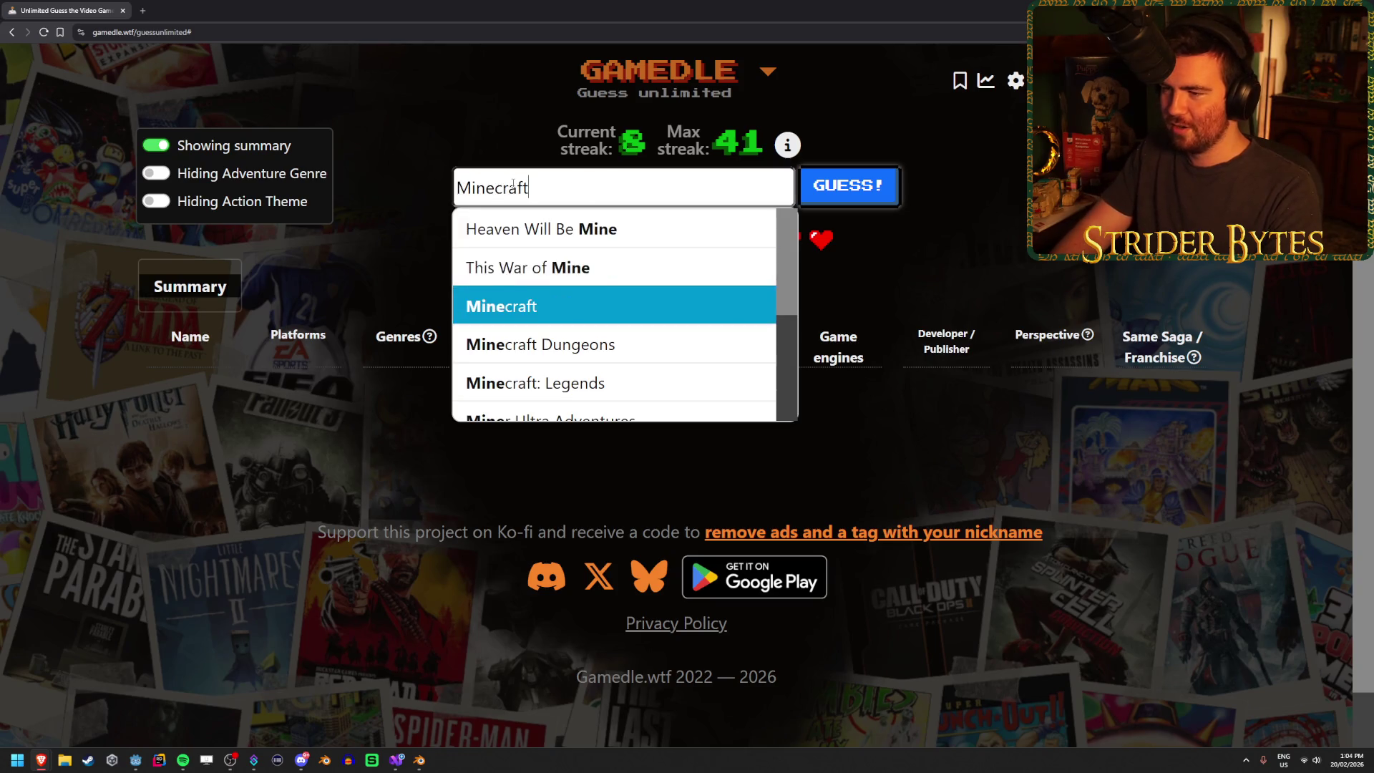
pyautogui.press('Return')
pyautogui.click(814, 188)
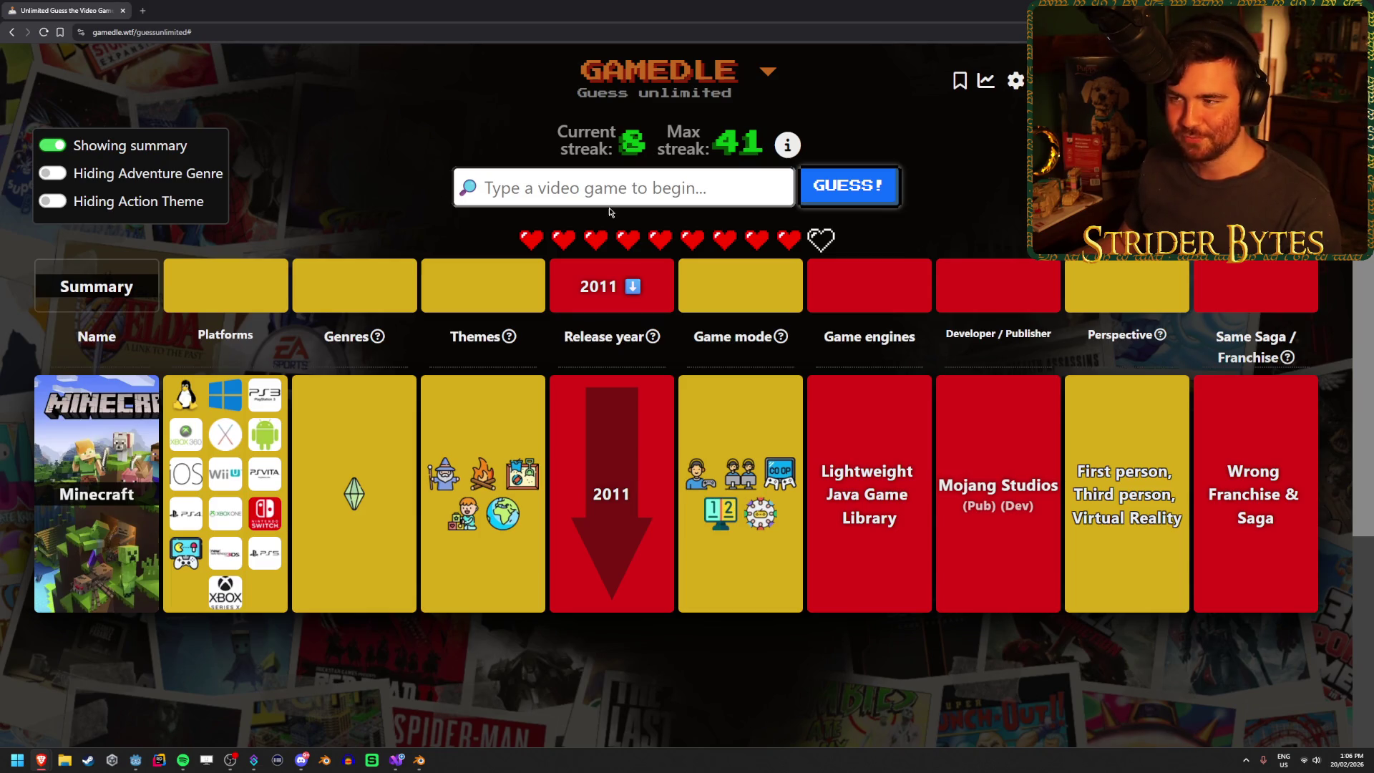
pyautogui.moveTo(372, 331)
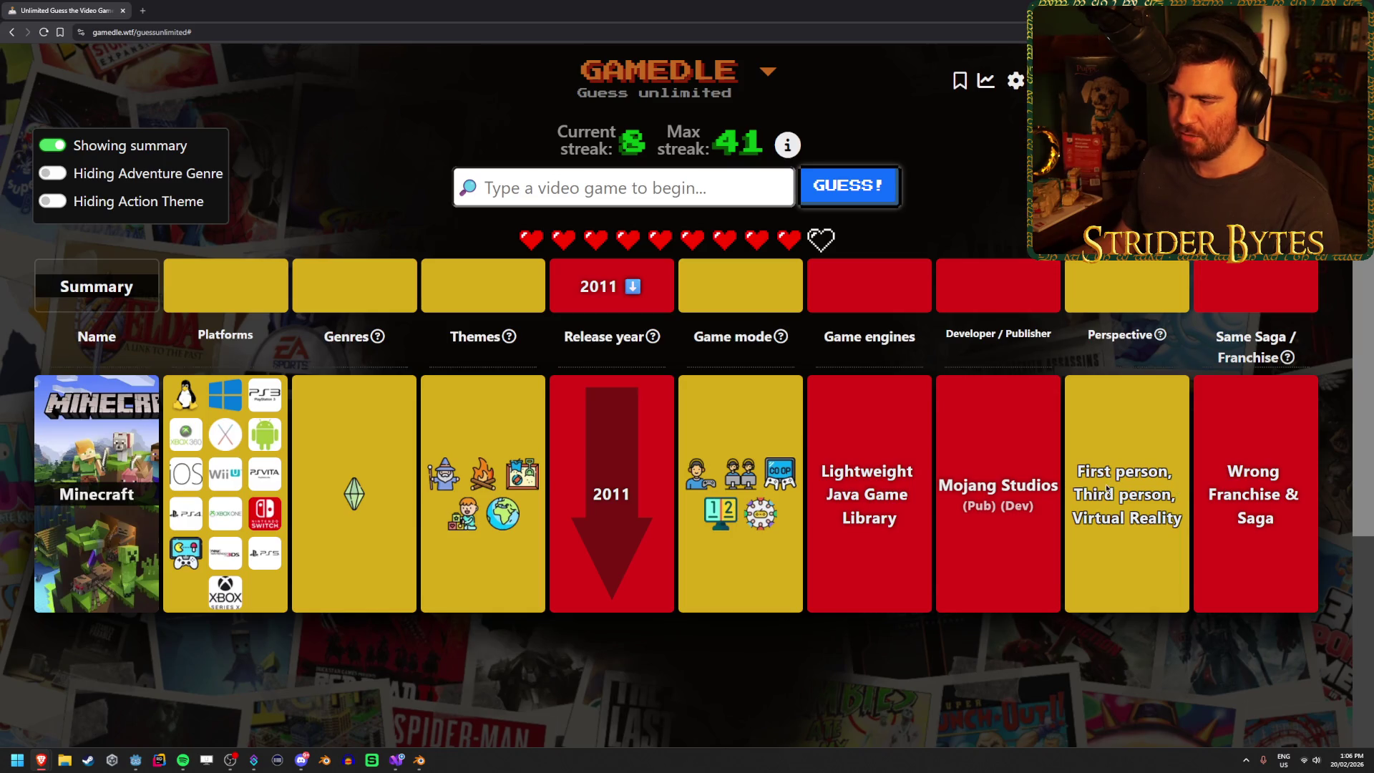
# - Guess The Sims and review its clue row
pyautogui.moveTo(785, 340)
pyautogui.write('sims')
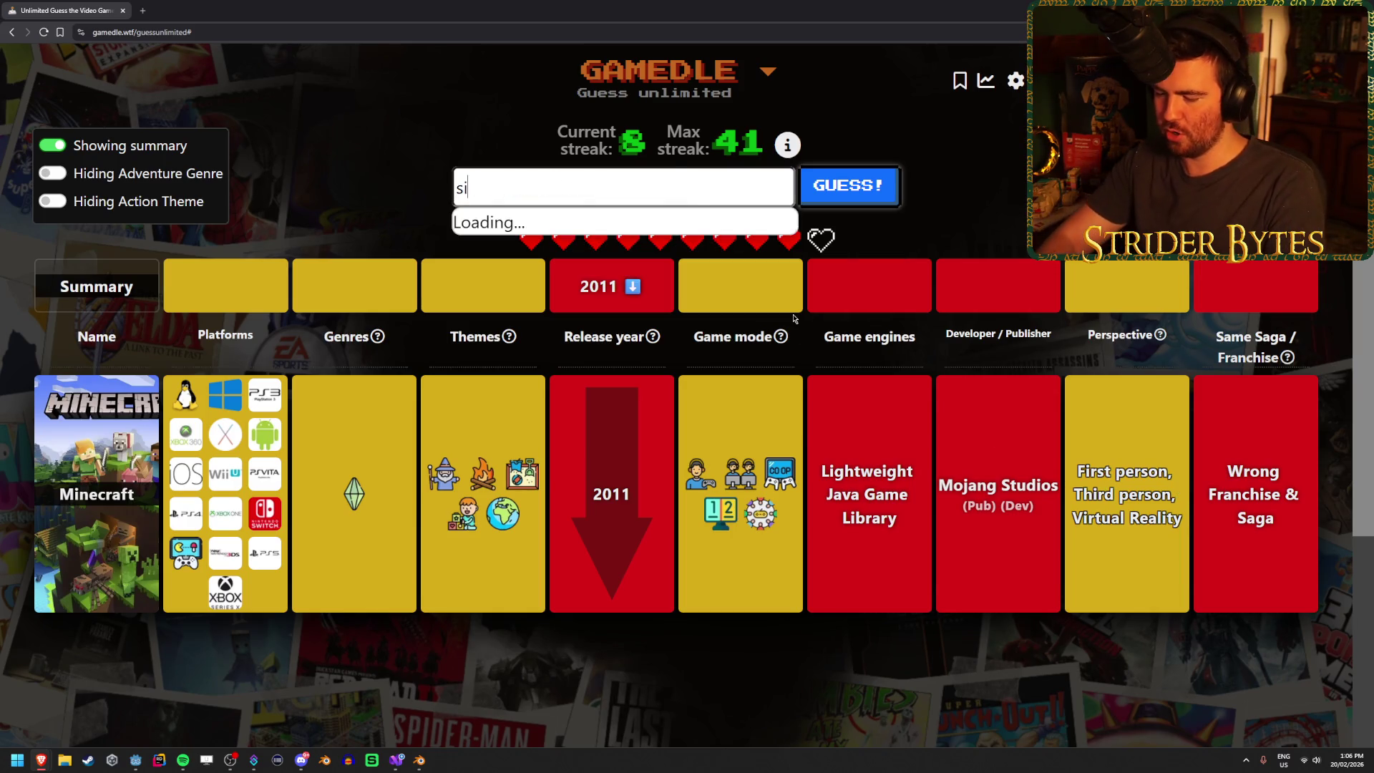
pyautogui.press('Return')
pyautogui.click(859, 201)
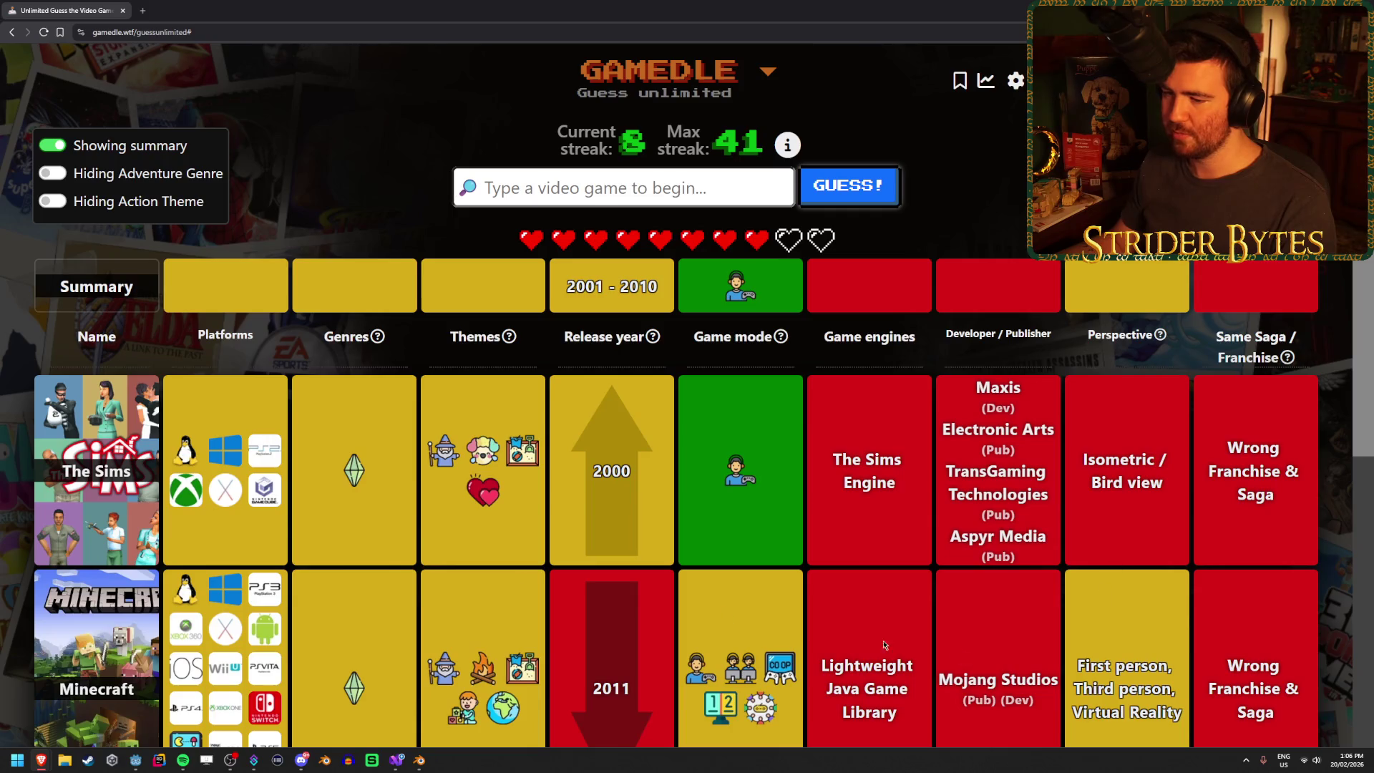
pyautogui.scroll(-2, 430, 401)
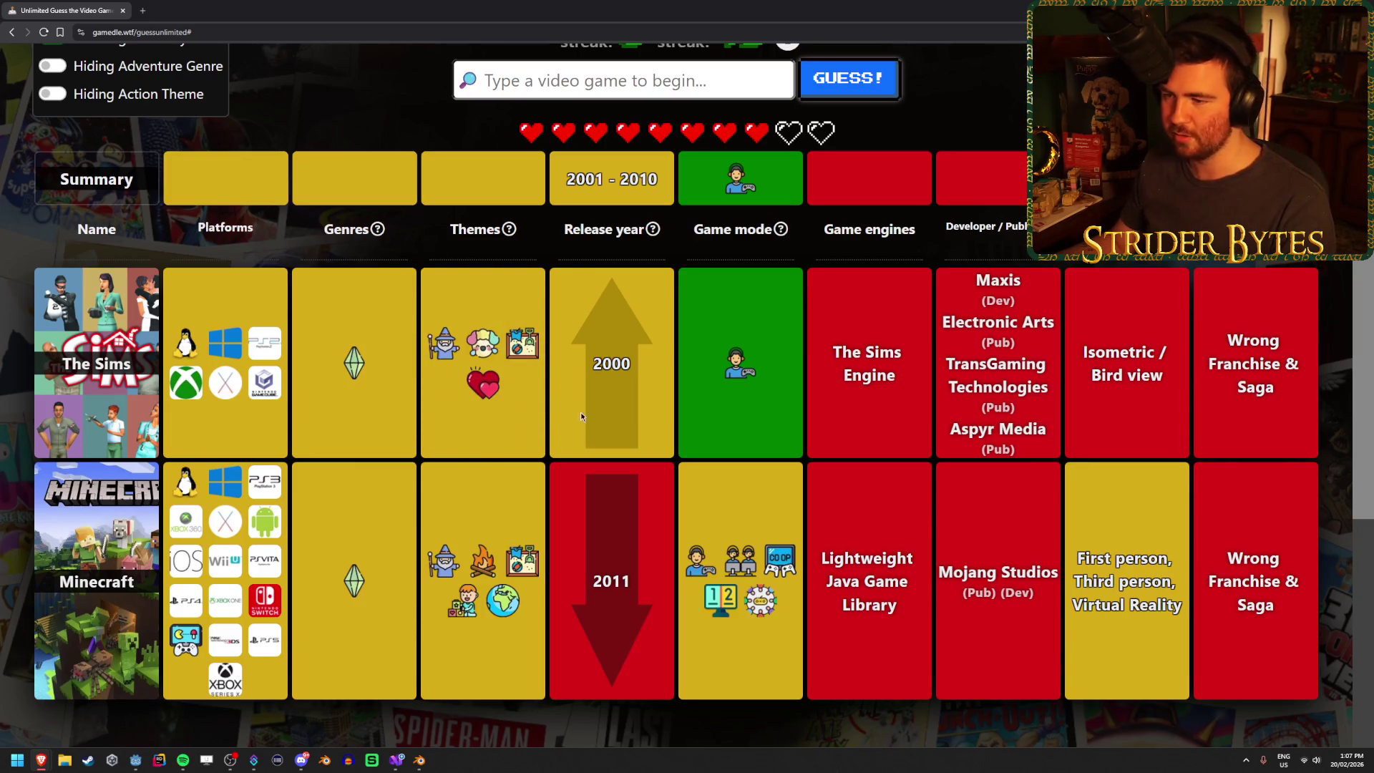
pyautogui.moveTo(477, 349)
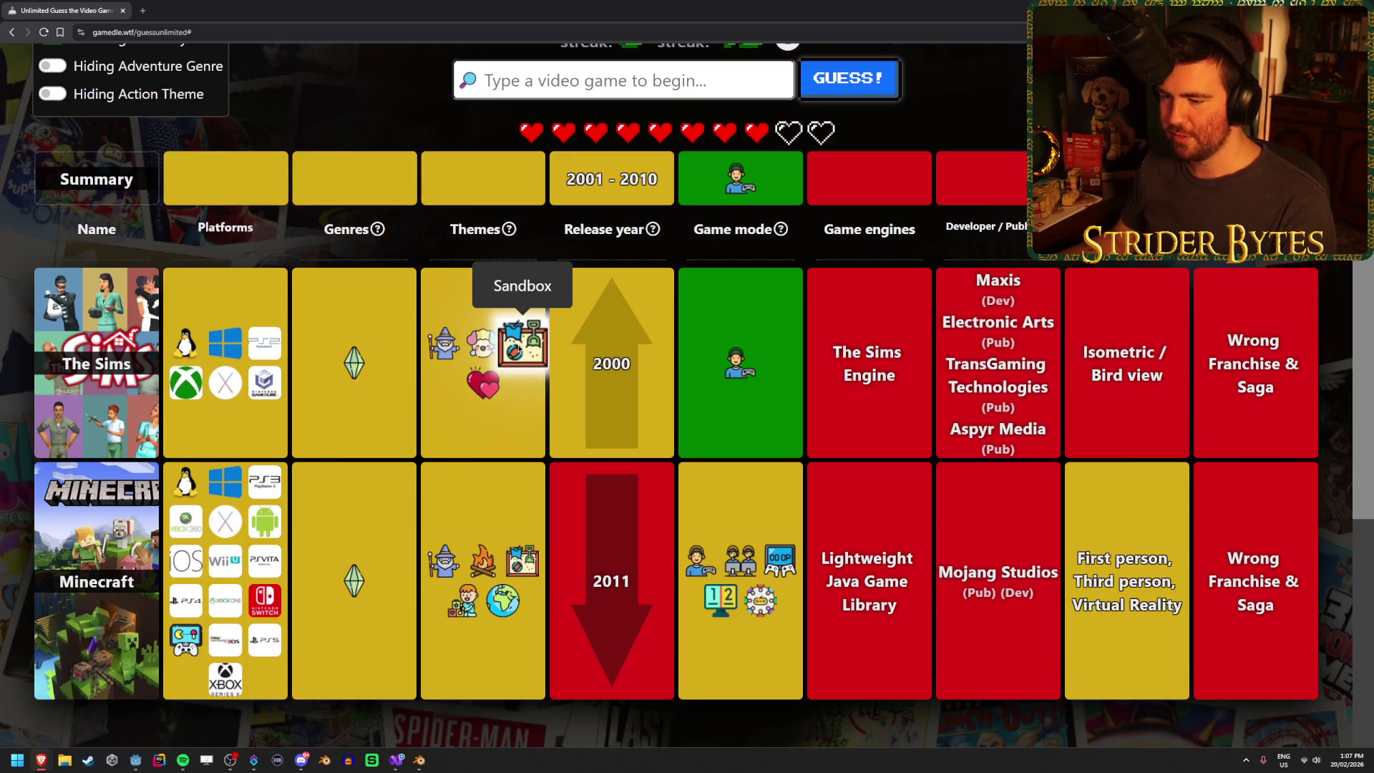
pyautogui.scroll(2, 649, 522)
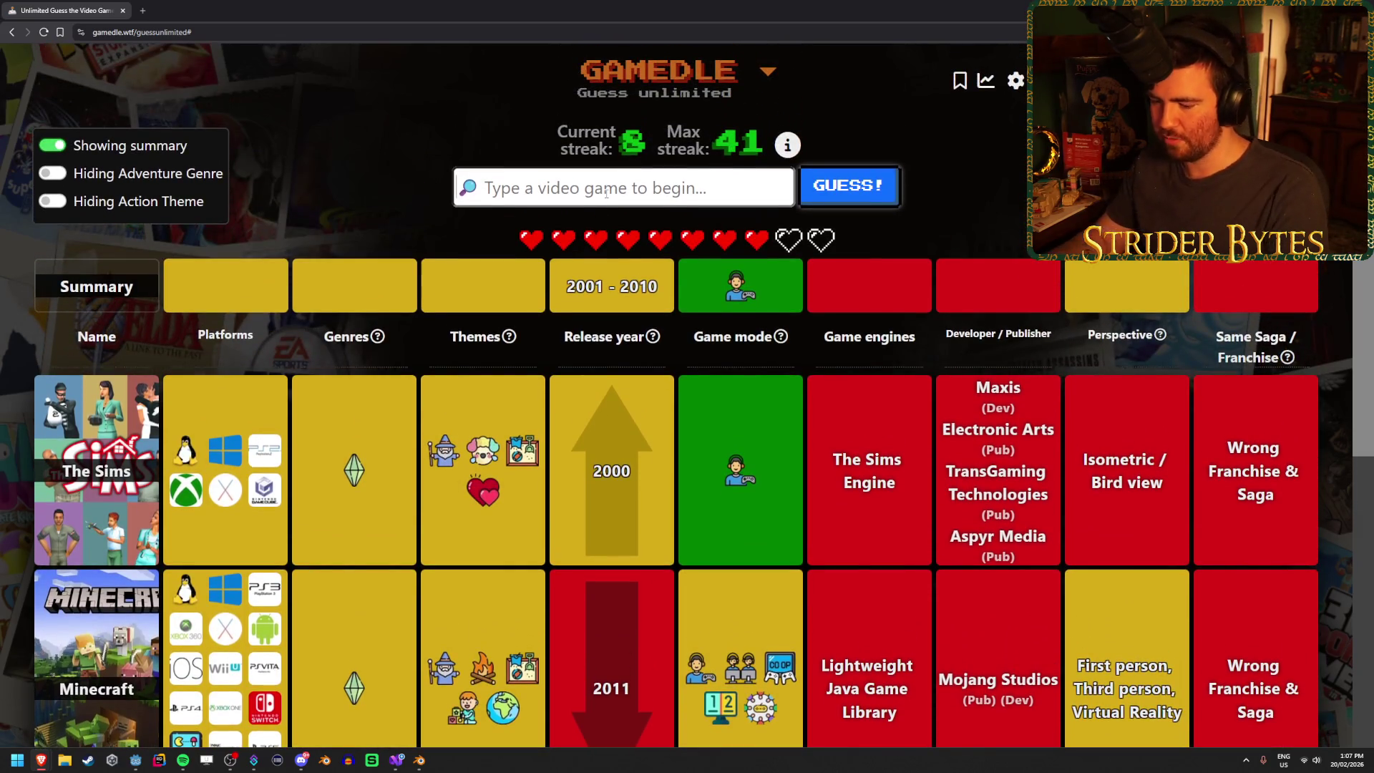
# - Guess Garry's Mod and check the narrowed 2001–2003 release-year clue
pyautogui.write('garry')
pyautogui.click(859, 187)
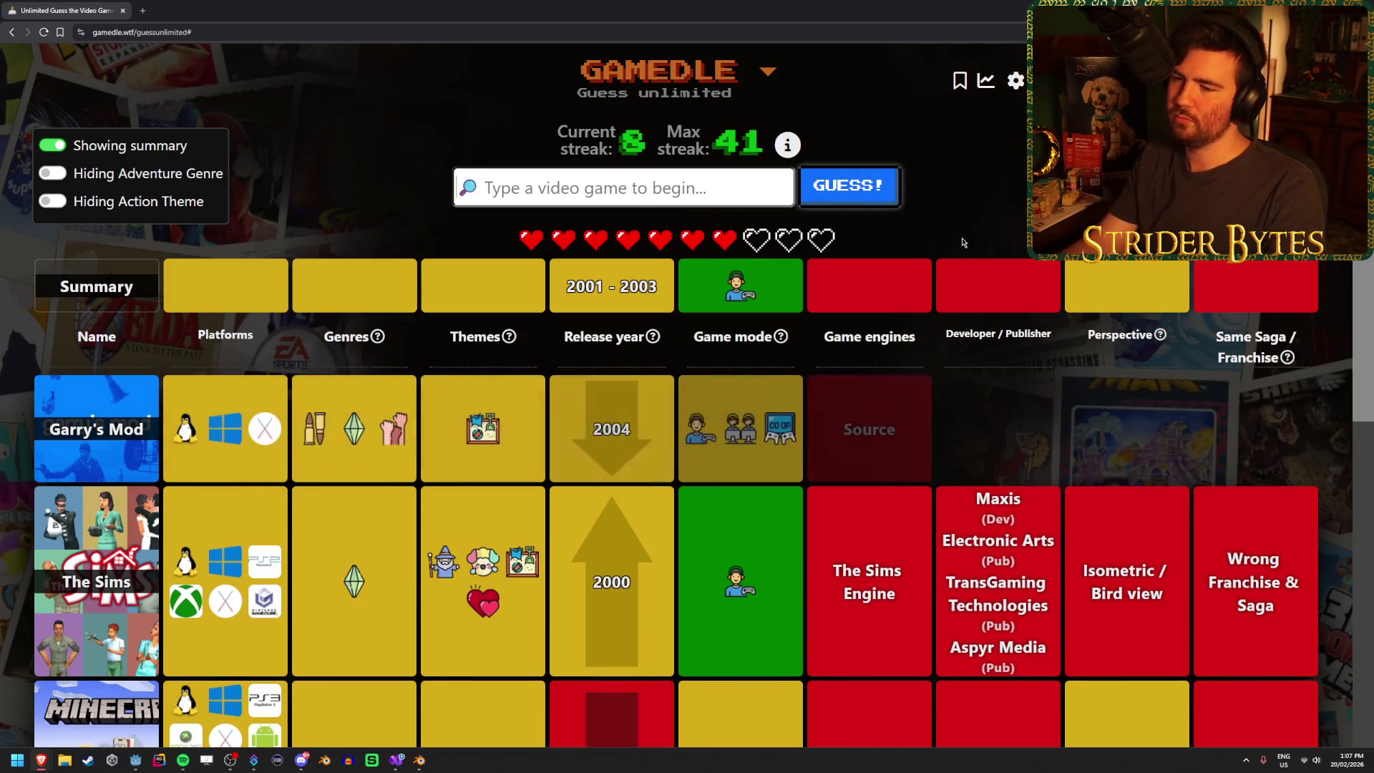
pyautogui.scroll(-2, 1231, 520)
pyautogui.scroll(-1, 1231, 520)
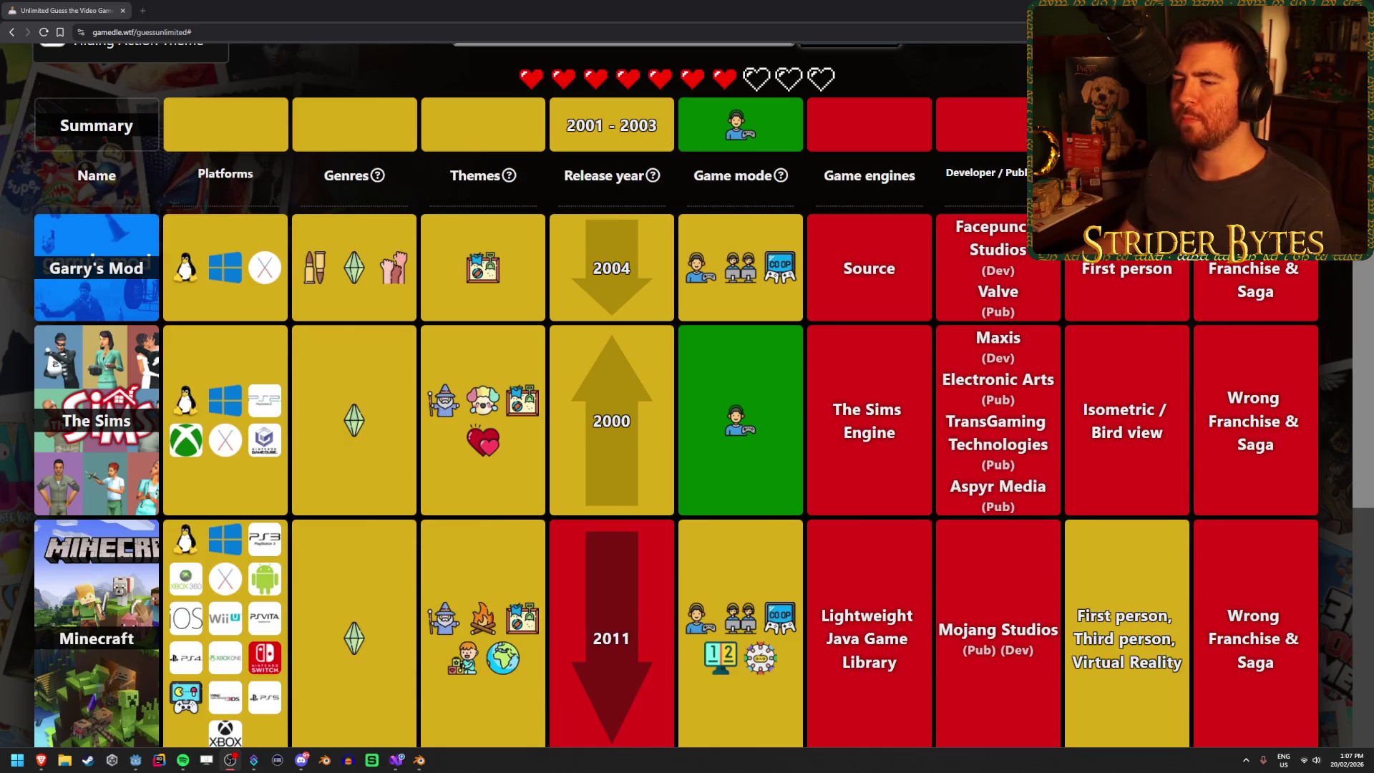
pyautogui.scroll(2, 509, 393)
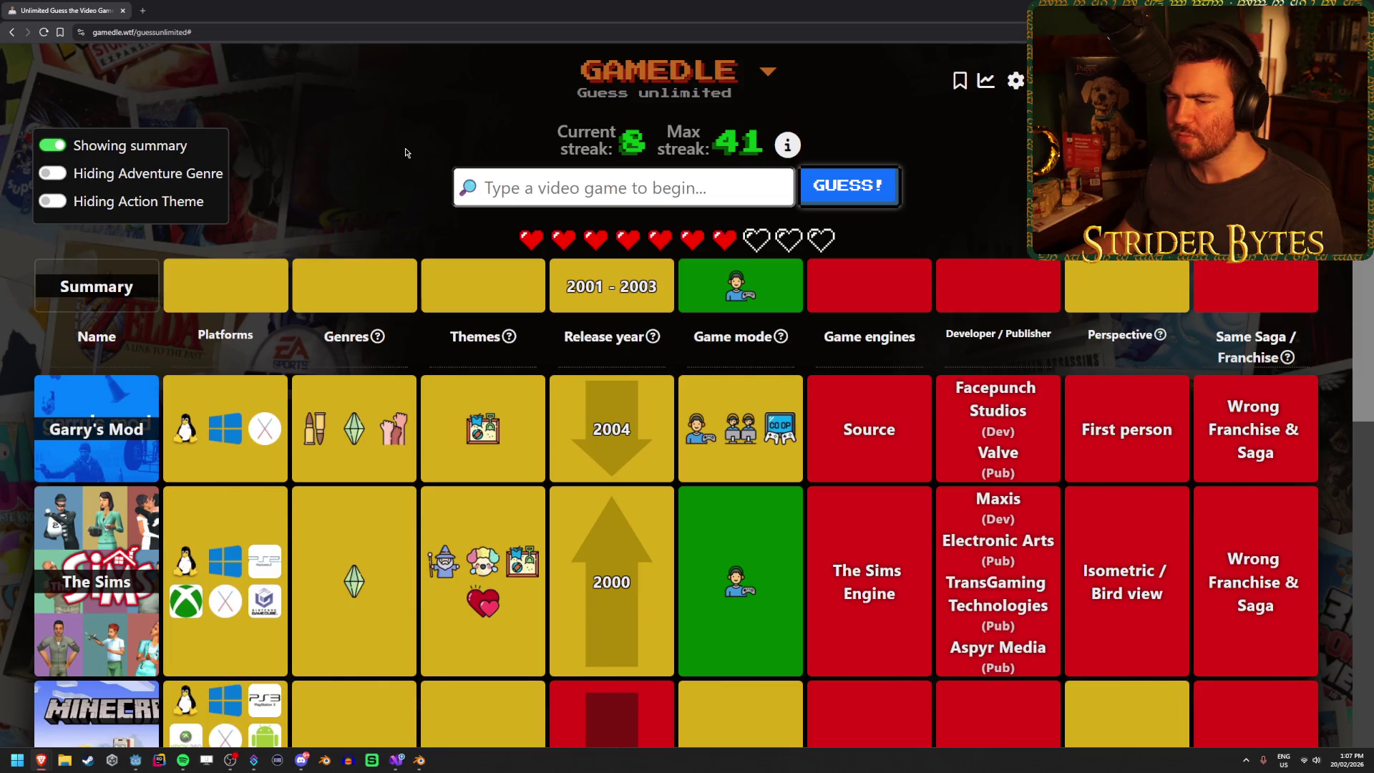
pyautogui.scroll(-2, 406, 153)
pyautogui.scroll(1, 406, 152)
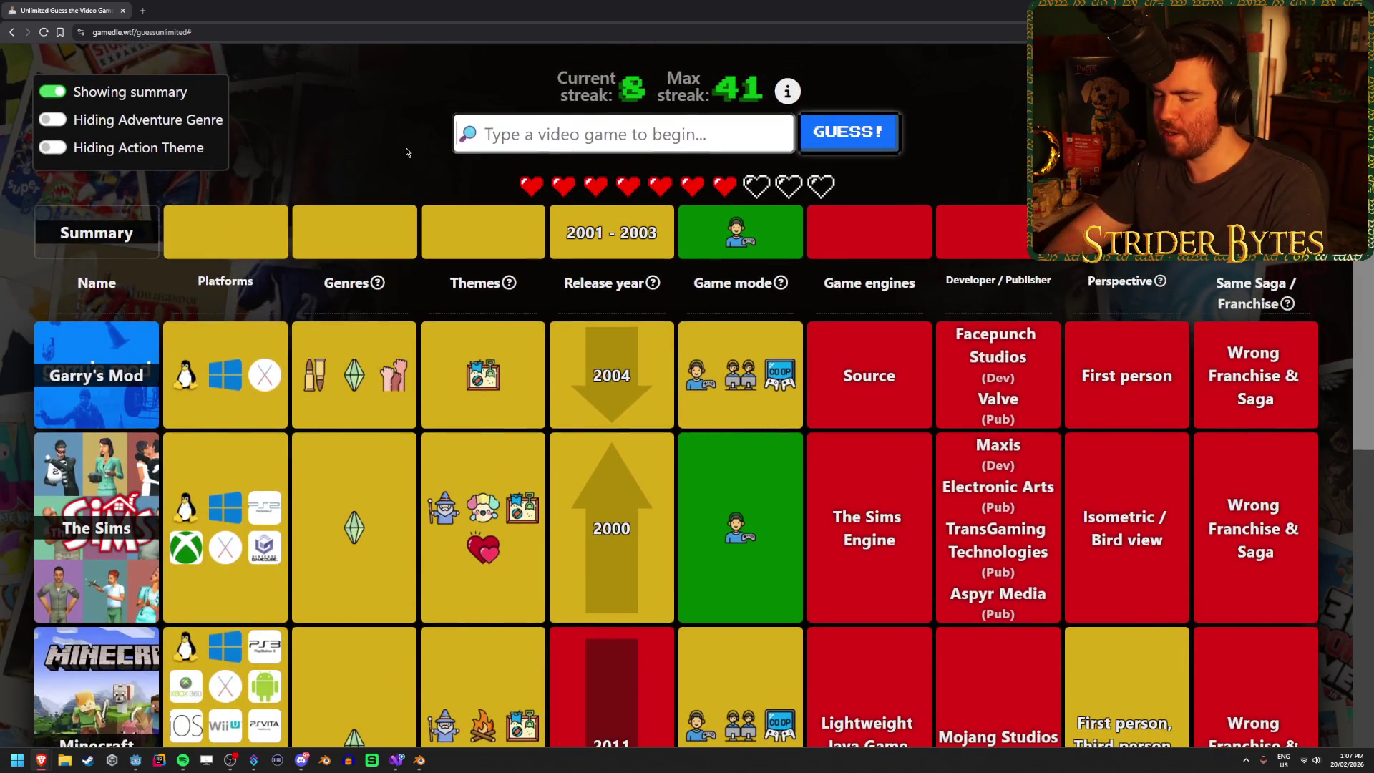
pyautogui.write('black')
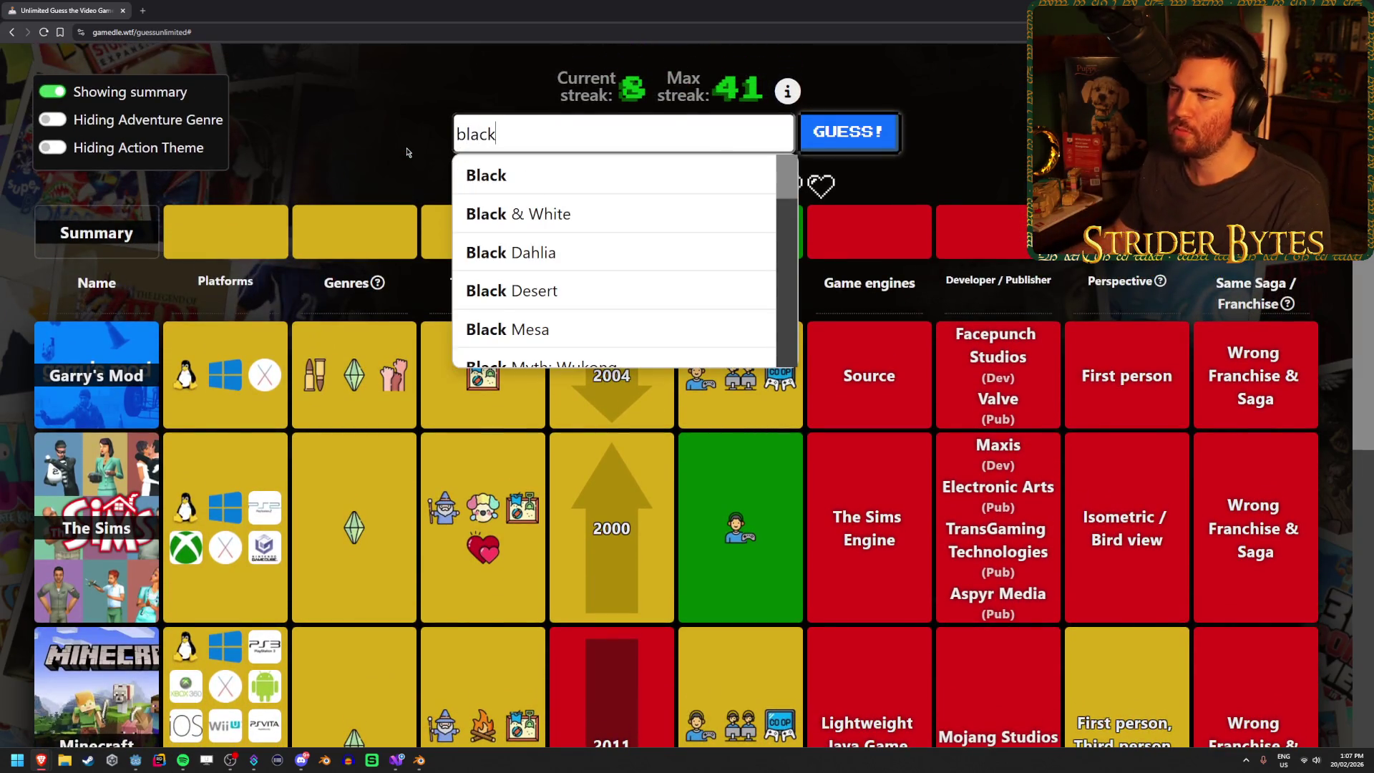
pyautogui.press('Down')
pyautogui.press('Down')
pyautogui.press('Return')
pyautogui.hotkey('ctrl', 'a')
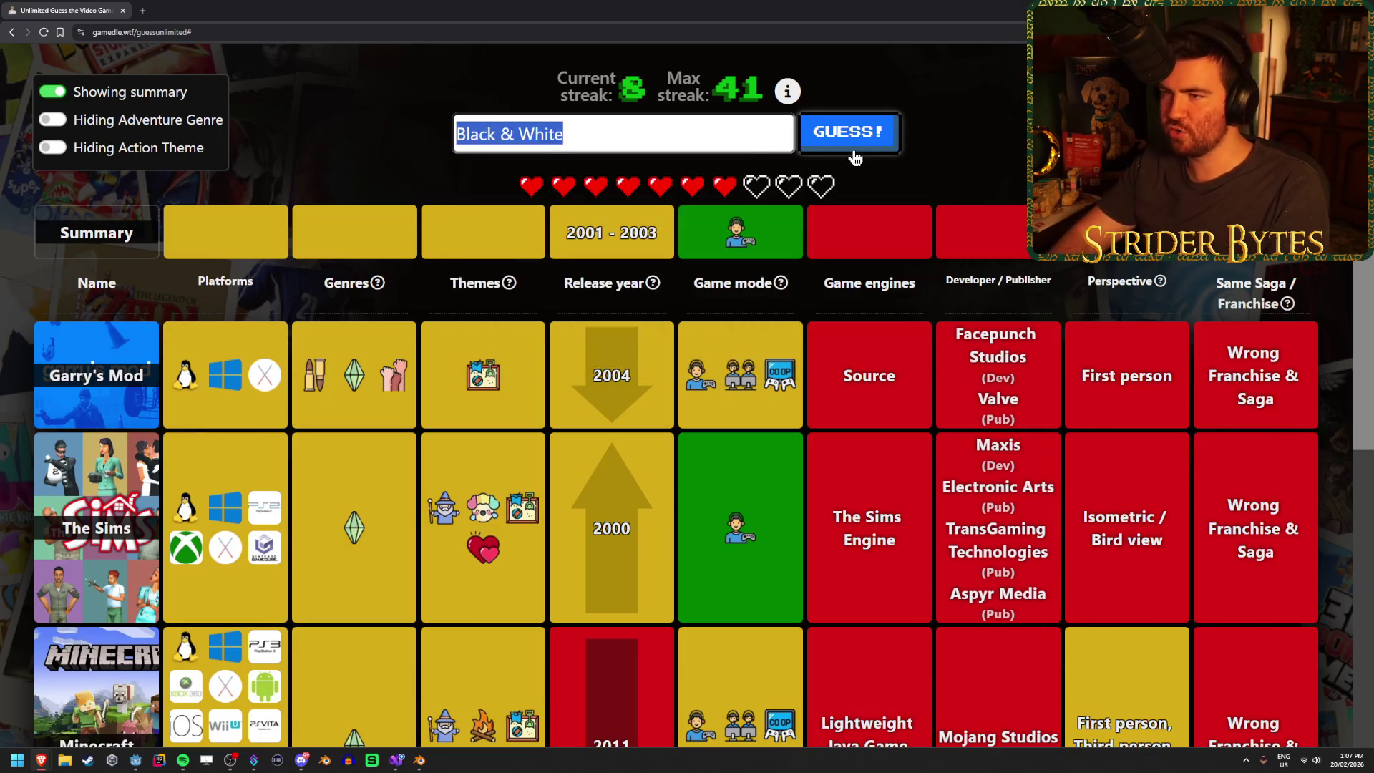
pyautogui.press('BackSpace')
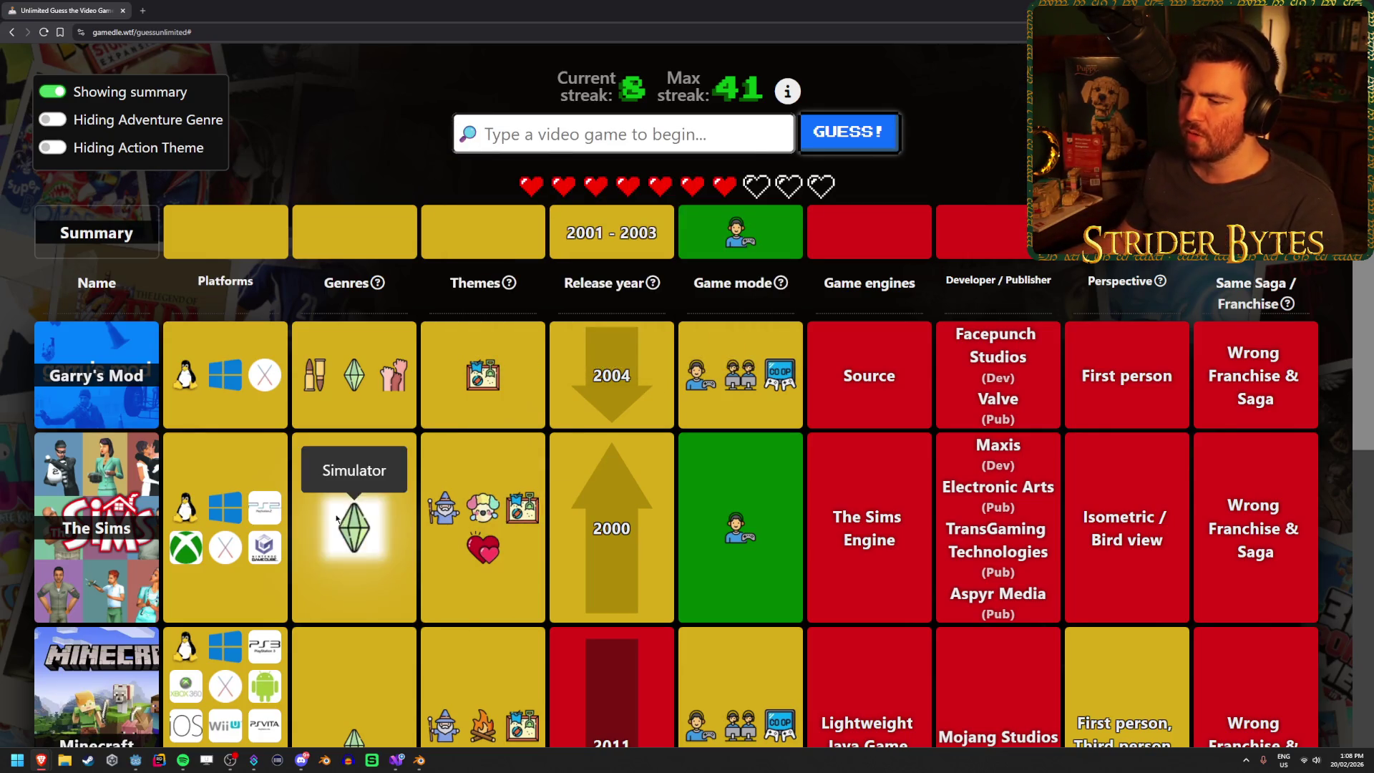
pyautogui.moveTo(485, 376)
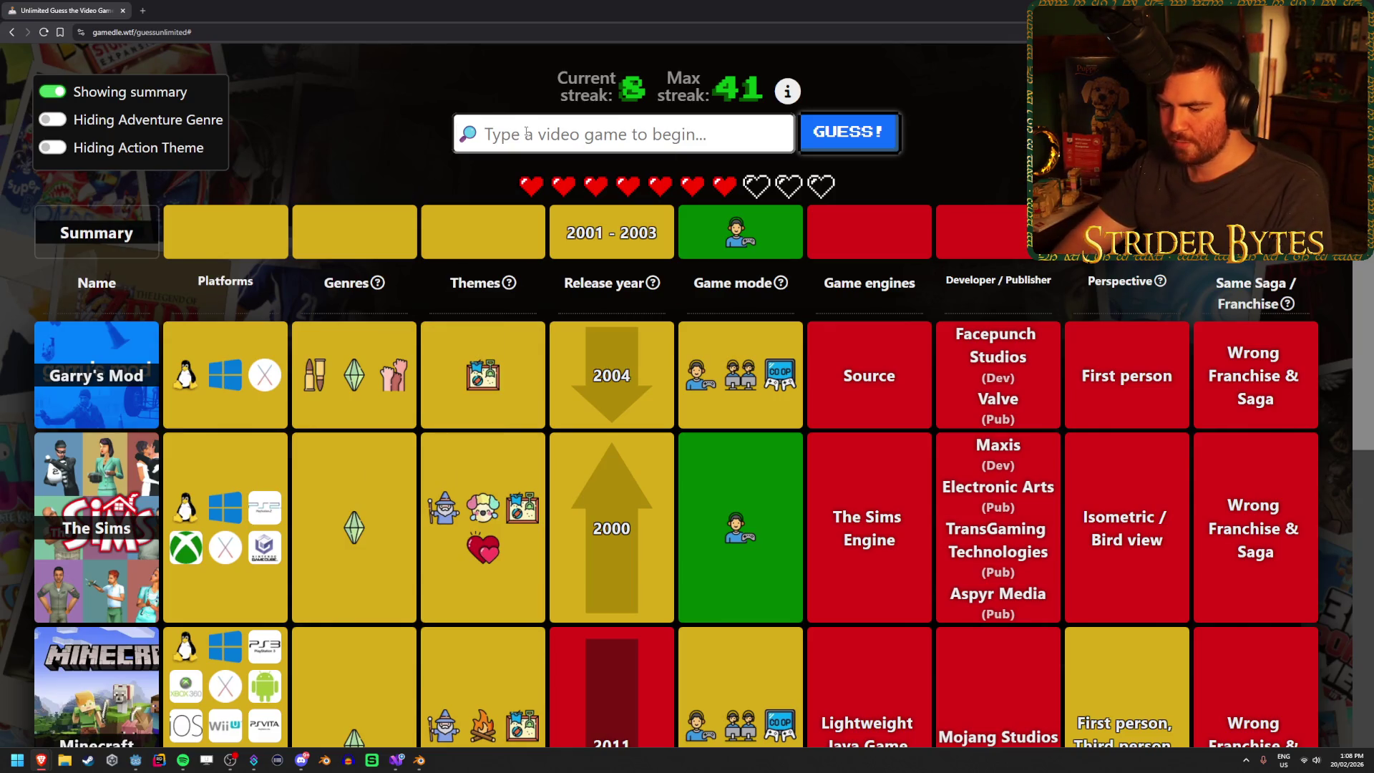
pyautogui.write("a dog's life")
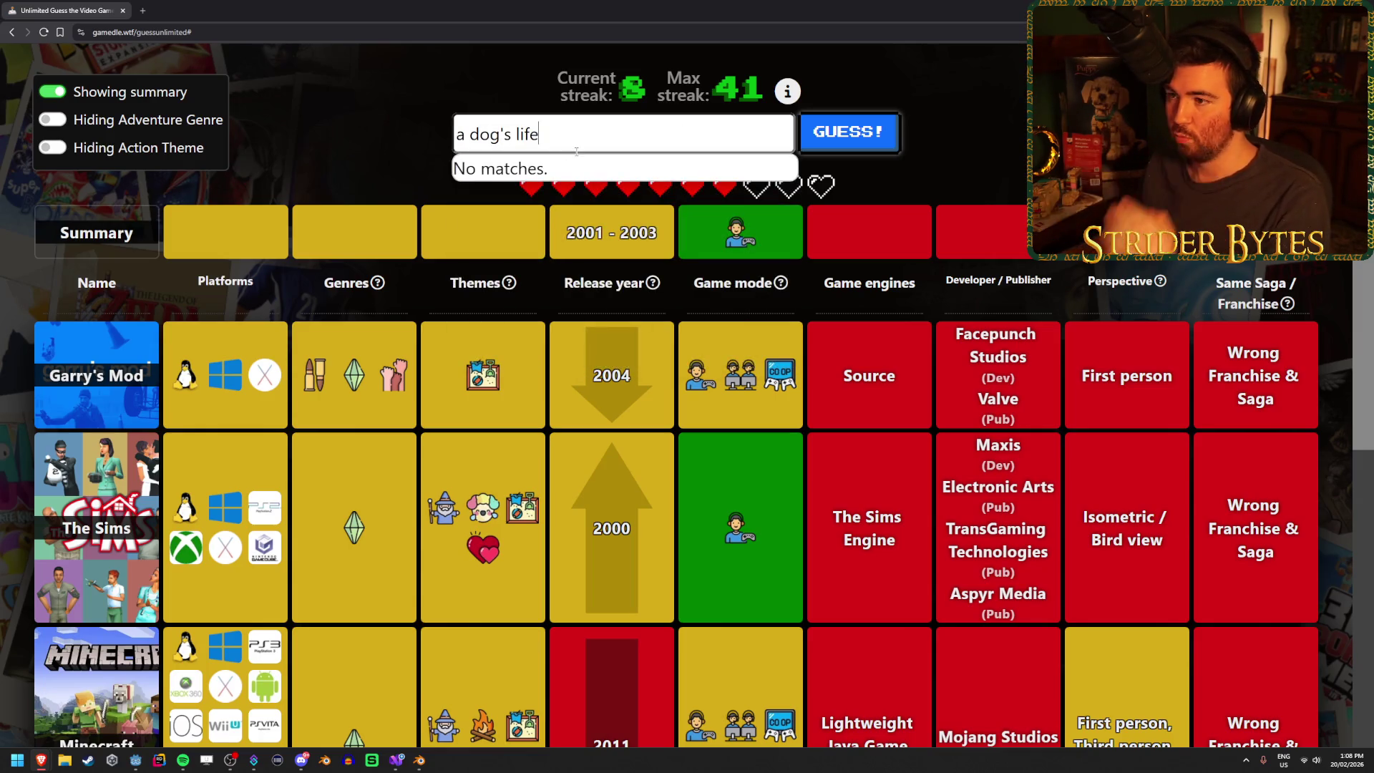
pyautogui.hotkey('ctrl', 'a')
pyautogui.press('BackSpace')
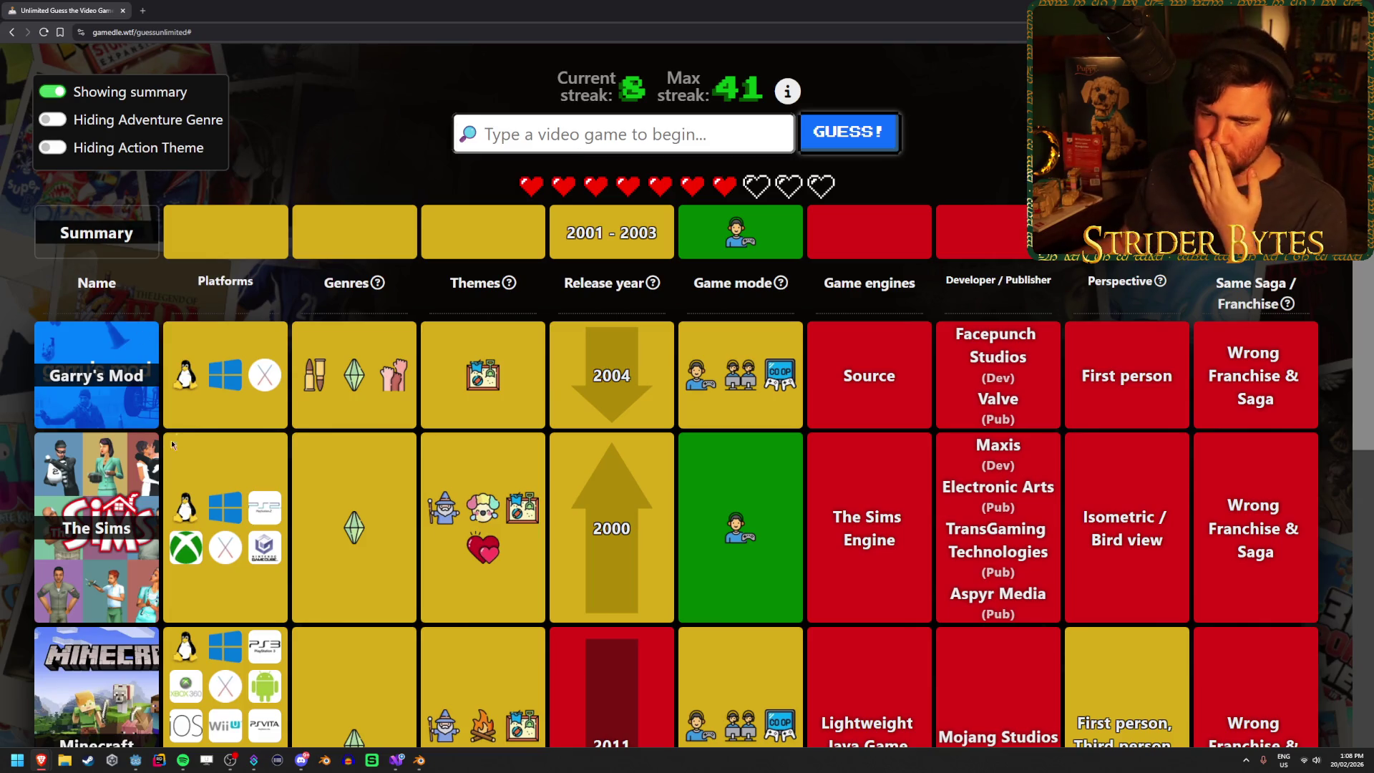
pyautogui.scroll(-3, 239, 348)
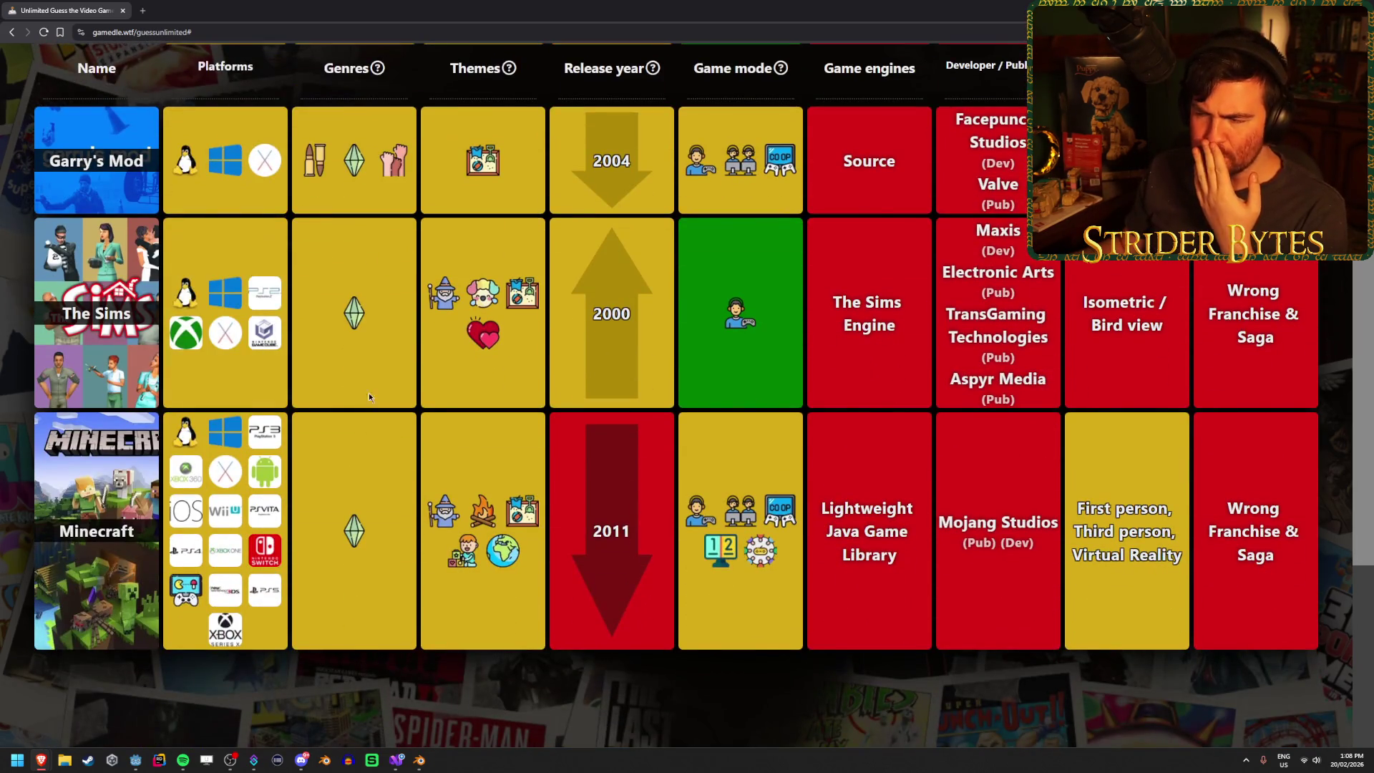
pyautogui.scroll(4, 606, 431)
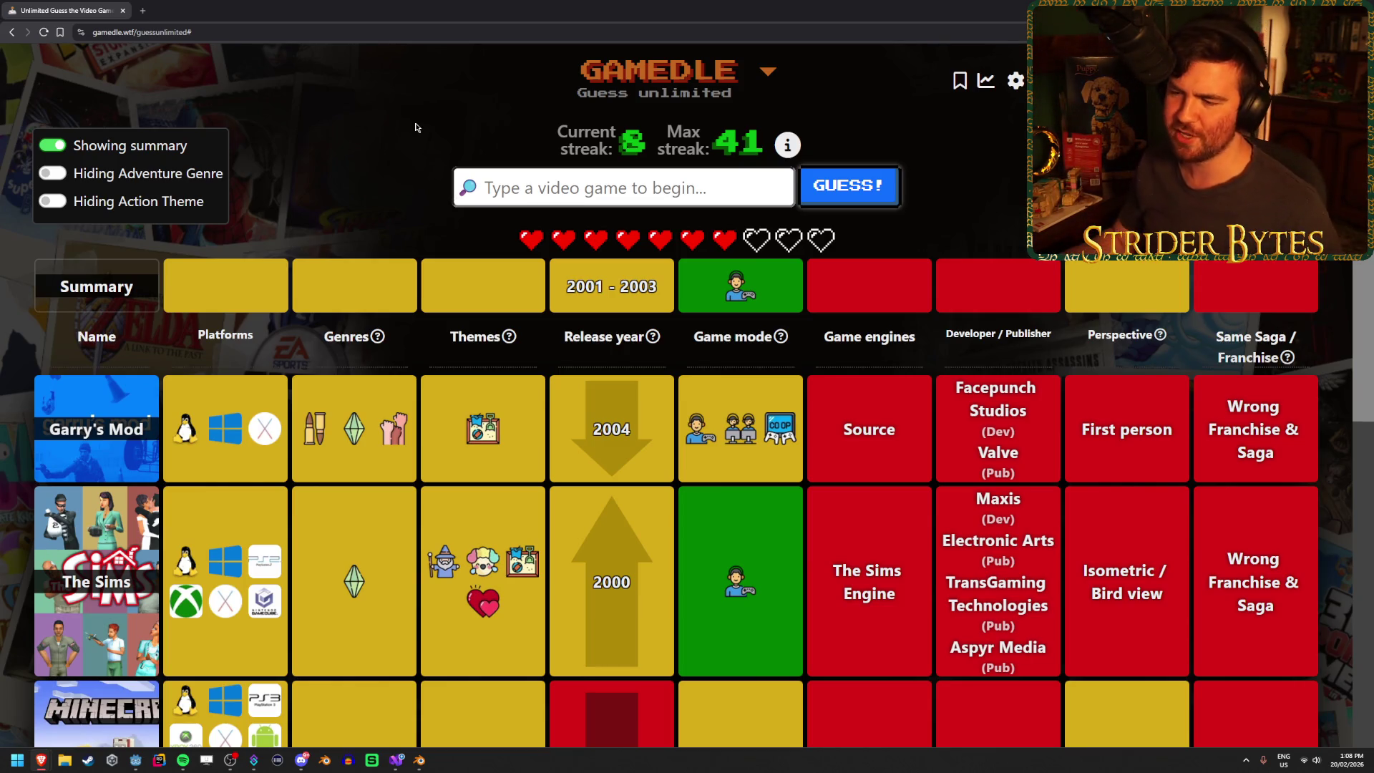
pyautogui.moveTo(509, 417)
pyautogui.scroll(-2, 534, 385)
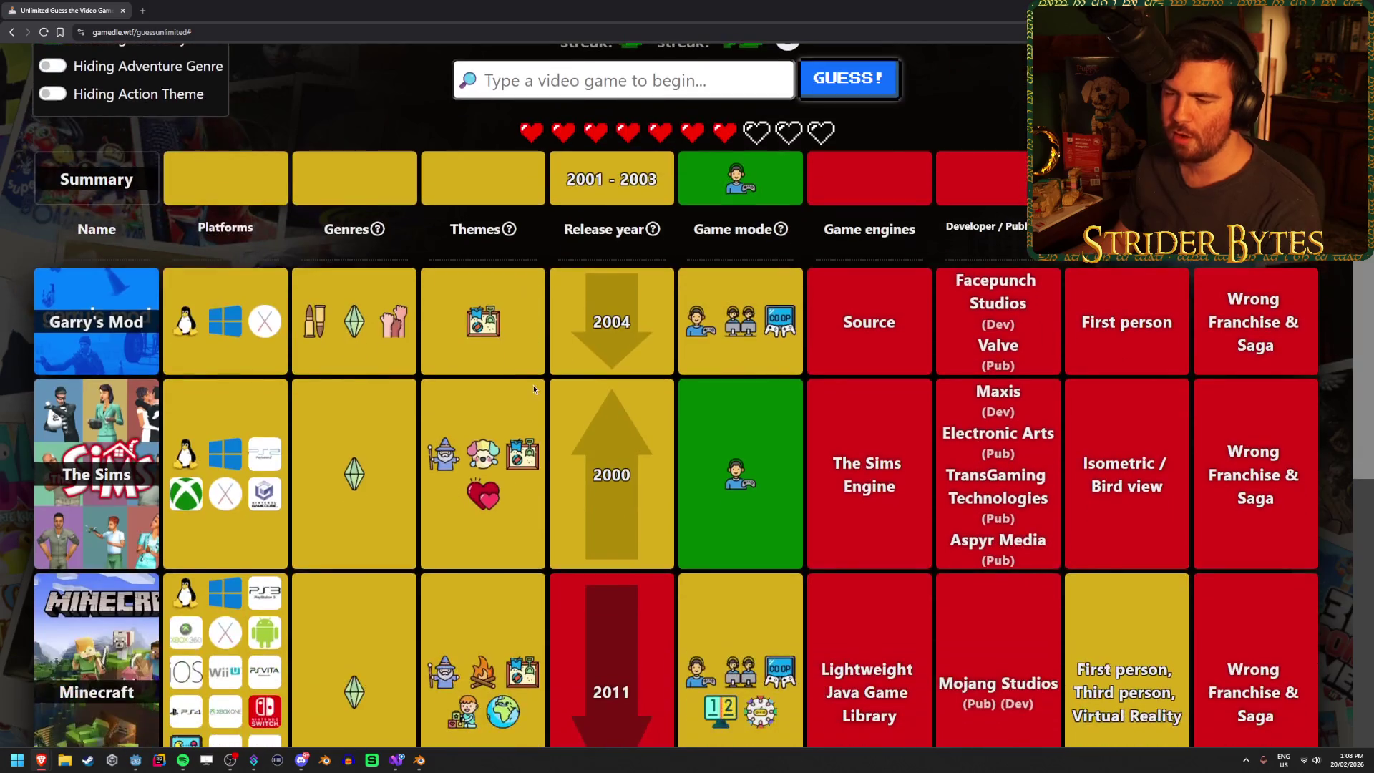
pyautogui.scroll(-1, 553, 583)
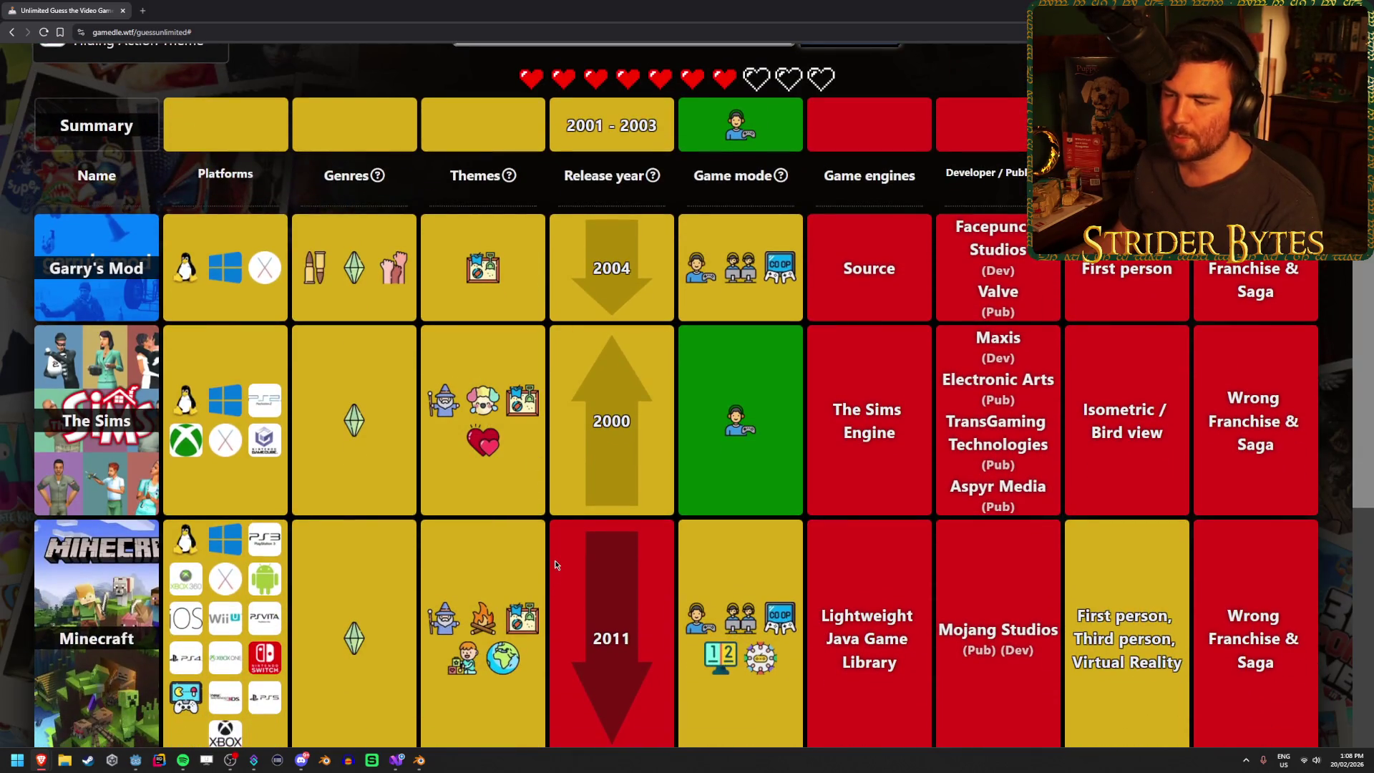
pyautogui.moveTo(517, 610)
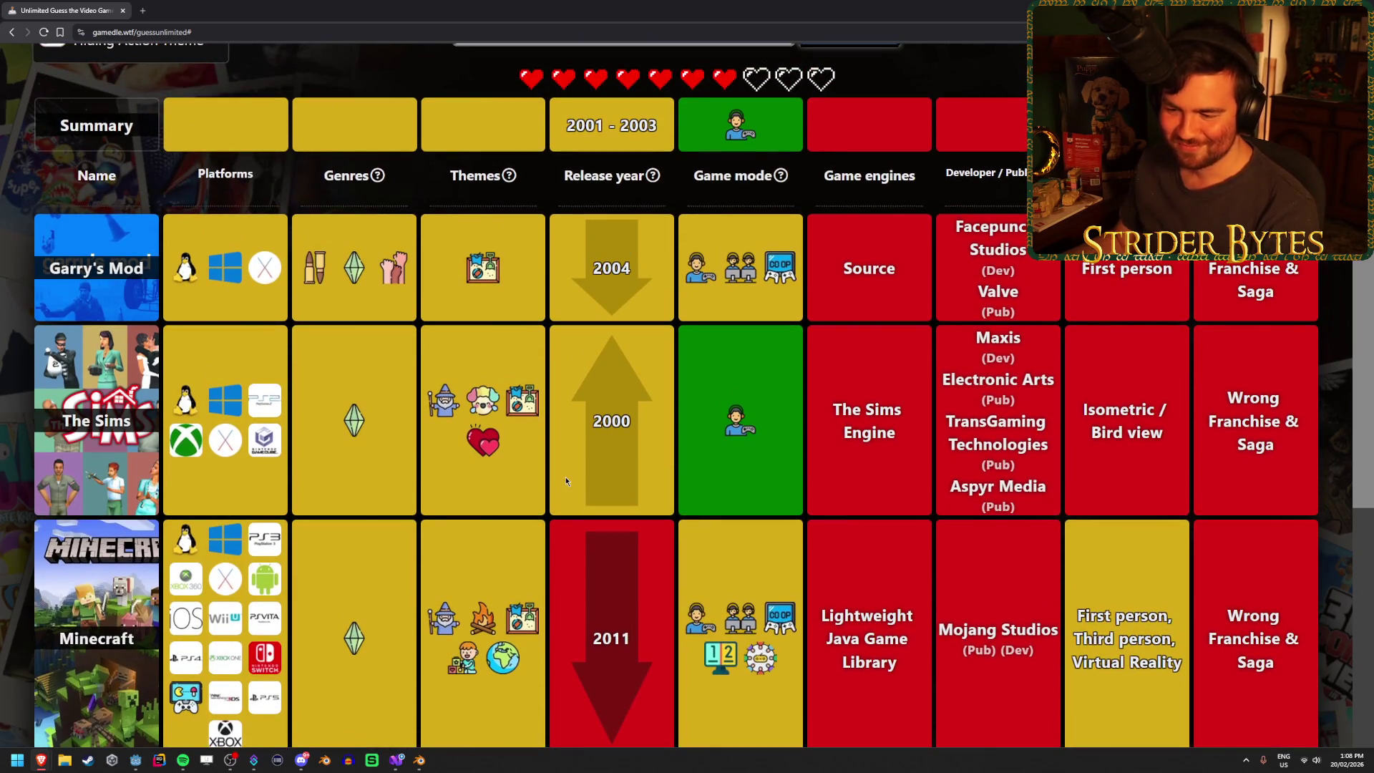
pyautogui.scroll(2, 566, 481)
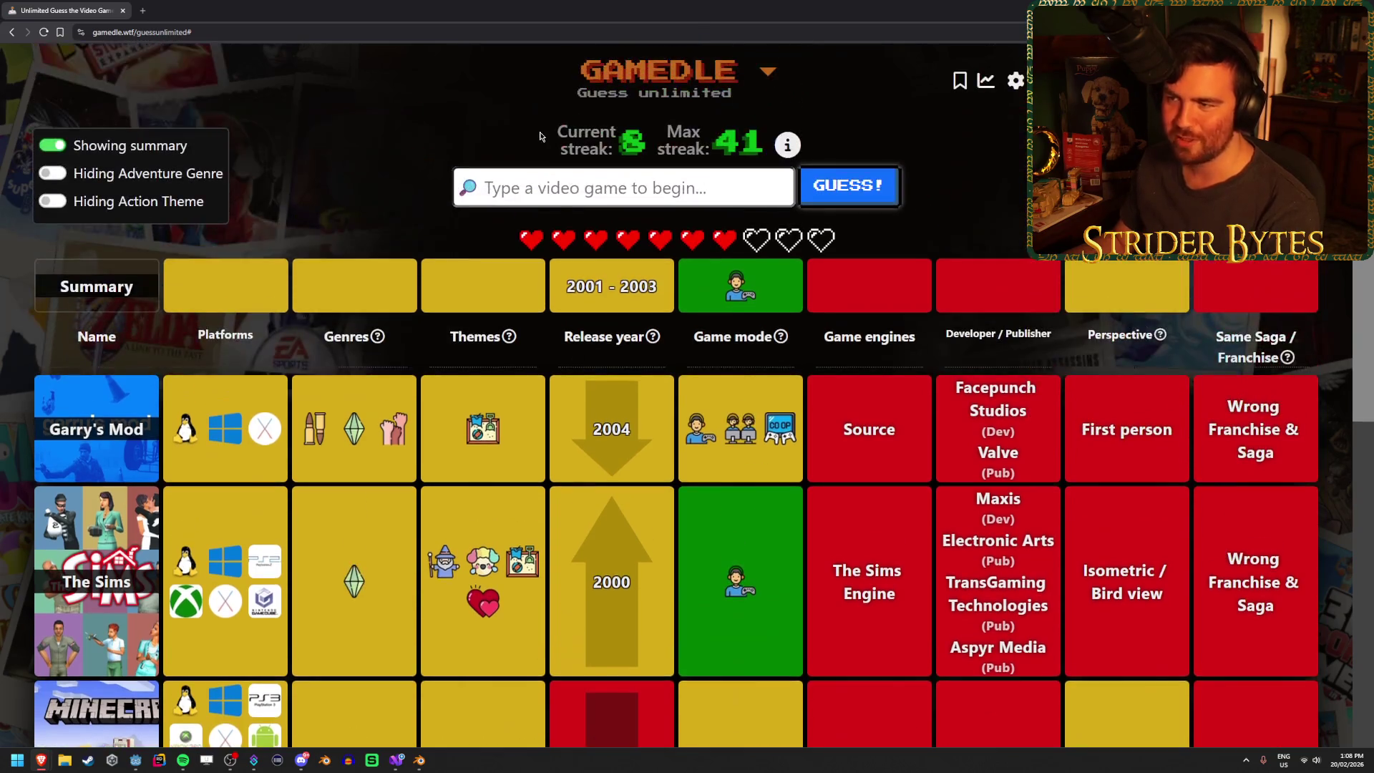
# - Submit Grand Theft Auto III as the guess
pyautogui.write('grand thye')
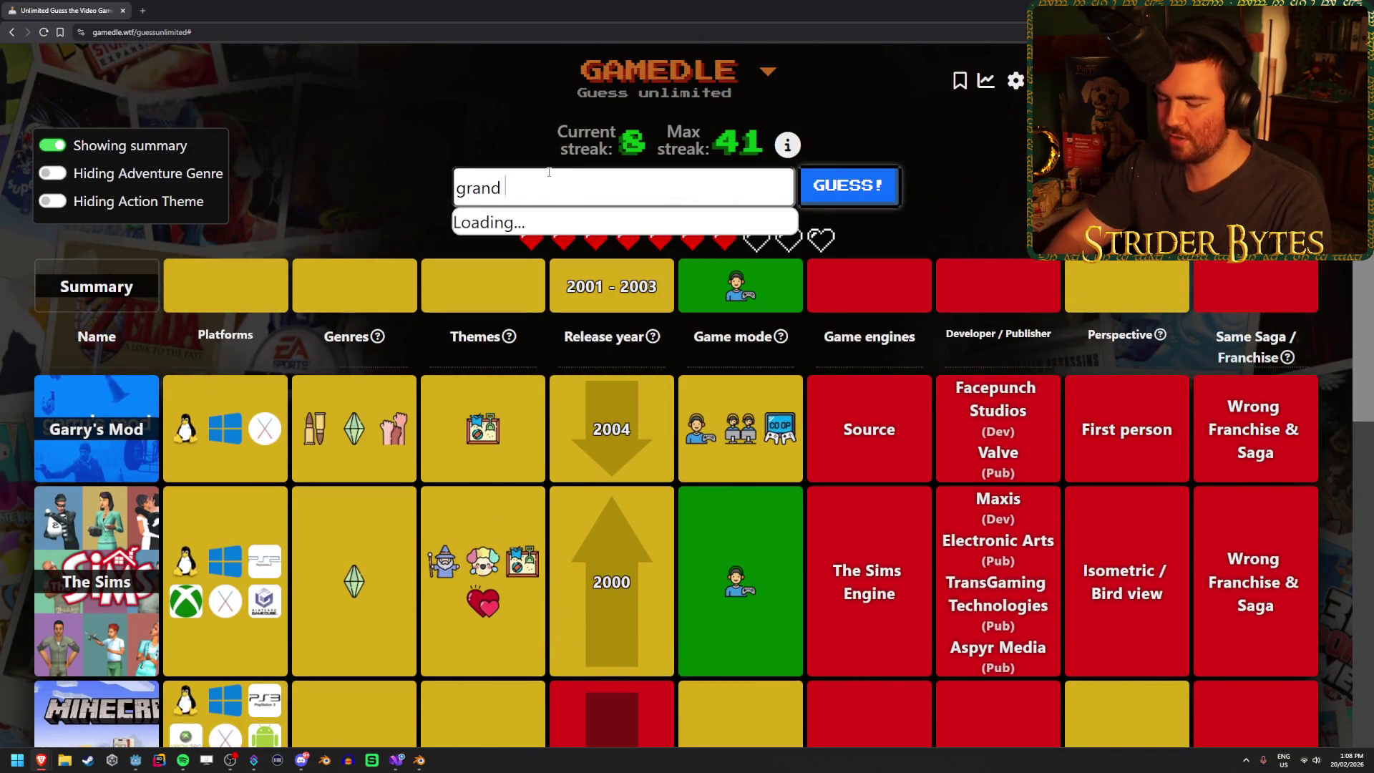
pyautogui.press('BackSpace')
pyautogui.press('BackSpace')
pyautogui.write('eft')
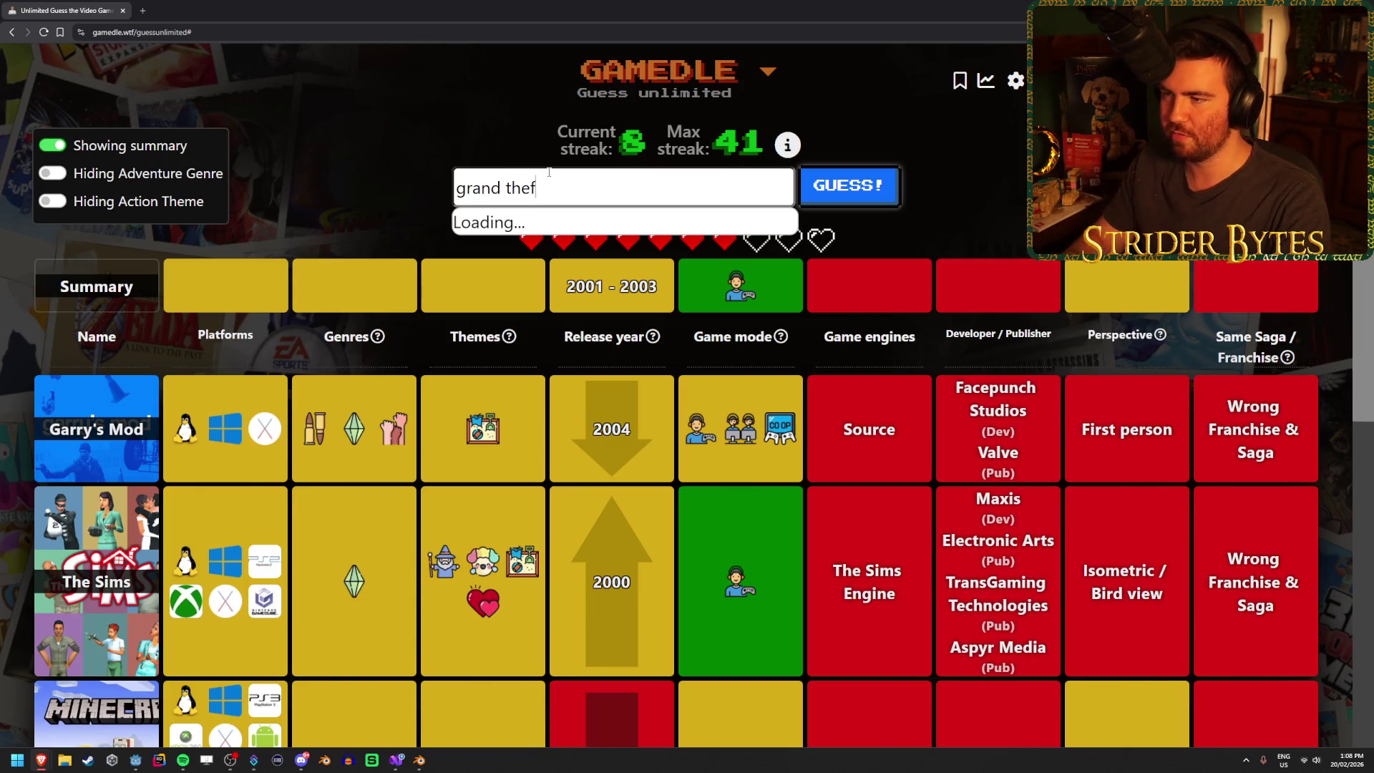
pyautogui.press('Down')
pyautogui.press('Down')
pyautogui.press('Down')
pyautogui.press('Return')
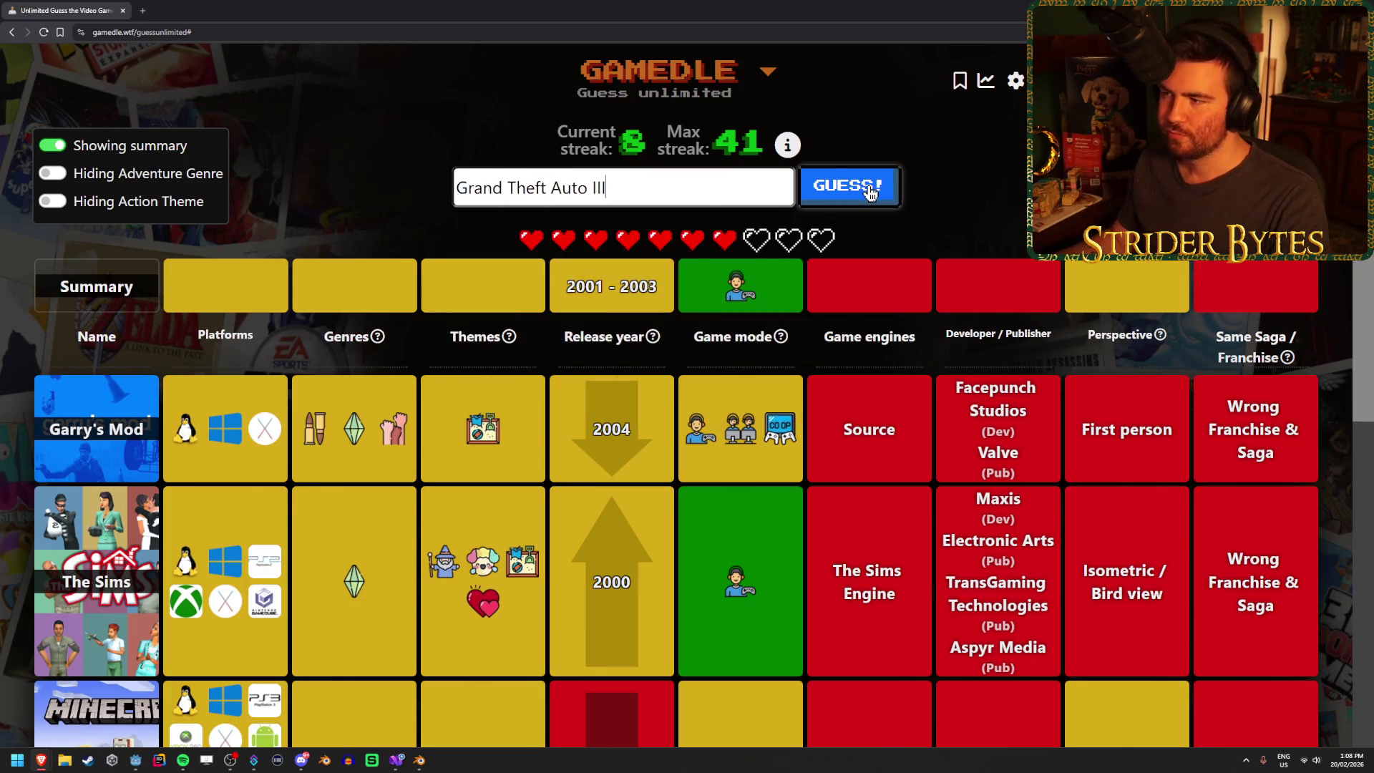
pyautogui.click(870, 188)
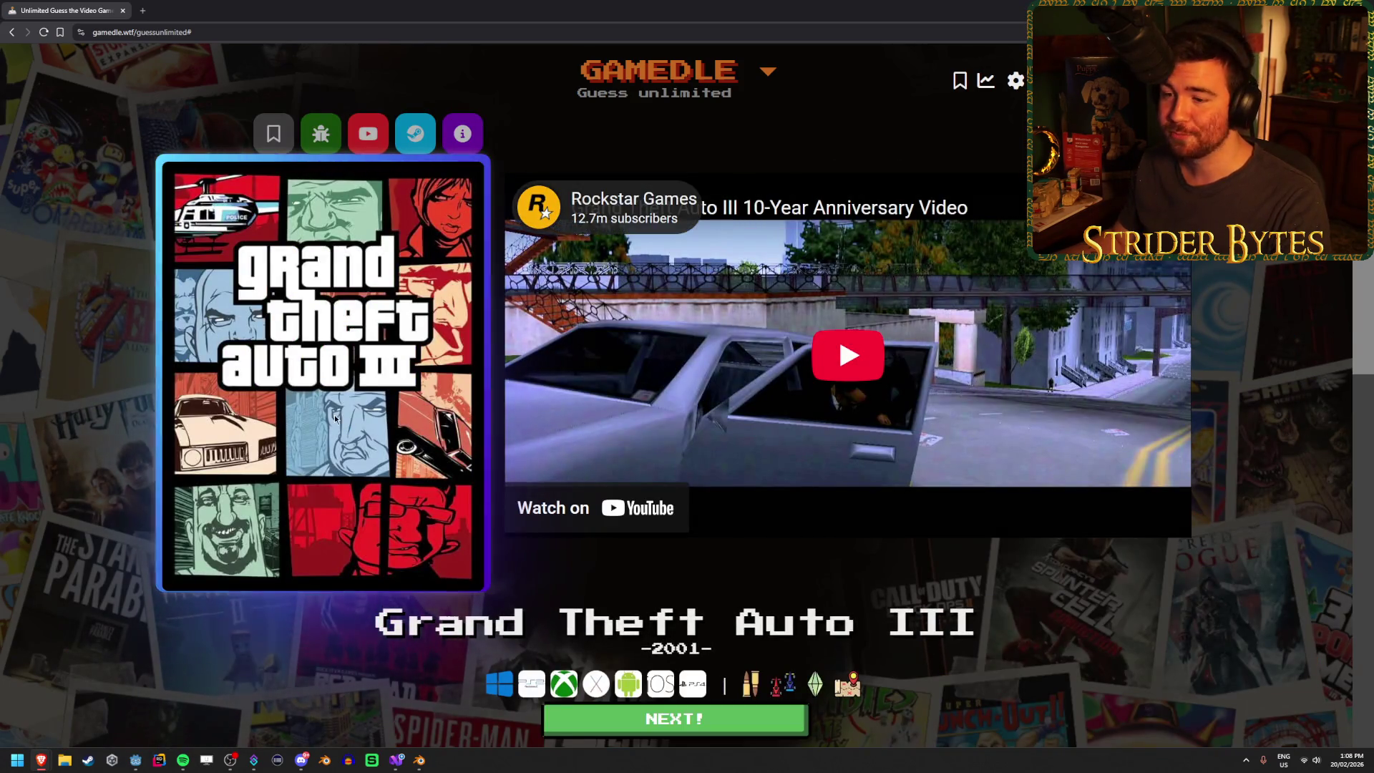
# - Review the winning result with streak 9 and start the next round
pyautogui.scroll(-5, 215, 429)
pyautogui.moveTo(354, 489)
pyautogui.moveTo(494, 567)
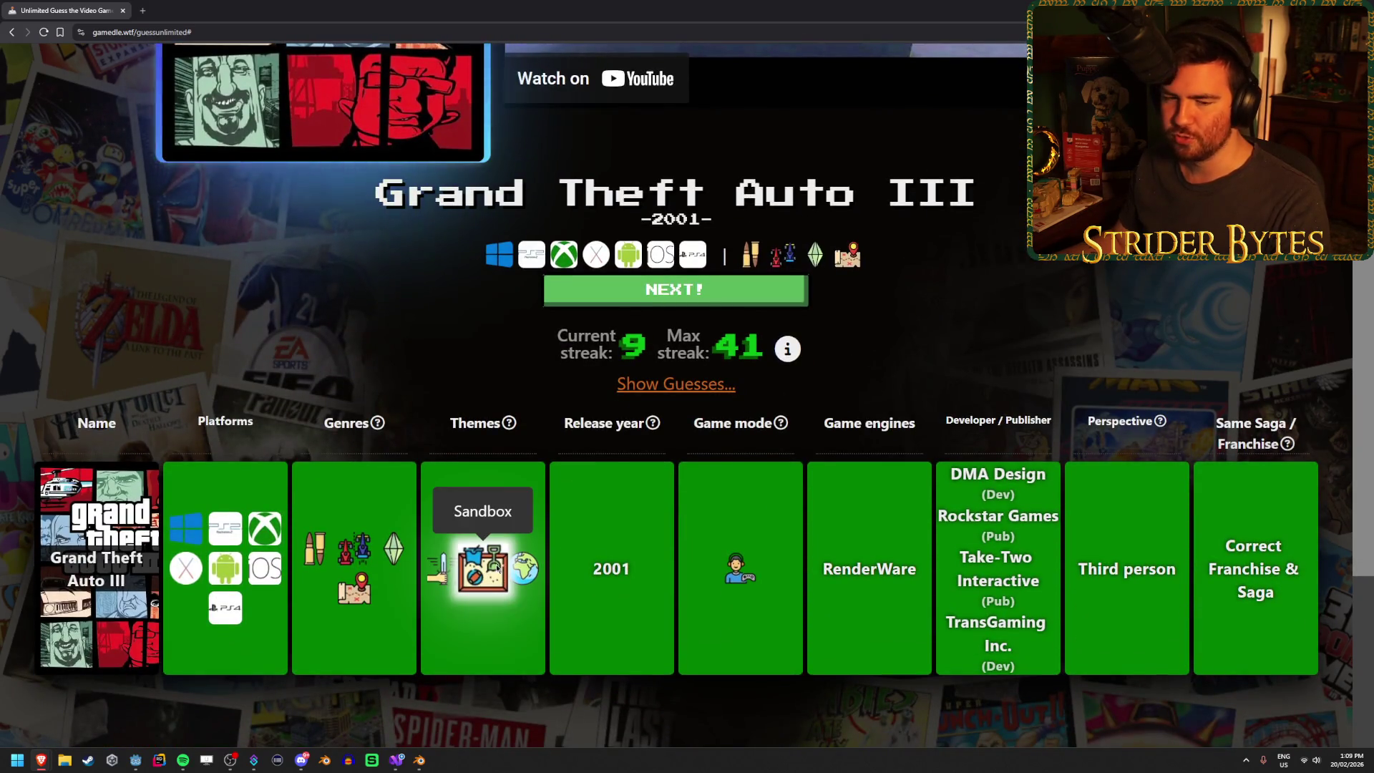
pyautogui.scroll(5, 497, 567)
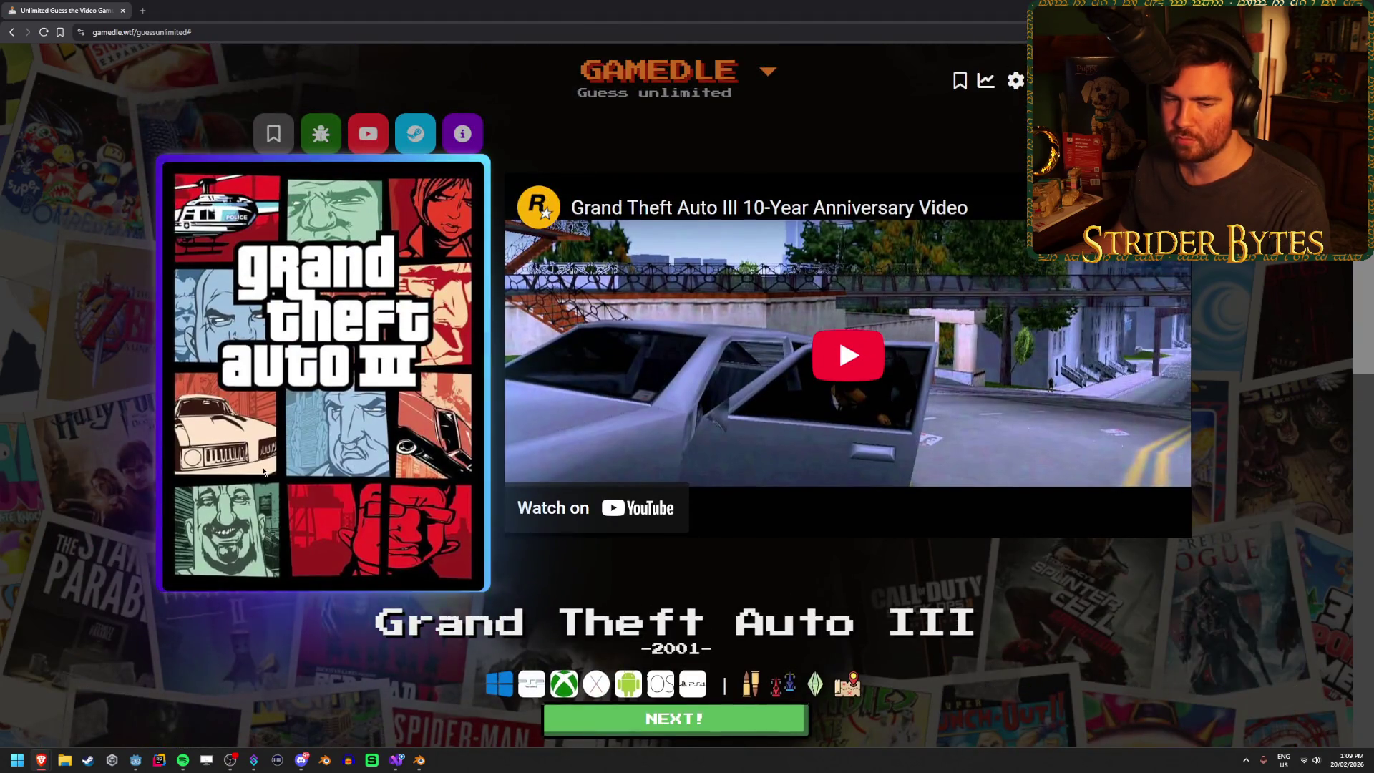
pyautogui.scroll(-3, 264, 472)
pyautogui.scroll(3, 264, 473)
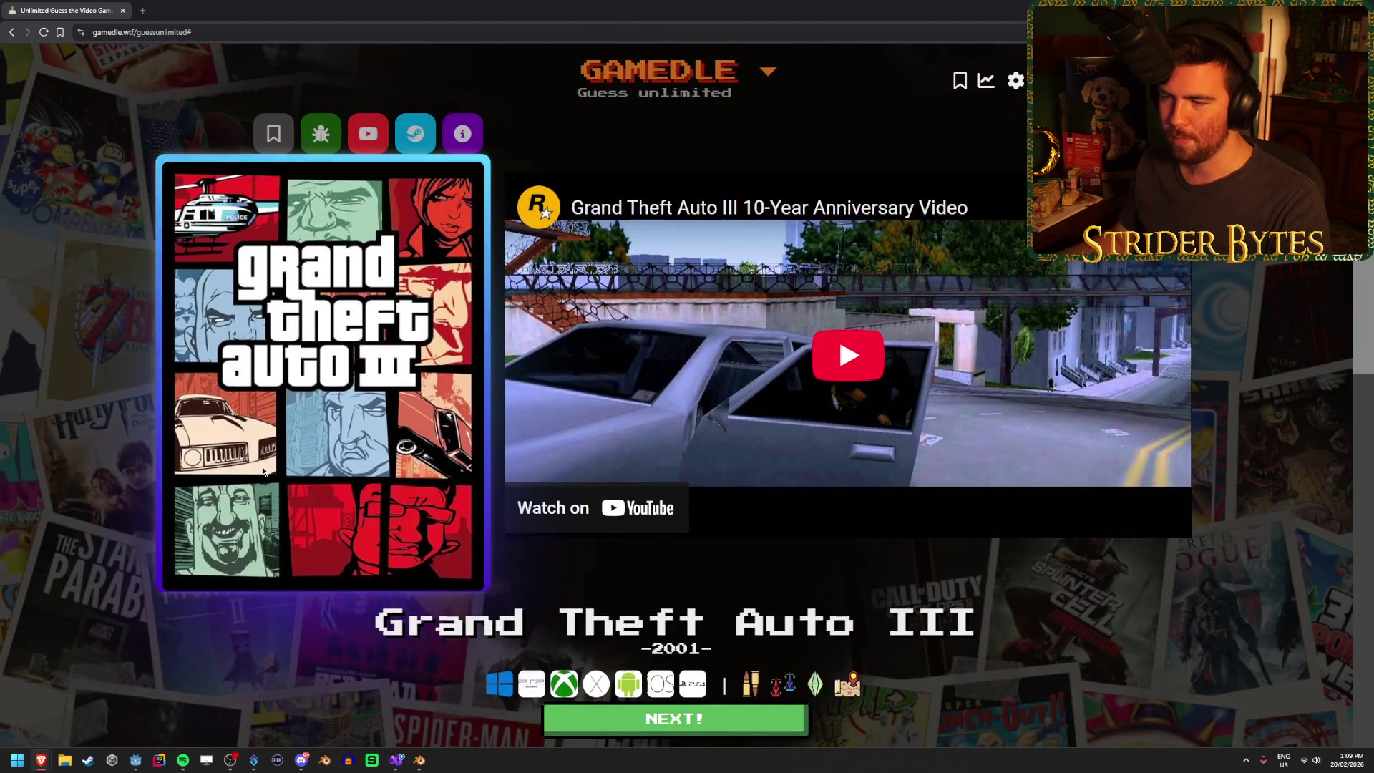
pyautogui.scroll(-1, 302, 482)
pyautogui.click(691, 613)
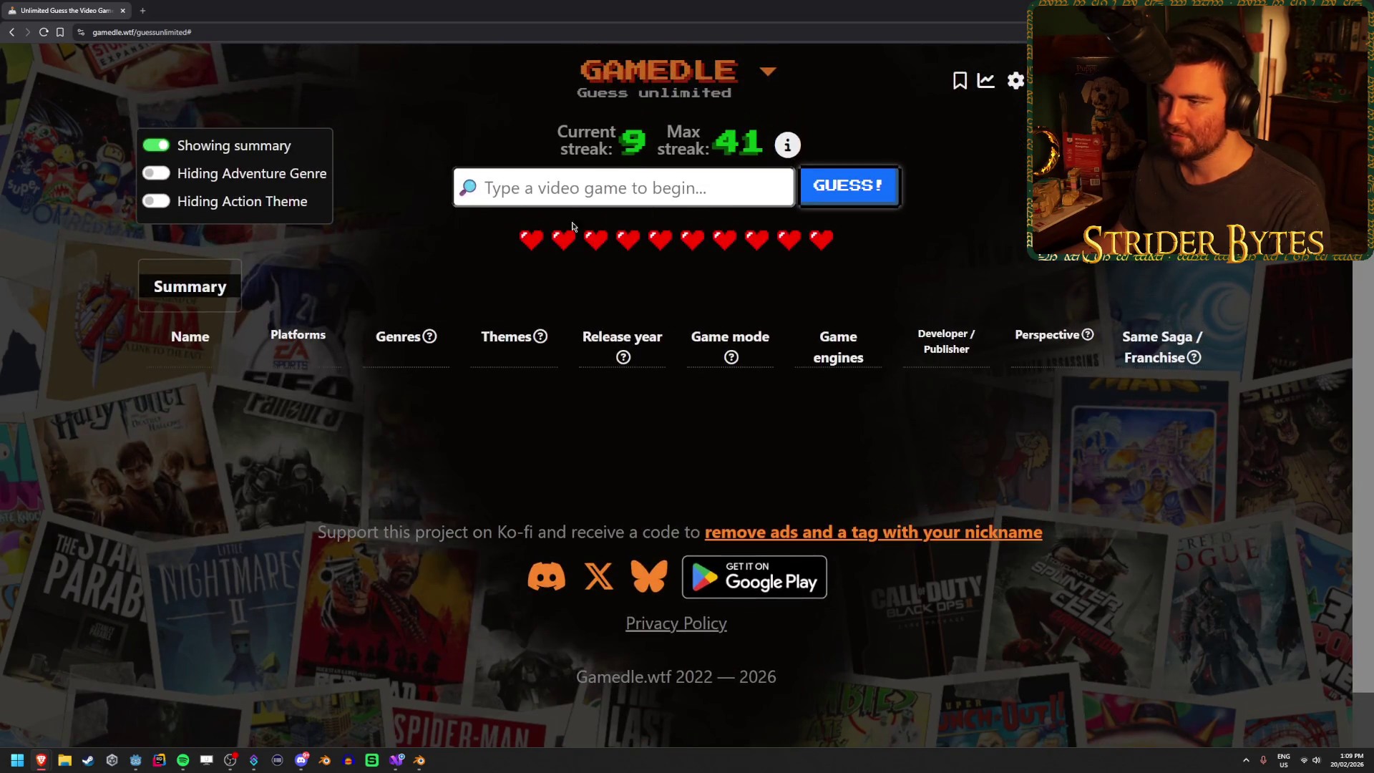
# - Guess Sleeping Dogs, Highguard and Heroes of the Storm in turn
pyautogui.write('sleeping')
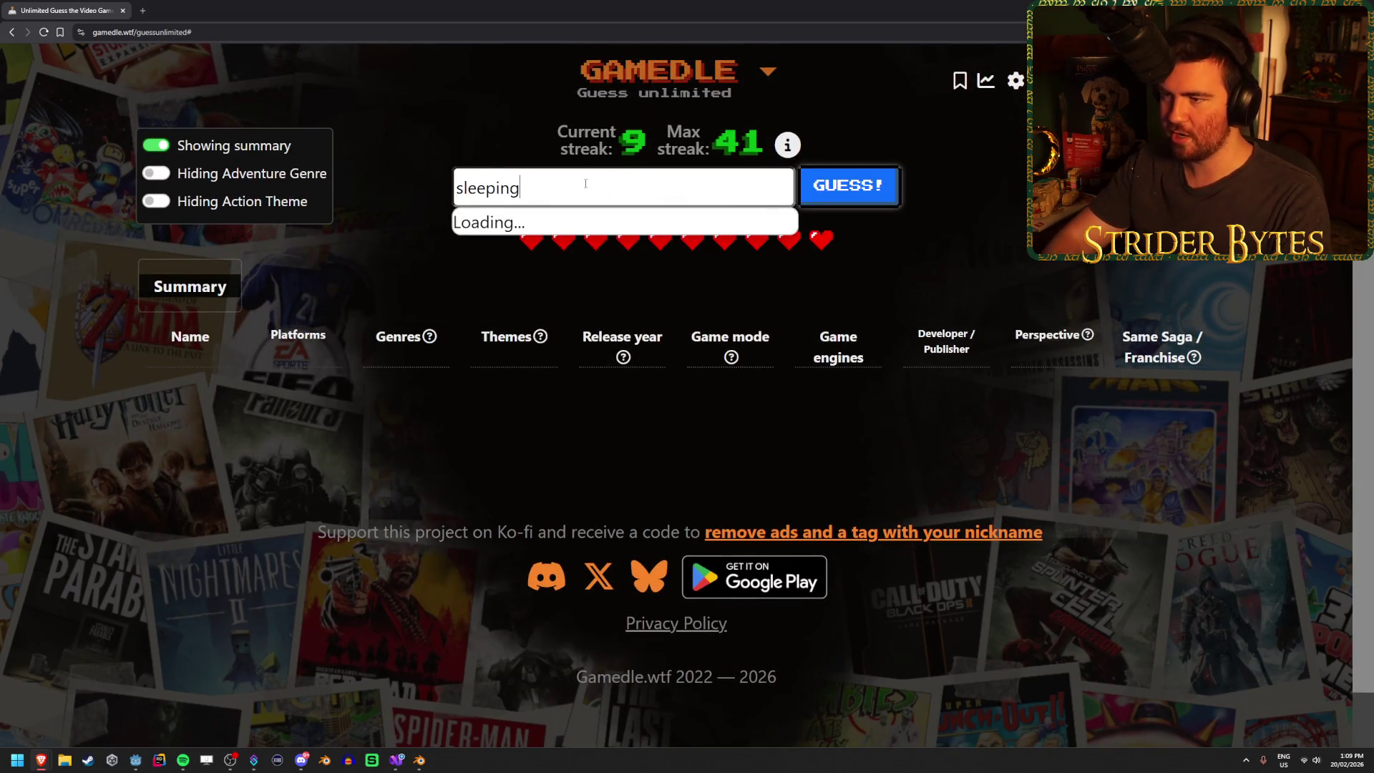
pyautogui.click(604, 231)
pyautogui.click(848, 187)
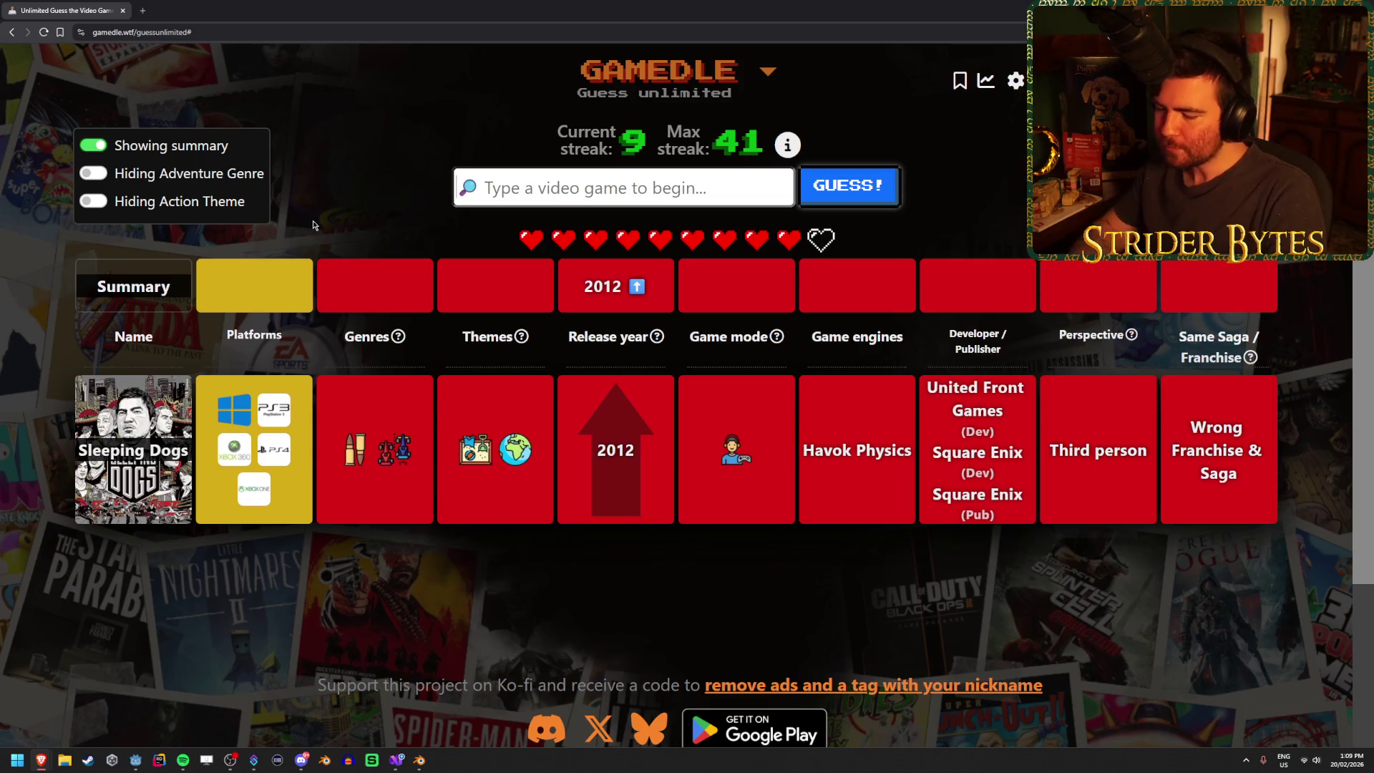
pyautogui.write('highgu')
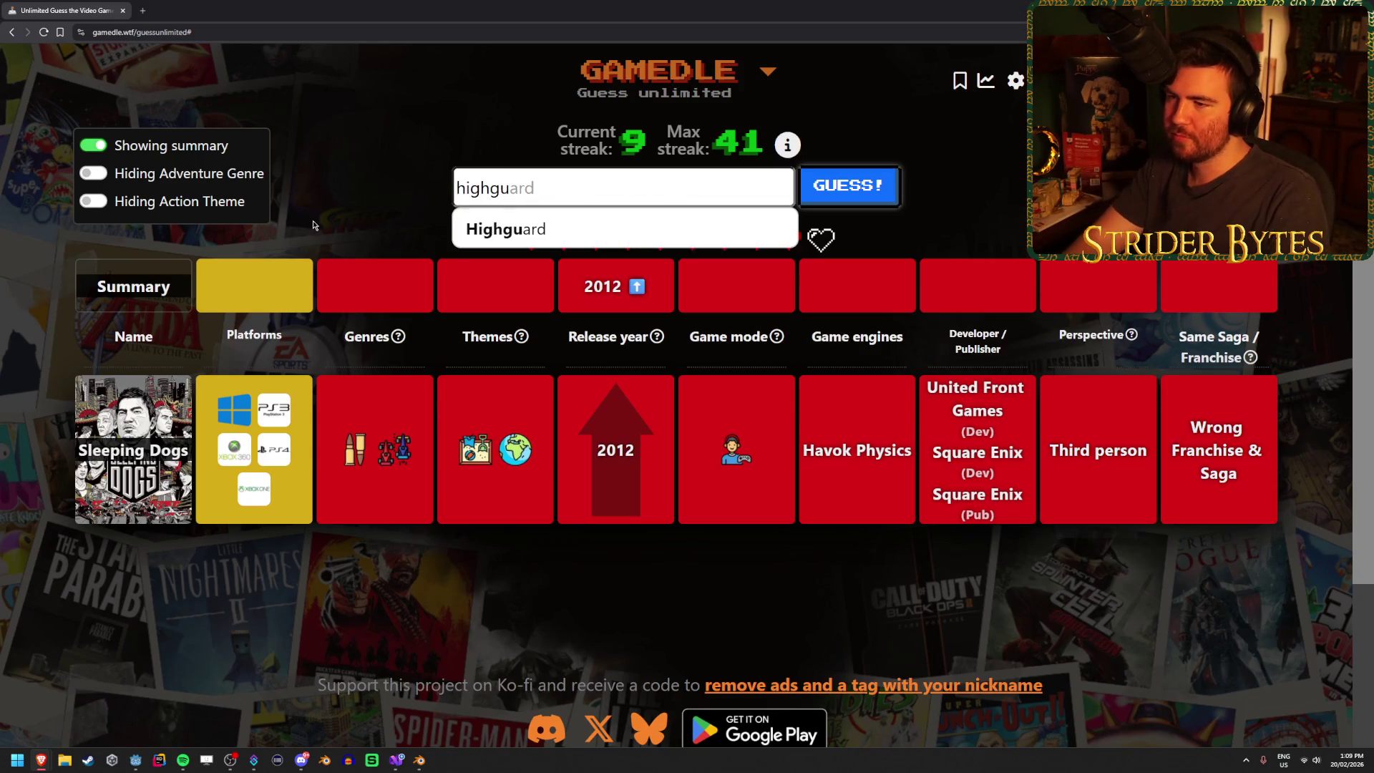
pyautogui.click(633, 246)
pyautogui.click(886, 192)
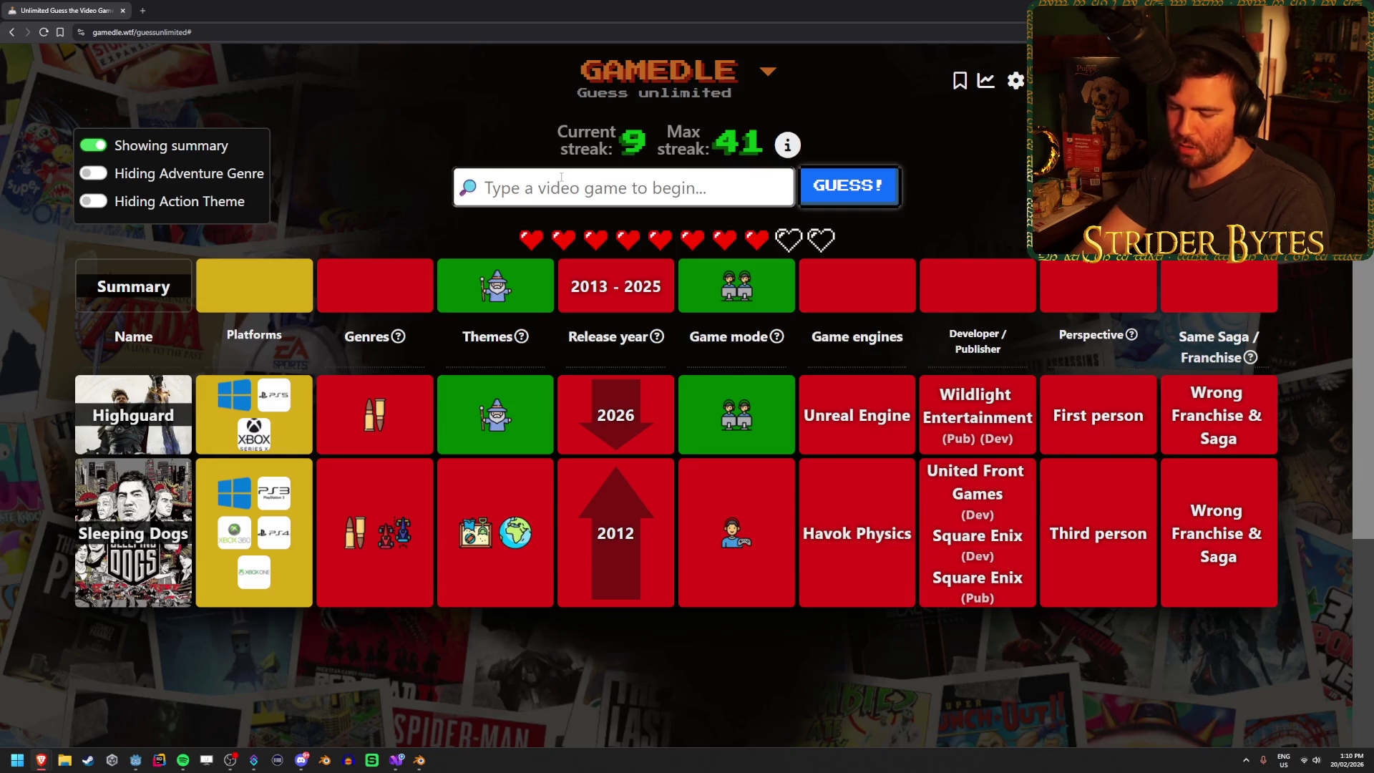
pyautogui.write('hero')
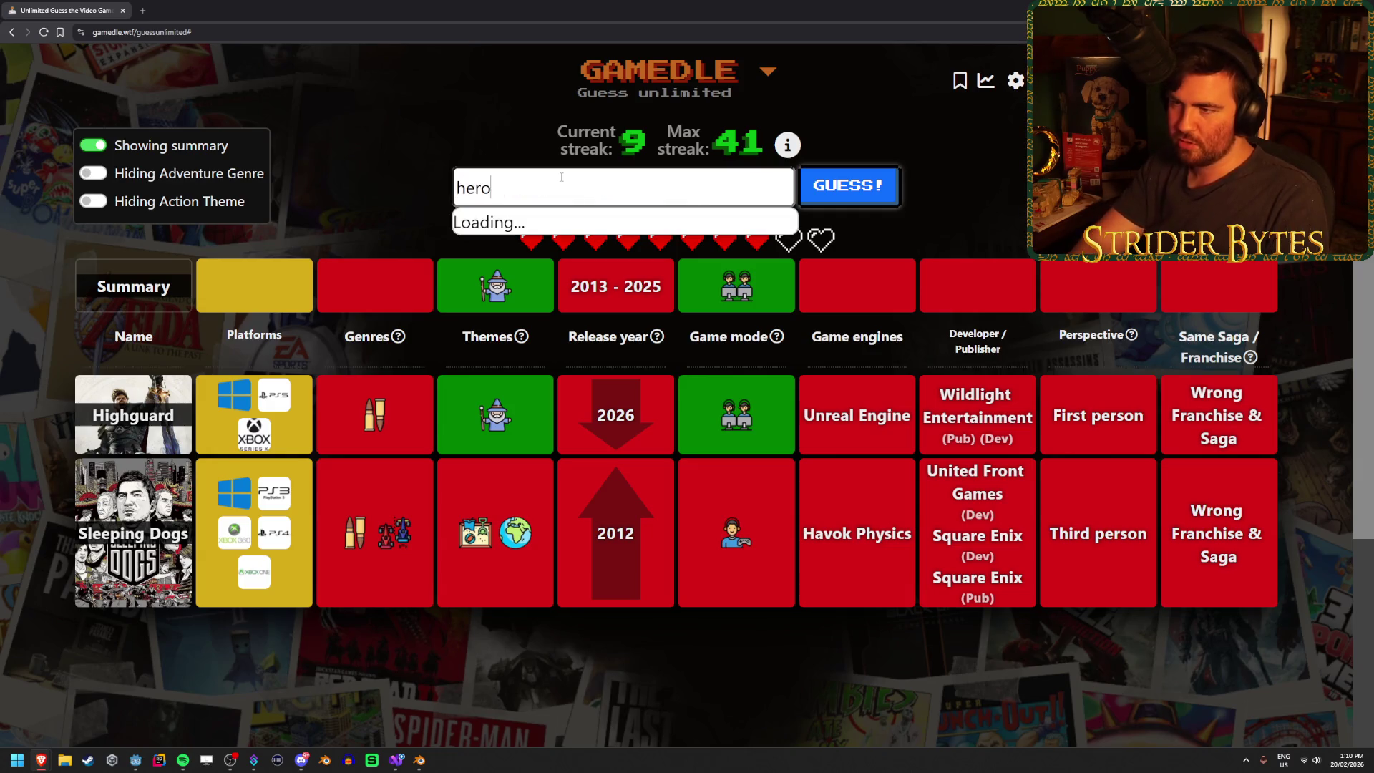
pyautogui.write('es of the sot')
pyautogui.press('BackSpace')
pyautogui.press('BackSpace')
pyautogui.press('Return')
pyautogui.click(830, 192)
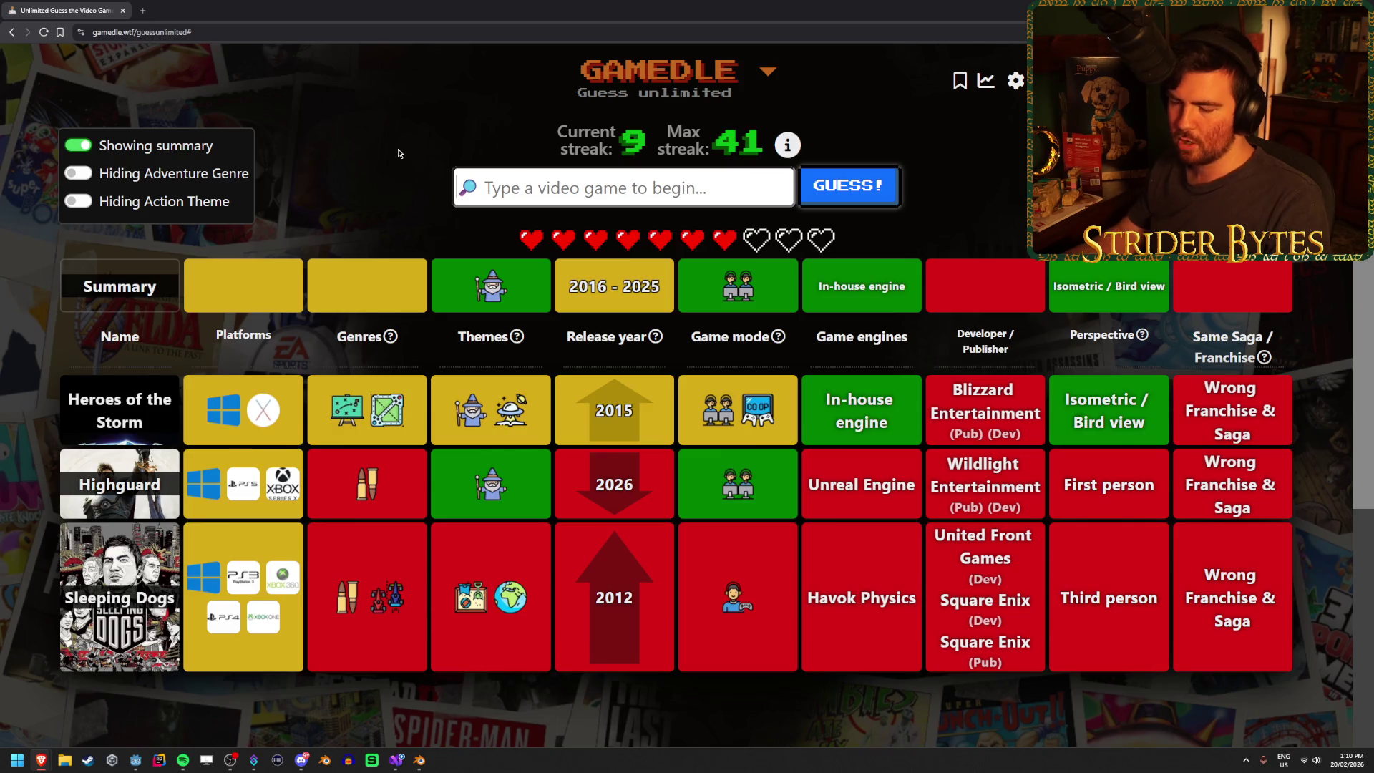
# - Submit Teamfight Tactics as the winning guess and start the next round
pyautogui.write('team')
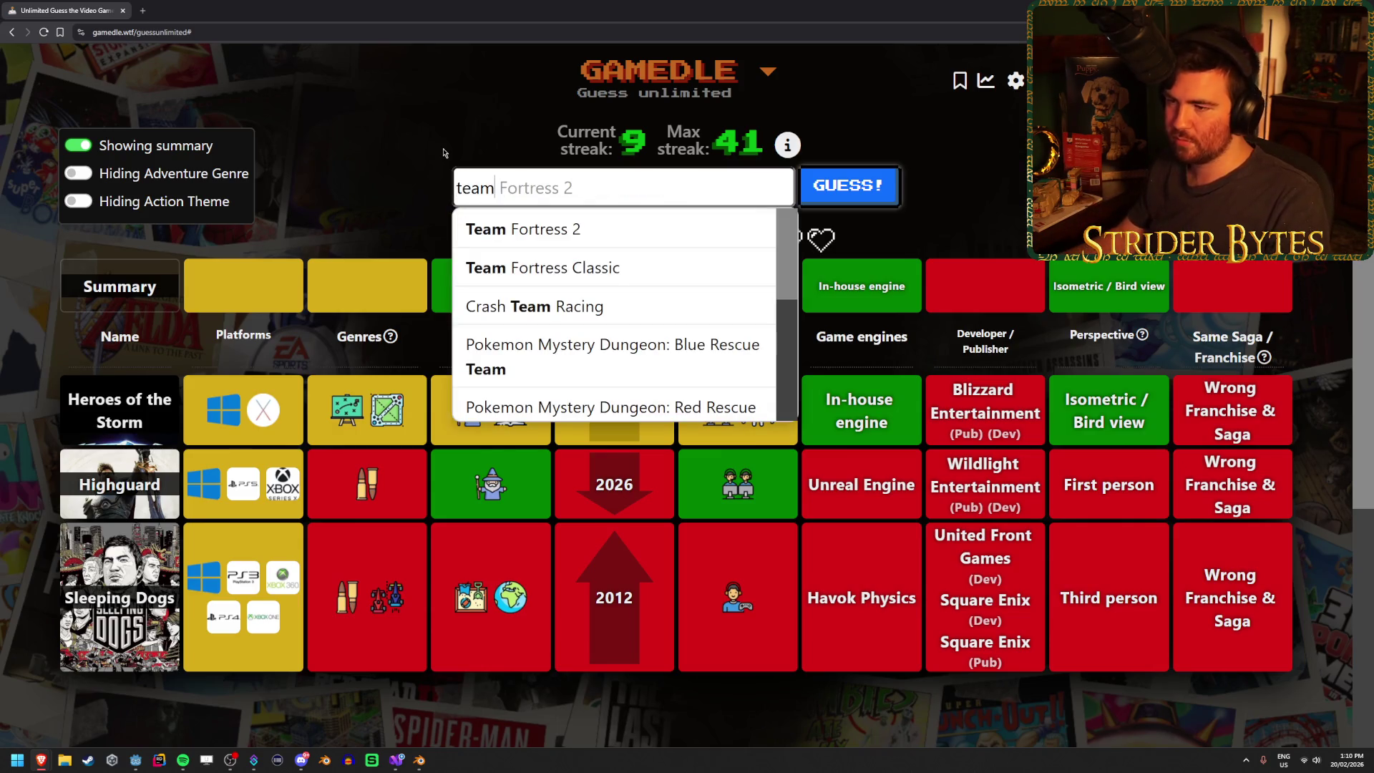
pyautogui.write('fight')
pyautogui.press('Return')
pyautogui.press('Return')
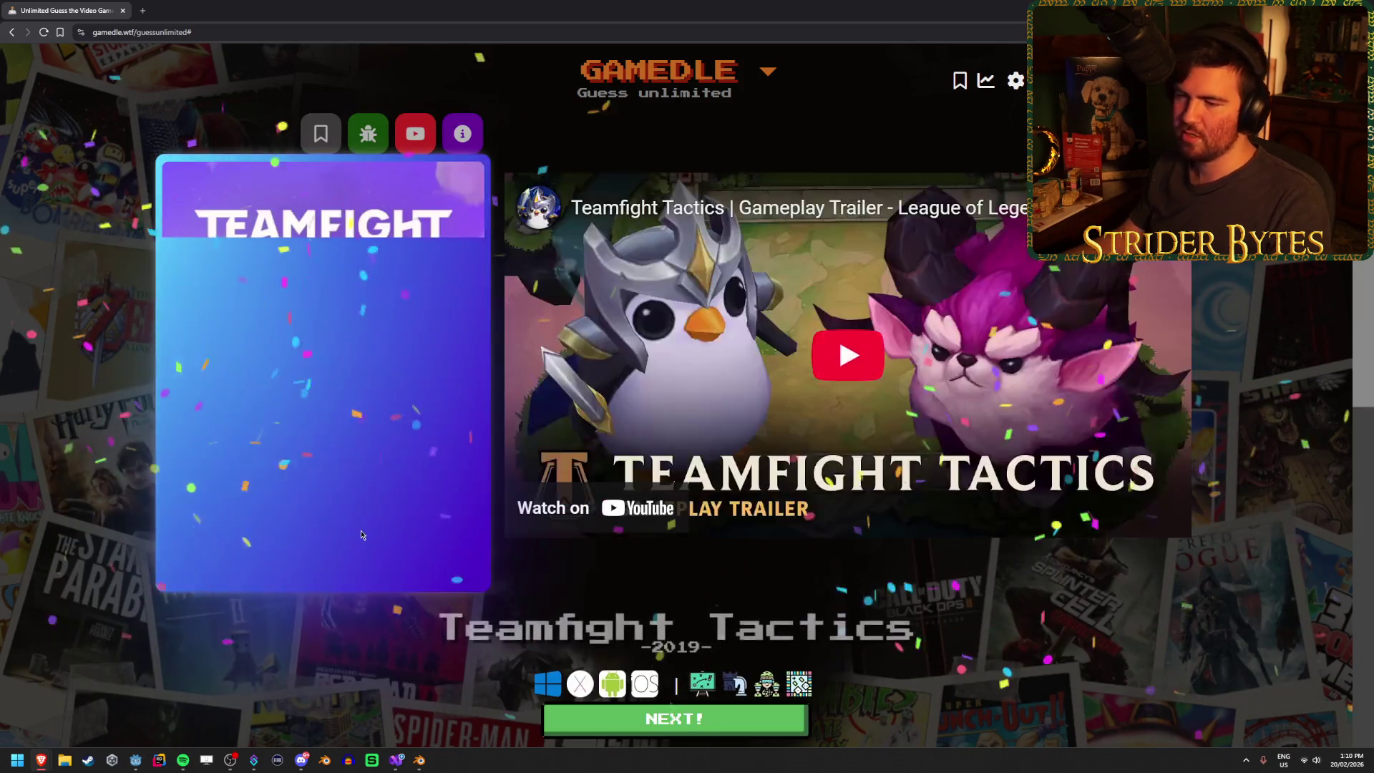
pyautogui.click(650, 719)
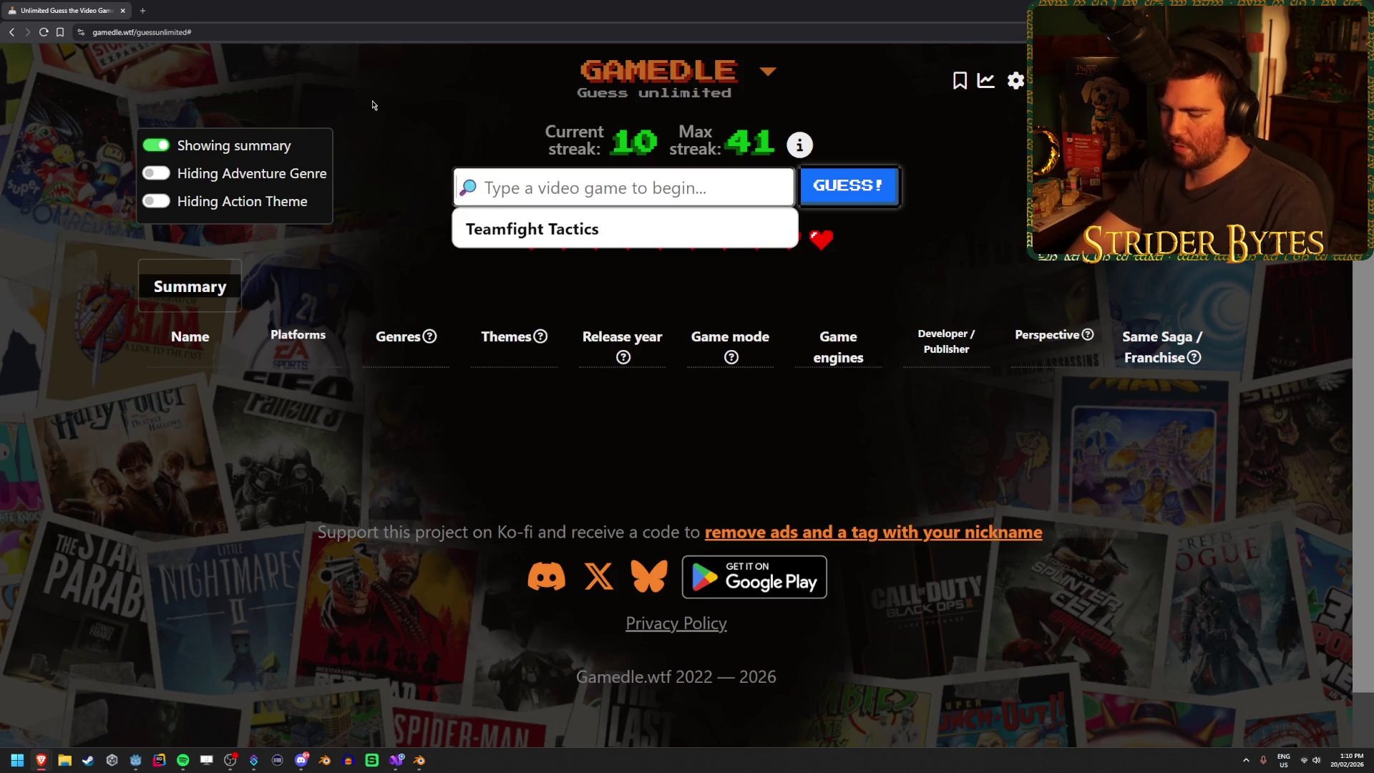
# - Guess Auto Chess in Gamedle and check its Themes and Genres clue icons
pyautogui.write('autoch')
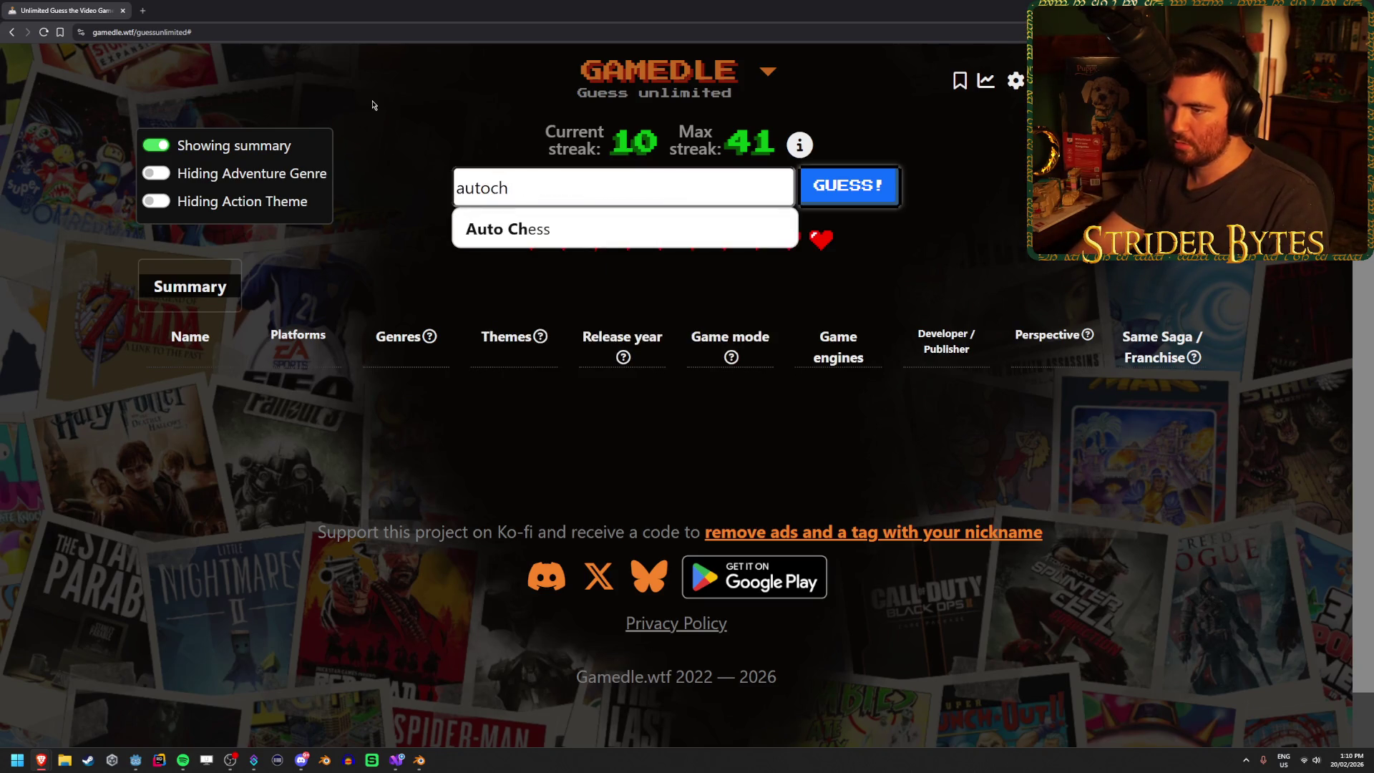
pyautogui.press('Return')
pyautogui.click(871, 195)
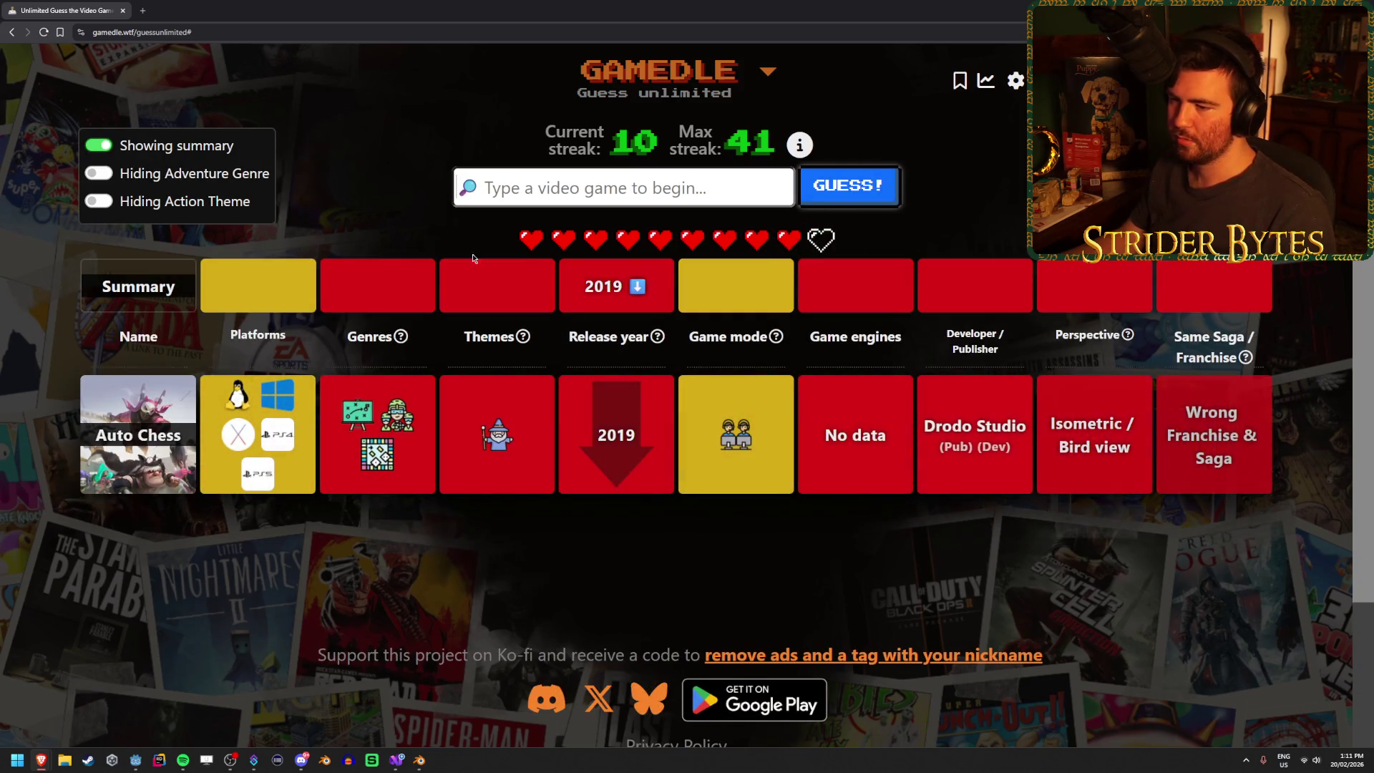
pyautogui.moveTo(517, 442)
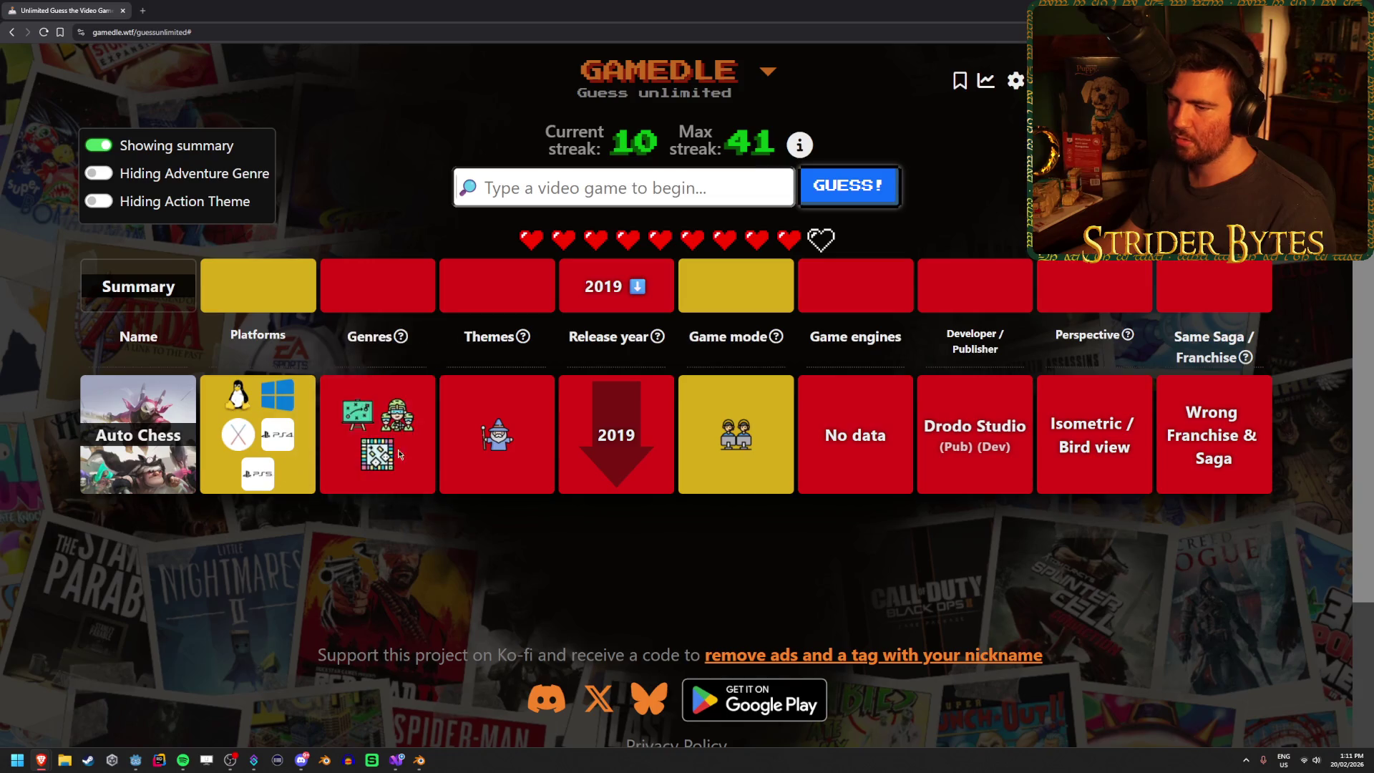
pyautogui.moveTo(413, 427)
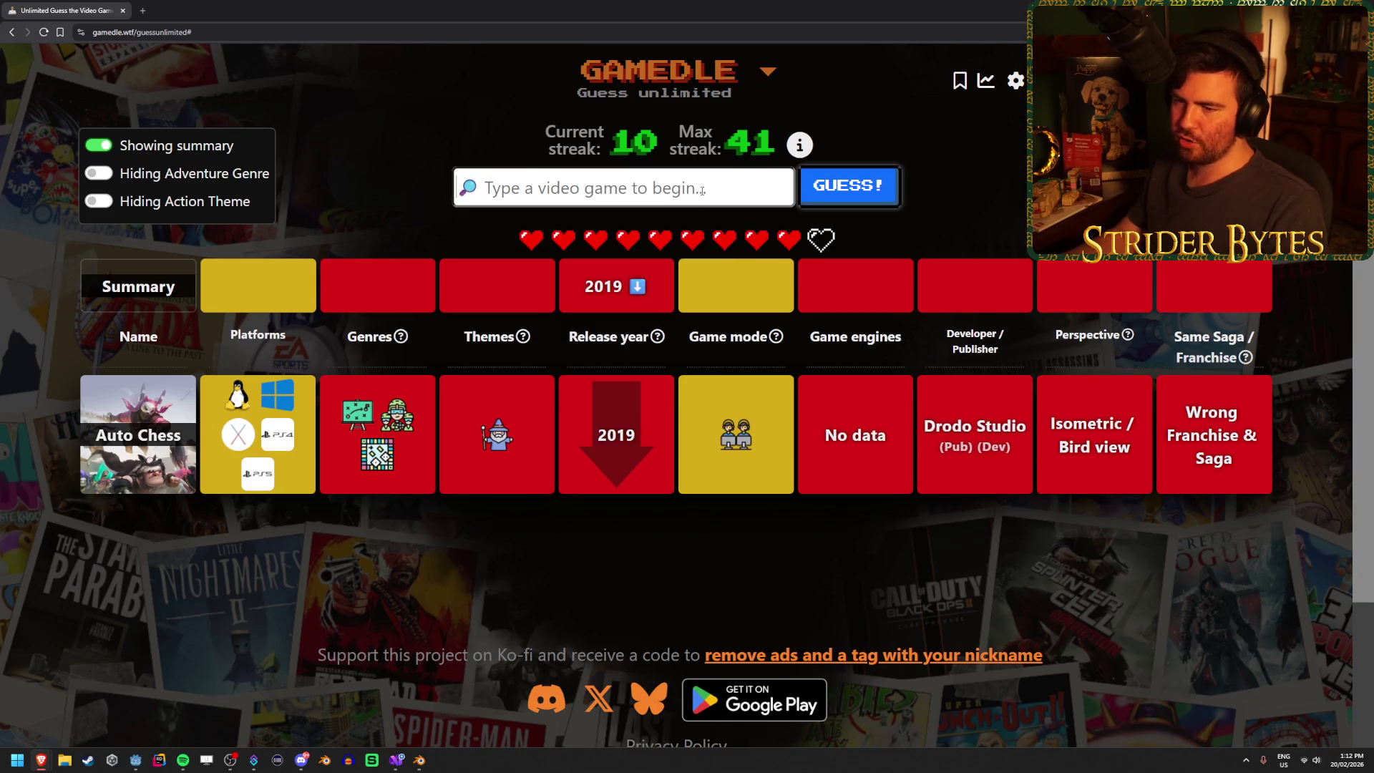
# - Guess Call of Duty 4: Modern Warfare, then Gears of War 2
pyautogui.write('call of')
pyautogui.scroll(-2, 696, 293)
pyautogui.scroll(-1, 695, 293)
pyautogui.click(724, 268)
pyautogui.click(879, 200)
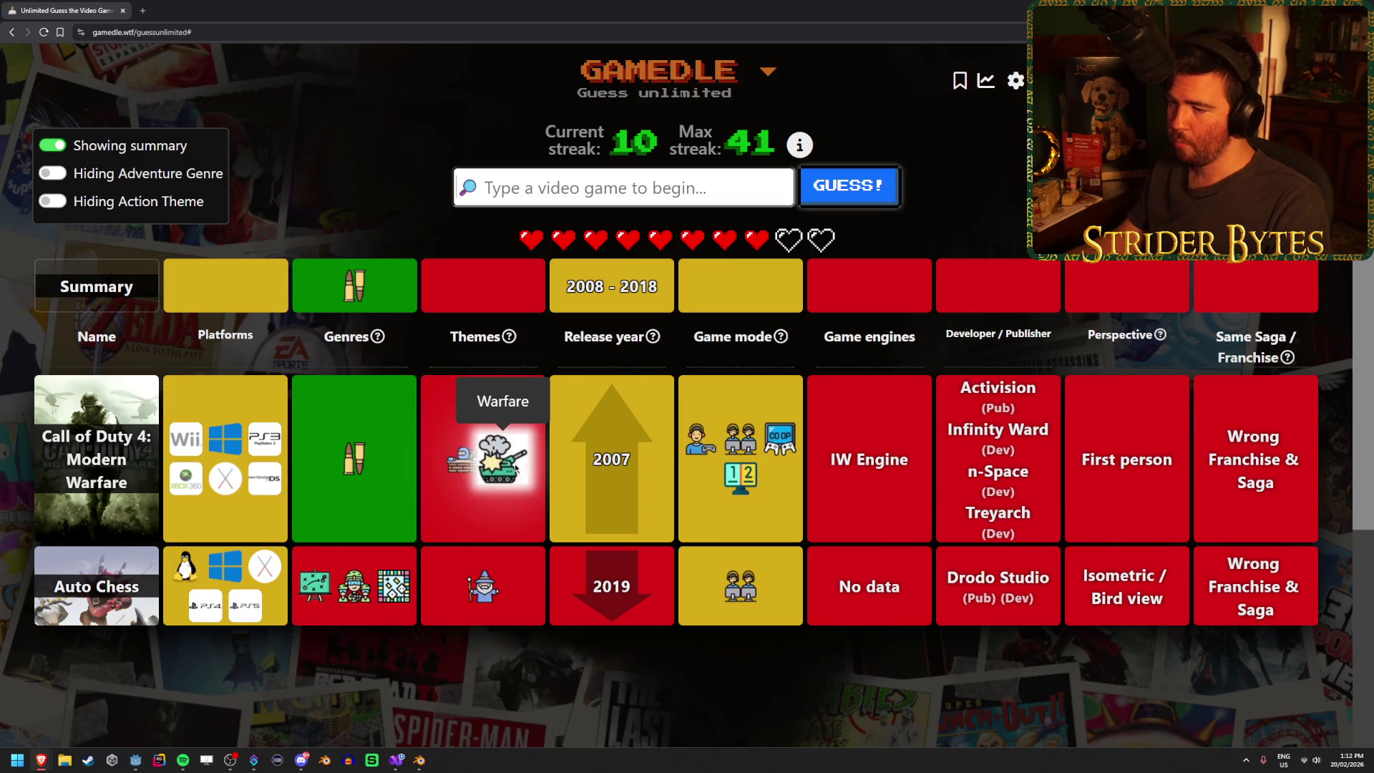
pyautogui.moveTo(461, 461)
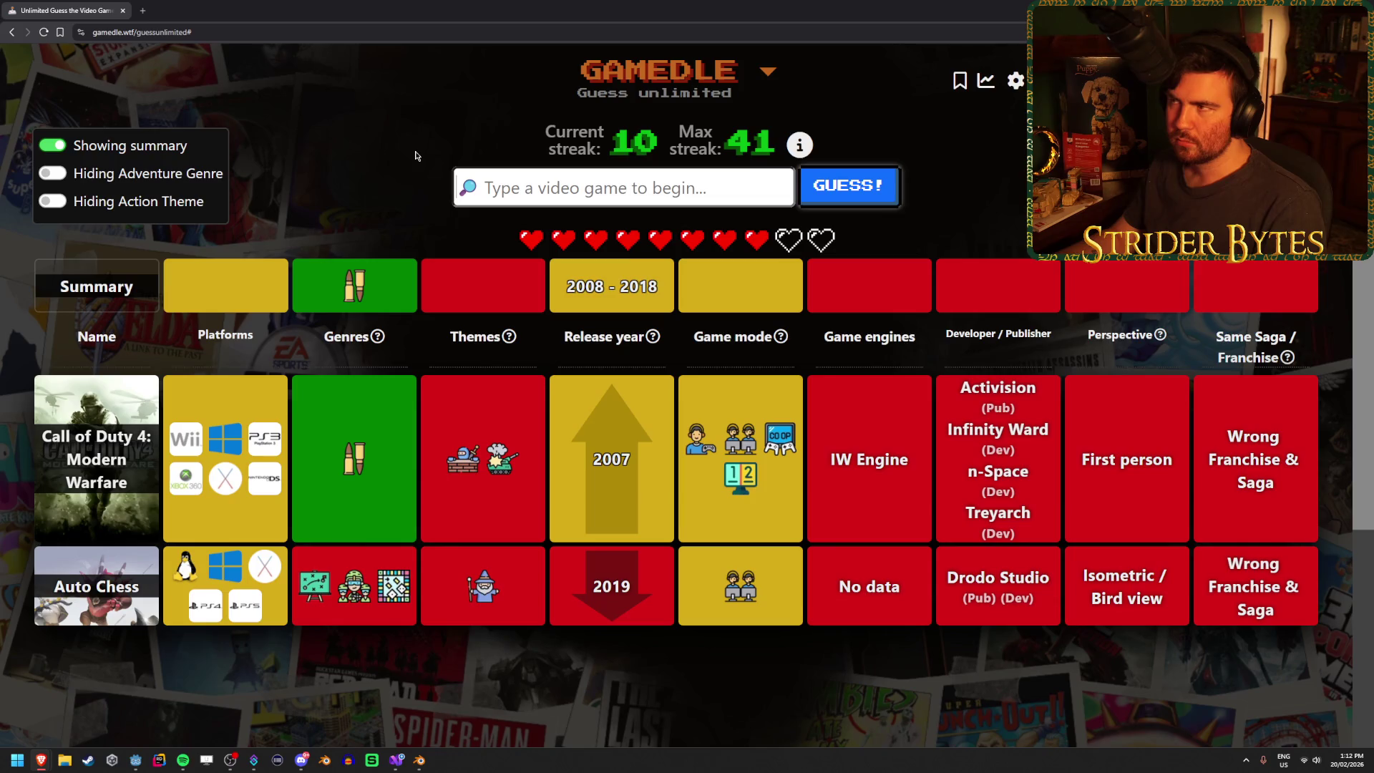
pyautogui.write('gear')
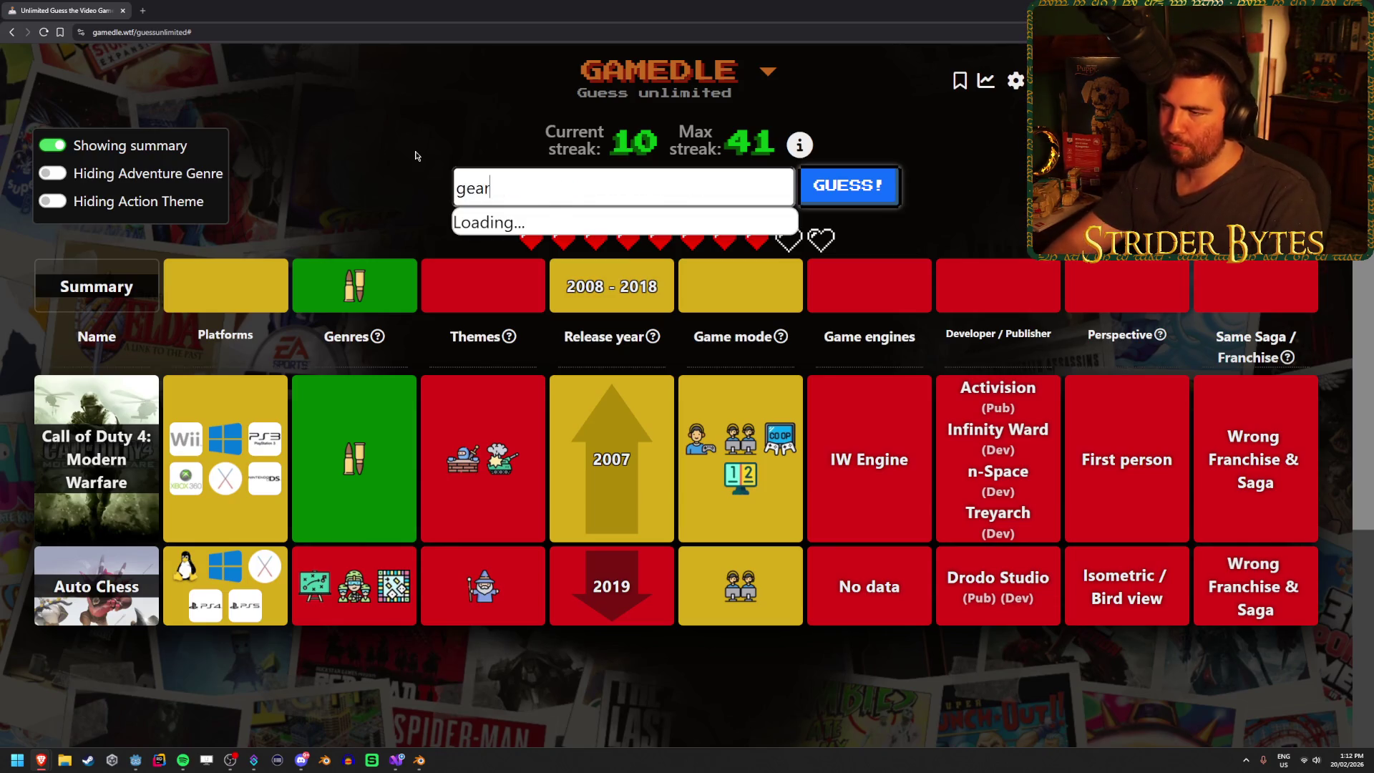
pyautogui.write('s of war')
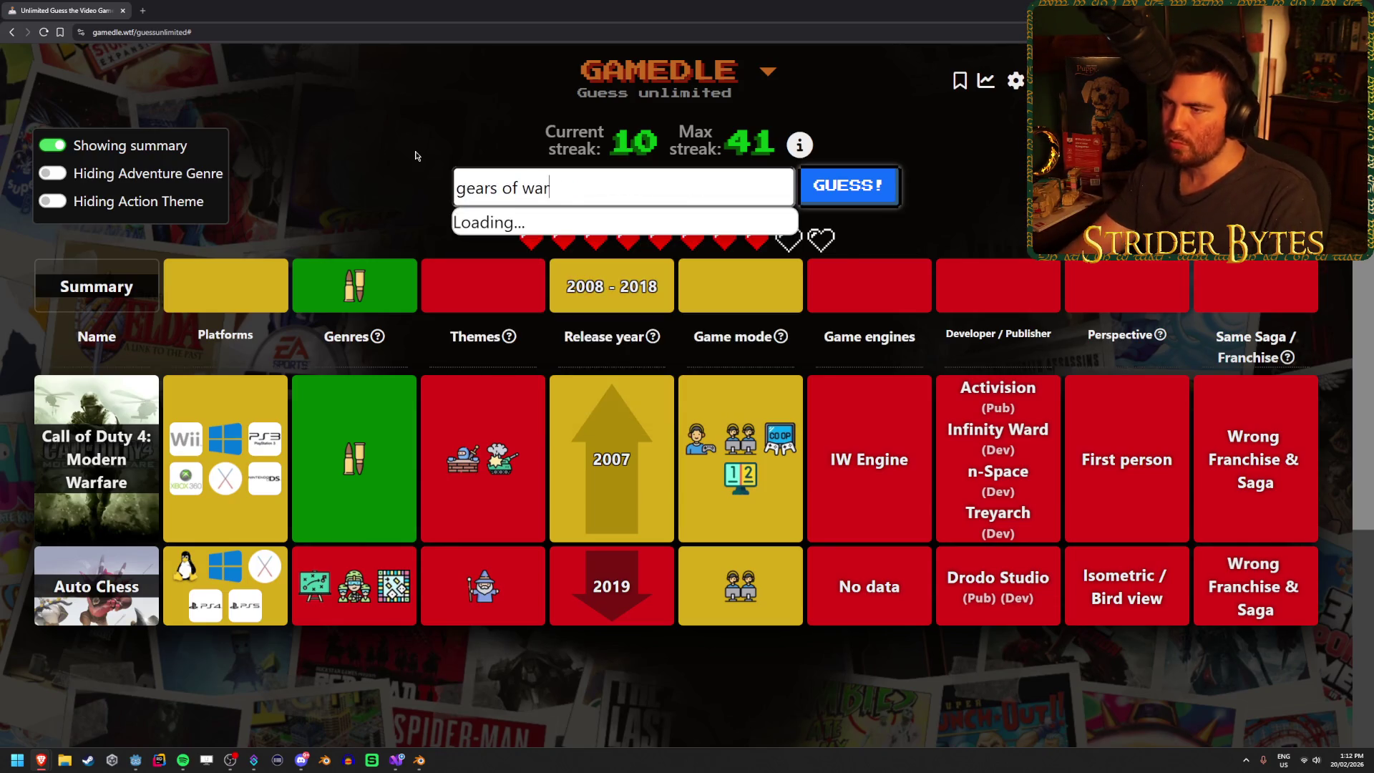
pyautogui.click(626, 266)
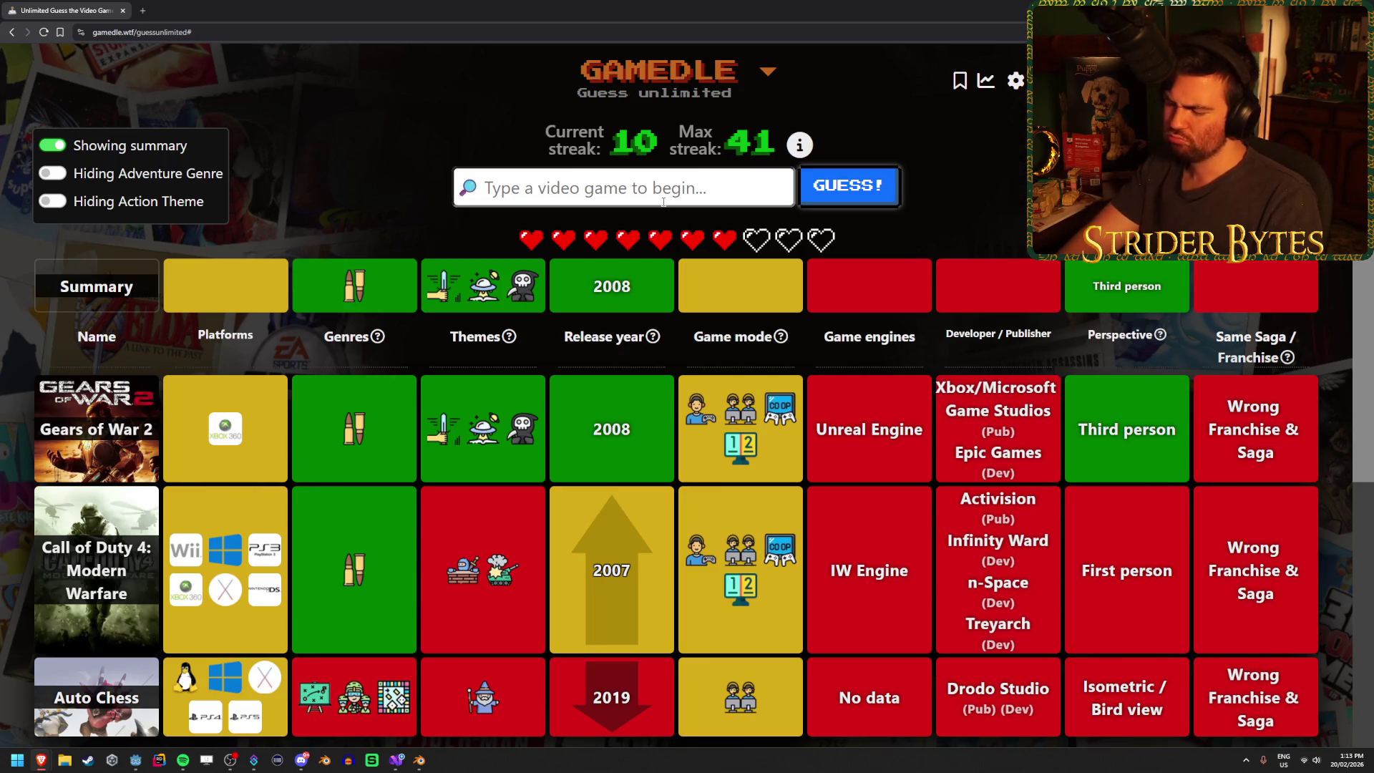
# - Guess Alone in the Dark (original)
pyautogui.write('alone in')
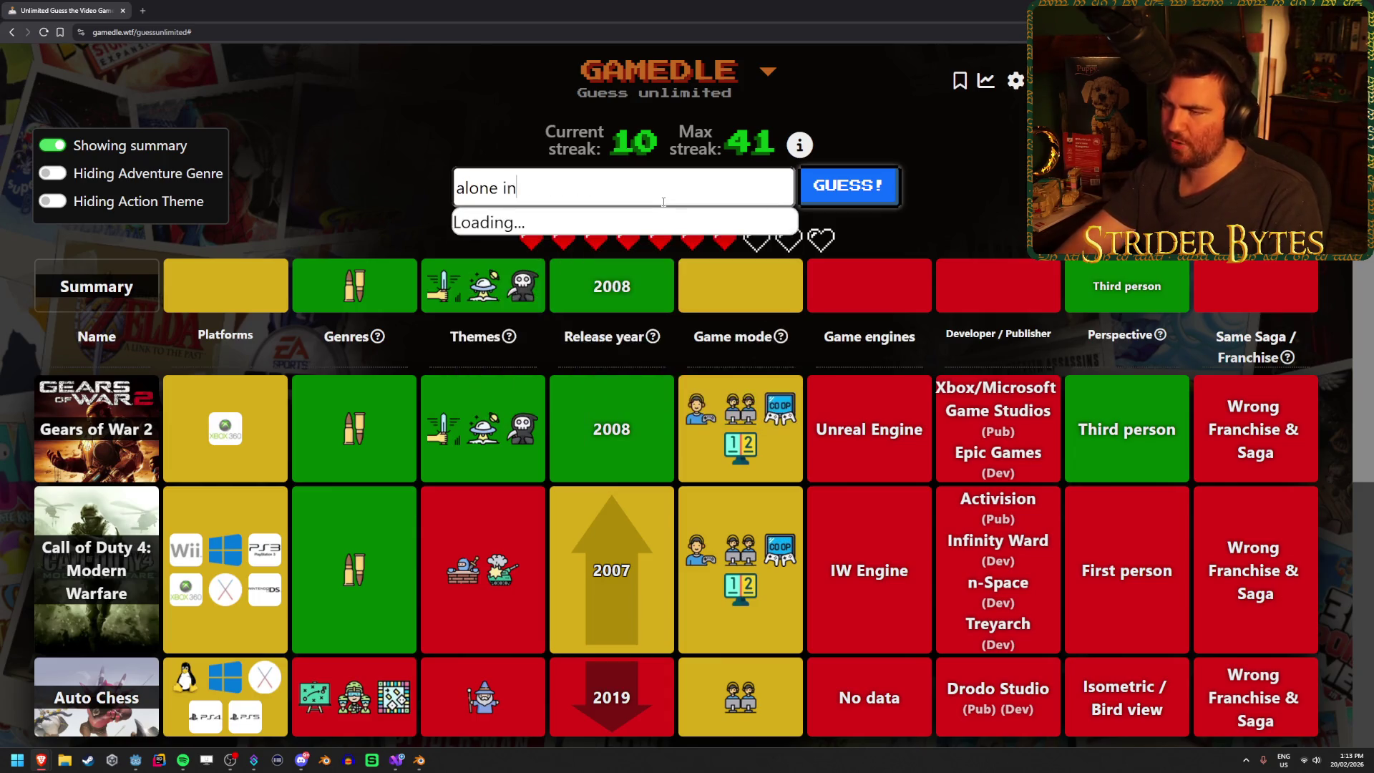
pyautogui.press('Down')
pyautogui.press('Down')
pyautogui.press('Down')
pyautogui.press('Return')
pyautogui.press('Return')
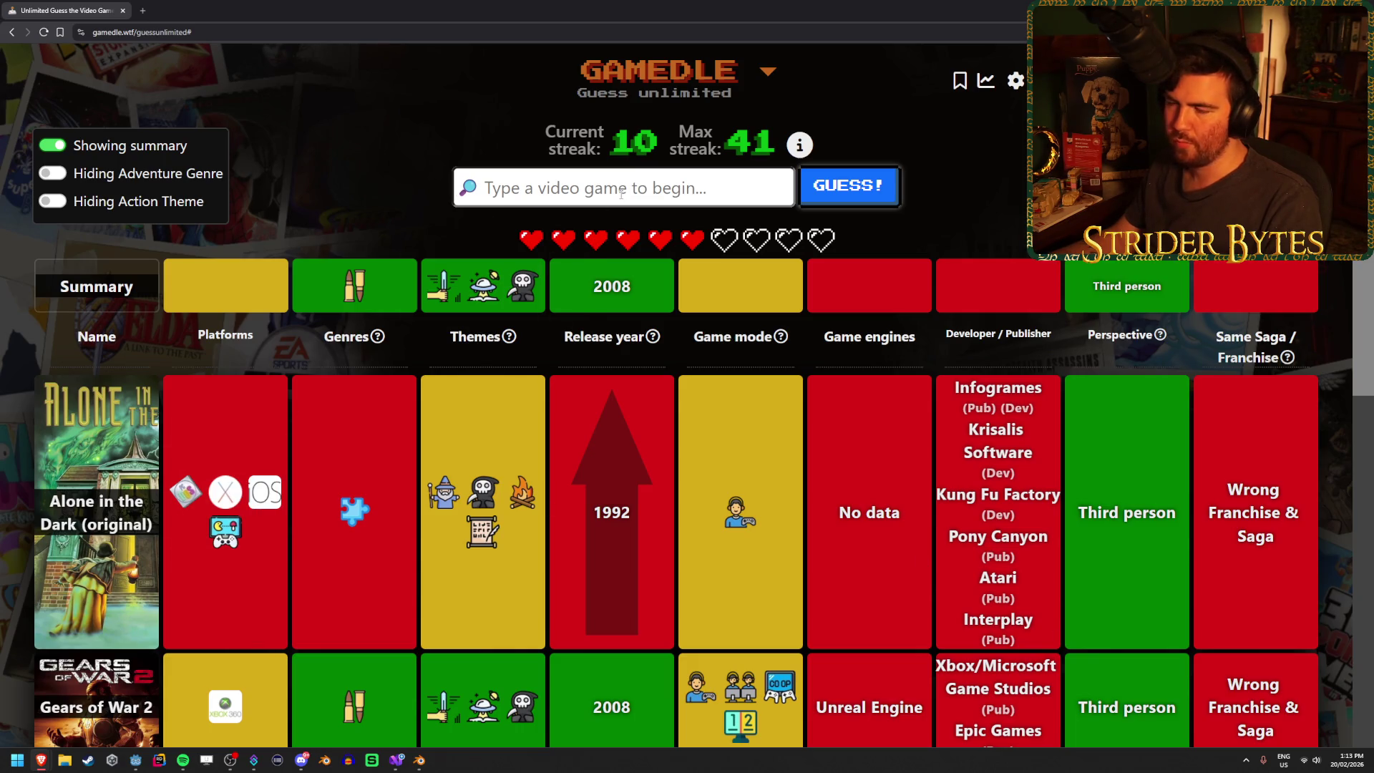
# - Guess Dead Space (original)
pyautogui.write('dead spa')
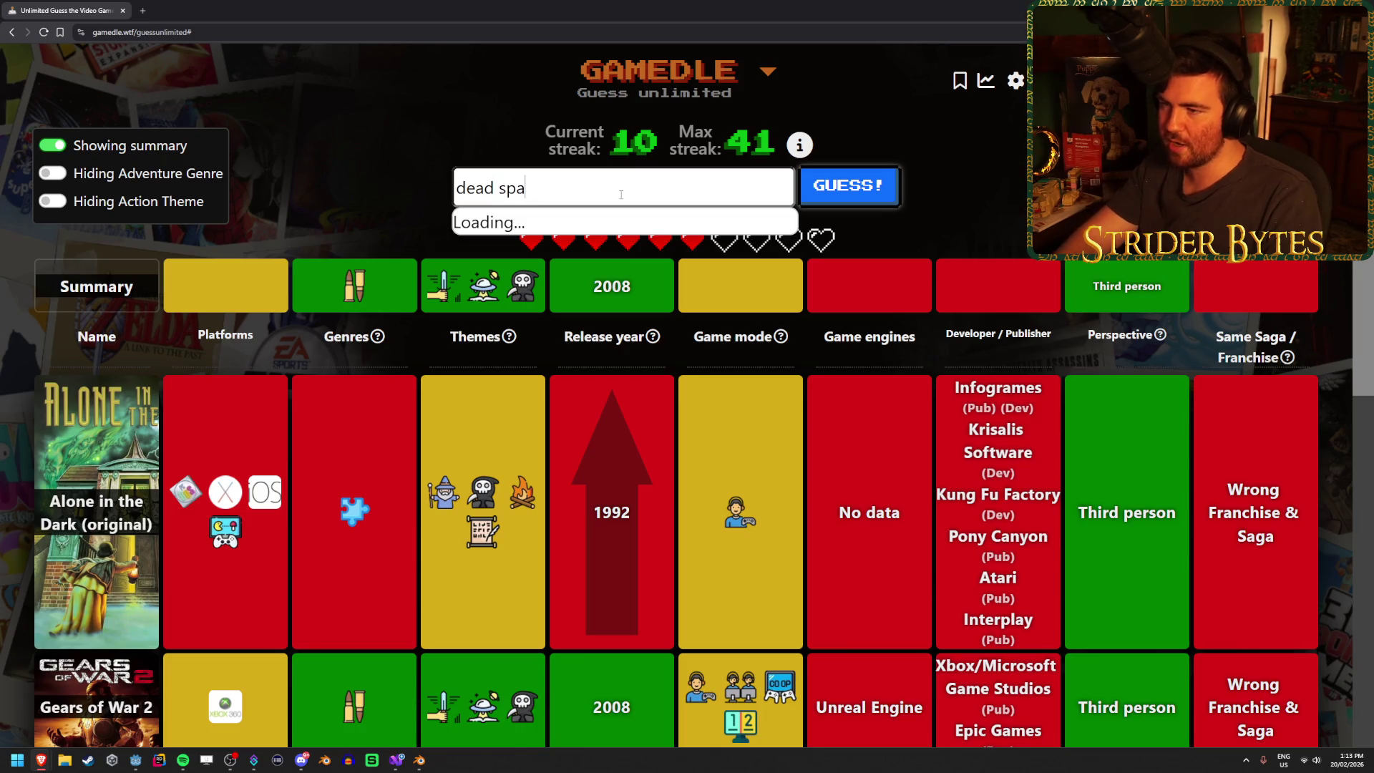
pyautogui.write('ce')
pyautogui.click(629, 302)
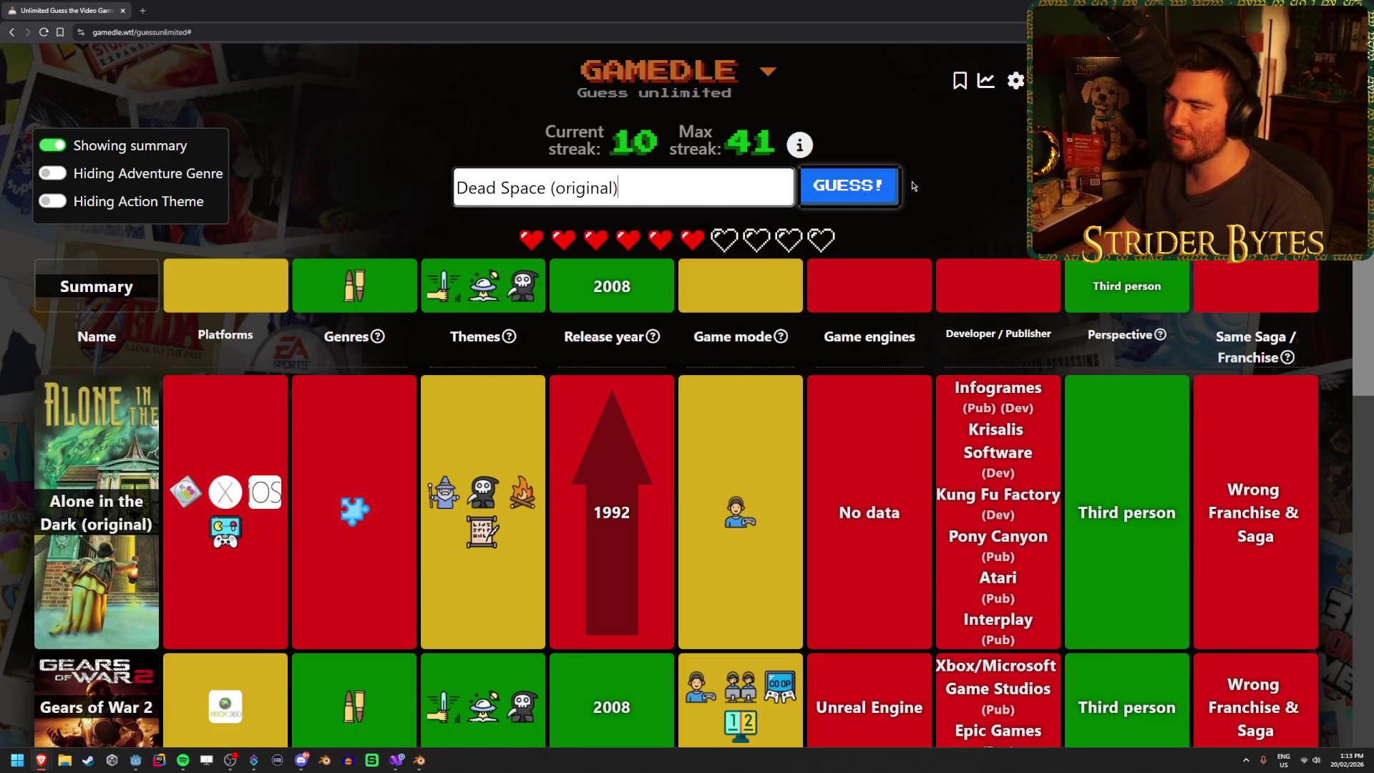
pyautogui.click(870, 190)
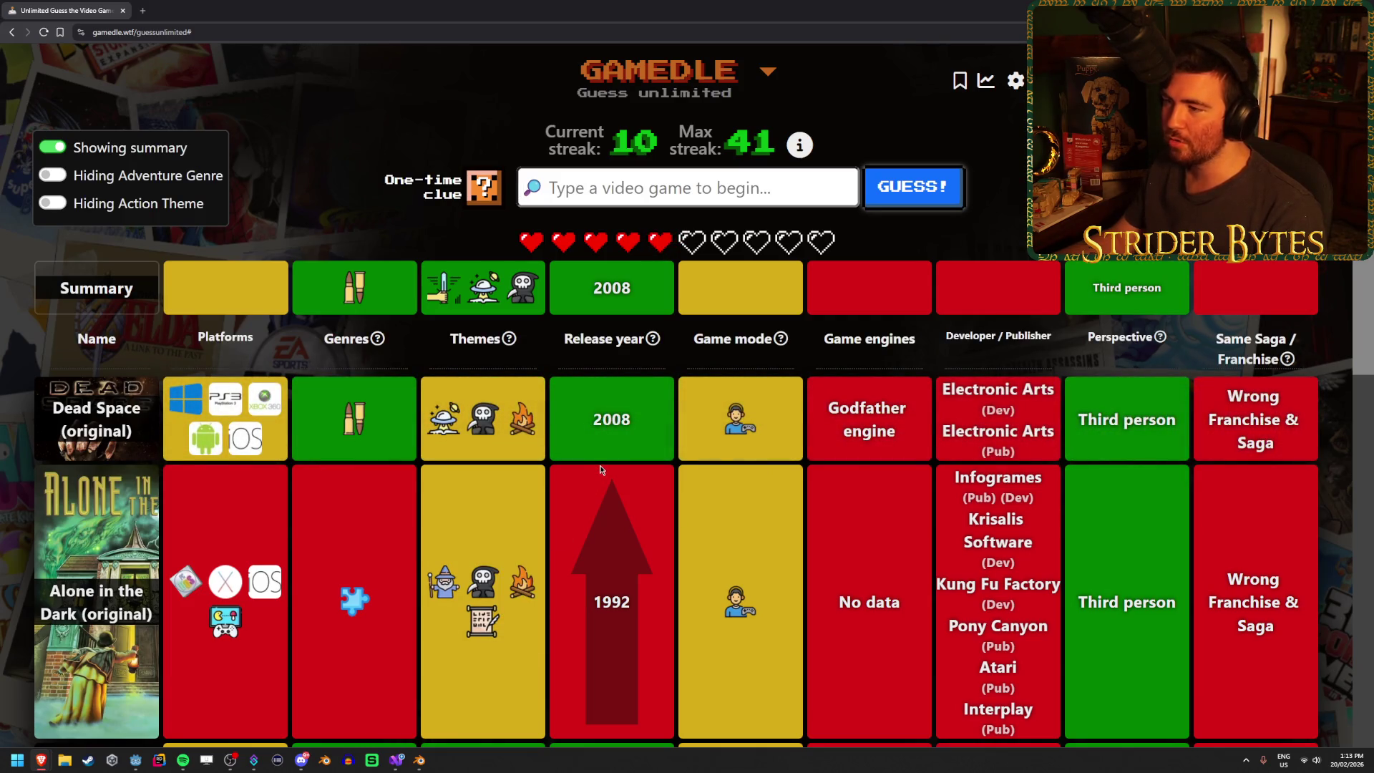
# - Use the one-time clue and highlight Digital Extremes in the revealed developer list
pyautogui.click(484, 188)
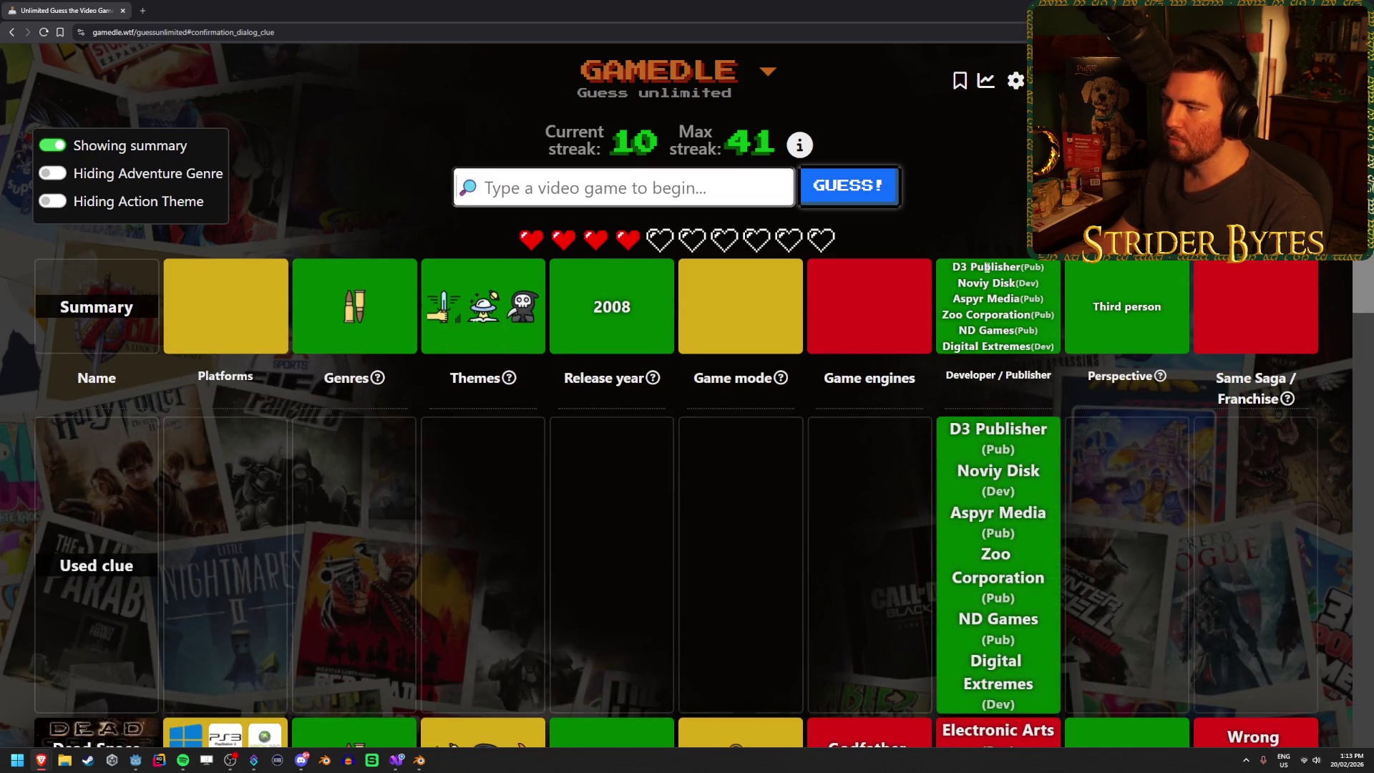
pyautogui.moveTo(962, 283); pyautogui.dragTo(1031, 299)
pyautogui.click(1033, 325)
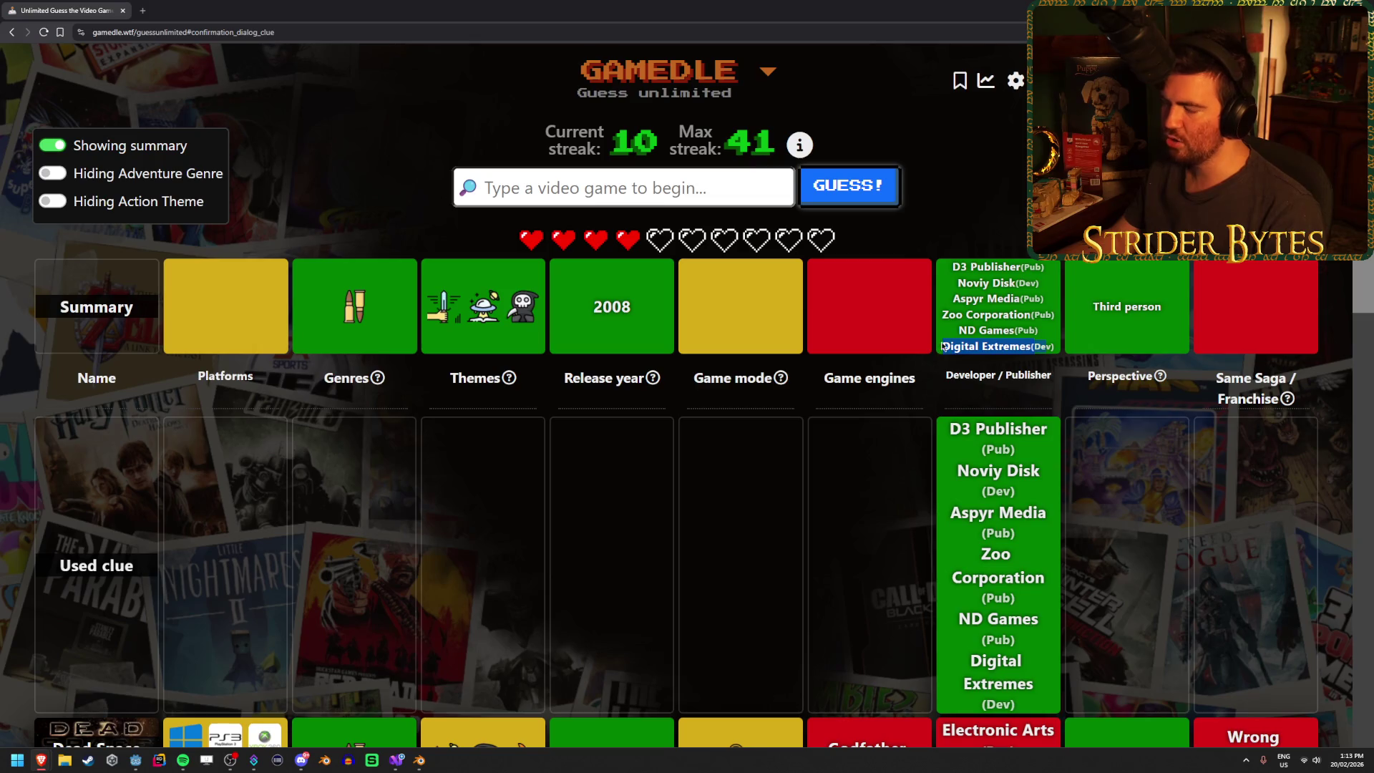
pyautogui.moveTo(1046, 345); pyautogui.dragTo(941, 344)
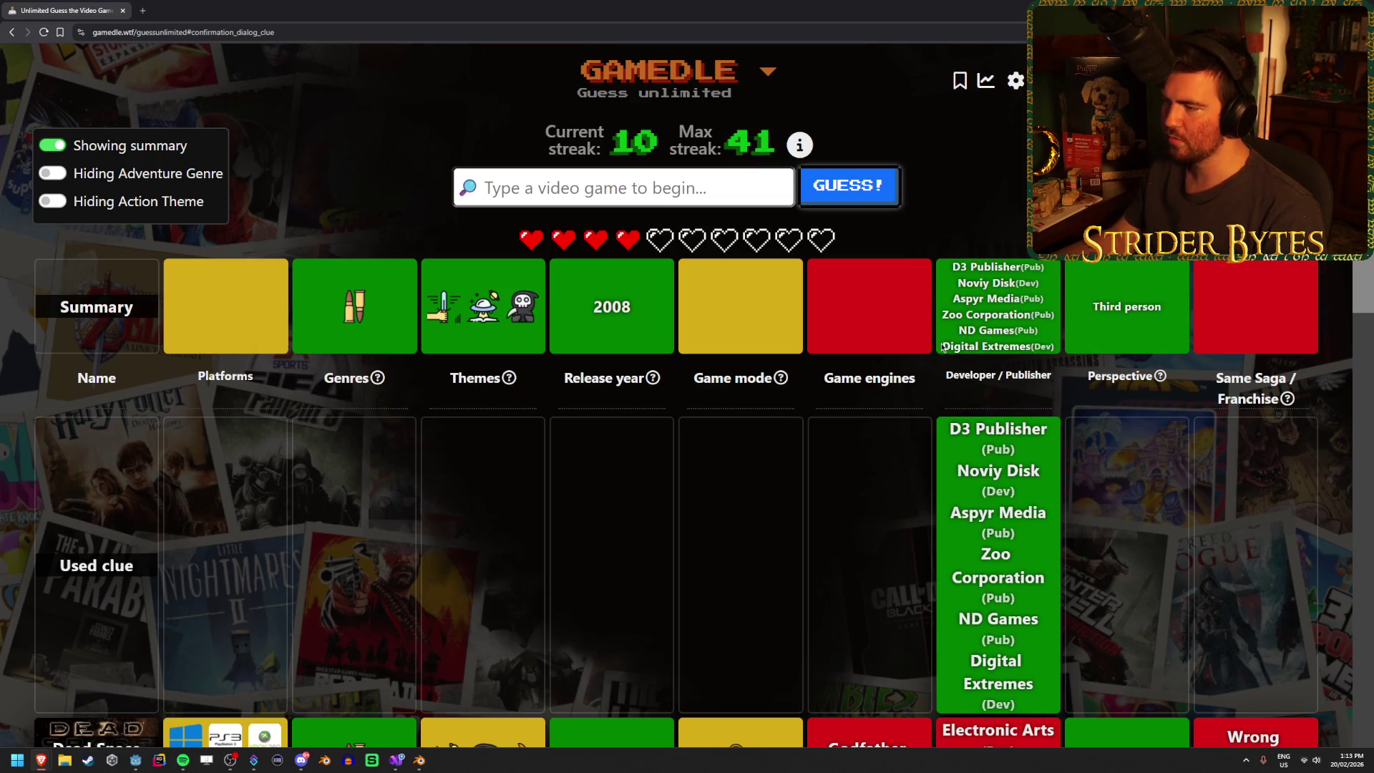
pyautogui.moveTo(1040, 347); pyautogui.dragTo(945, 347)
pyautogui.click(937, 346)
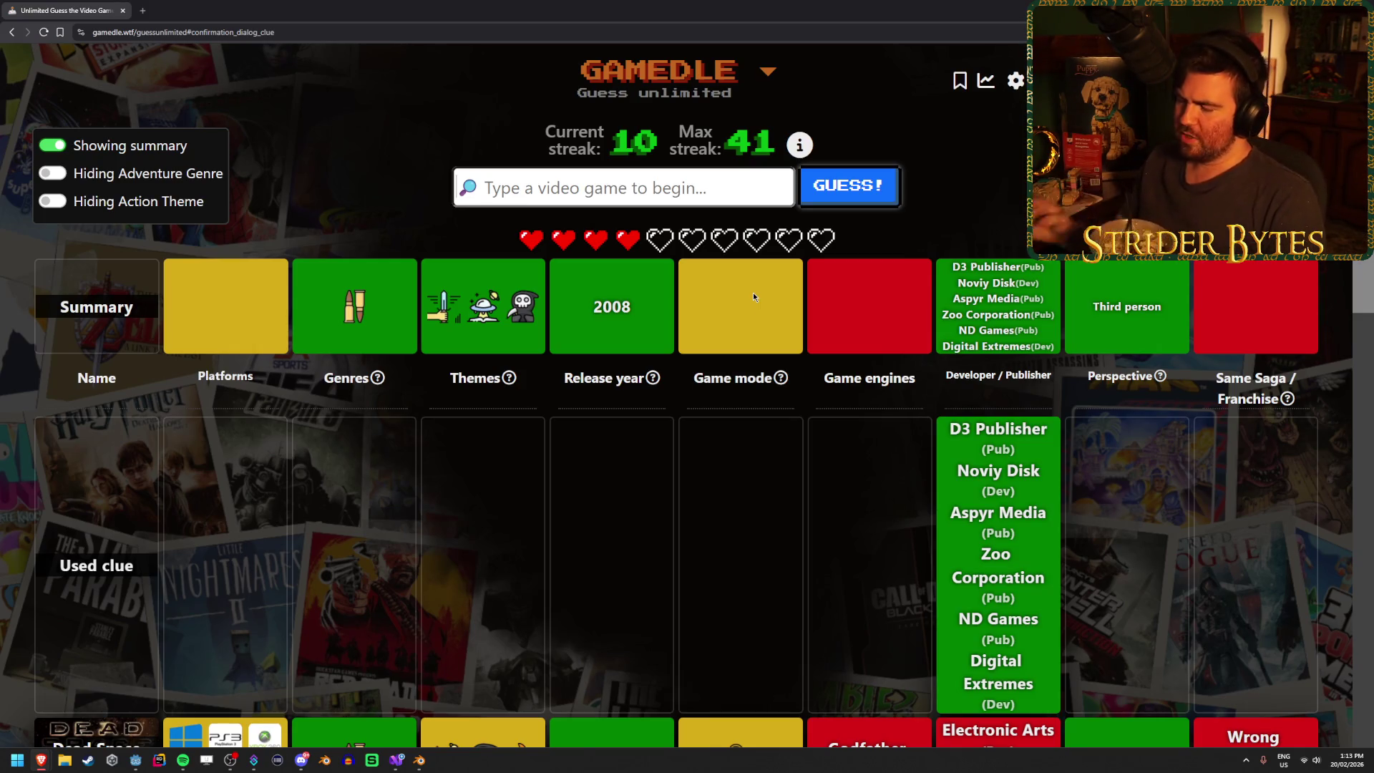
# - Scroll the results and highlight Zoo Corporation among the revealed publishers
pyautogui.scroll(-7, 737, 415)
pyautogui.scroll(-3, 738, 471)
pyautogui.scroll(-2, 738, 471)
pyautogui.scroll(10, 683, 346)
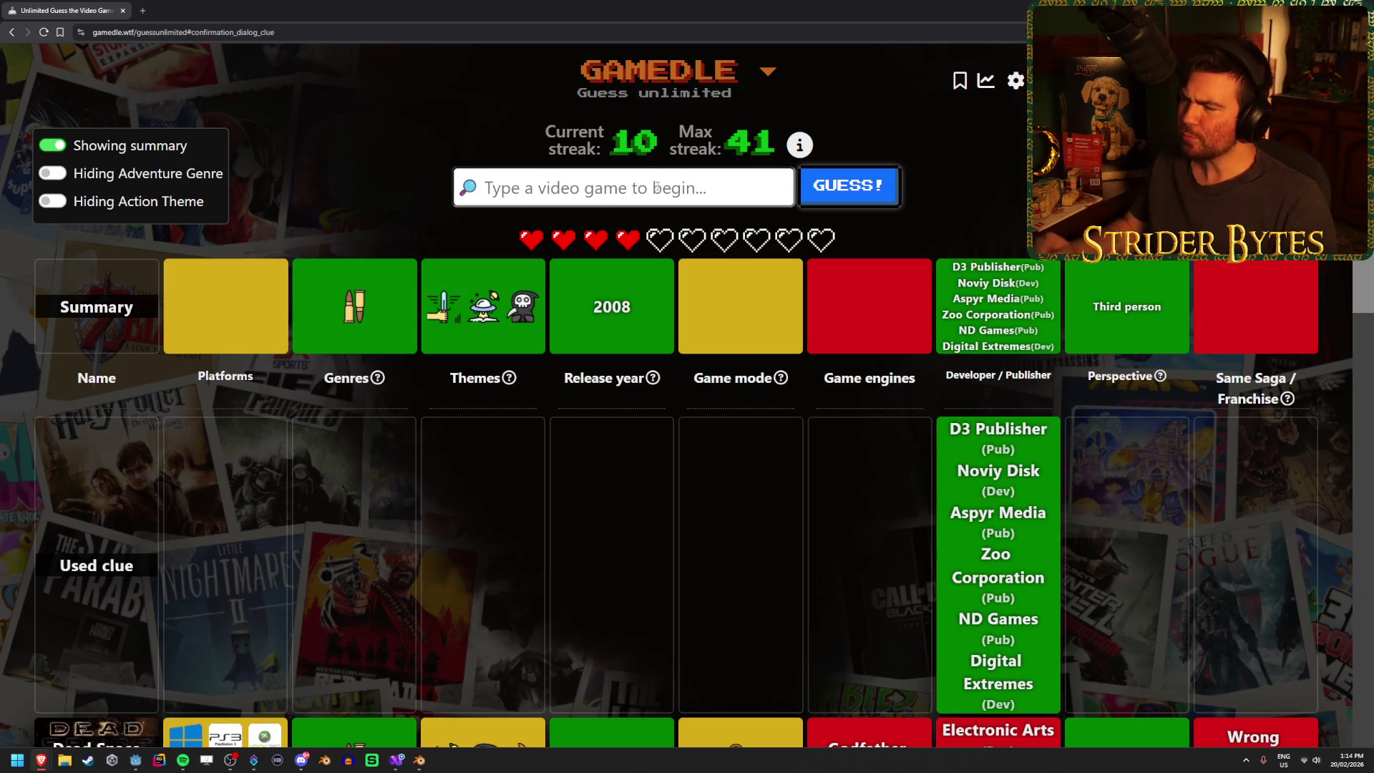
pyautogui.moveTo(945, 314)
pyautogui.mouseDown()
pyautogui.moveTo(1042, 313)
pyautogui.moveTo(953, 318)
pyautogui.moveTo(1019, 315)
pyautogui.mouseUp()
pyautogui.click(1041, 312)
pyautogui.click(954, 320)
pyautogui.click(1018, 315)
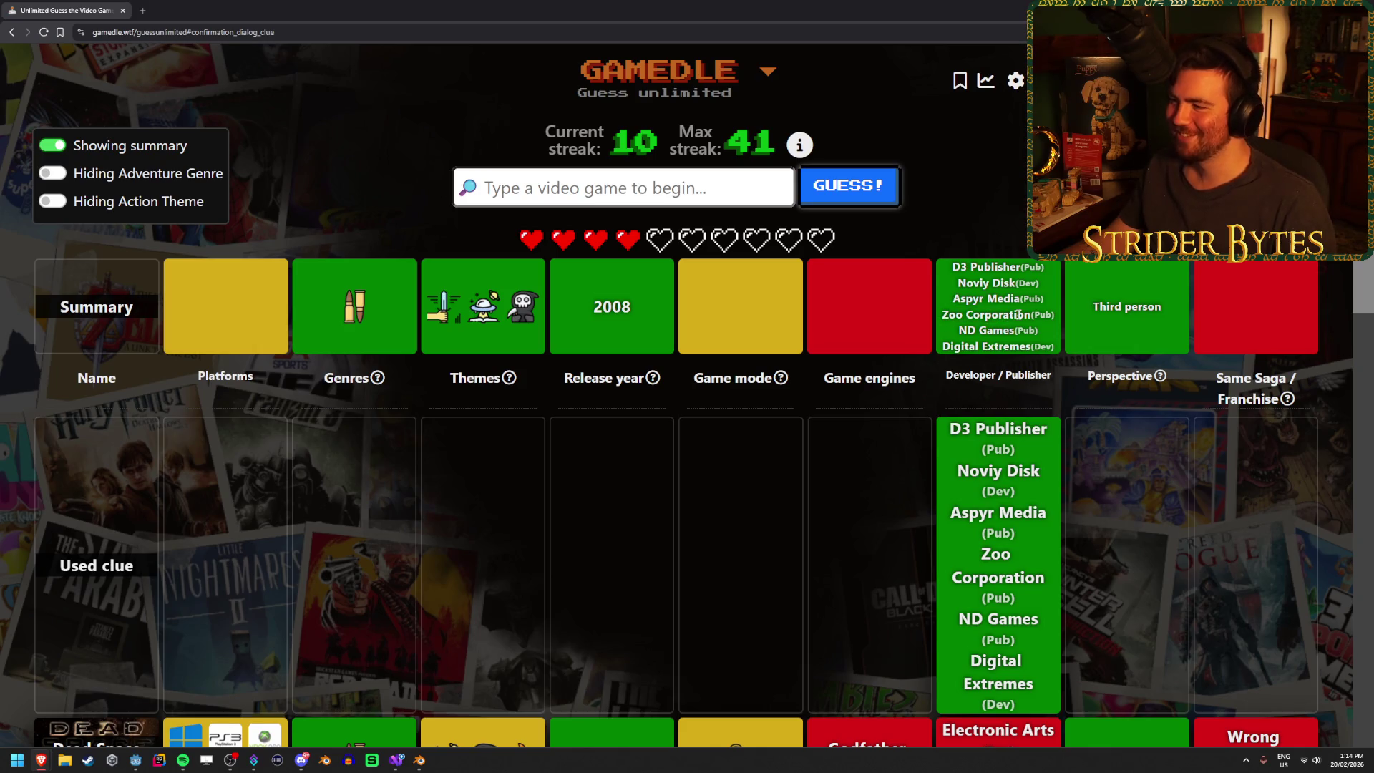
pyautogui.moveTo(368, 328)
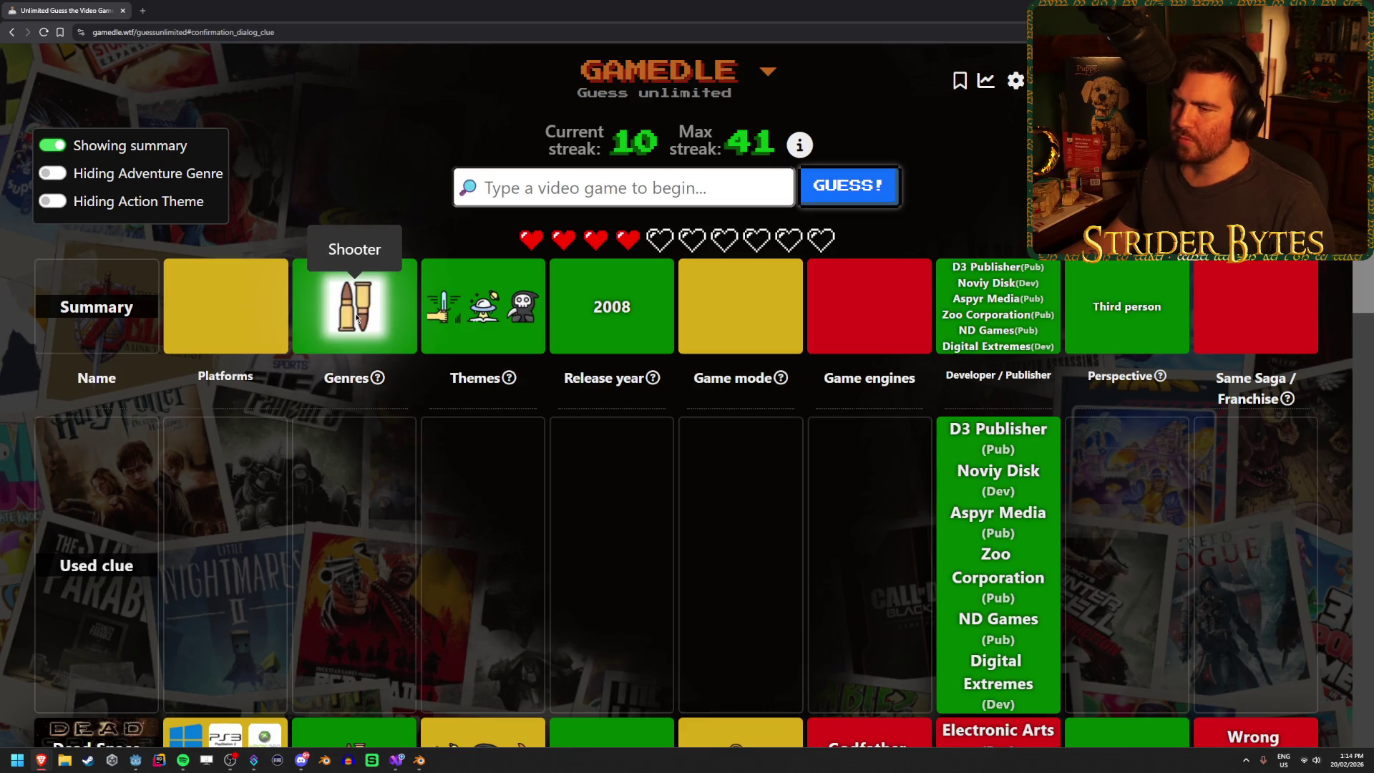
pyautogui.moveTo(528, 316)
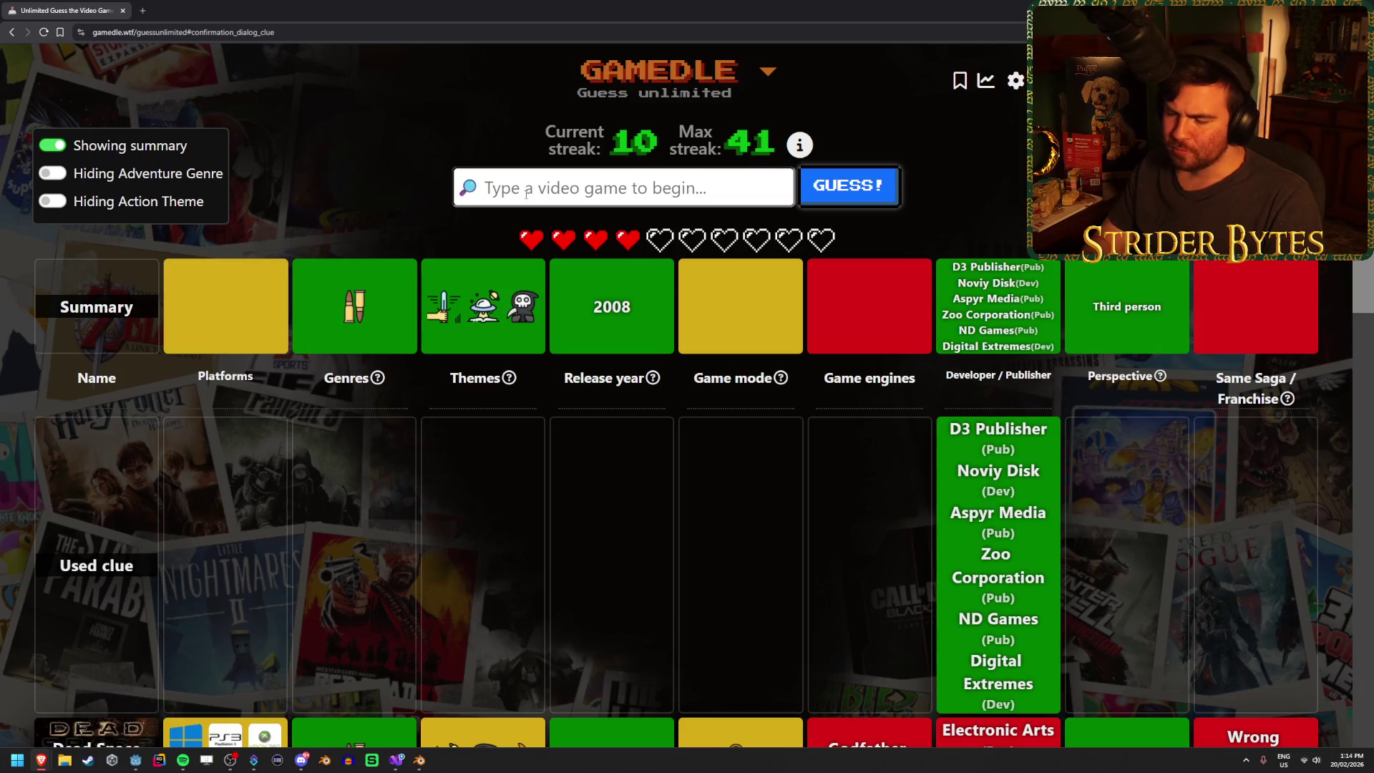
# - Guess The Evil Within
pyautogui.write('evil withyh')
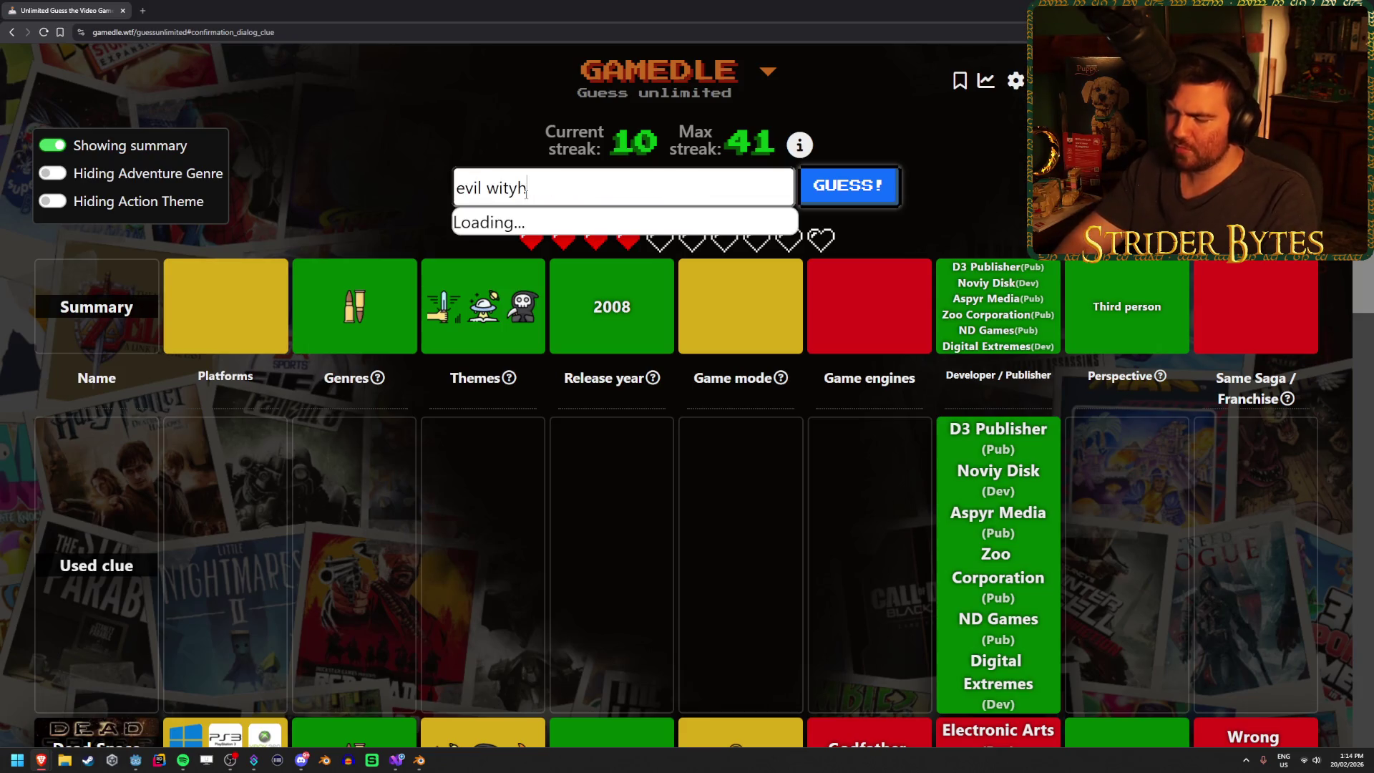
pyautogui.press('BackSpace')
pyautogui.press('BackSpace')
pyautogui.press('BackSpace')
pyautogui.write('hin')
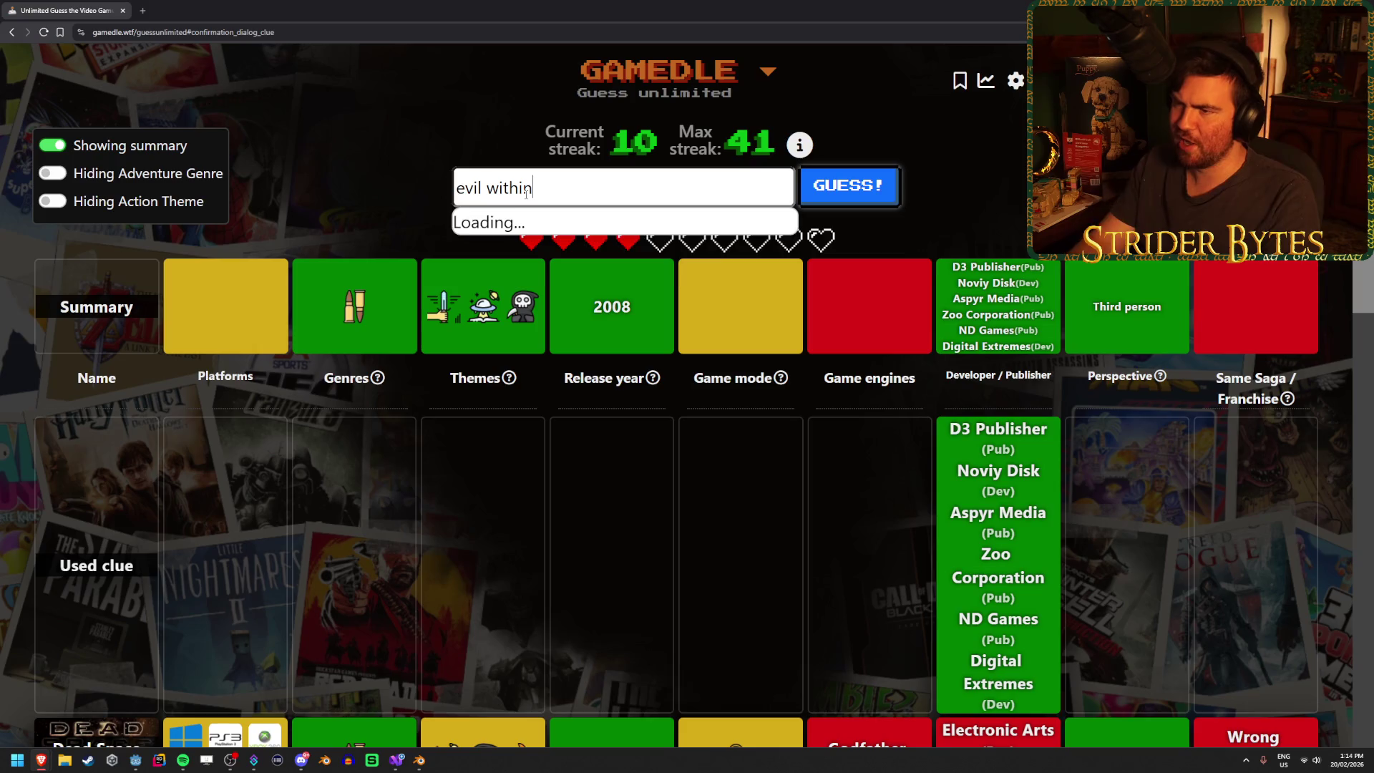
pyautogui.press('Return')
pyautogui.click(886, 203)
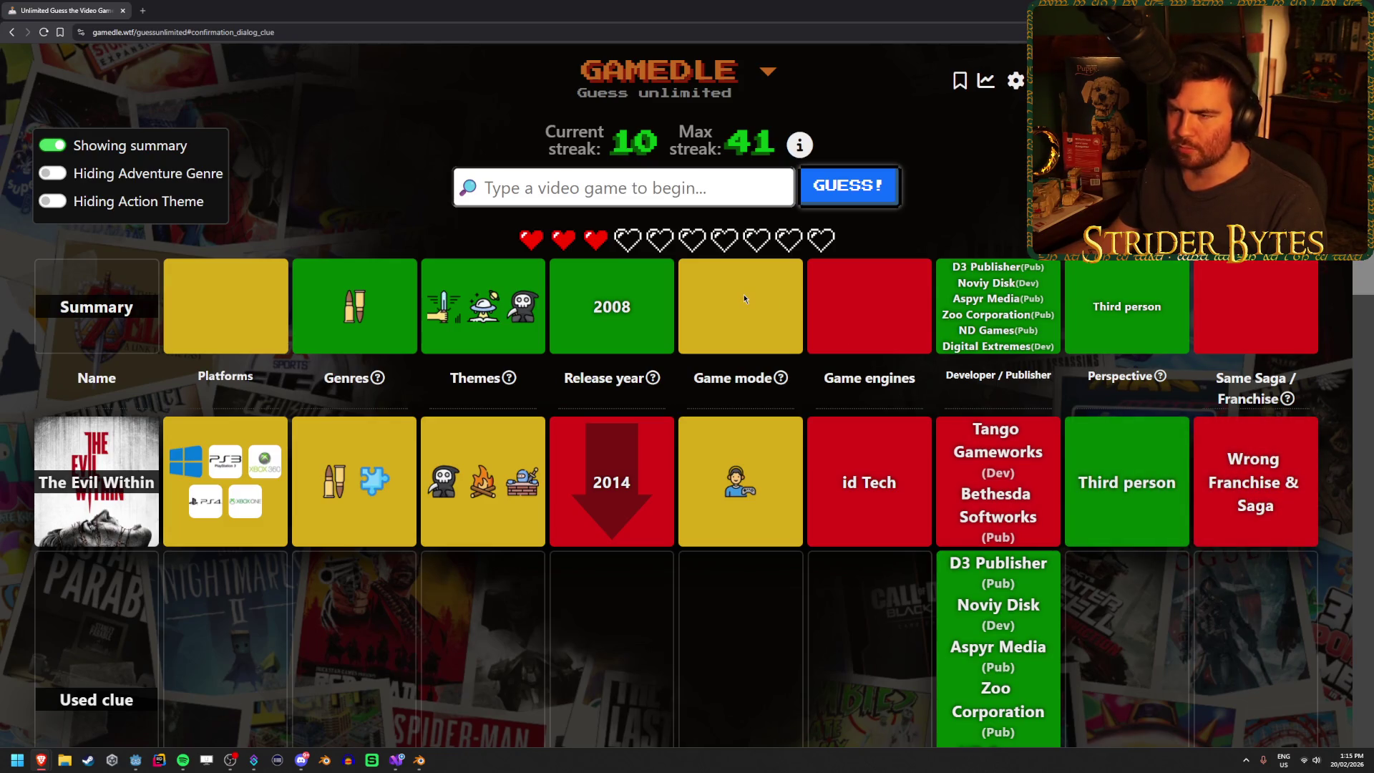
# - Scroll through the guess rows to compare The Evil Within's 2014 clues with earlier guesses
pyautogui.scroll(-2, 816, 319)
pyautogui.scroll(2, 806, 293)
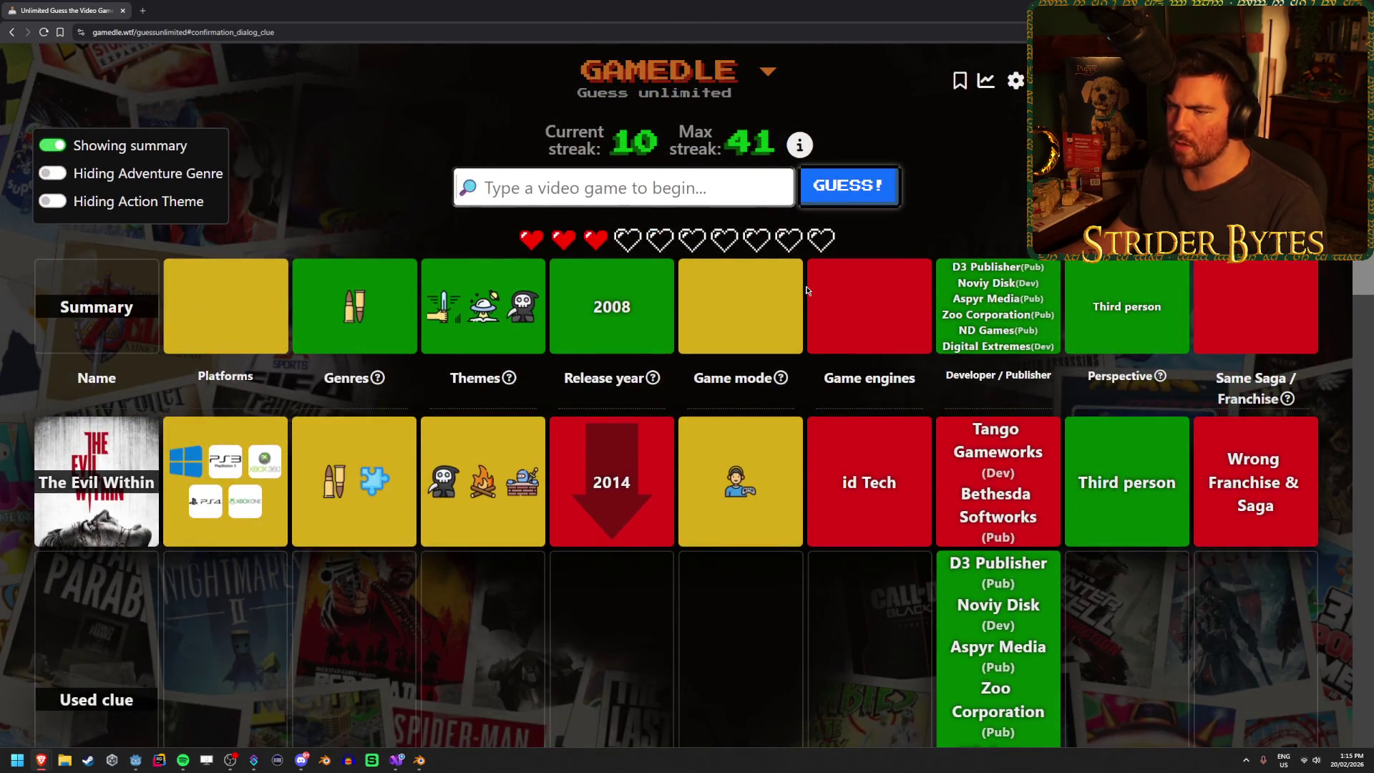
pyautogui.scroll(-8, 351, 136)
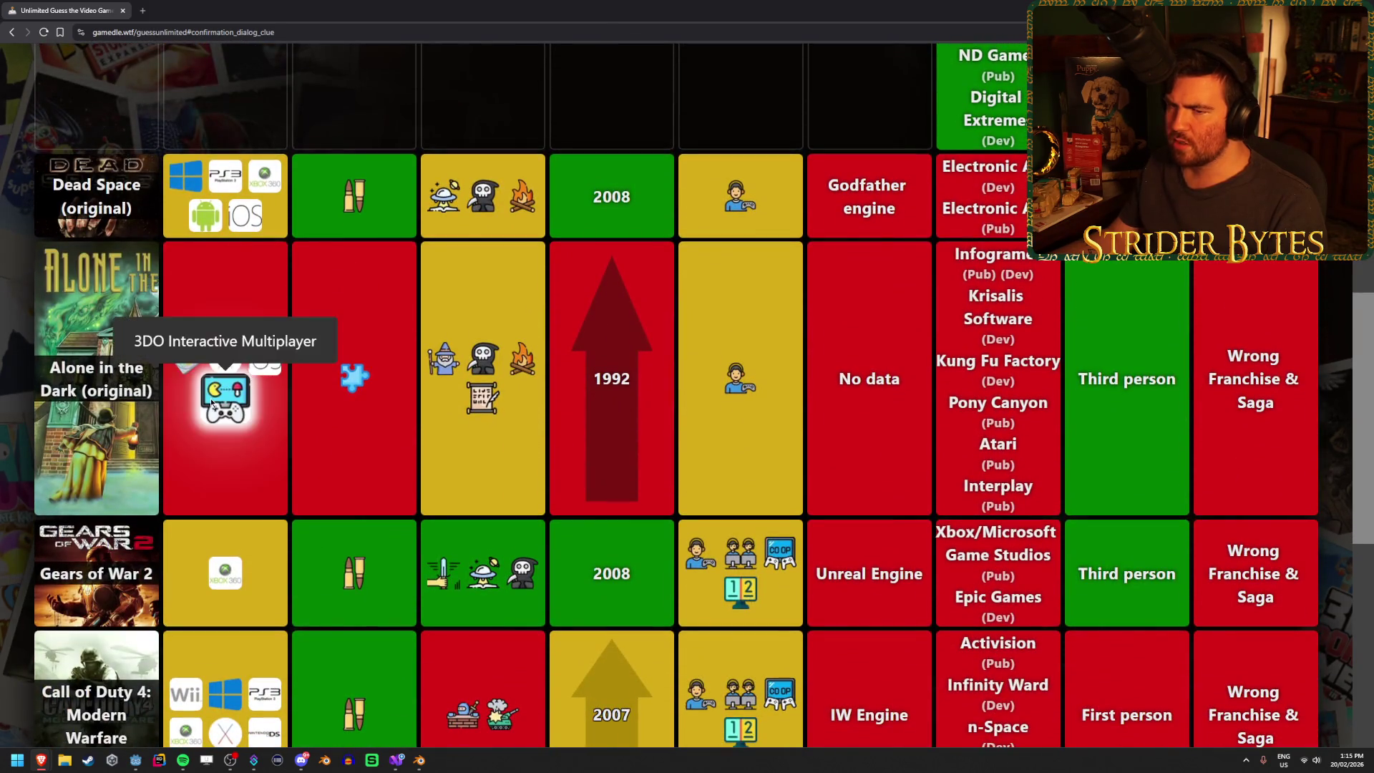
pyautogui.scroll(-3, 215, 365)
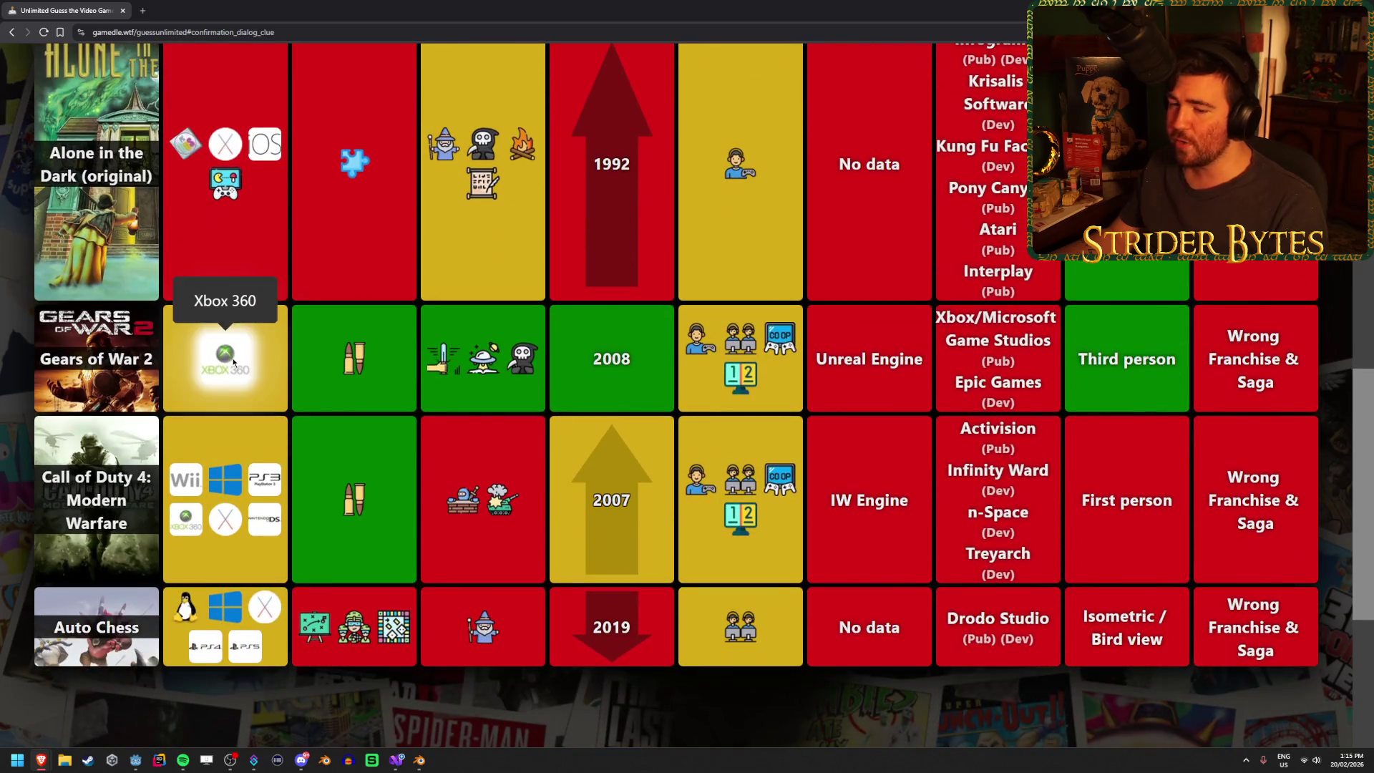
pyautogui.scroll(11, 234, 363)
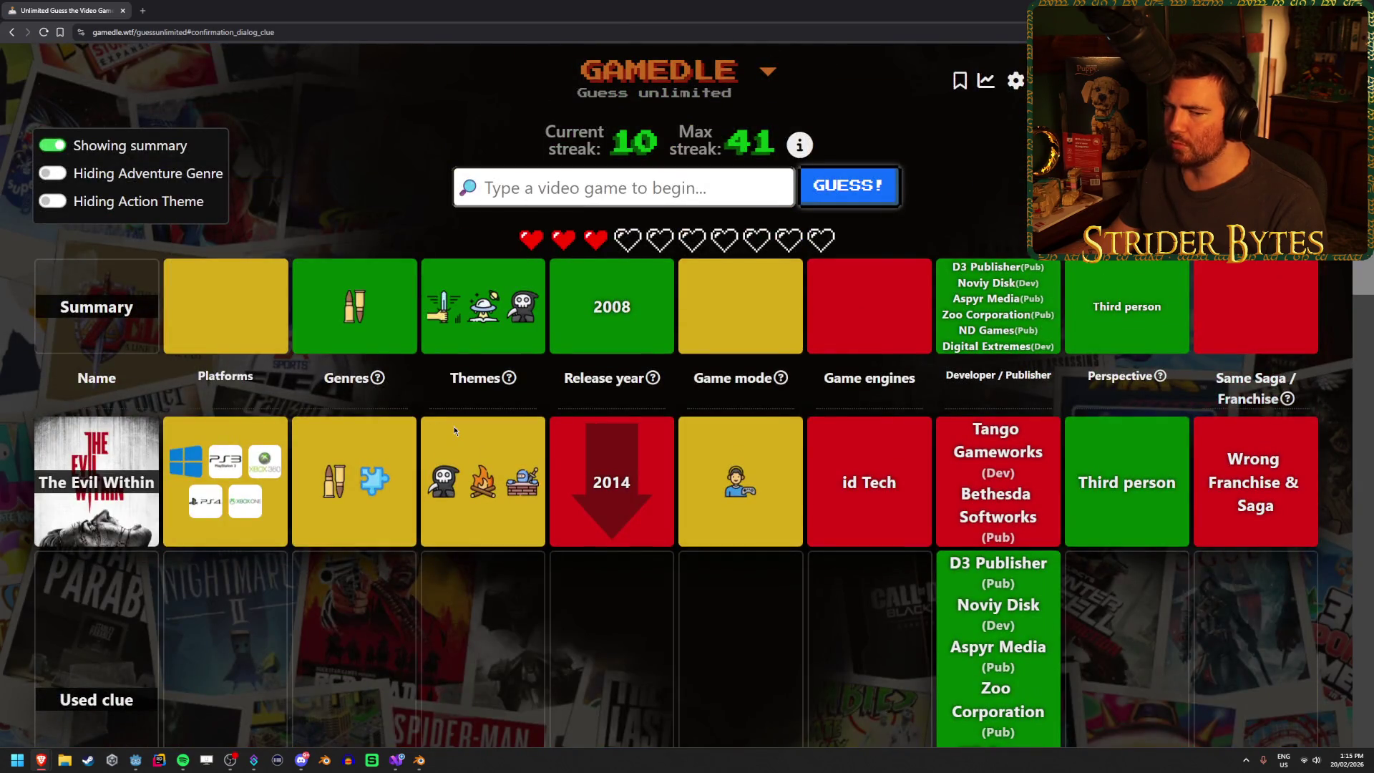
pyautogui.scroll(-3, 454, 430)
pyautogui.scroll(-8, 315, 393)
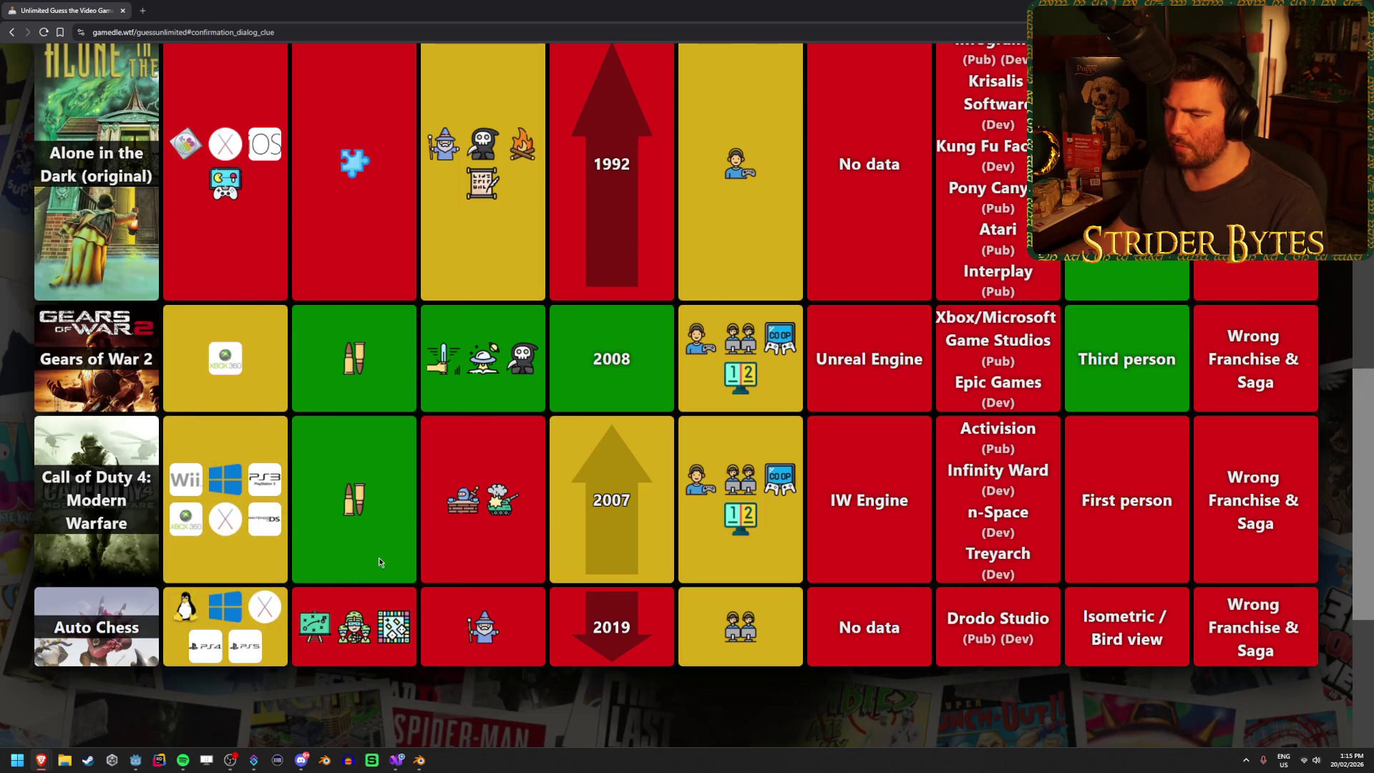
pyautogui.scroll(10, 383, 544)
pyautogui.scroll(2, 388, 532)
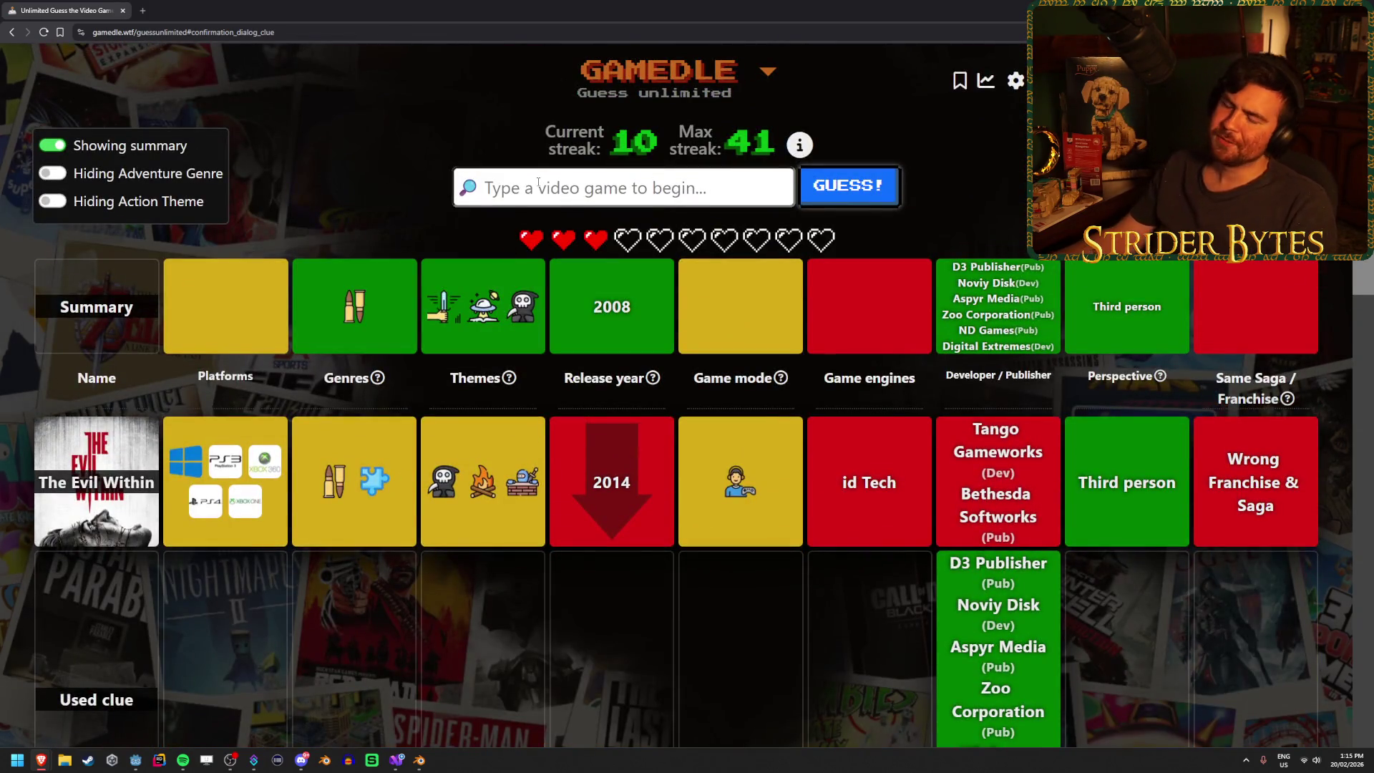
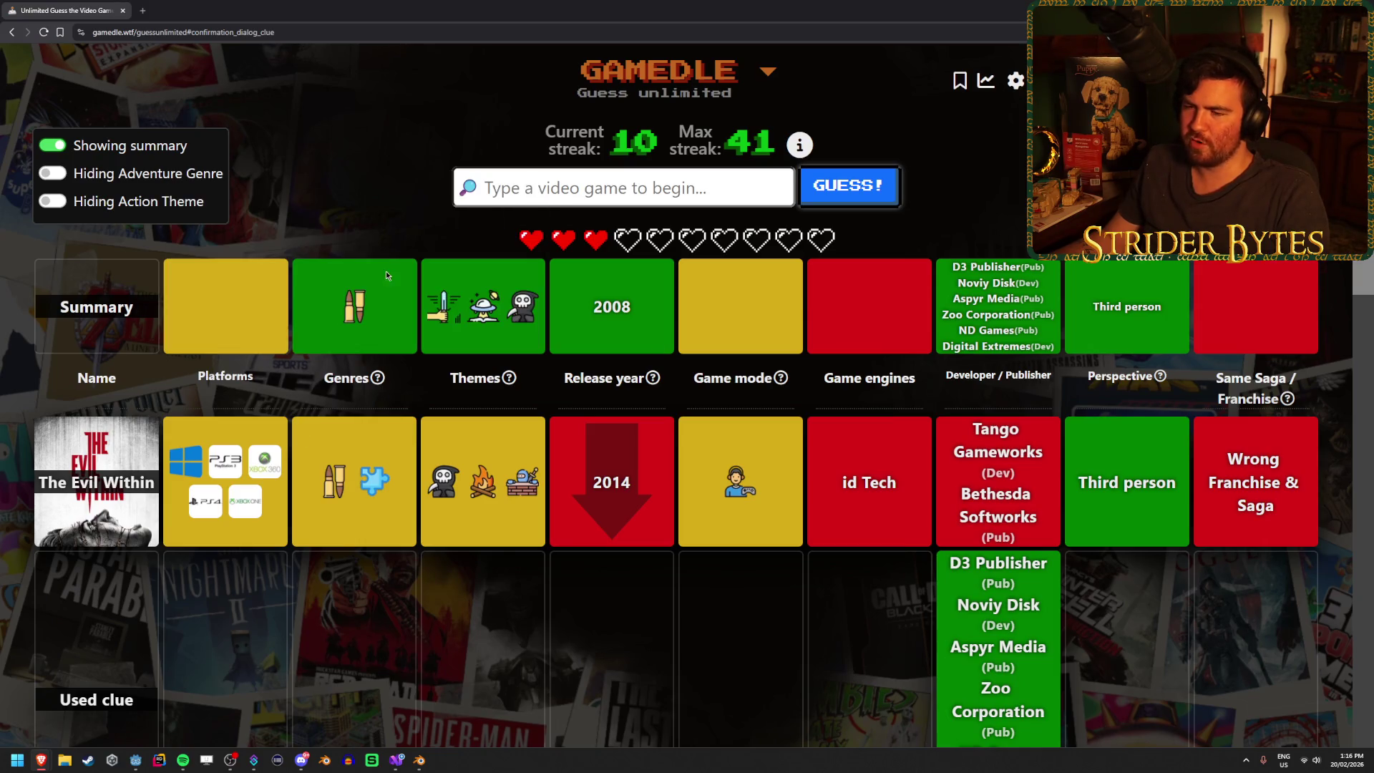
# - Review the earlier guesses' clues, highlighting the 2008 release-year hint
pyautogui.moveTo(355, 306)
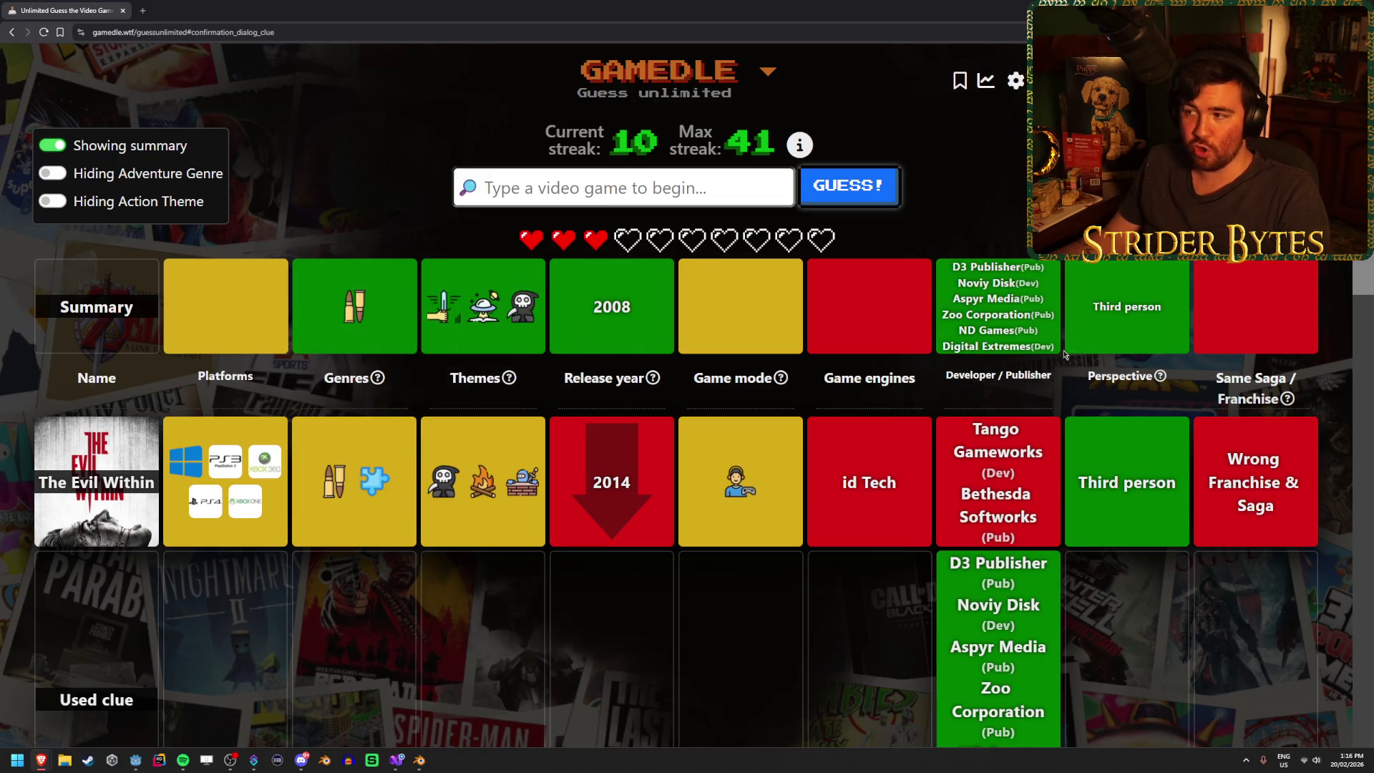
pyautogui.moveTo(448, 320)
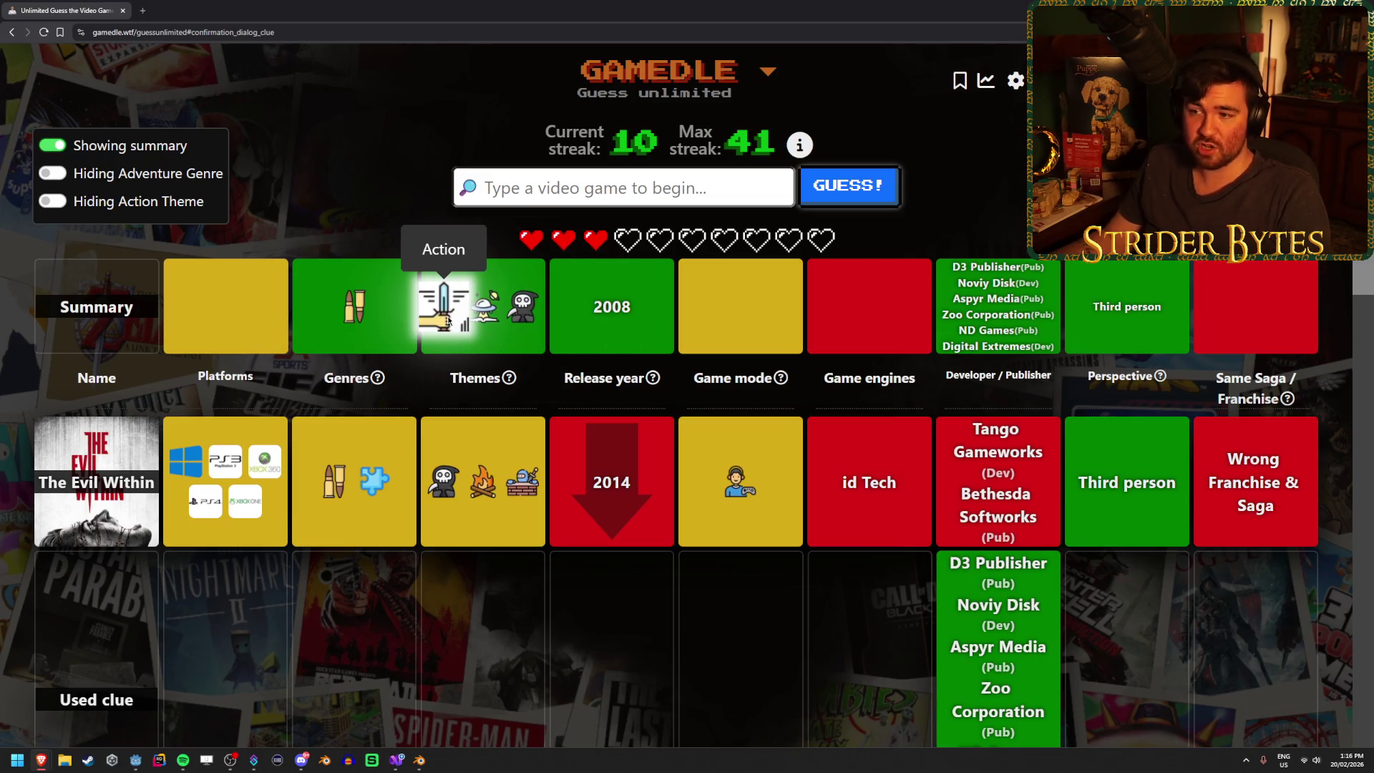
pyautogui.doubleClick(612, 306)
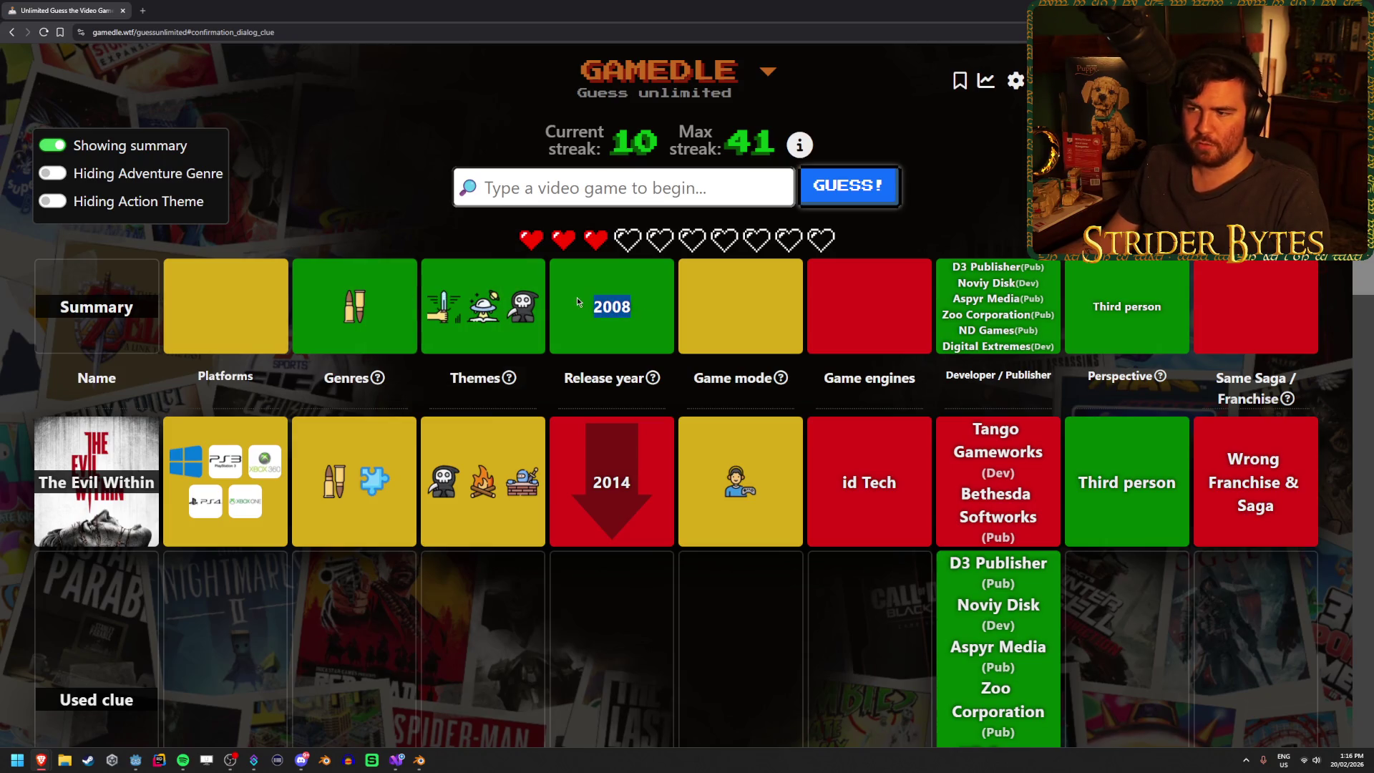
pyautogui.click(670, 313)
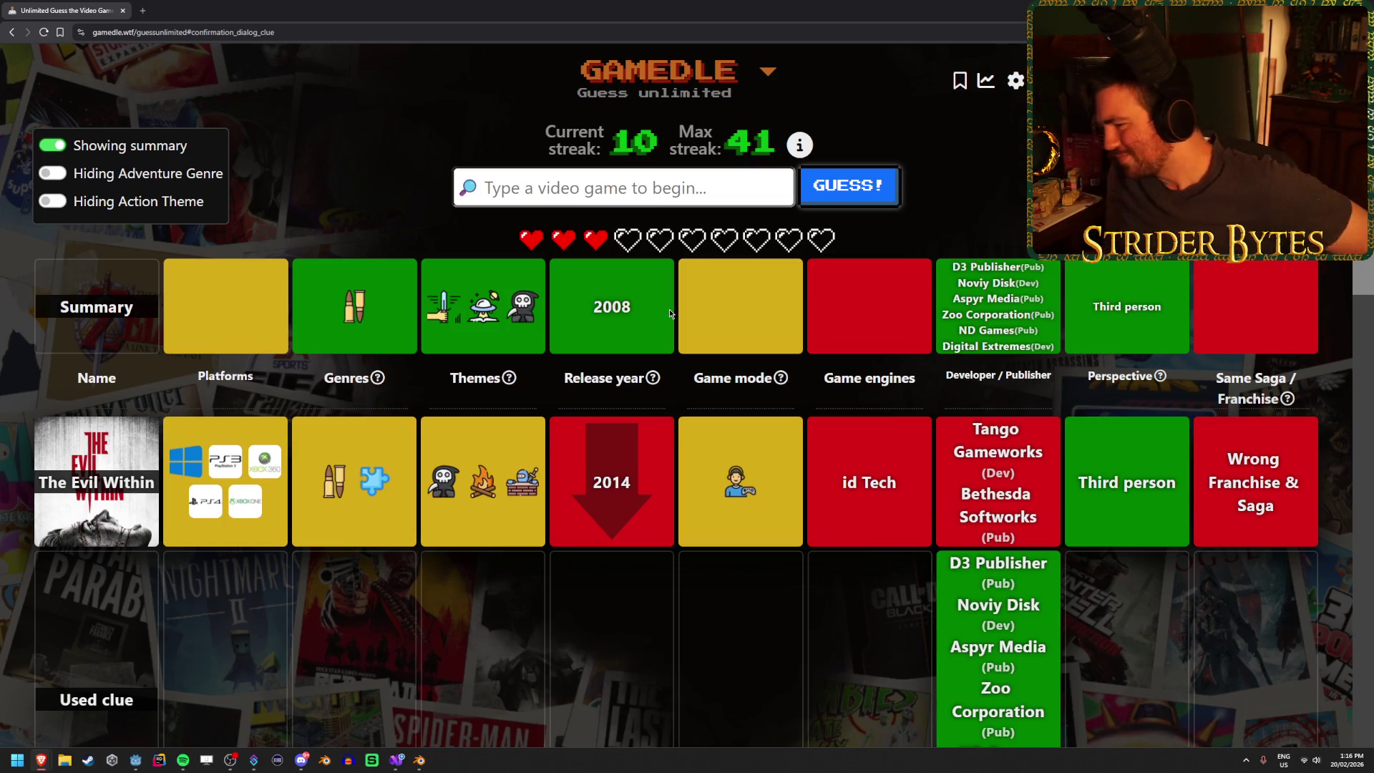
pyautogui.scroll(-8, 687, 430)
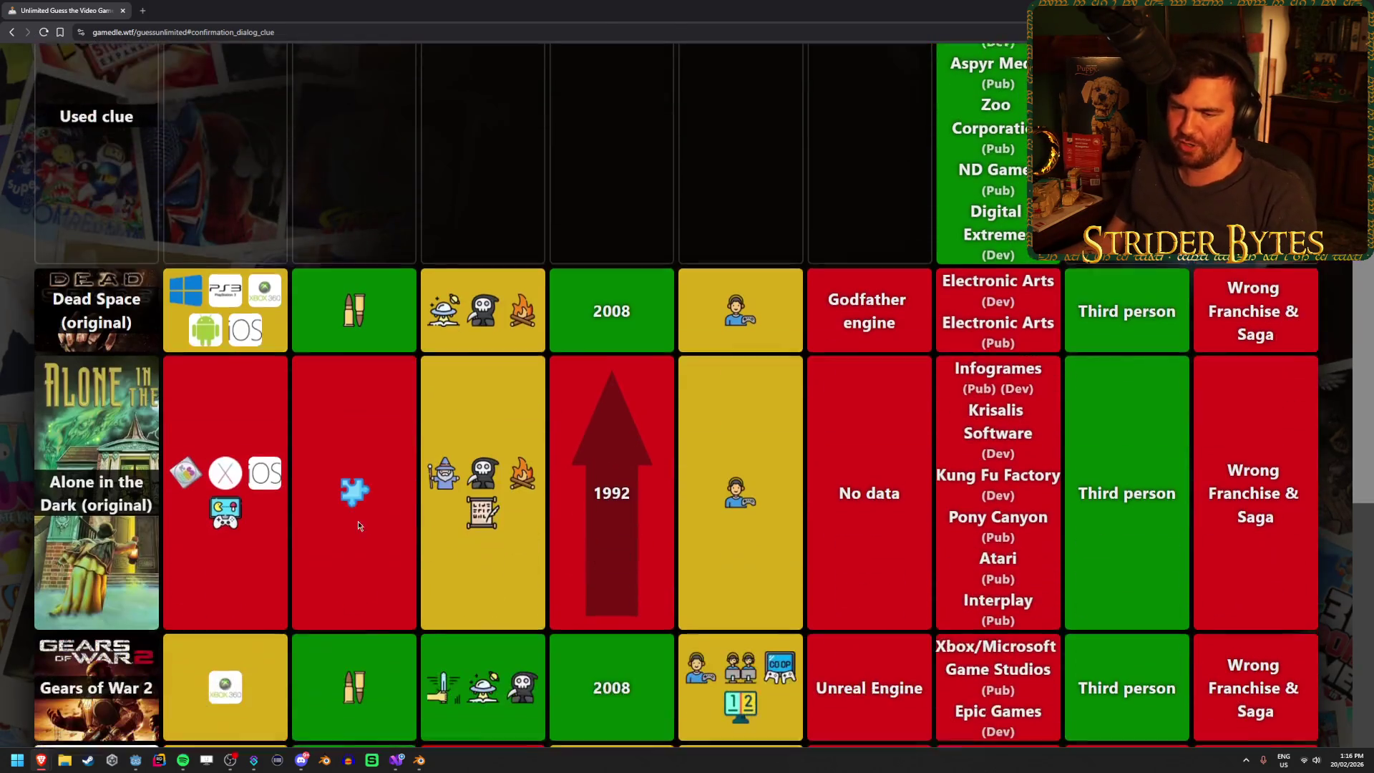
pyautogui.scroll(4, 903, 598)
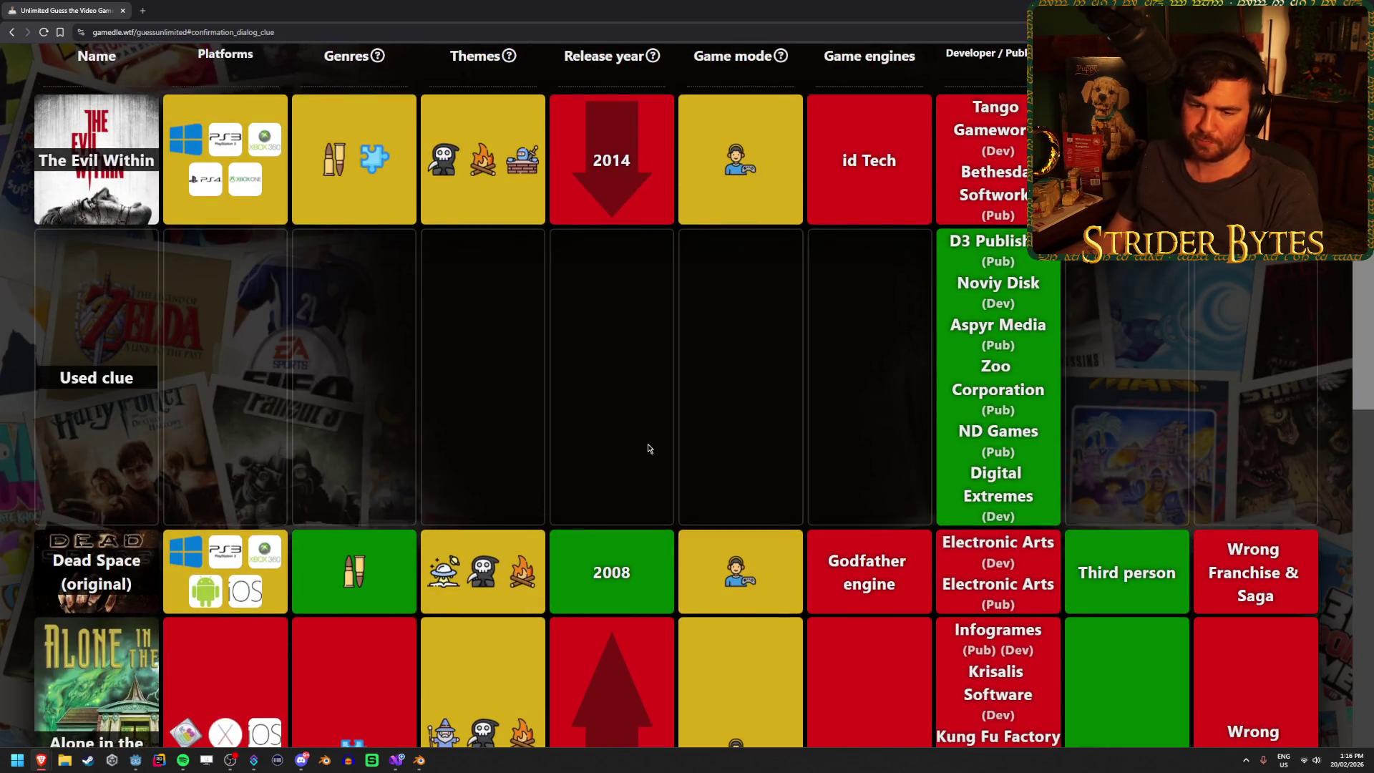
pyautogui.scroll(7, 625, 478)
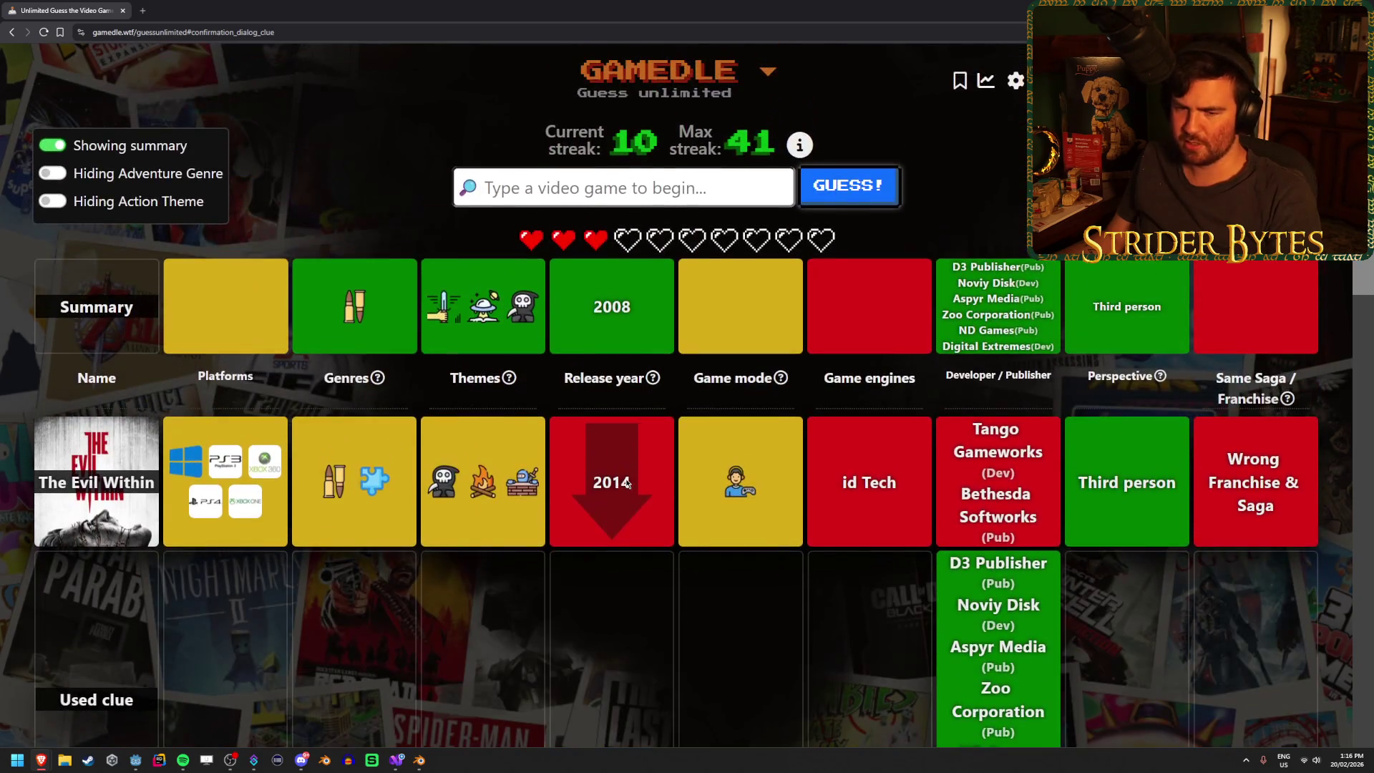
pyautogui.scroll(-5, 627, 483)
pyautogui.scroll(-1, 626, 483)
pyautogui.scroll(6, 626, 484)
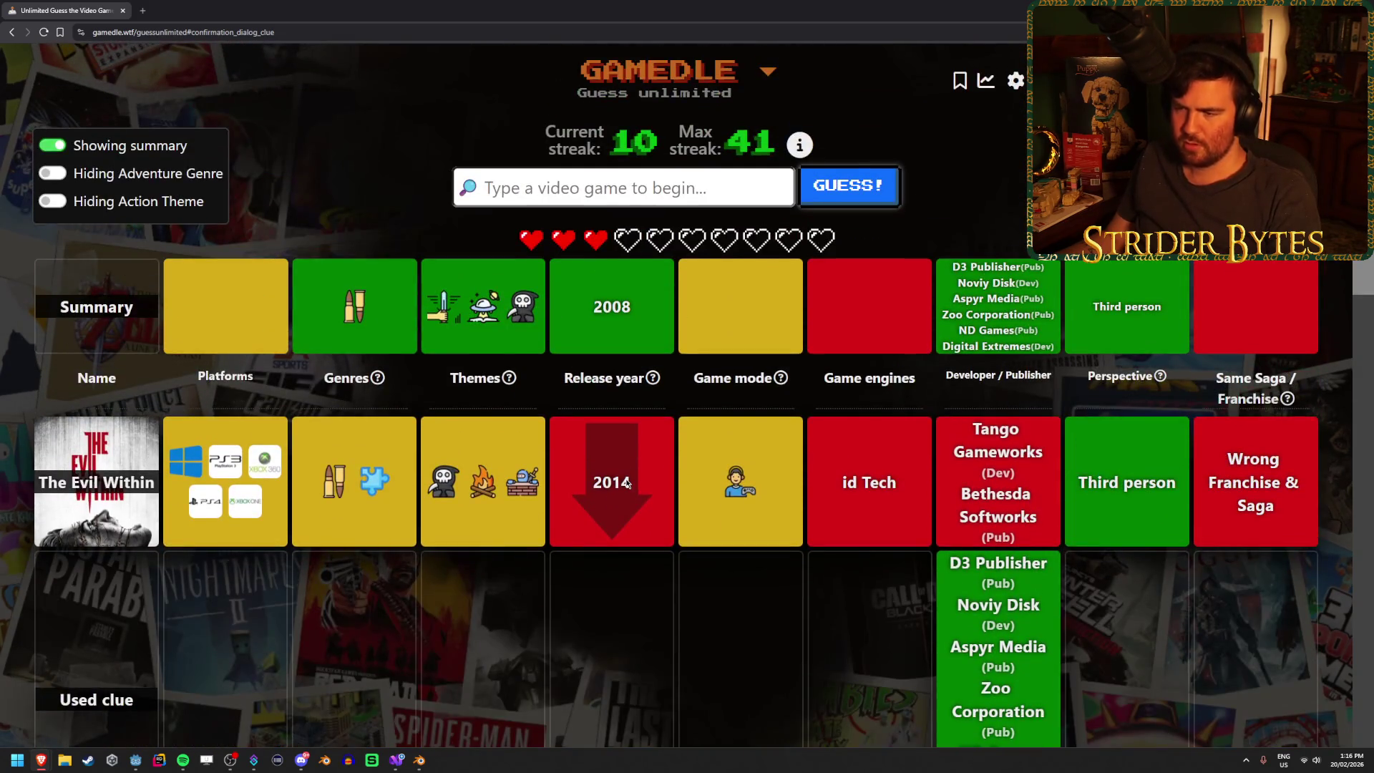
pyautogui.scroll(-8, 626, 484)
pyautogui.scroll(-4, 626, 484)
pyautogui.scroll(12, 627, 484)
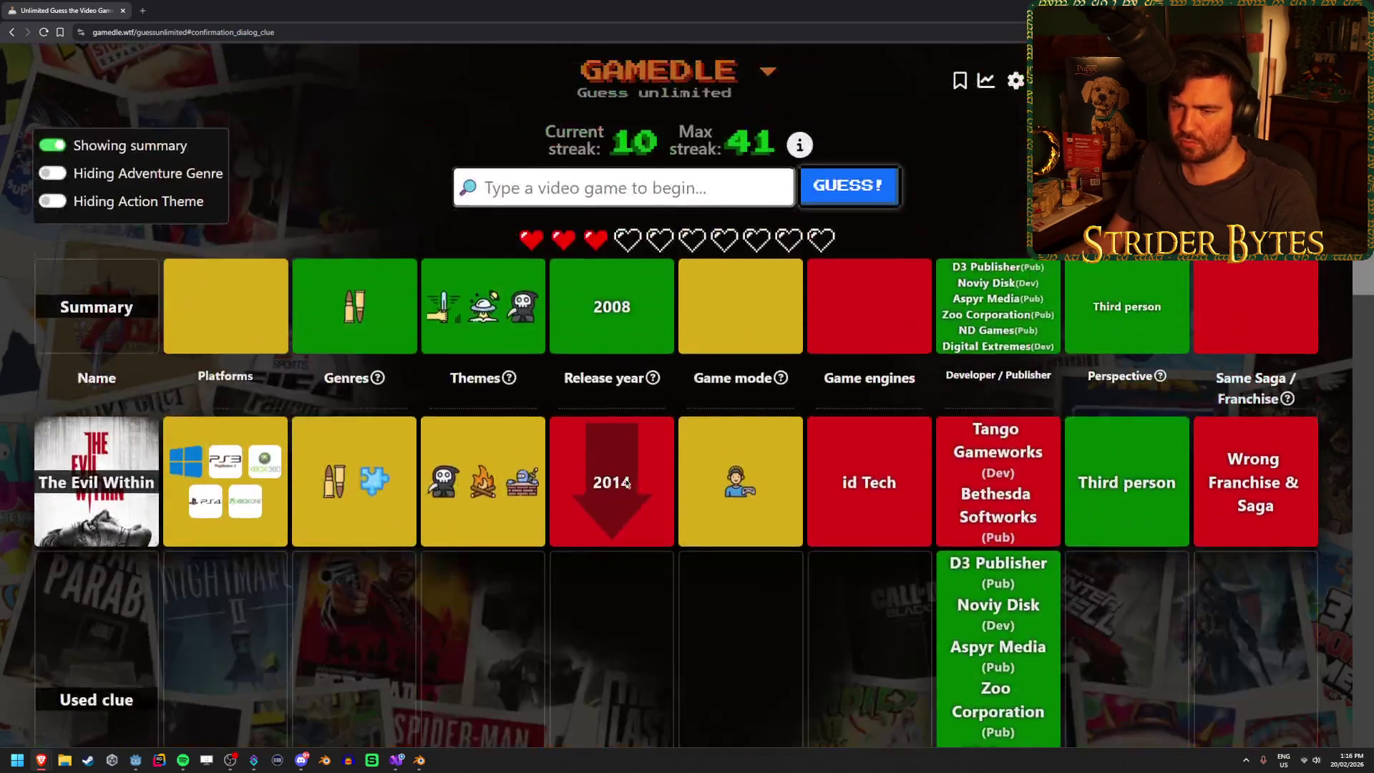
pyautogui.scroll(-8, 626, 483)
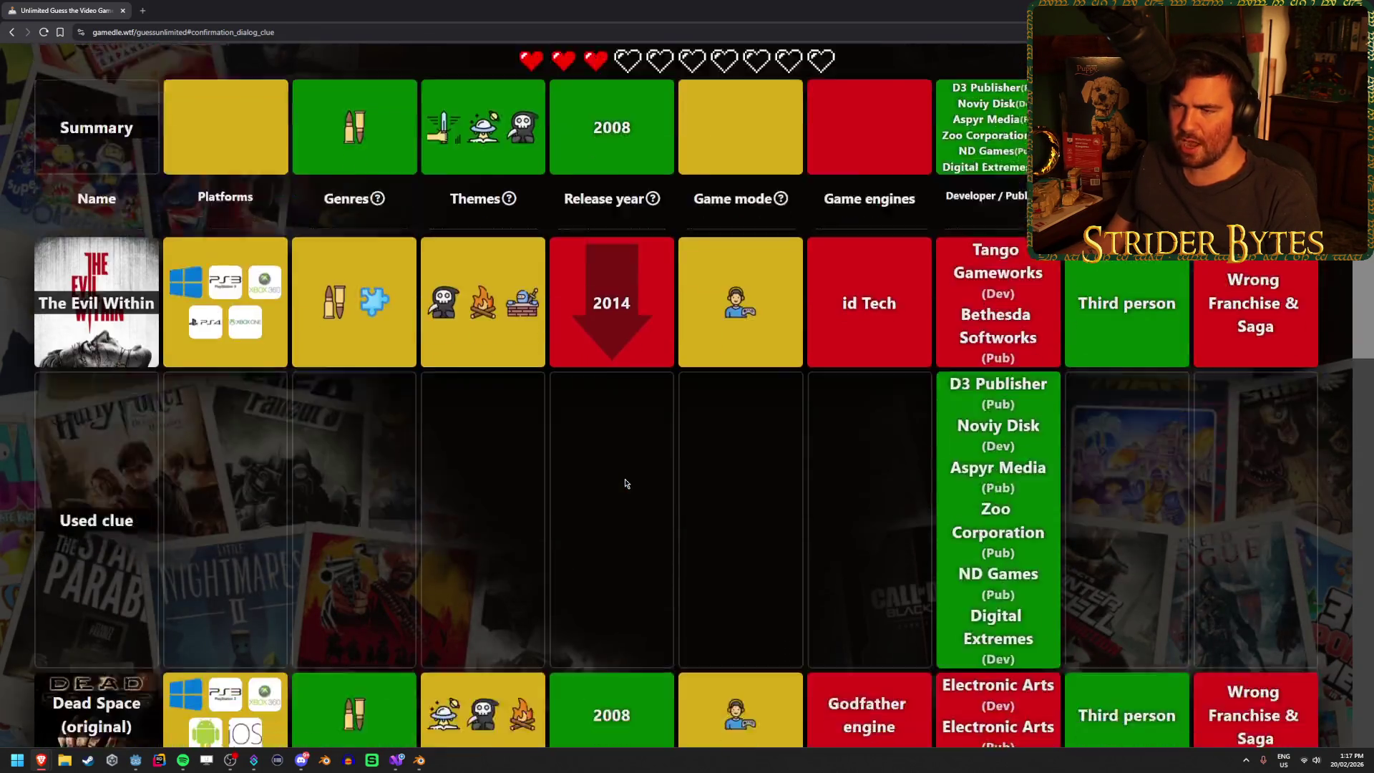
pyautogui.scroll(8, 626, 484)
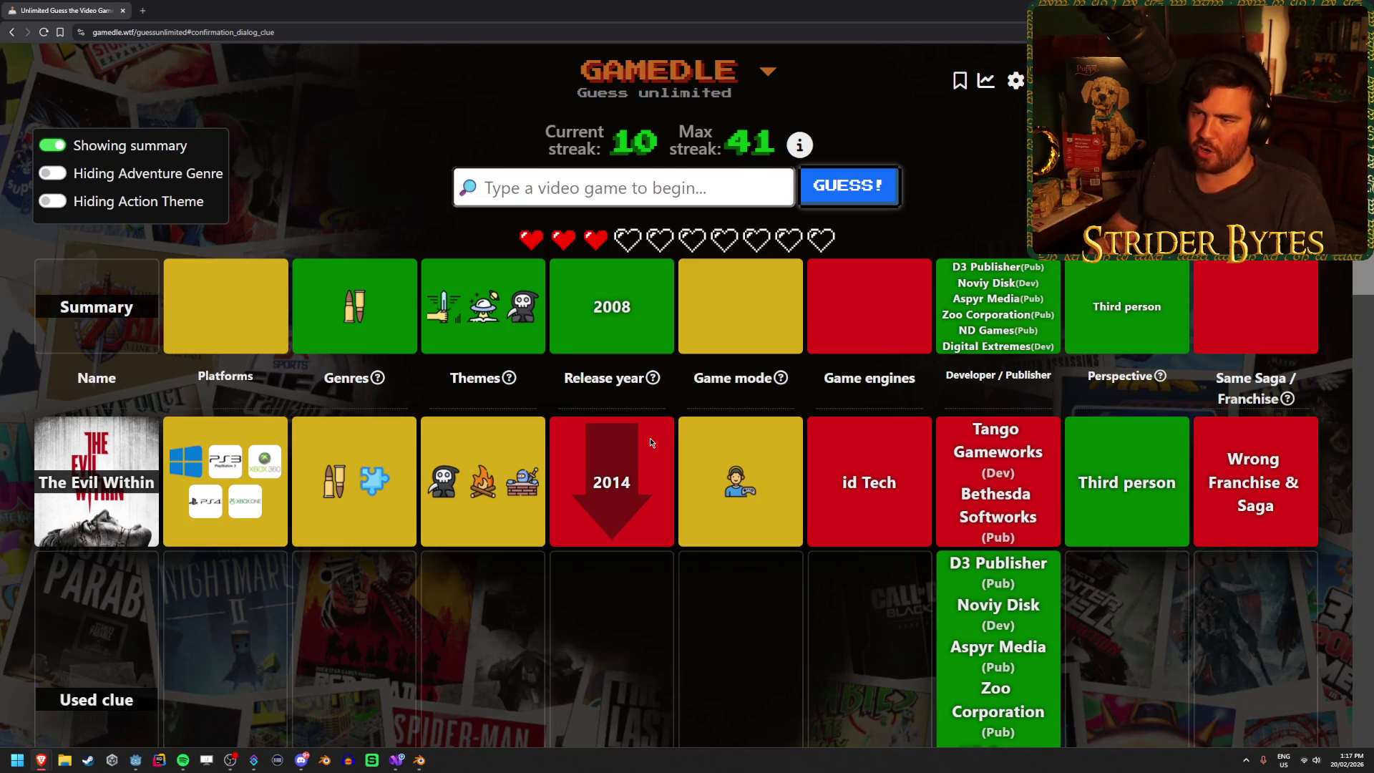
# - Guess Warframe, then Dark Sector, which is revealed as the answer
pyautogui.moveTo(342, 295)
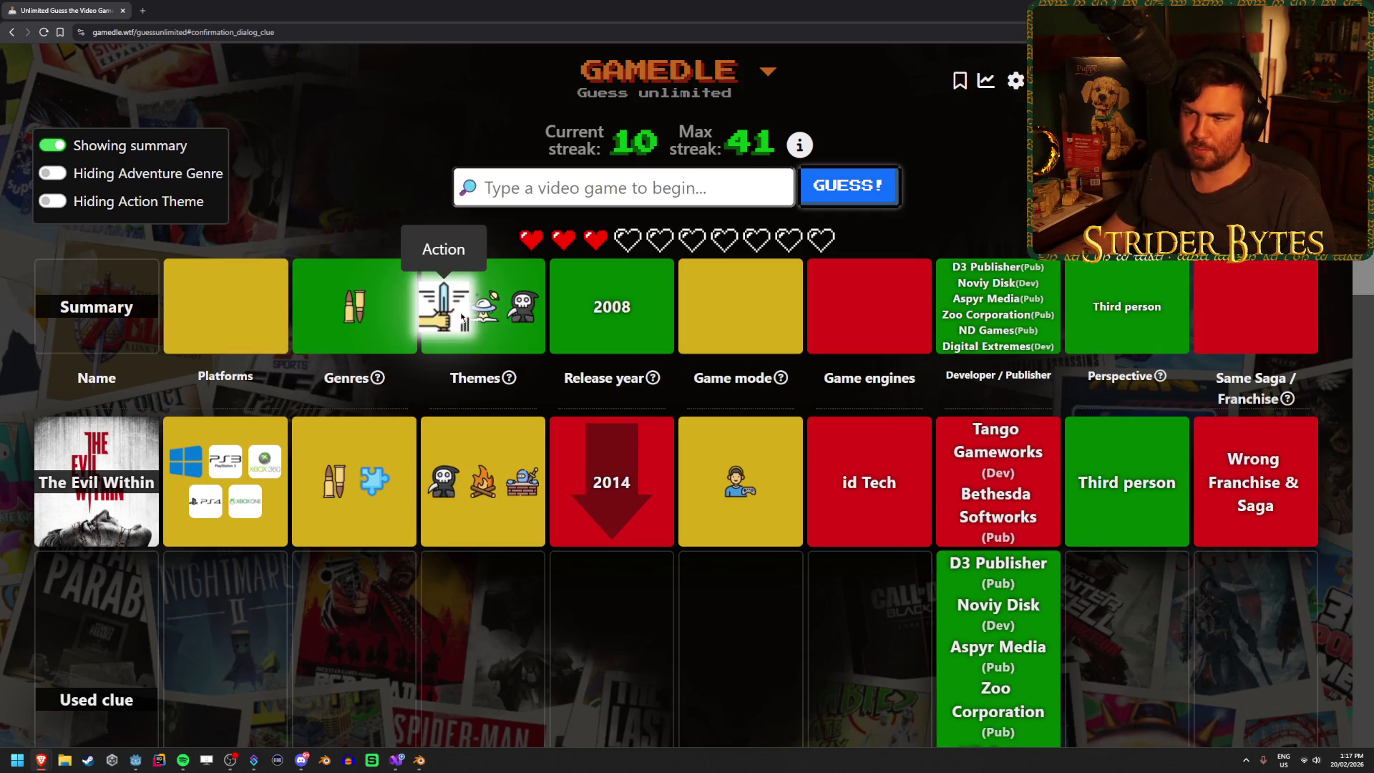
pyautogui.moveTo(437, 311)
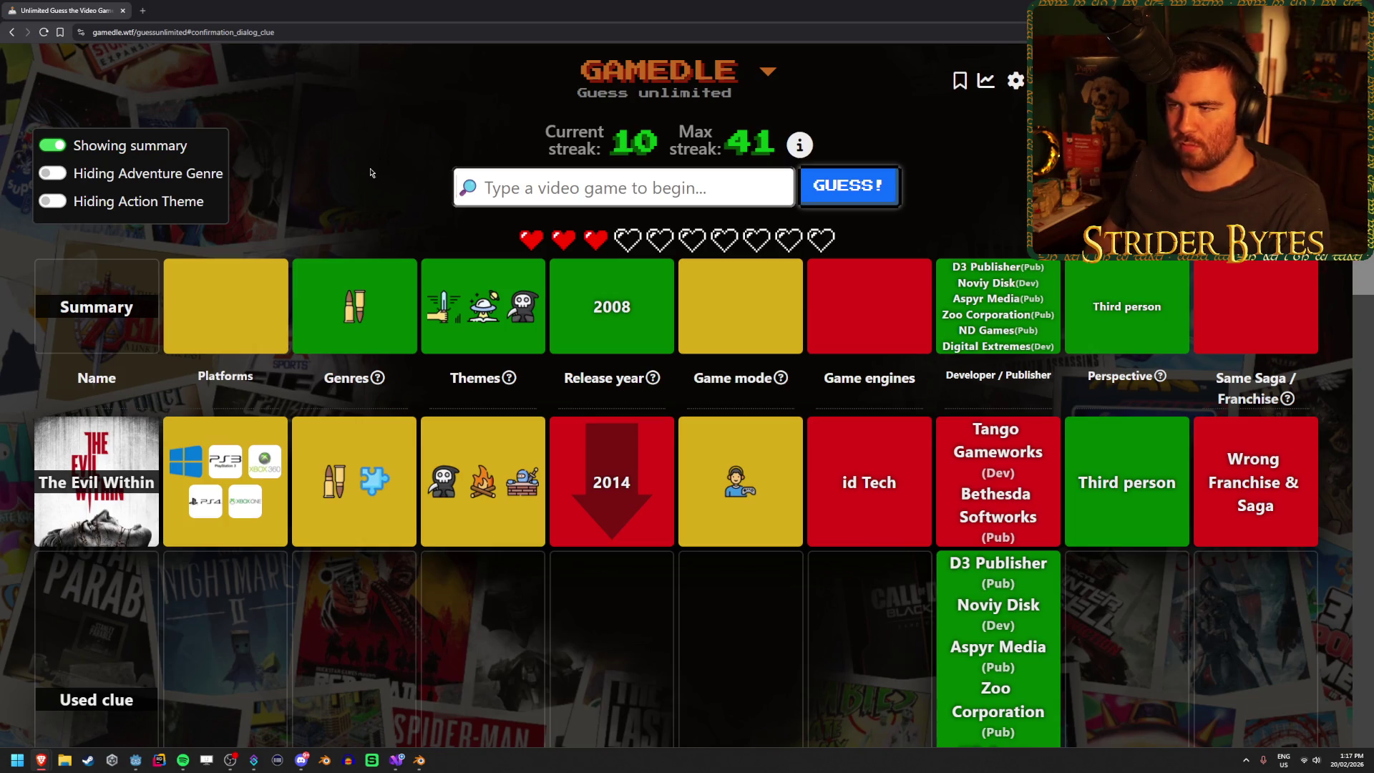
pyautogui.write('warframe')
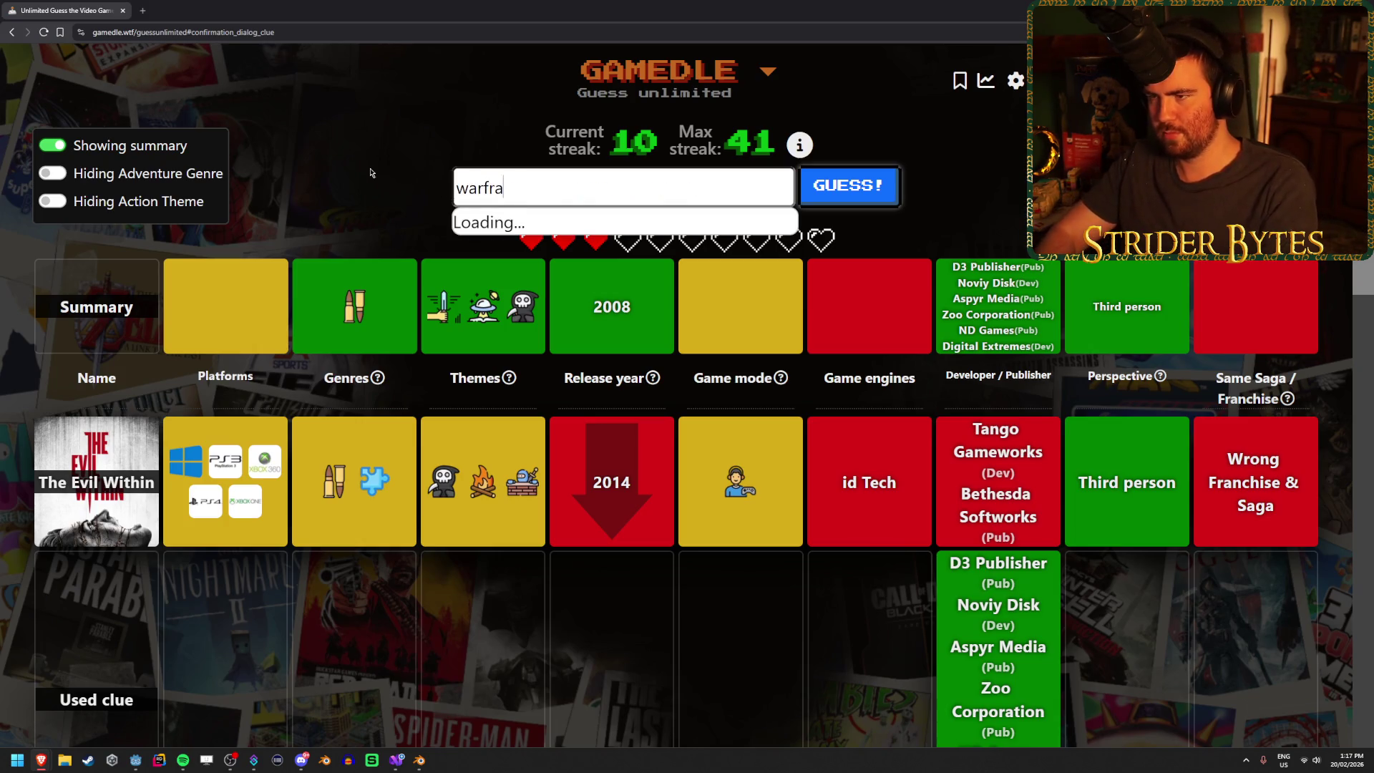
pyautogui.press('Return')
pyautogui.press('Return')
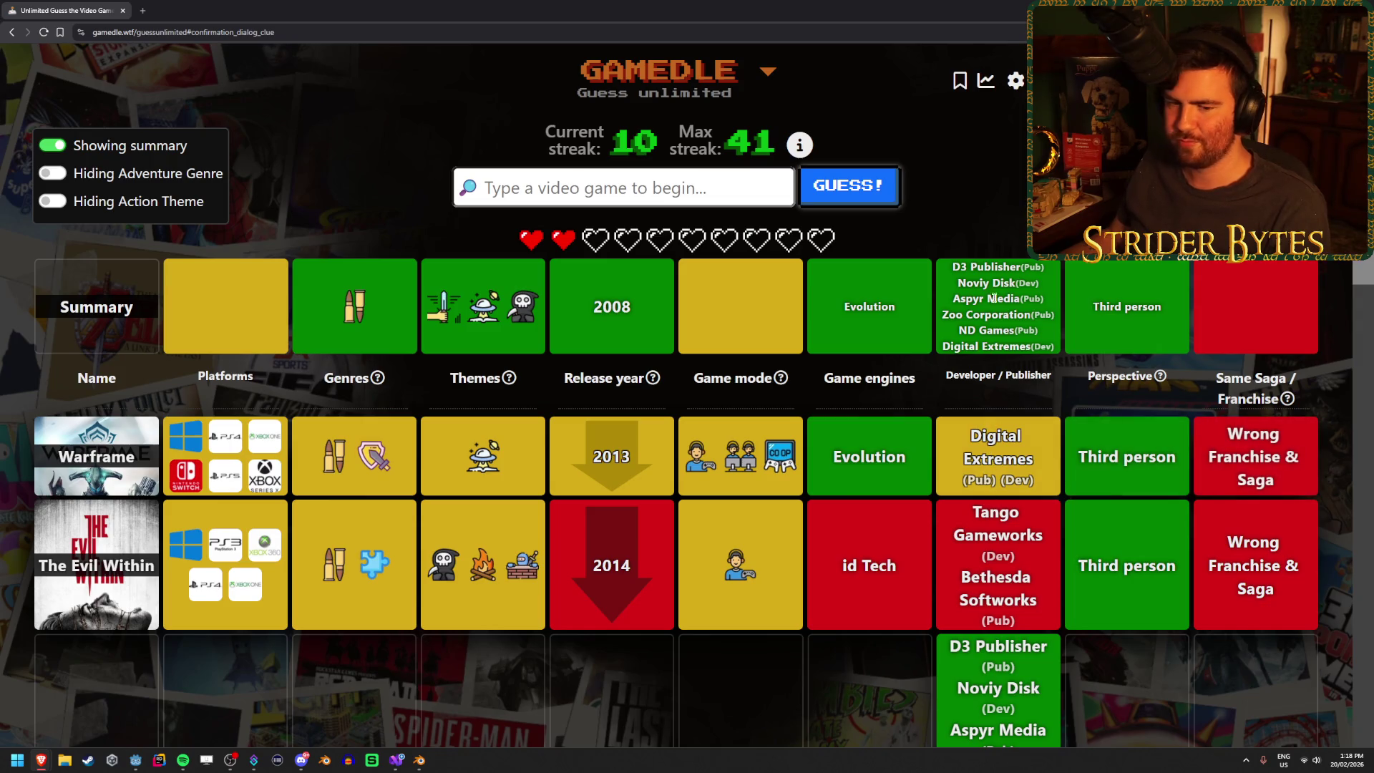
pyautogui.write('da')
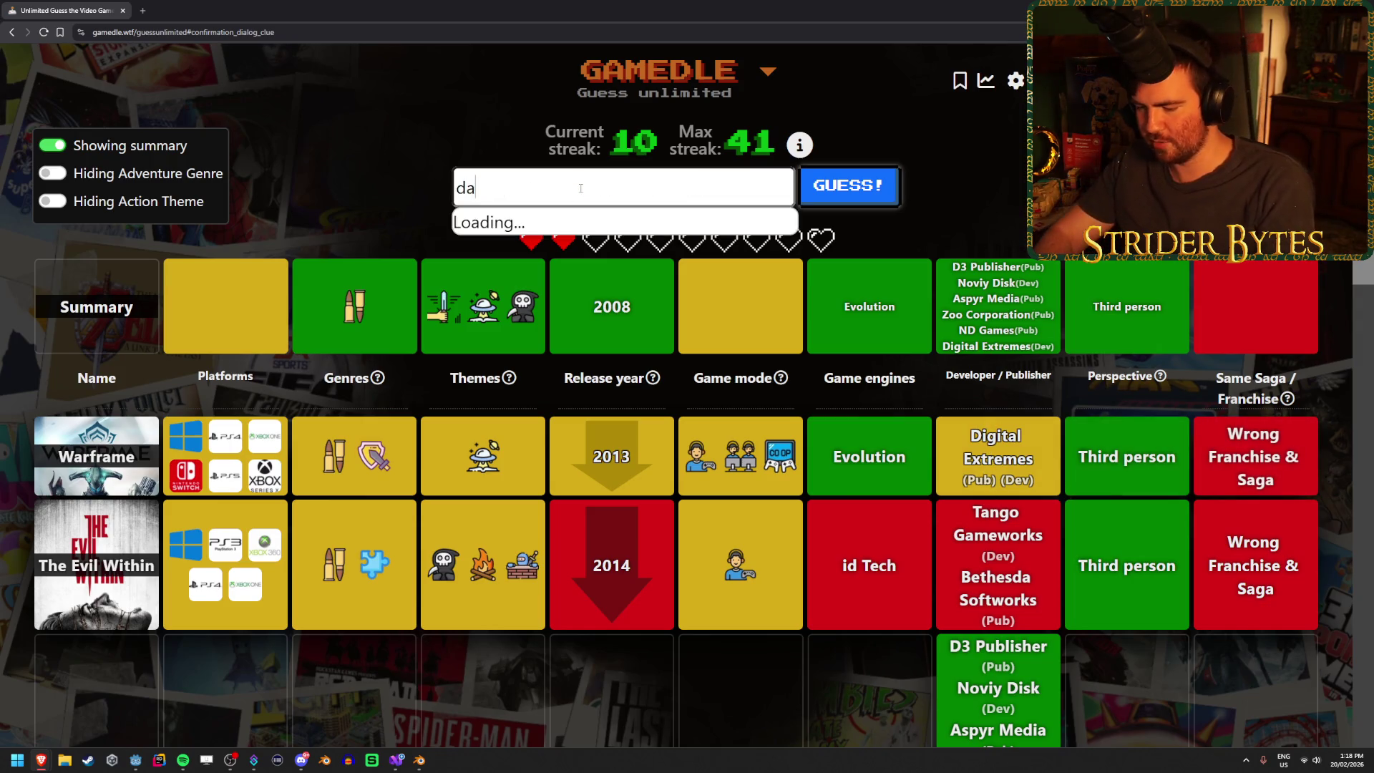
pyautogui.write('rk Sector')
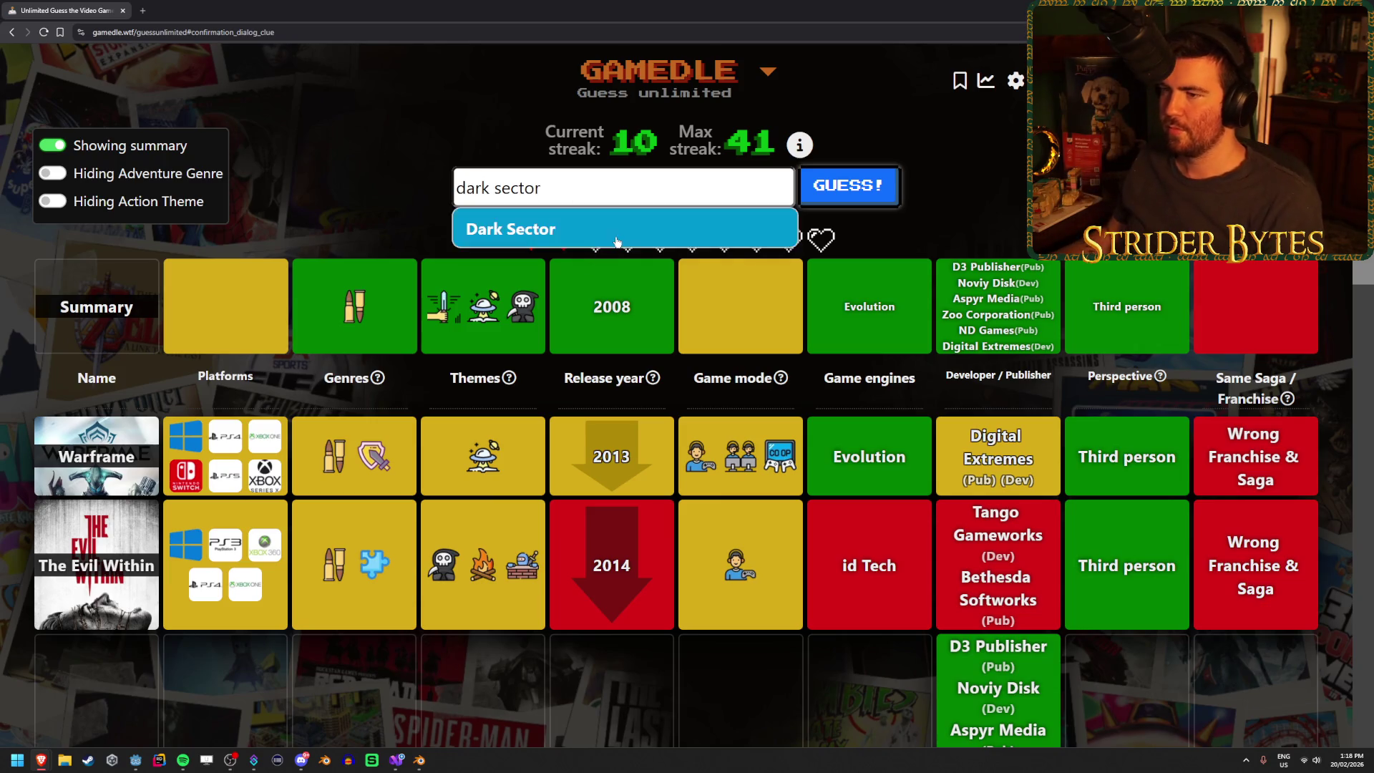
pyautogui.click(844, 189)
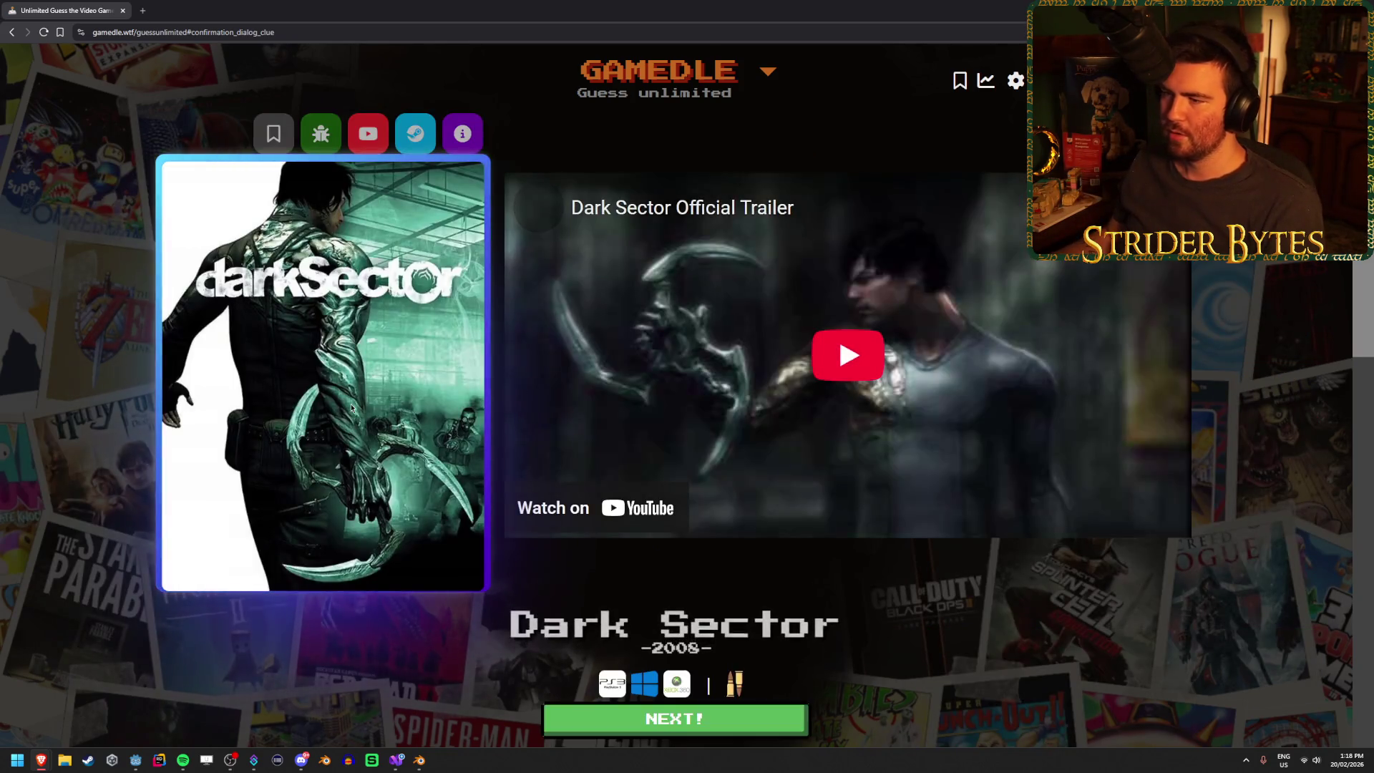
# - Play and skip through the Dark Sector trailer, then start the next round at streak 11
pyautogui.click(746, 401)
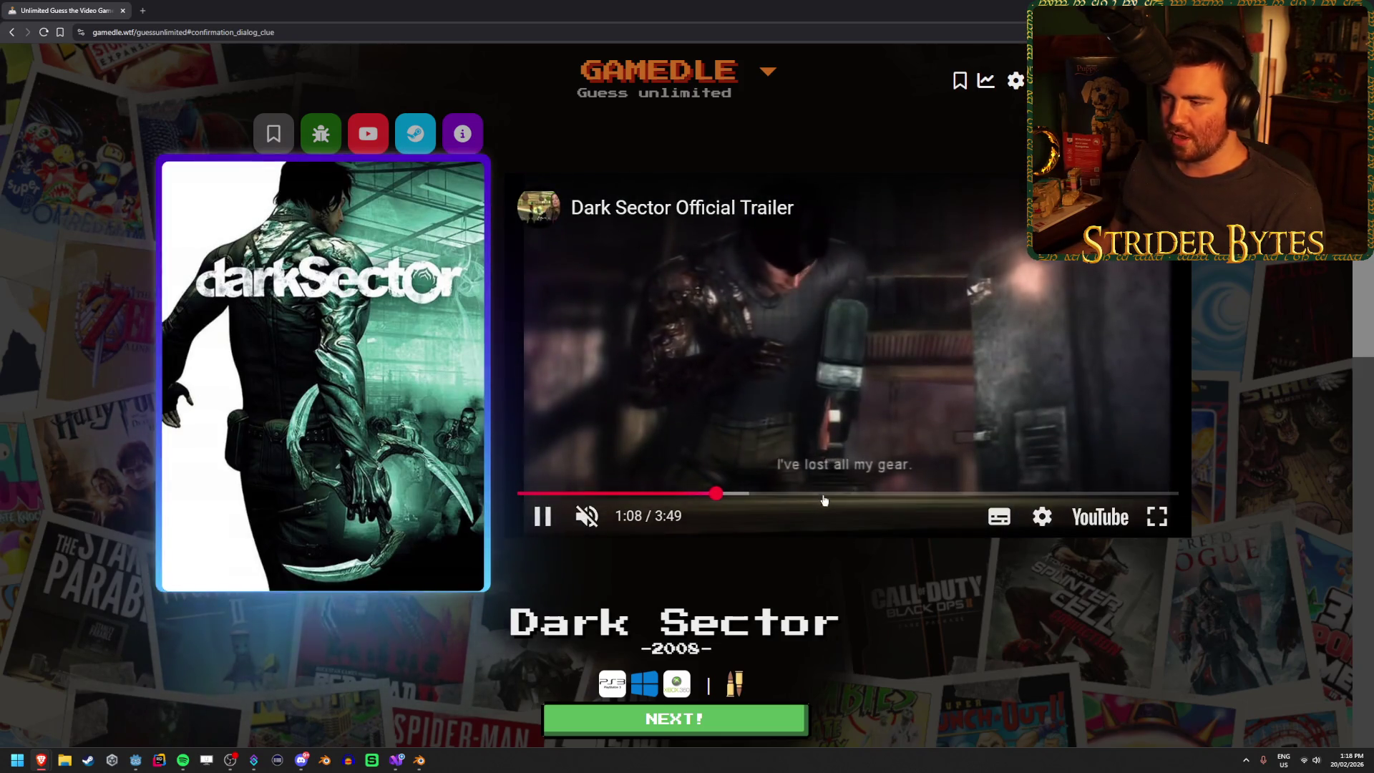
pyautogui.click(899, 493)
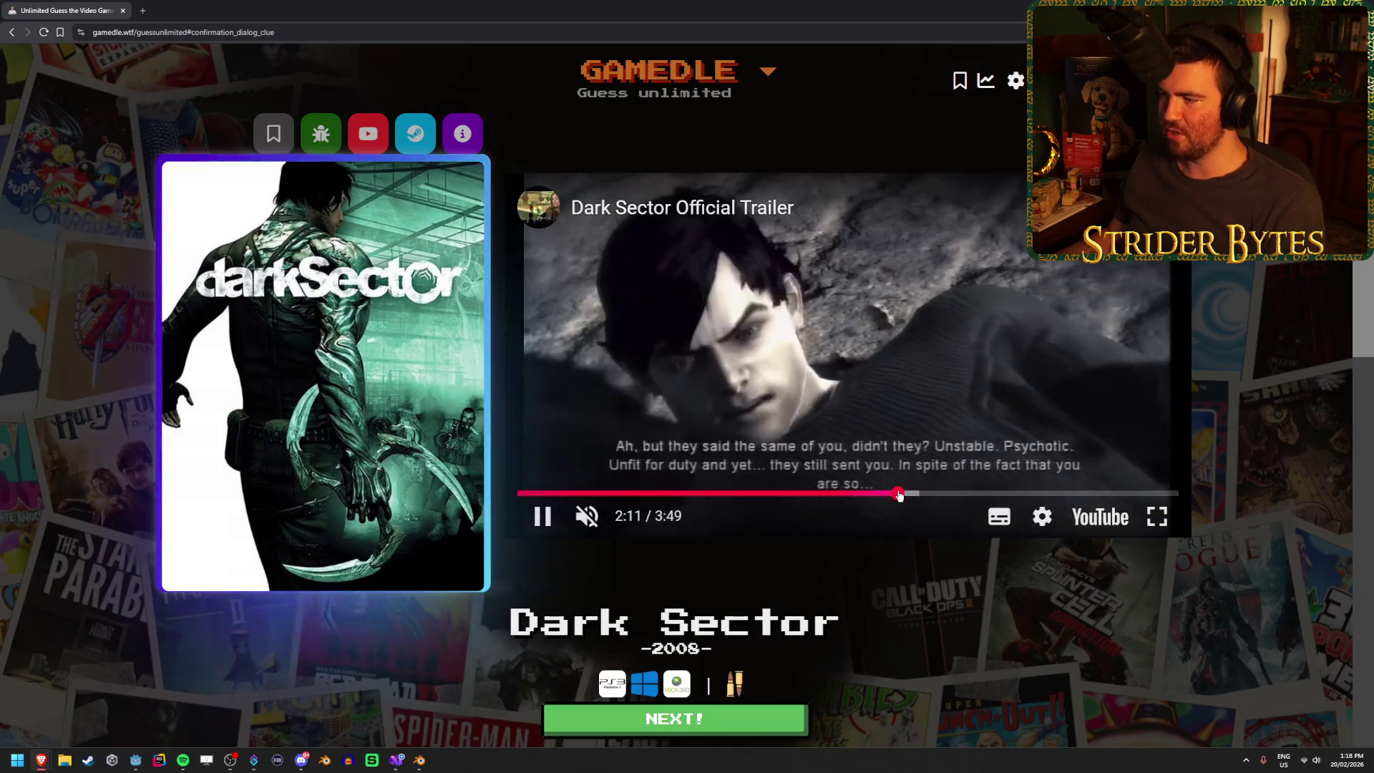
pyautogui.click(954, 492)
pyautogui.click(1002, 493)
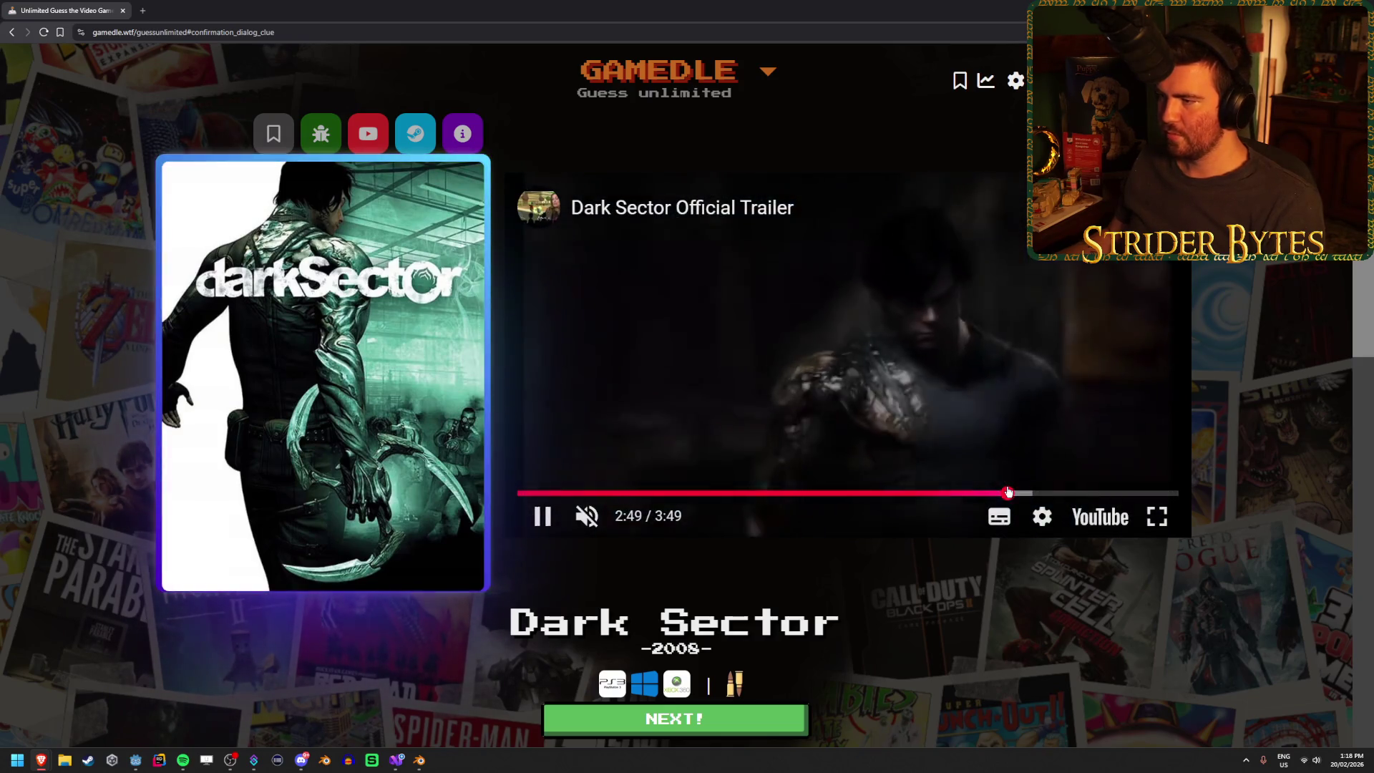
pyautogui.click(1058, 493)
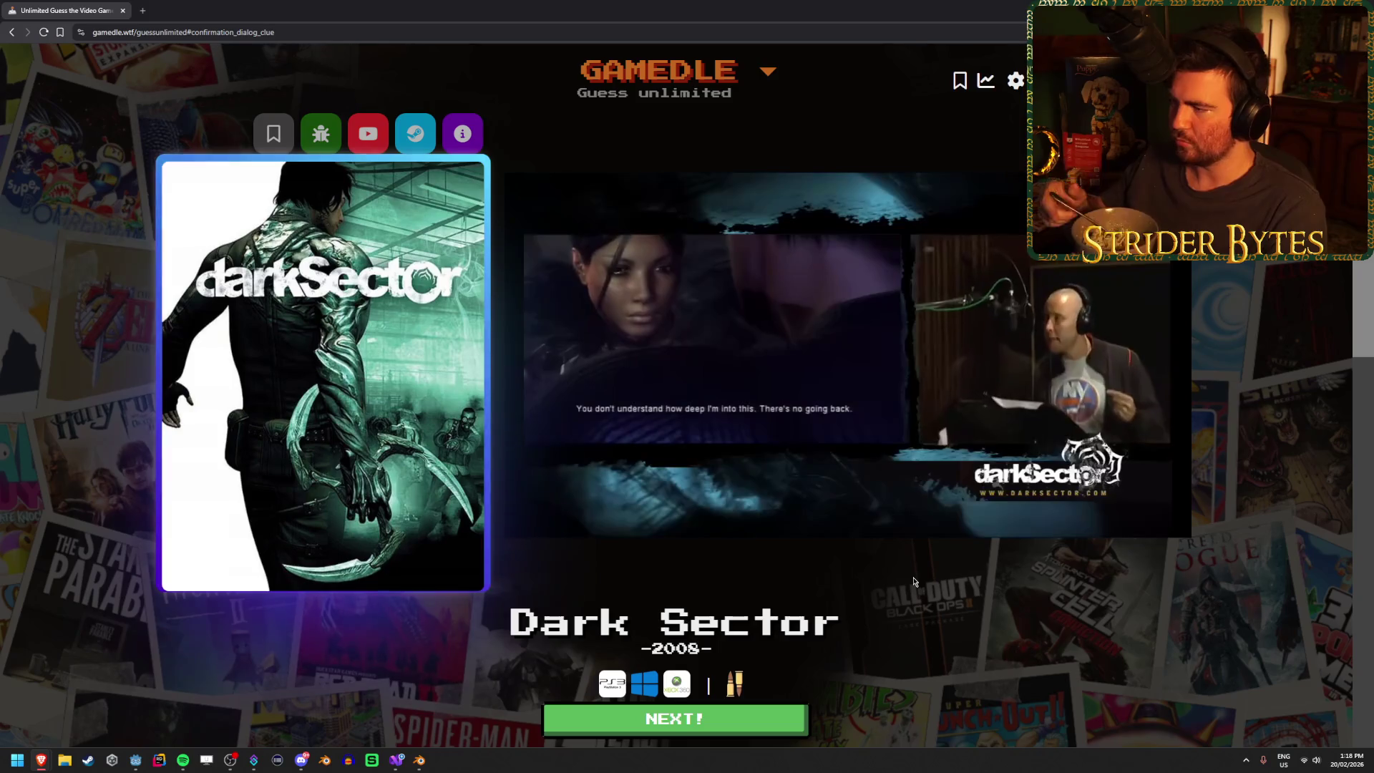
pyautogui.click(753, 731)
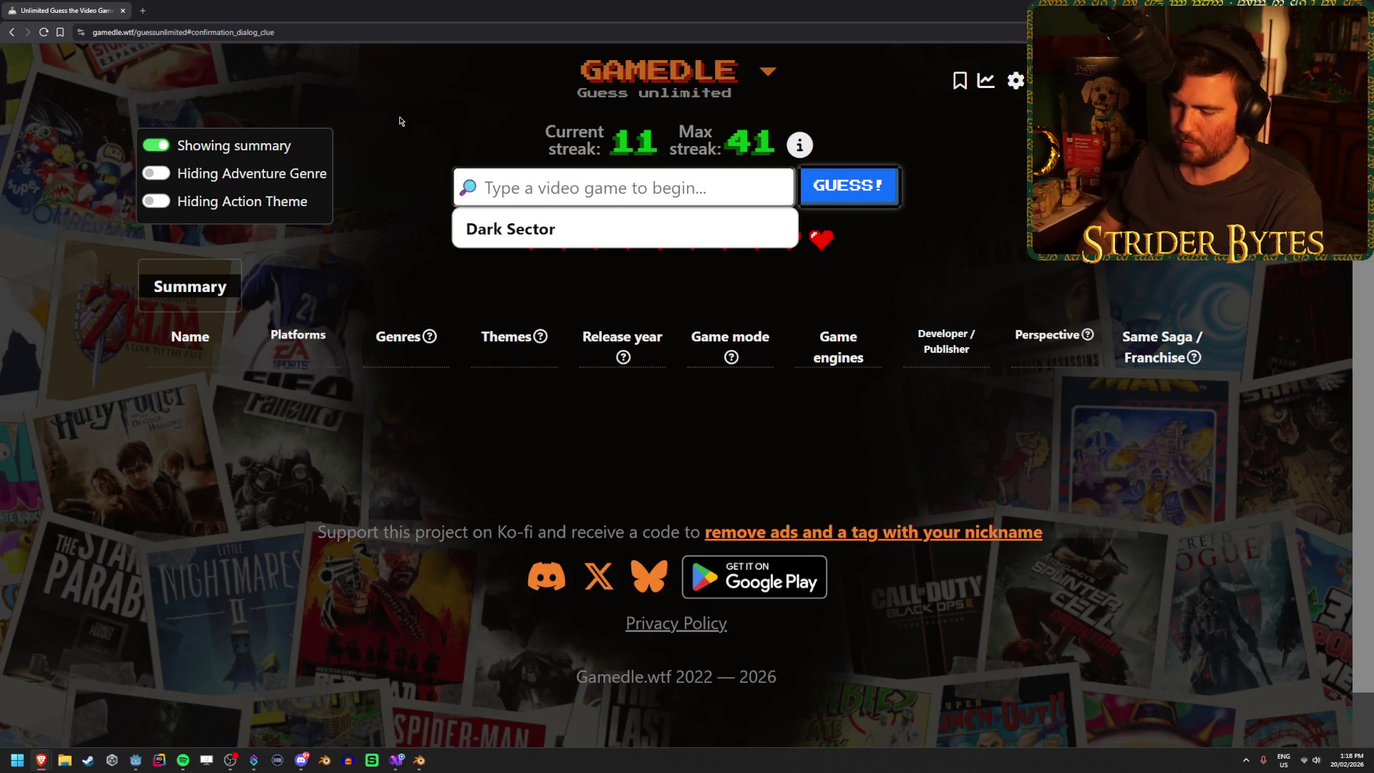
# - Submit Baldur's Gate as the round's first guess
pyautogui.write("baldur'")
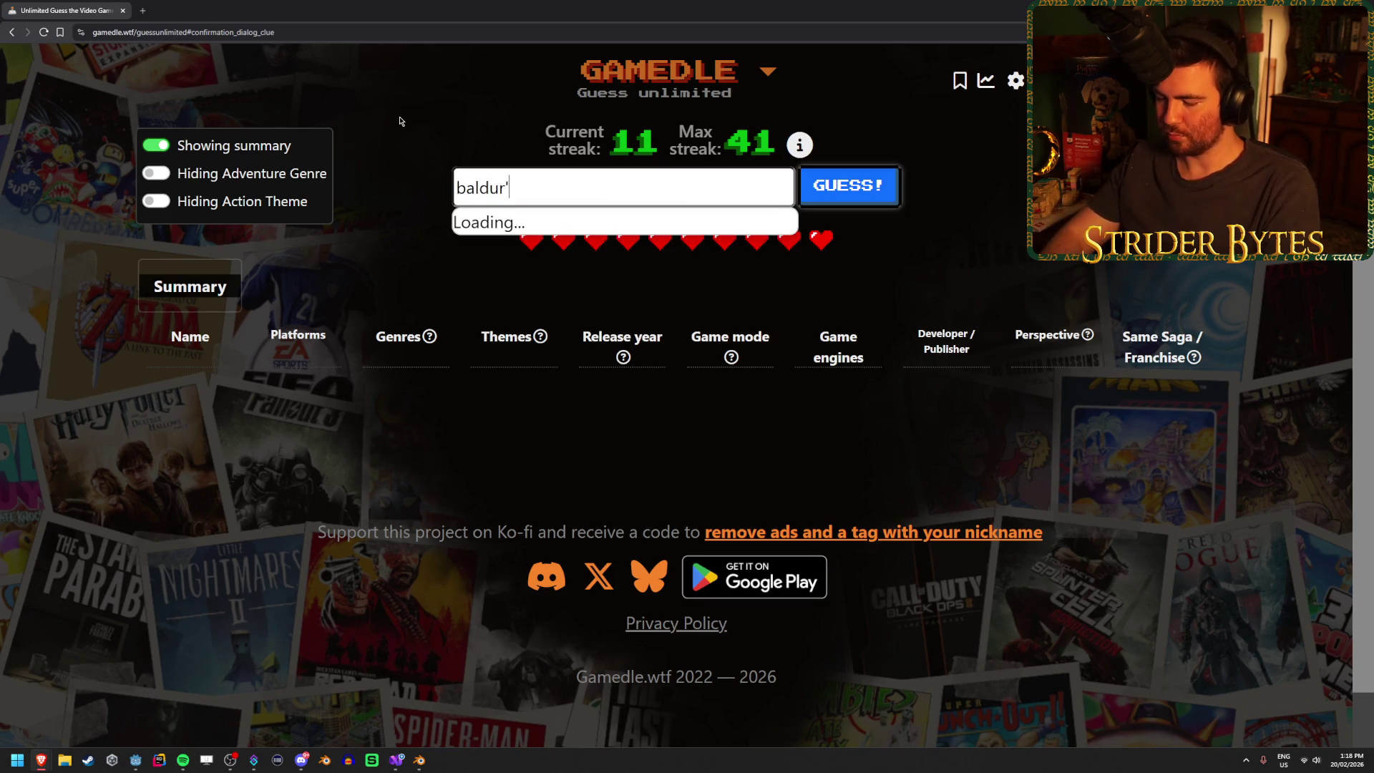
pyautogui.write('s gate 1')
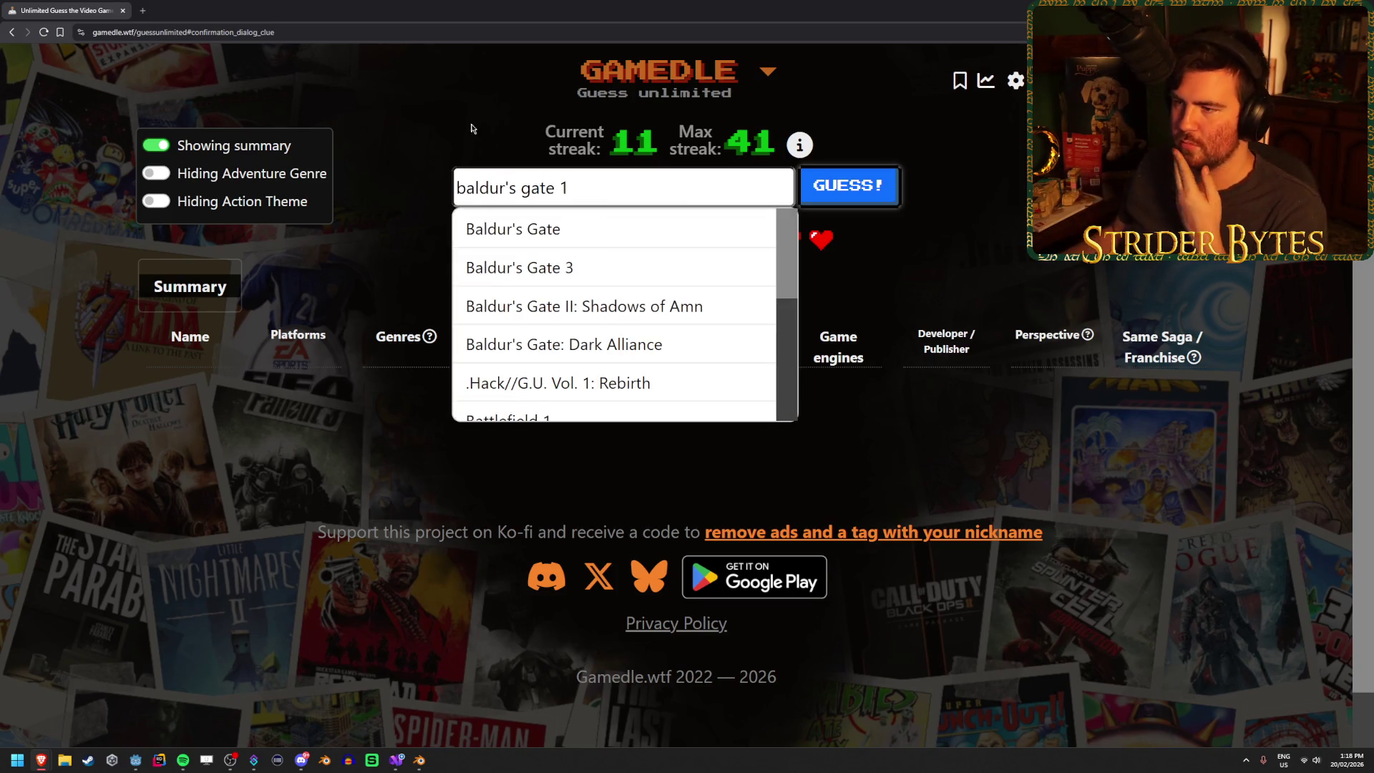
pyautogui.click(601, 230)
pyautogui.click(884, 204)
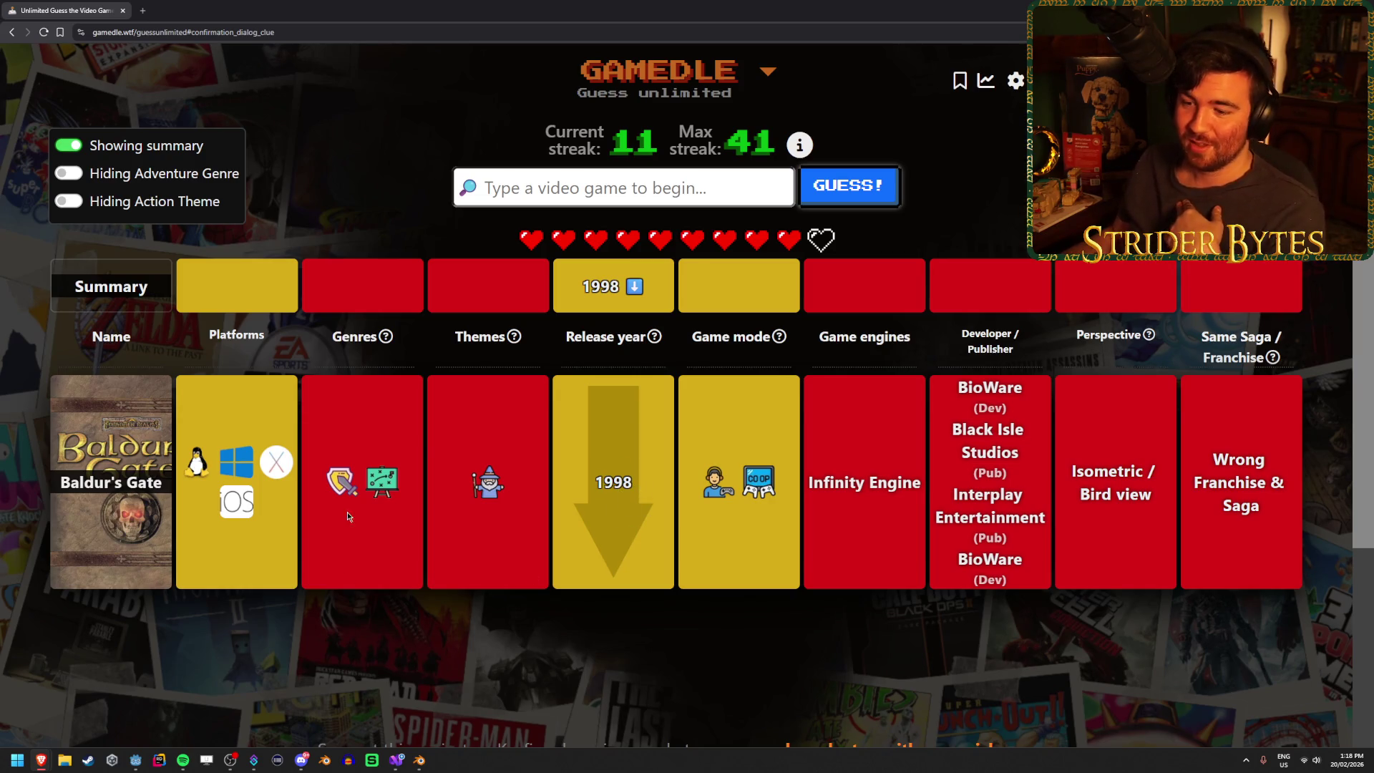
# - Inspect Baldur's Gate's clue icons, then start typing 'doom' as the next search
pyautogui.moveTo(339, 487)
pyautogui.moveTo(384, 488)
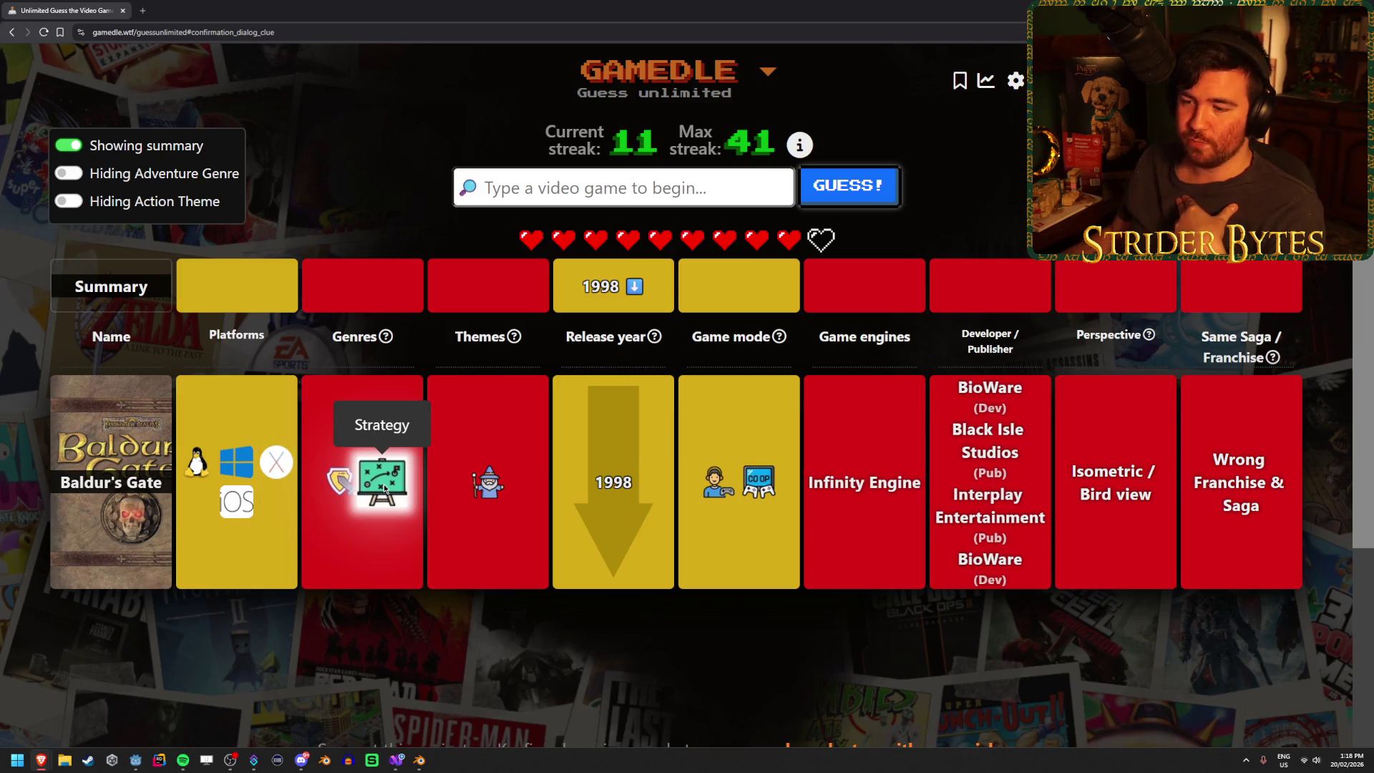
pyautogui.moveTo(504, 494)
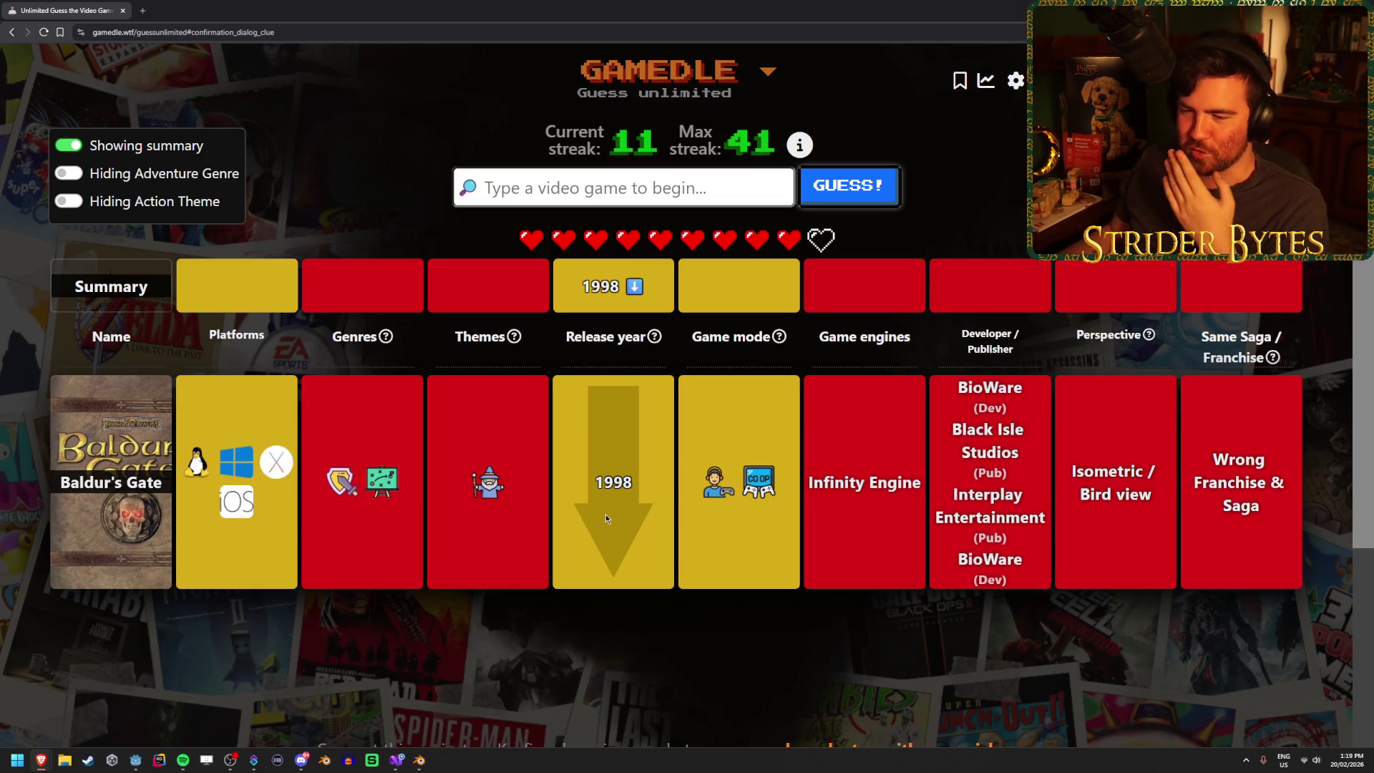
pyautogui.moveTo(228, 464)
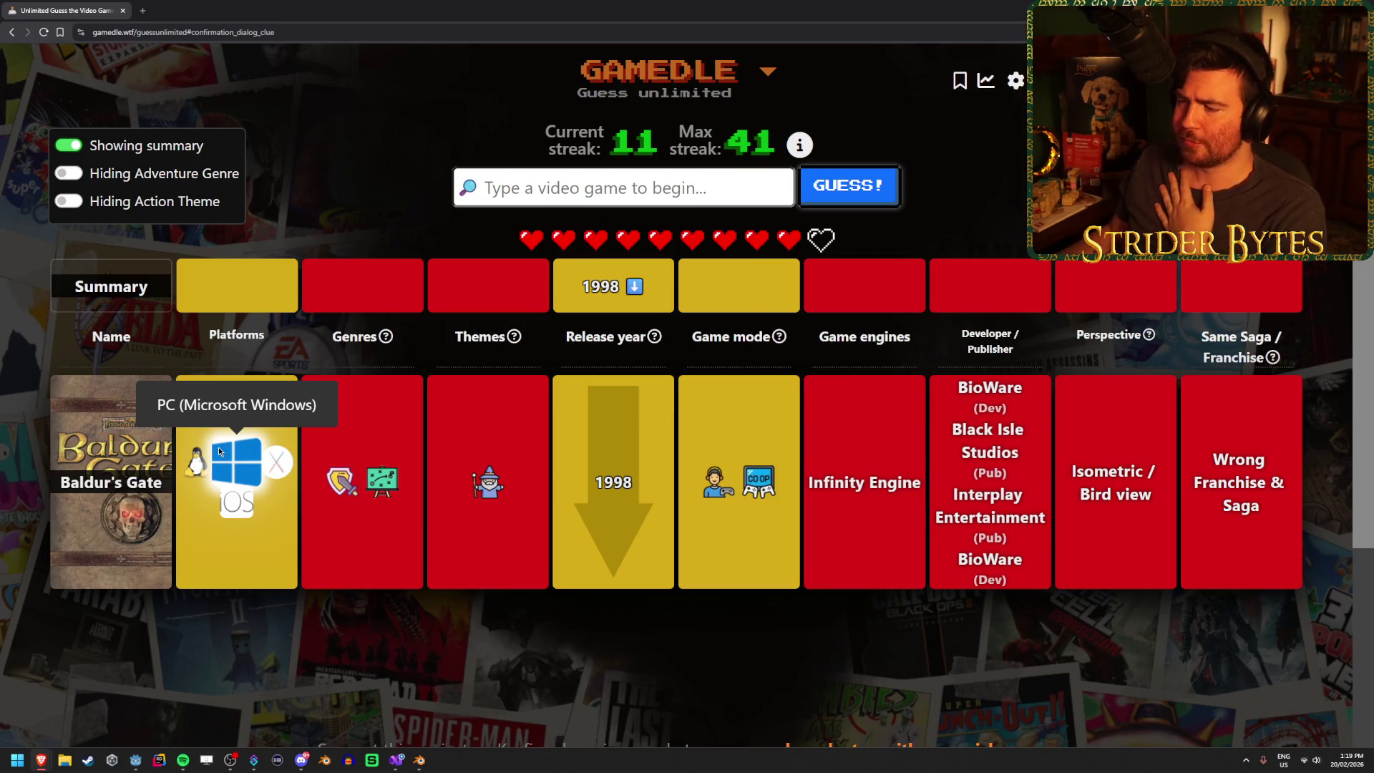
pyautogui.moveTo(757, 490)
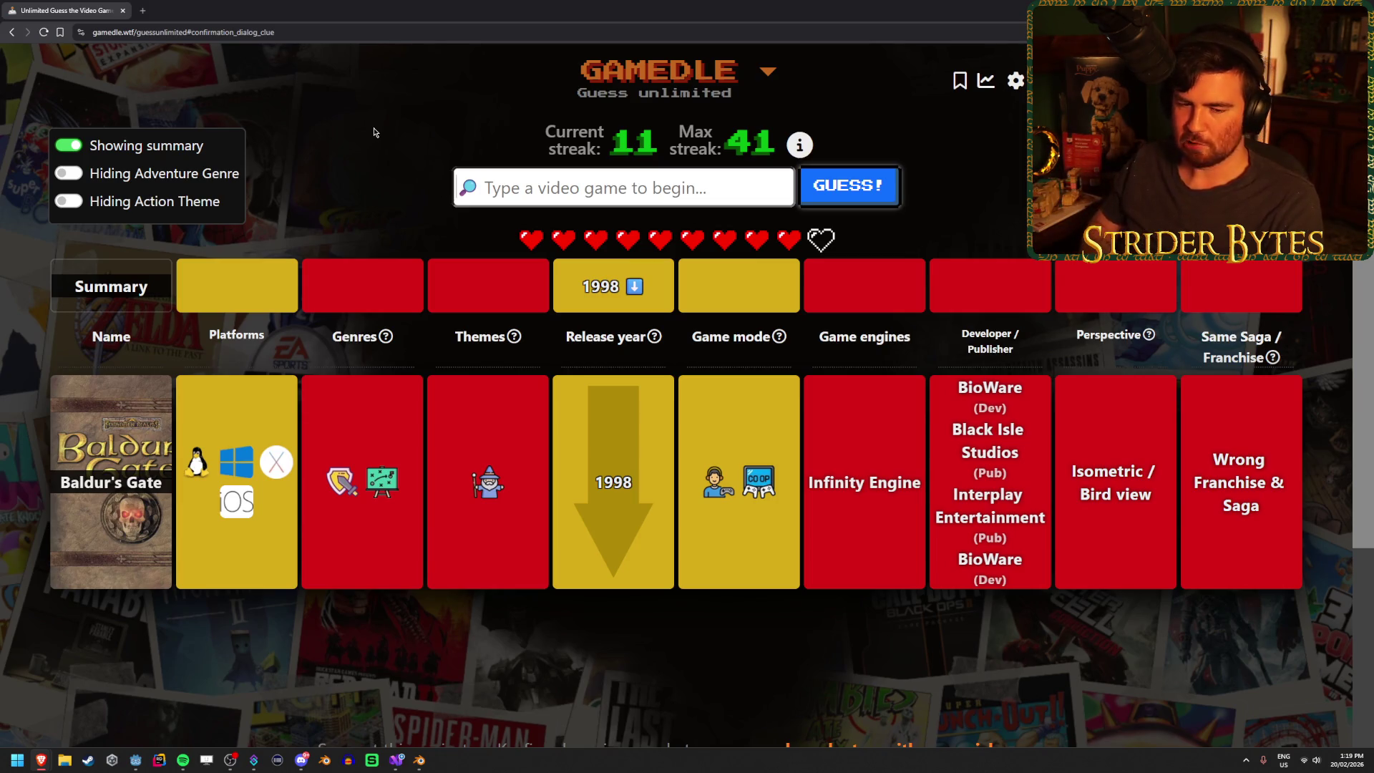
pyautogui.write('doom')
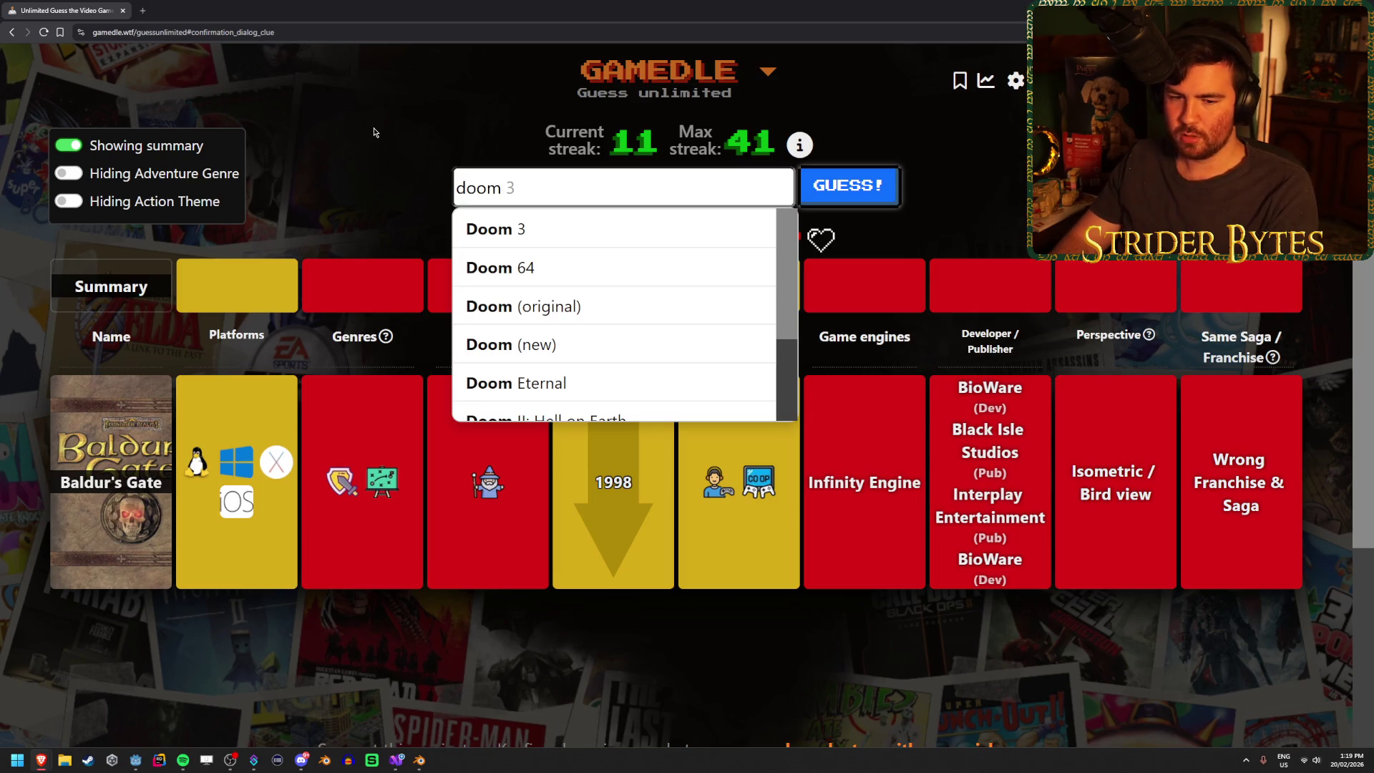
# - Clear the leftover search text and guess Pong
pyautogui.press('Escape')
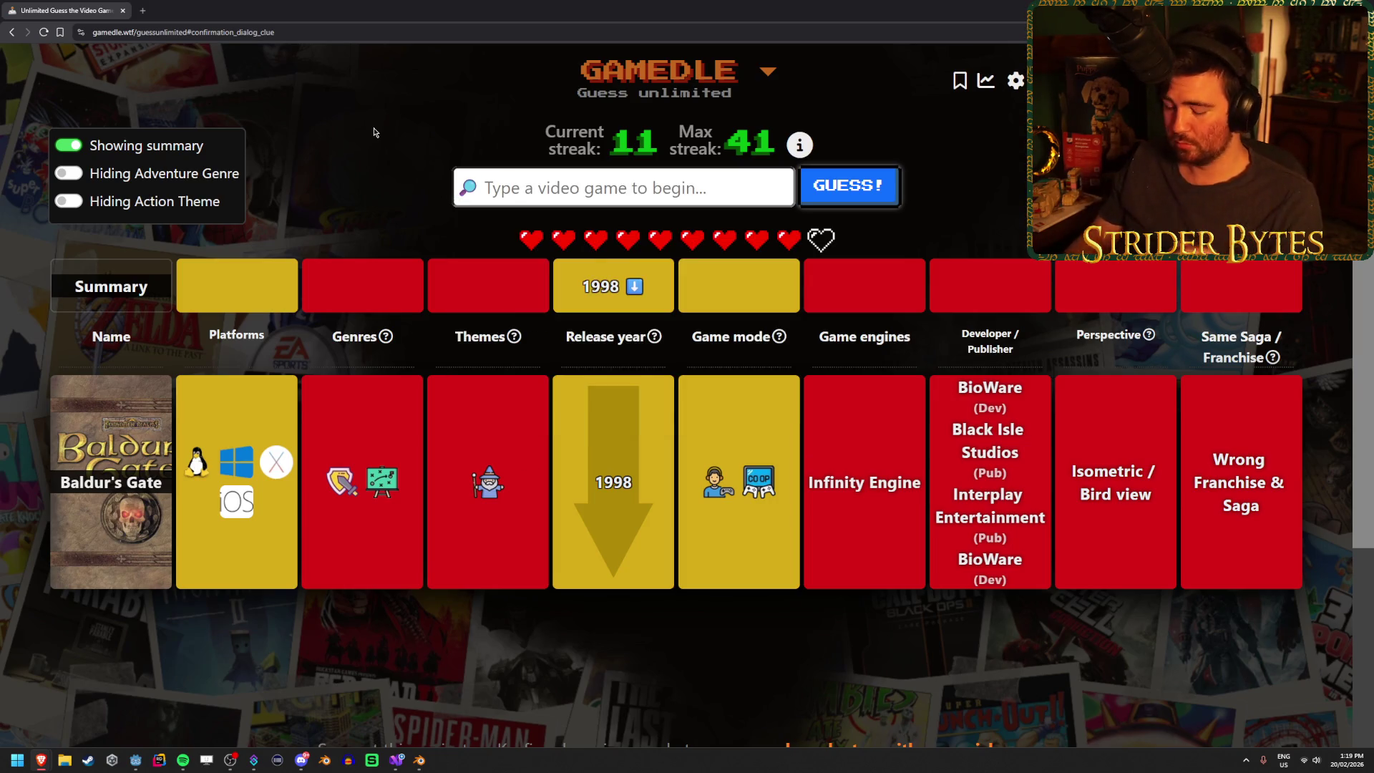
pyautogui.write('pong')
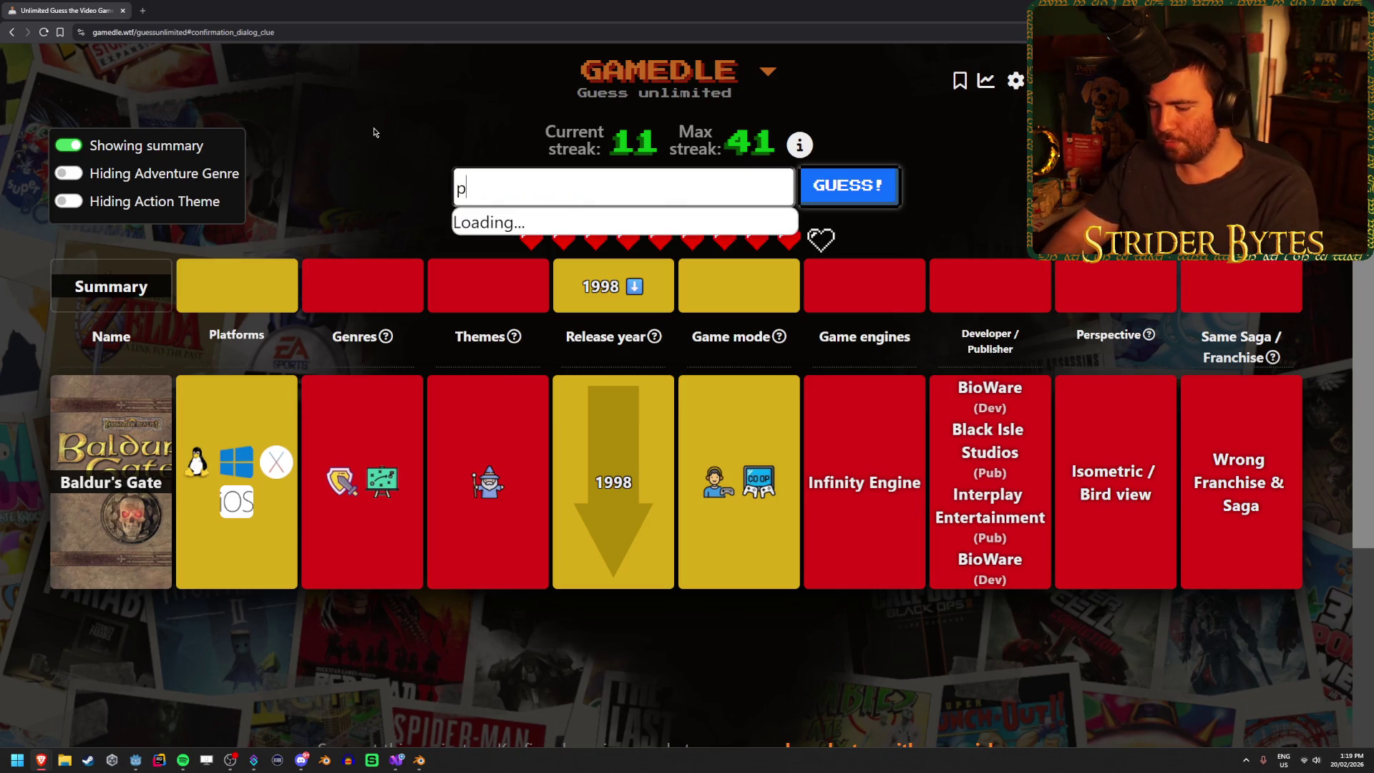
pyautogui.press('Down')
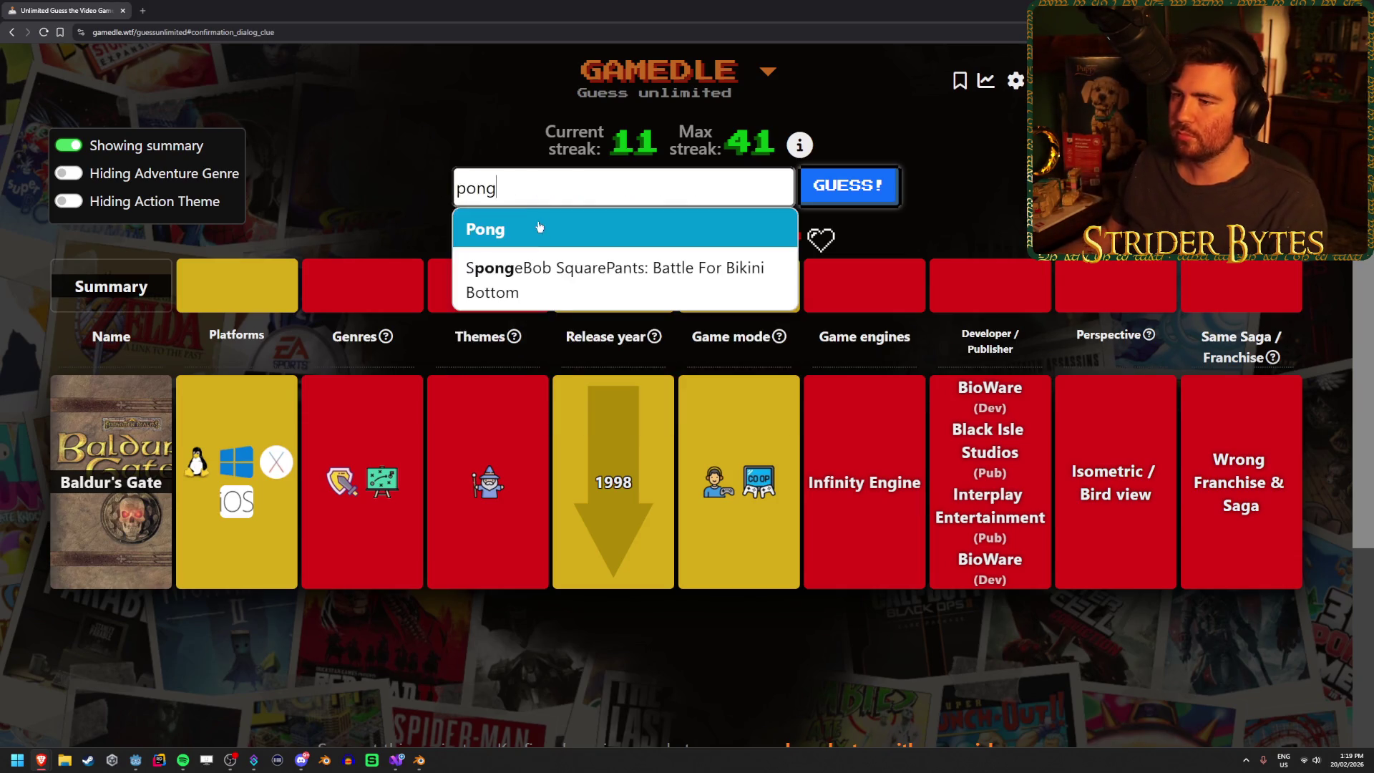
pyautogui.press('Return')
pyautogui.click(895, 192)
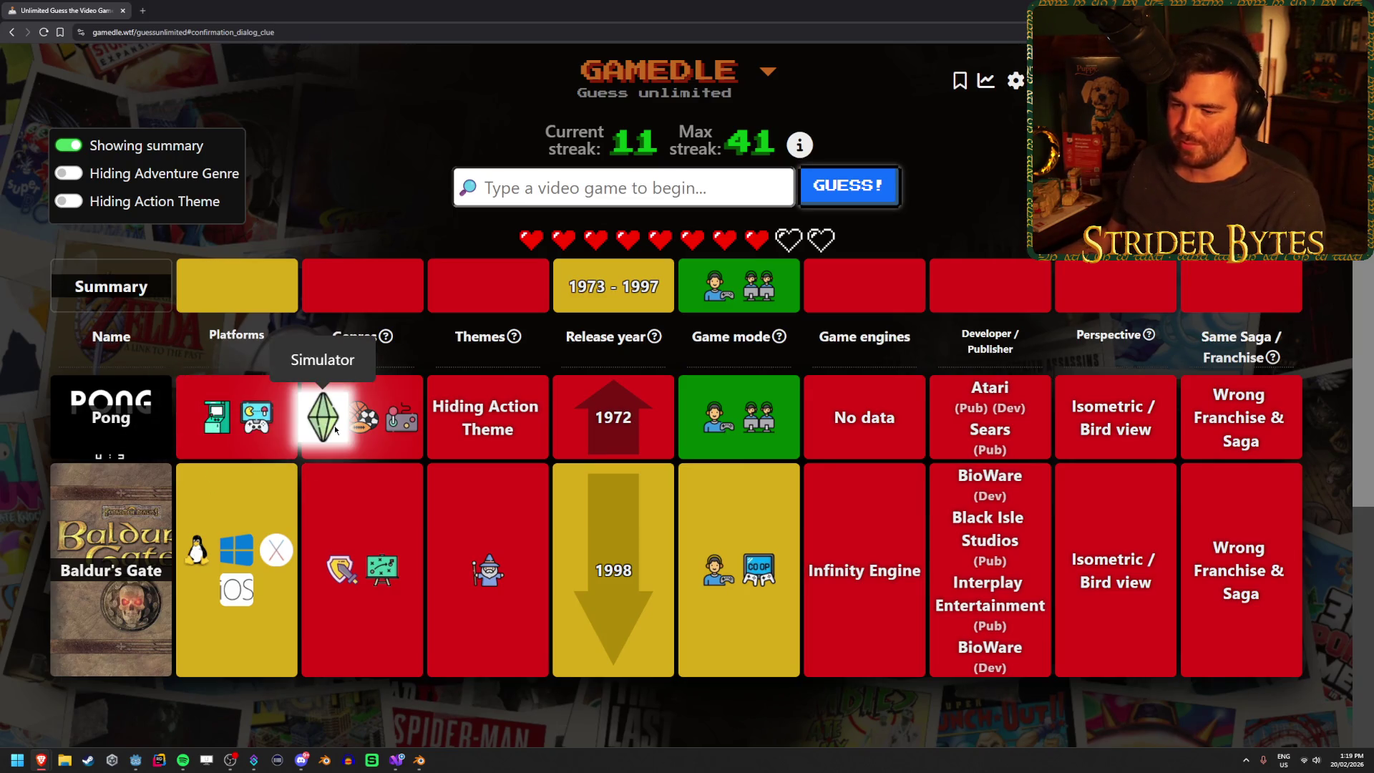
# - Guess Doom (original) and review the updated board
pyautogui.moveTo(367, 424)
pyautogui.moveTo(413, 419)
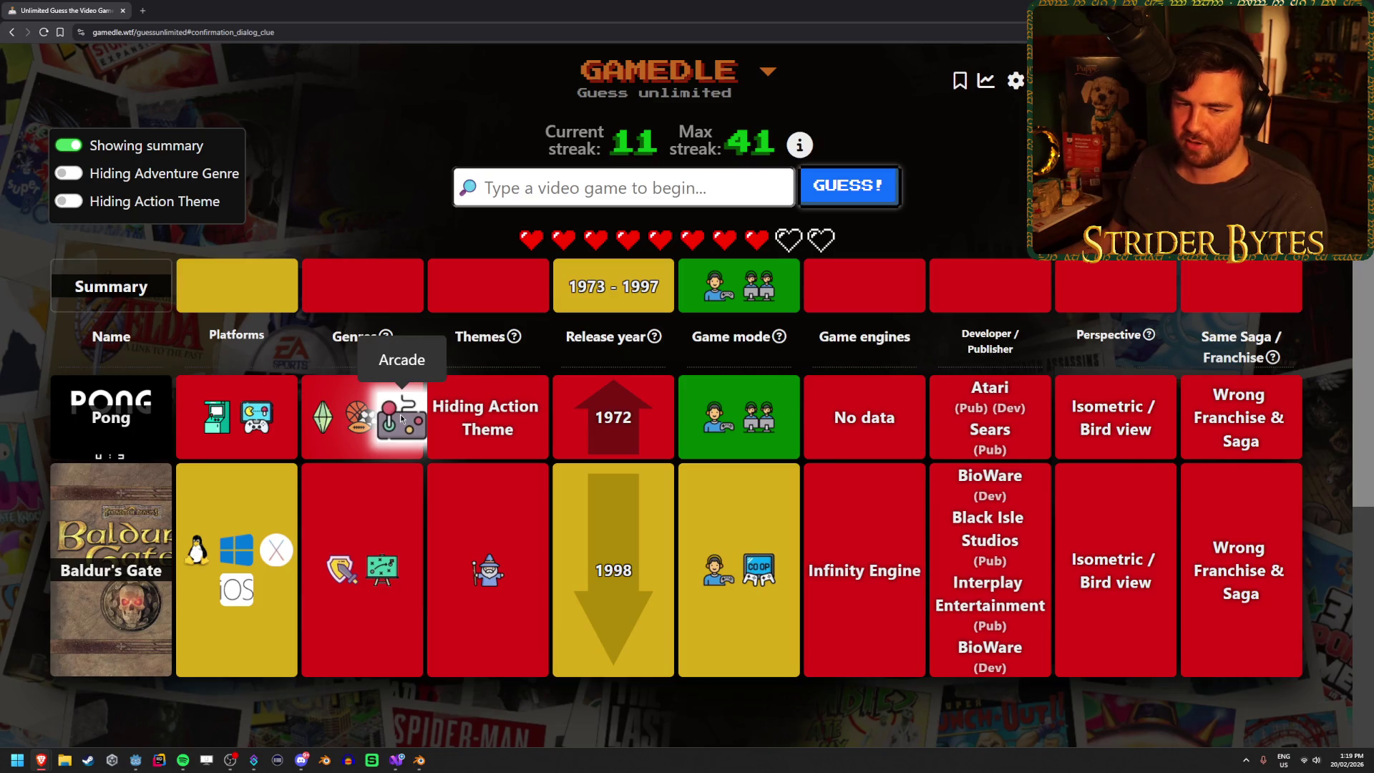
pyautogui.click(634, 194)
pyautogui.write('doom')
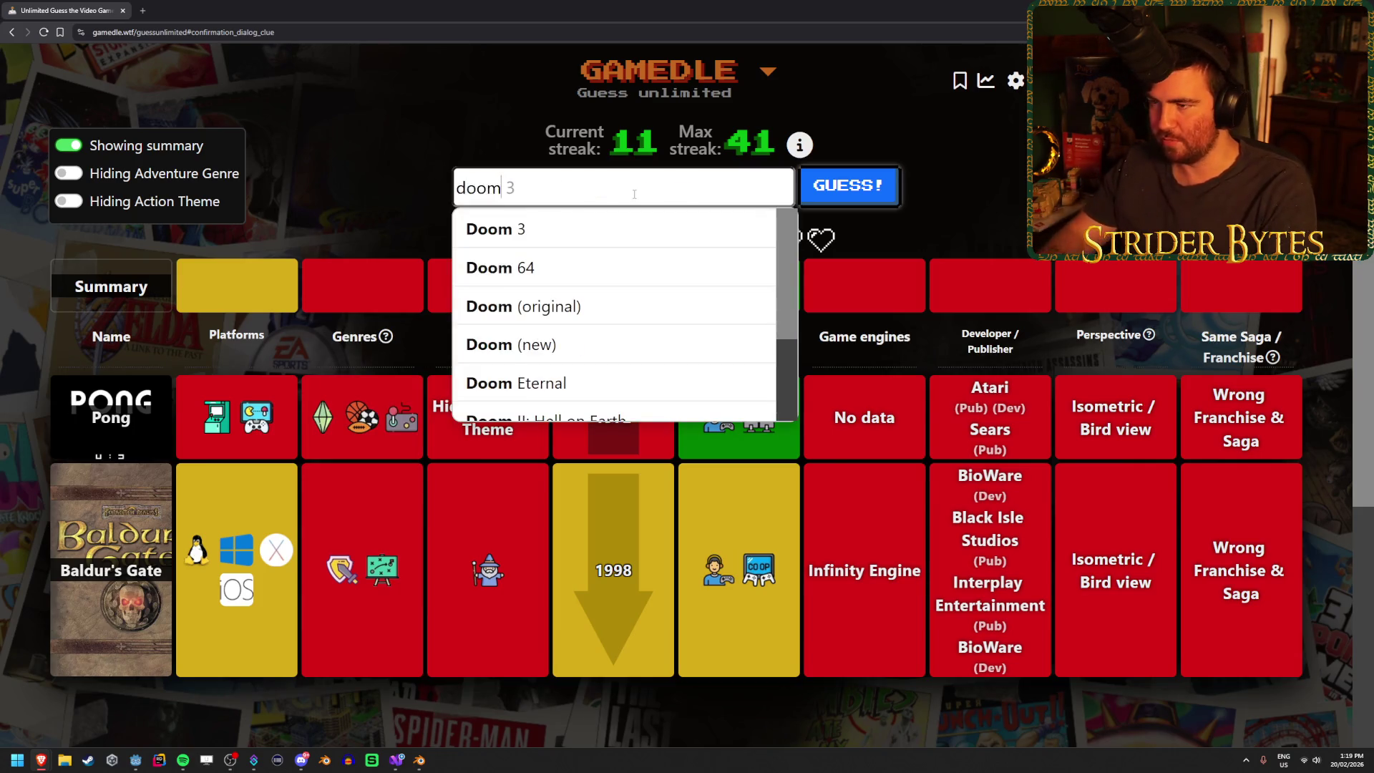
pyautogui.click(644, 306)
pyautogui.click(886, 195)
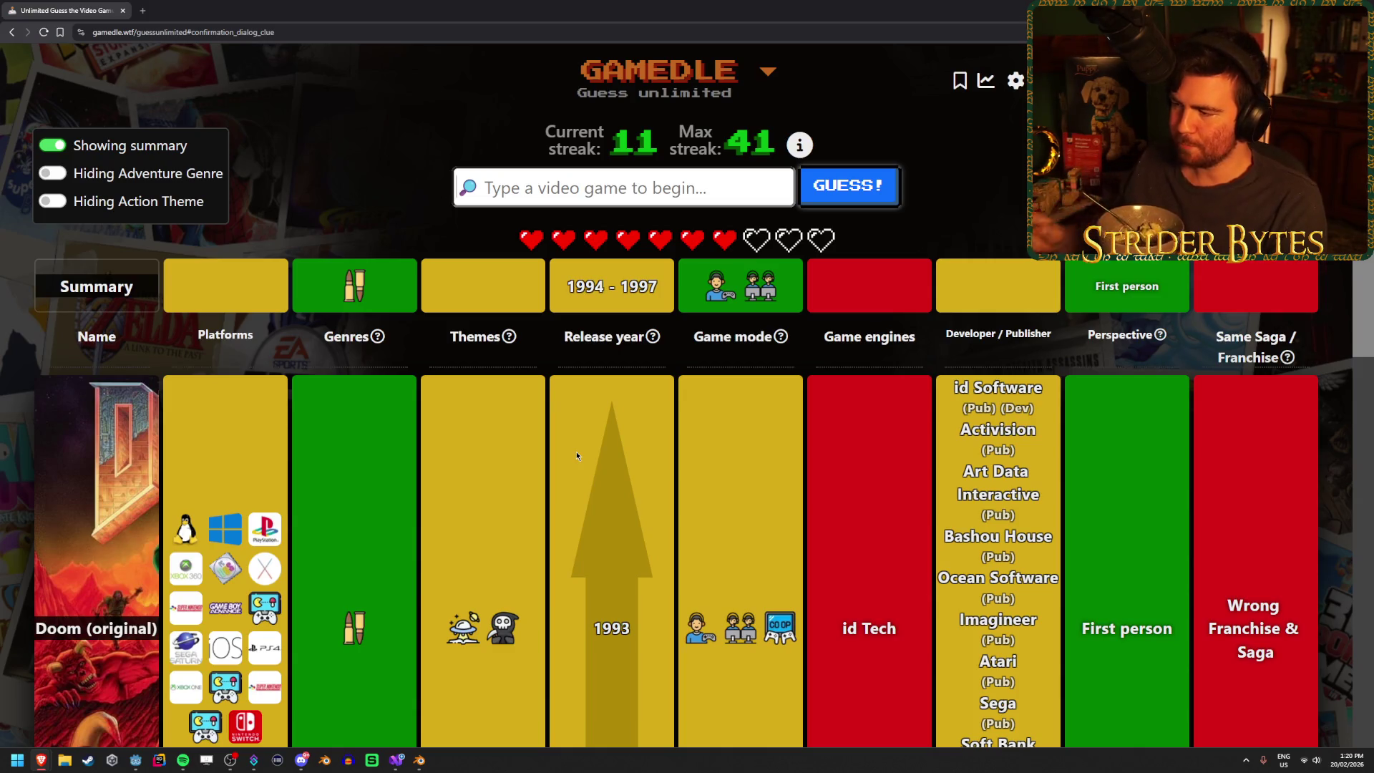
pyautogui.scroll(-2, 994, 424)
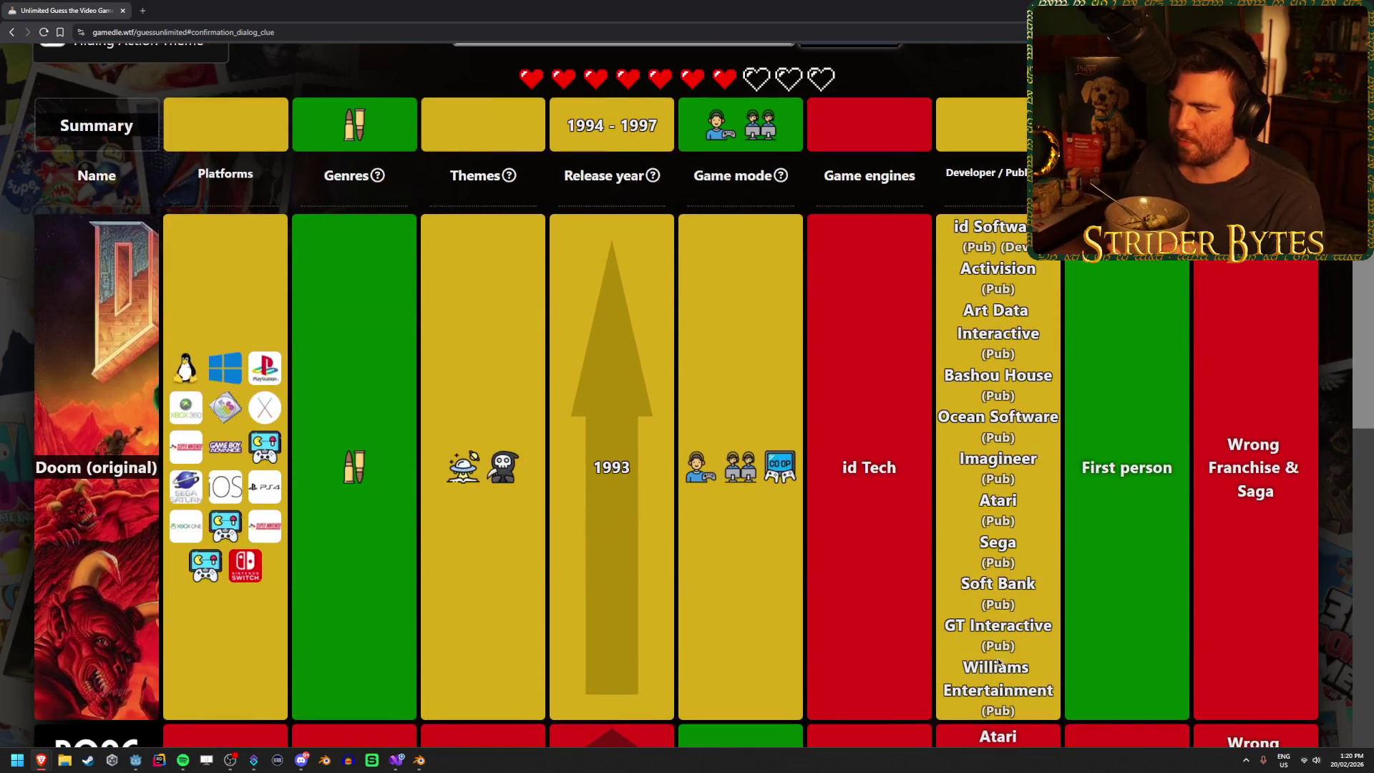
pyautogui.scroll(2, 1013, 383)
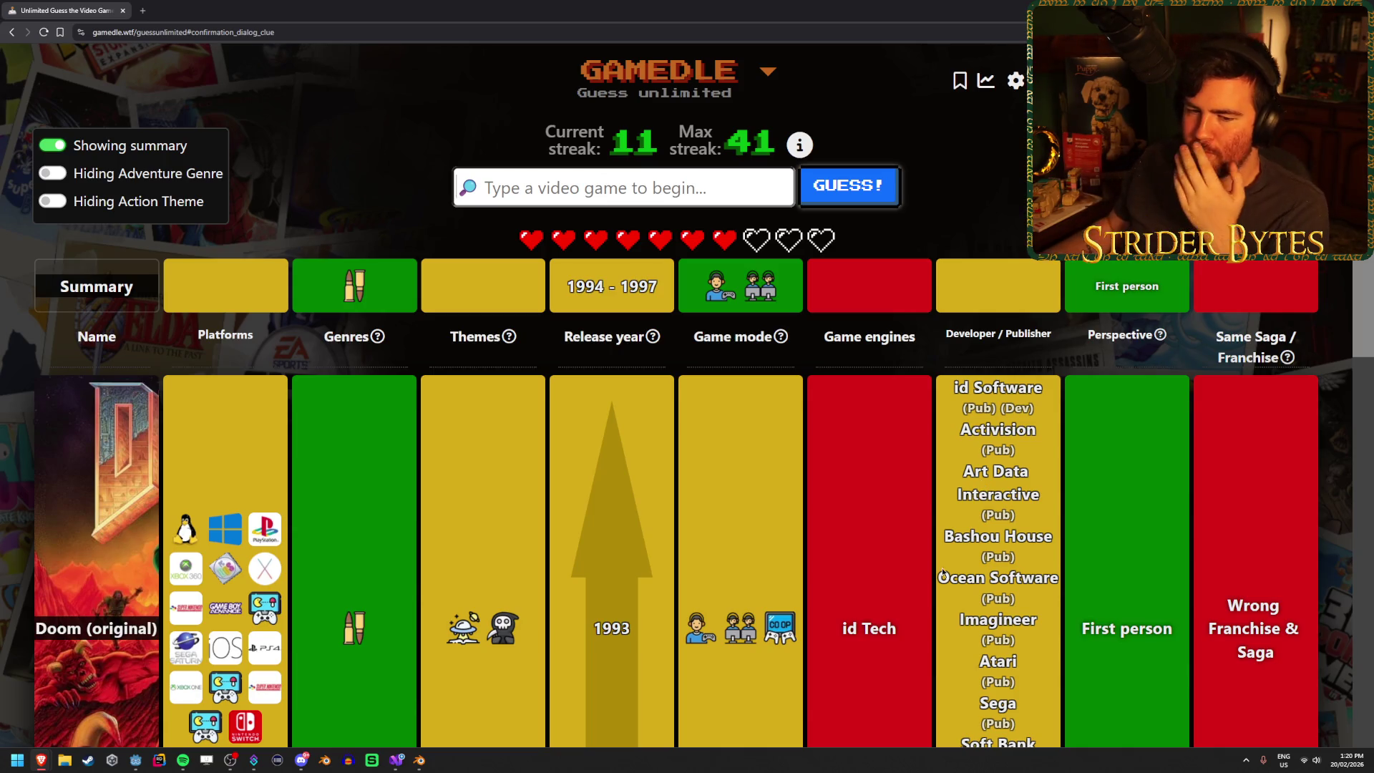
pyautogui.scroll(-6, 525, 537)
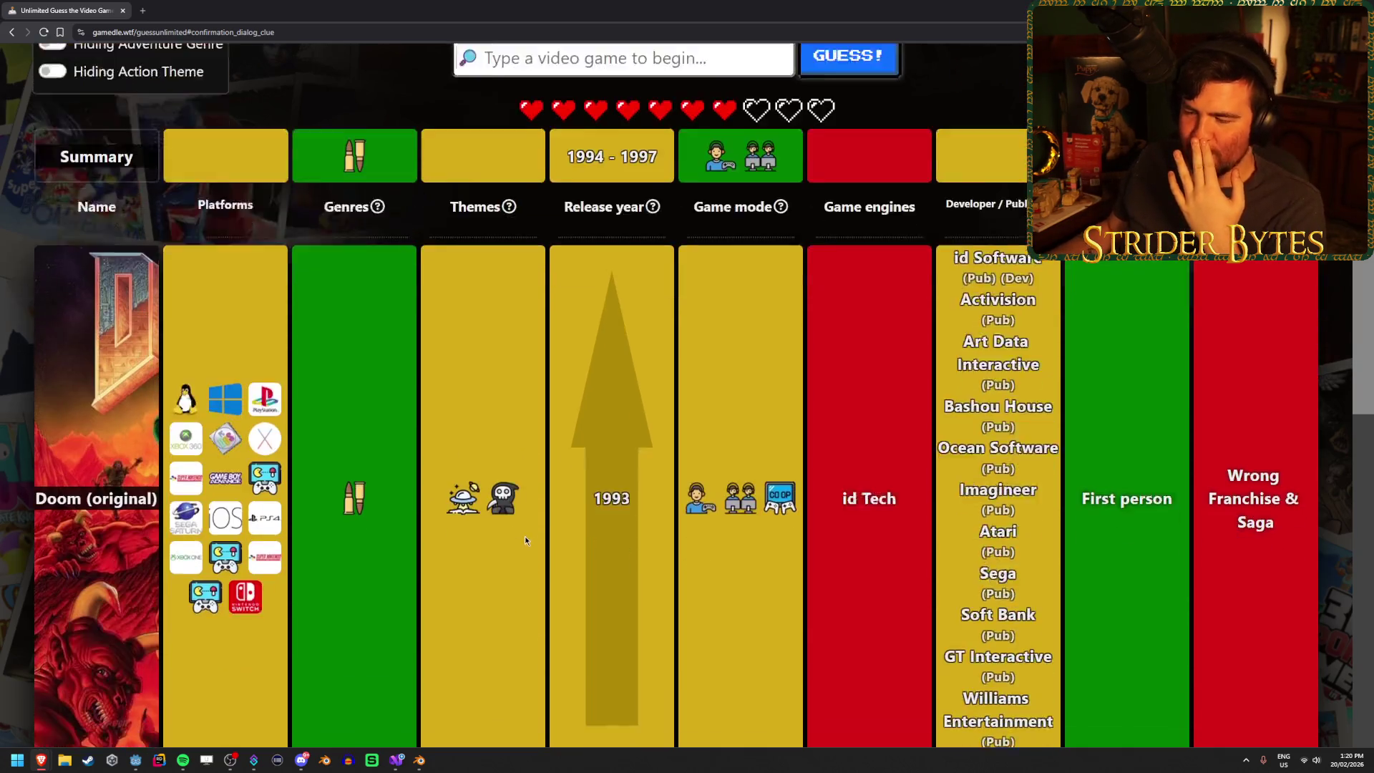
pyautogui.scroll(1, 523, 537)
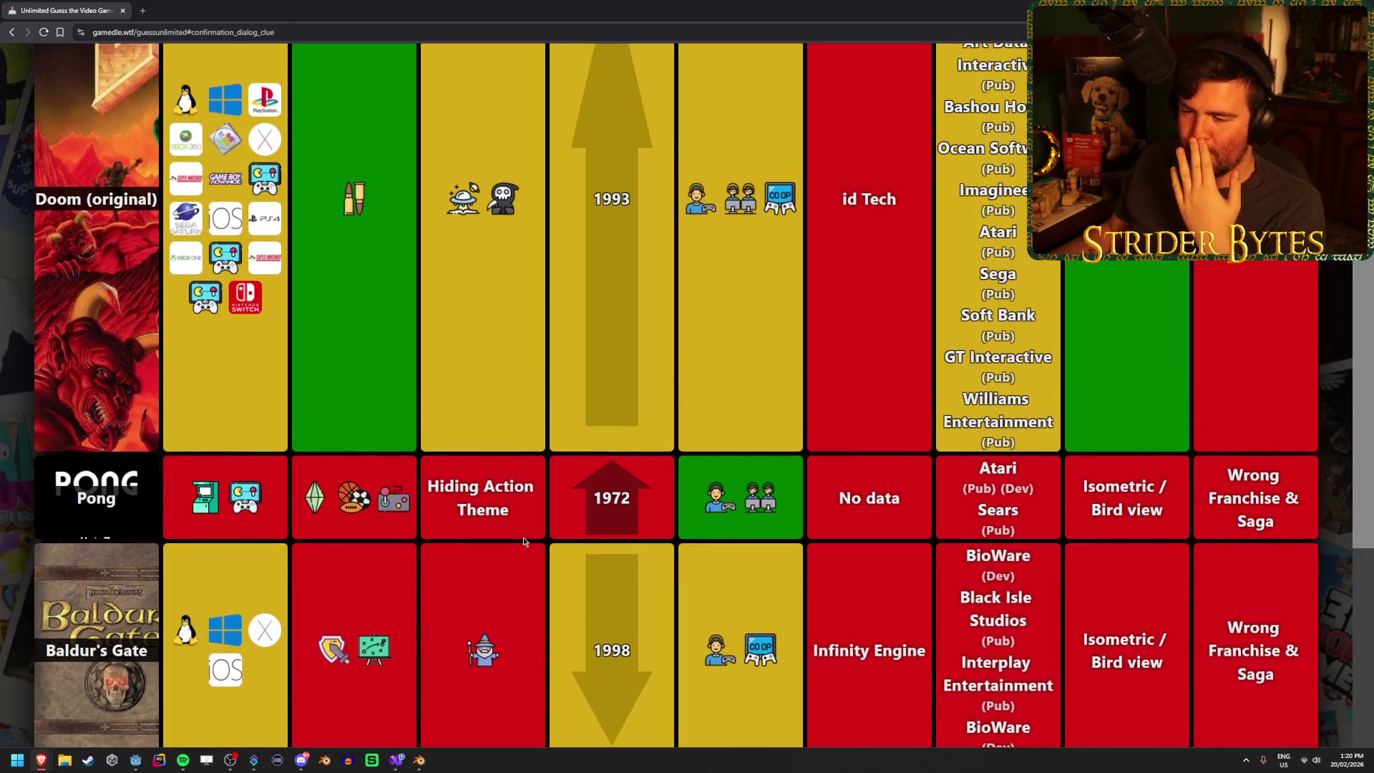
pyautogui.scroll(5, 501, 497)
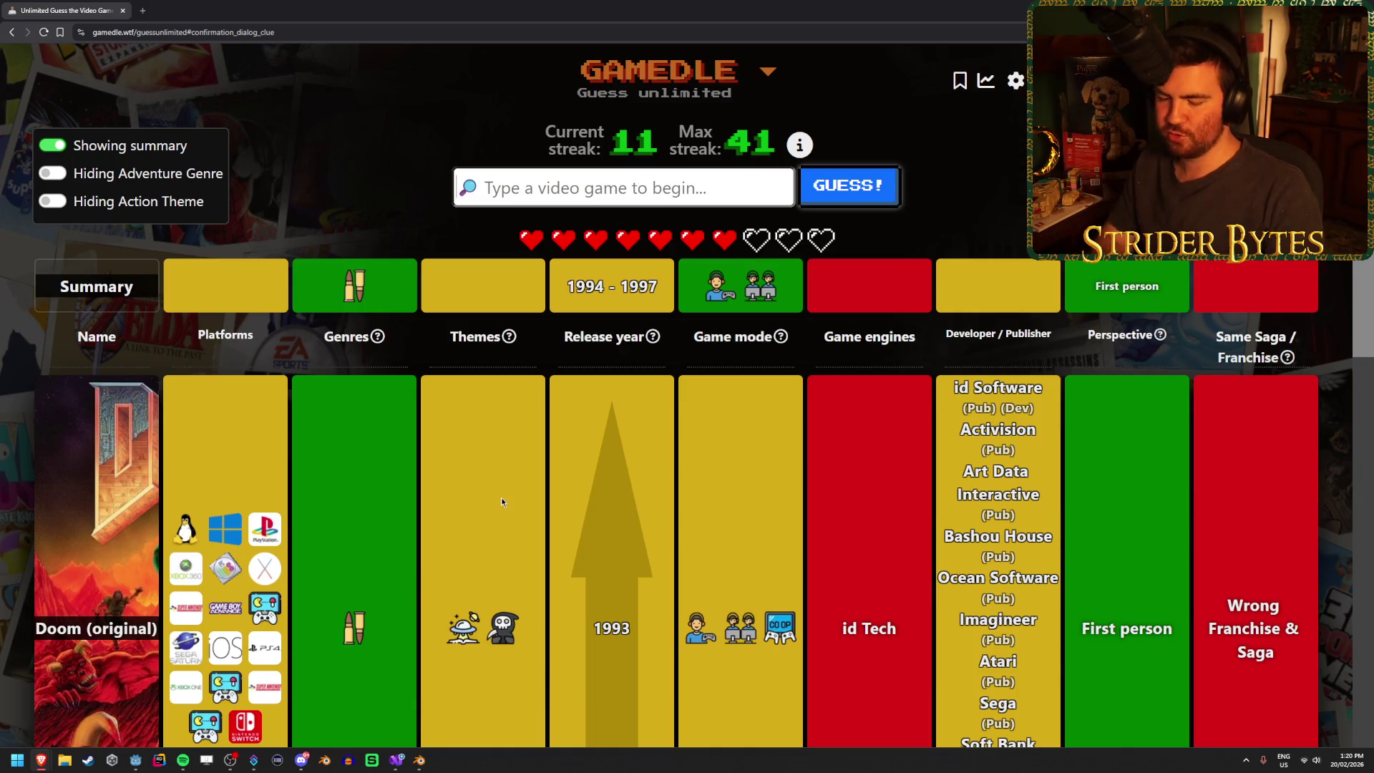
# - Guess System Shock (original)
pyautogui.write('system shock')
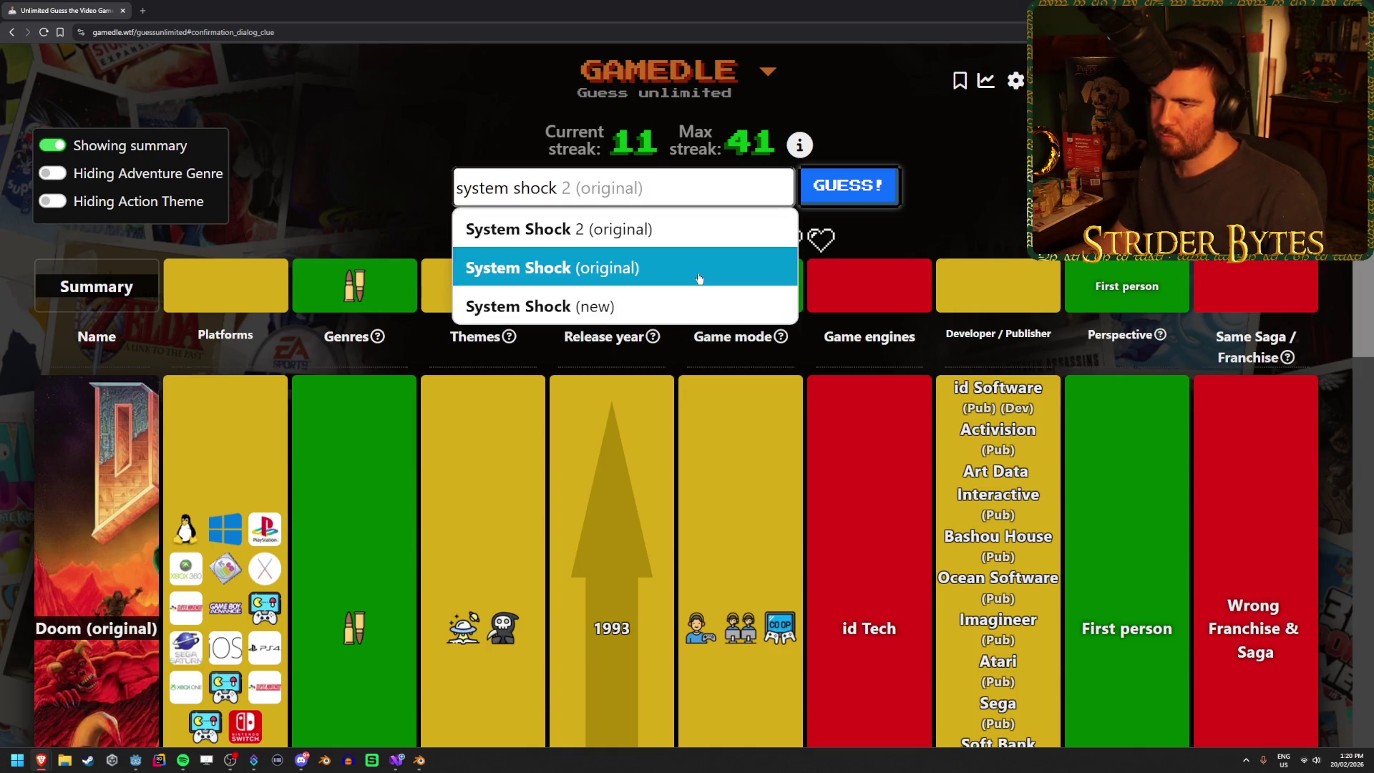
pyautogui.click(687, 266)
pyautogui.click(871, 184)
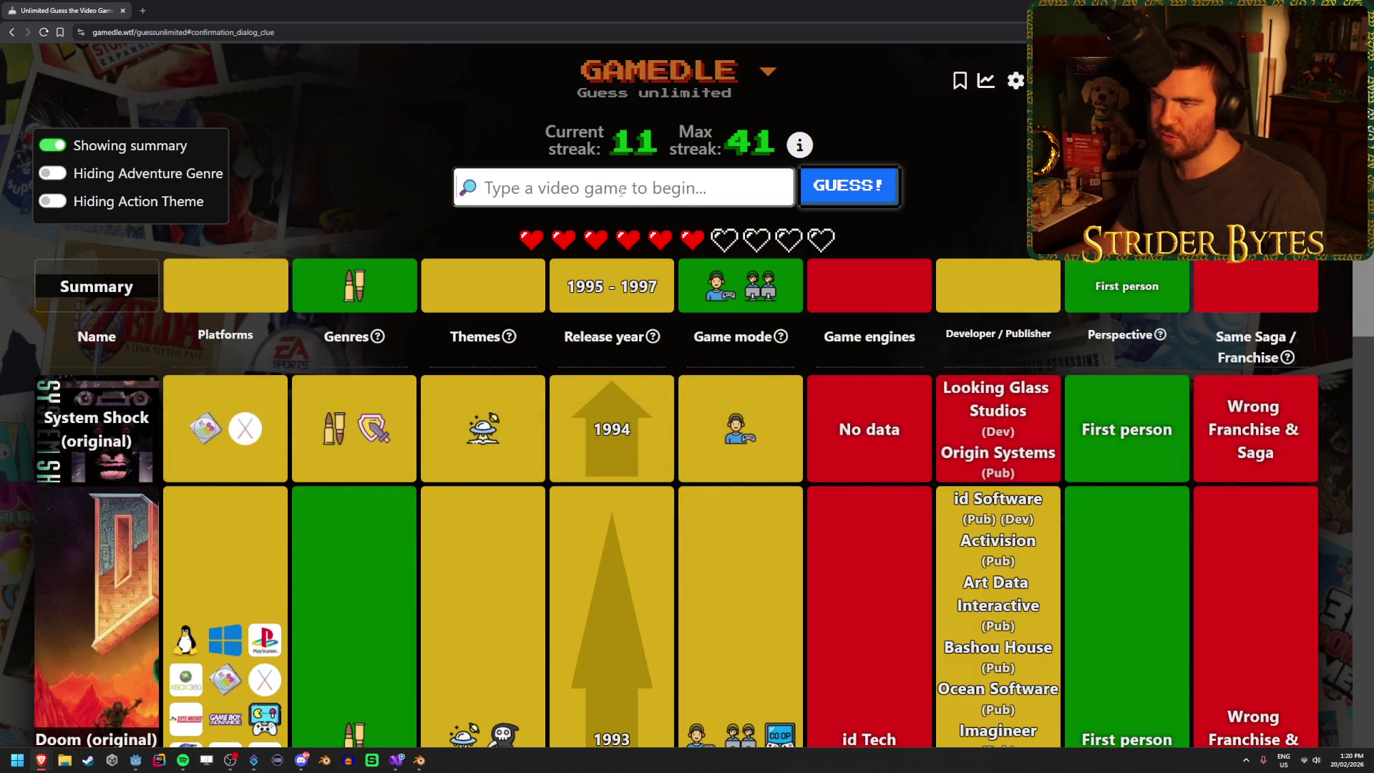
# - Guess Quake, matching the 1996 release year
pyautogui.write('Quake')
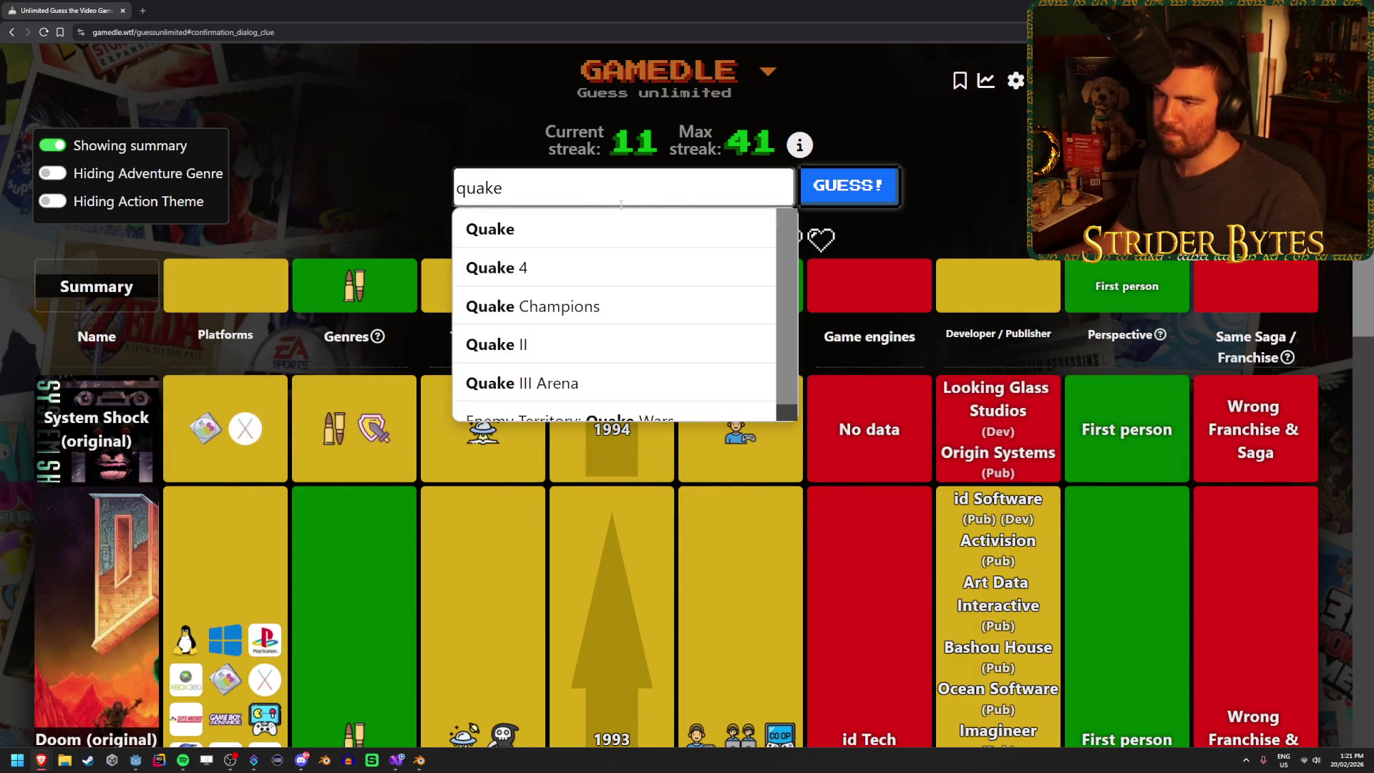
pyautogui.click(720, 226)
pyautogui.click(816, 201)
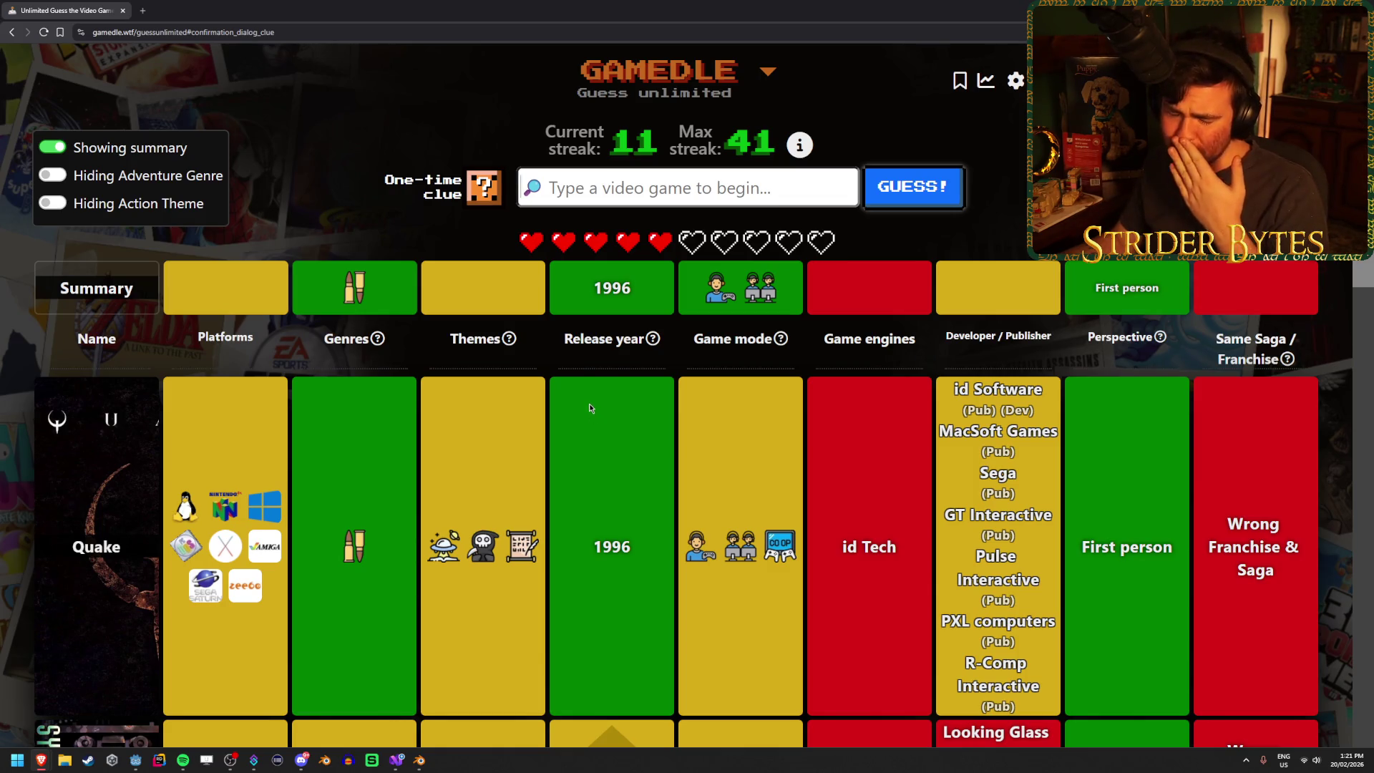
# - Browse the 'alien 3' suggestions and spend the one-time themes clue
pyautogui.write('alien 3')
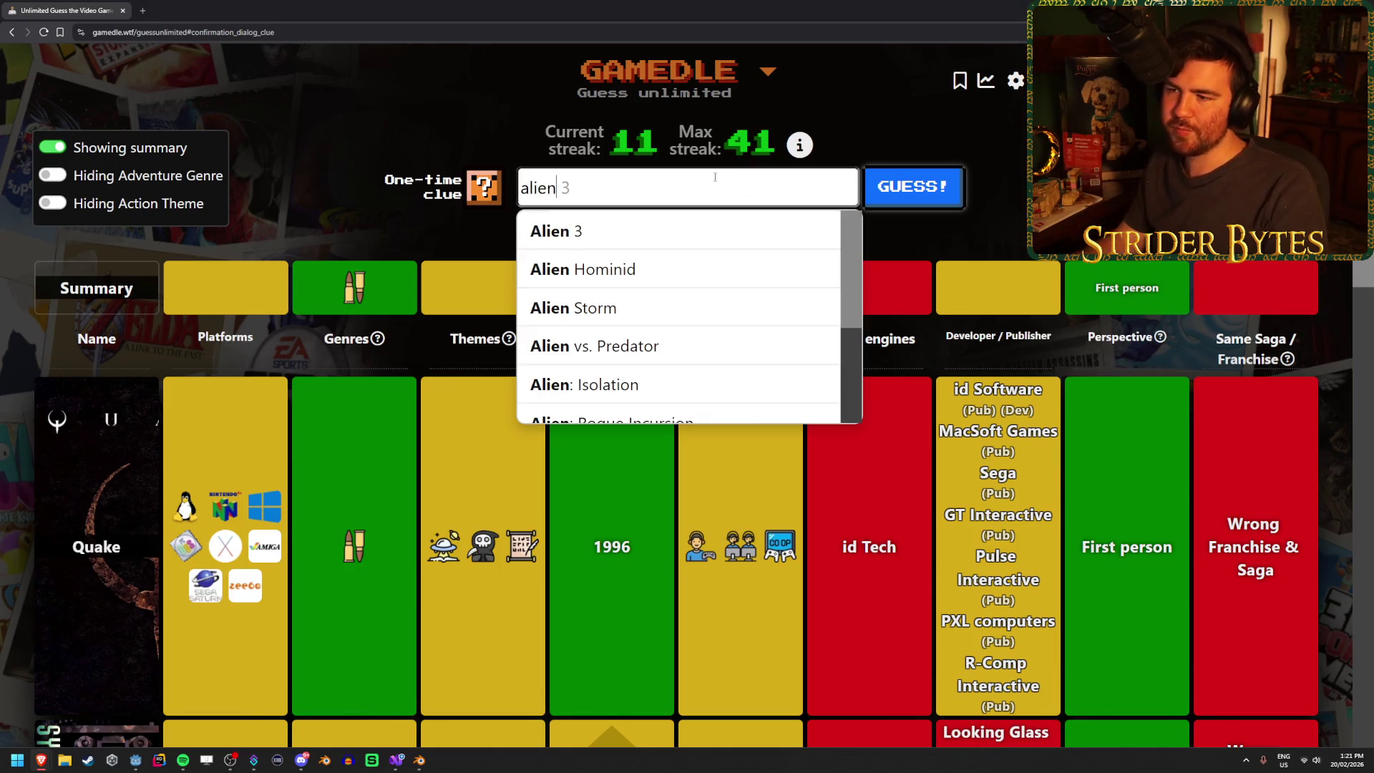
pyautogui.scroll(-2, 715, 358)
pyautogui.scroll(2, 729, 317)
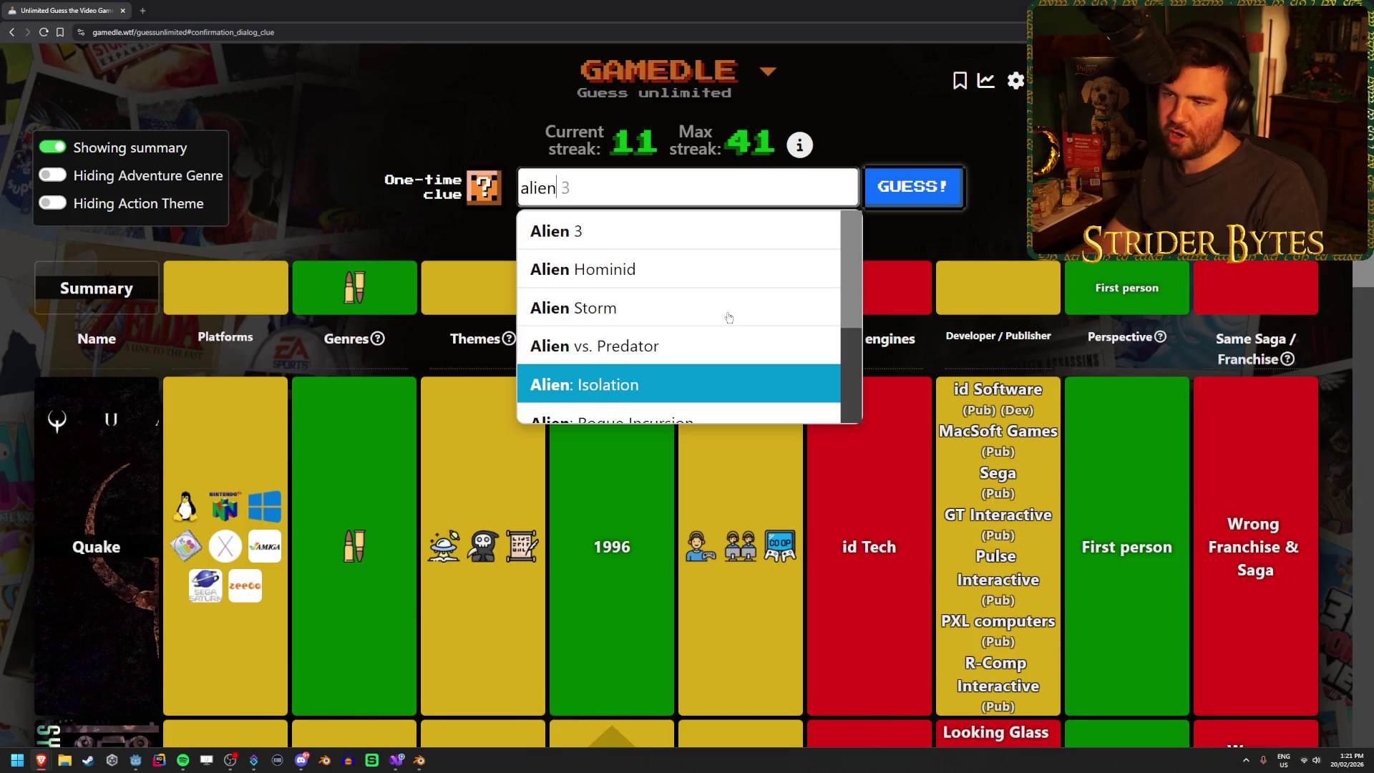
pyautogui.click(727, 312)
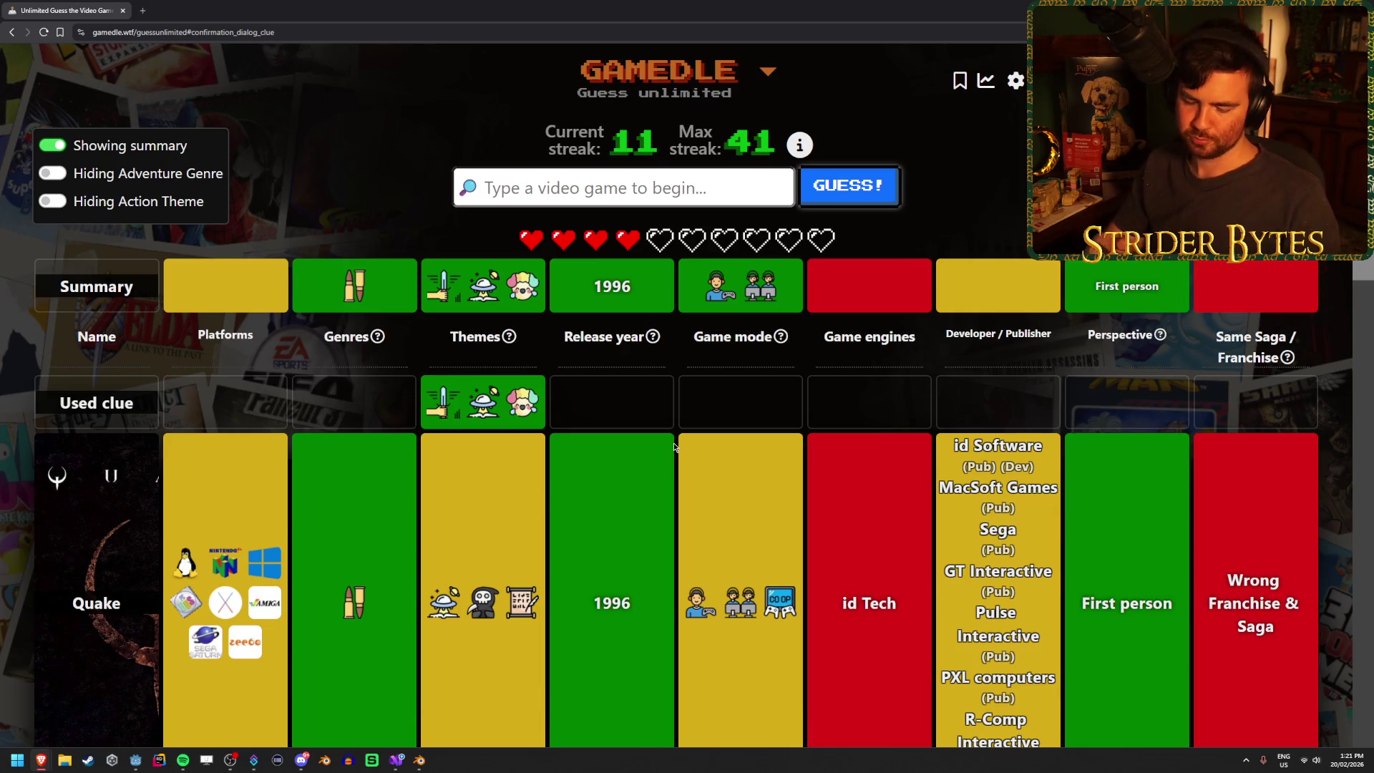
# - Replace the unfinished 'alien trilo' search with 'duke nukem'
pyautogui.write('alien trilo')
pyautogui.hotkey('ctrl', 'a')
pyautogui.press('BackSpace')
pyautogui.write('duke nukem')
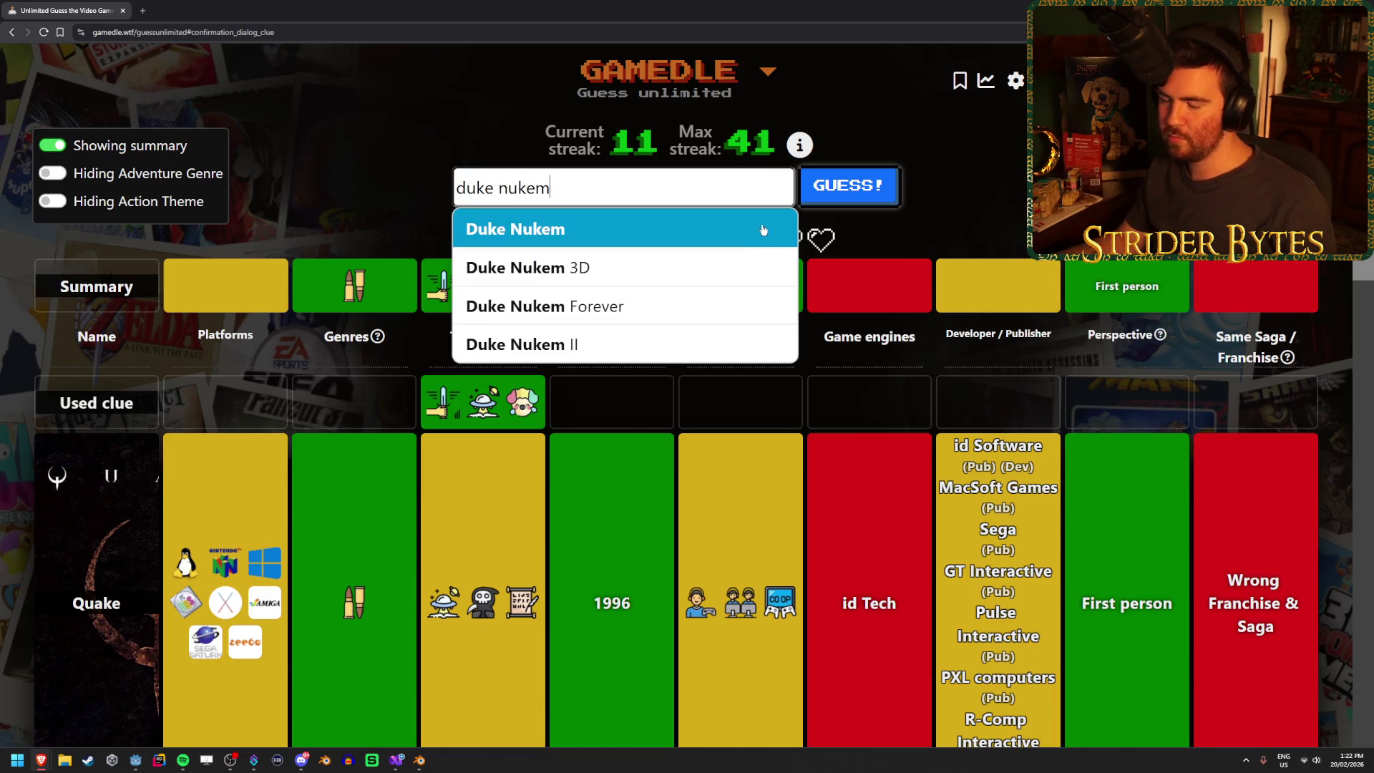
# - Guess Duke Nukem, then Duke Nukem 3D to solve the puzzle
pyautogui.click(764, 229)
pyautogui.click(830, 188)
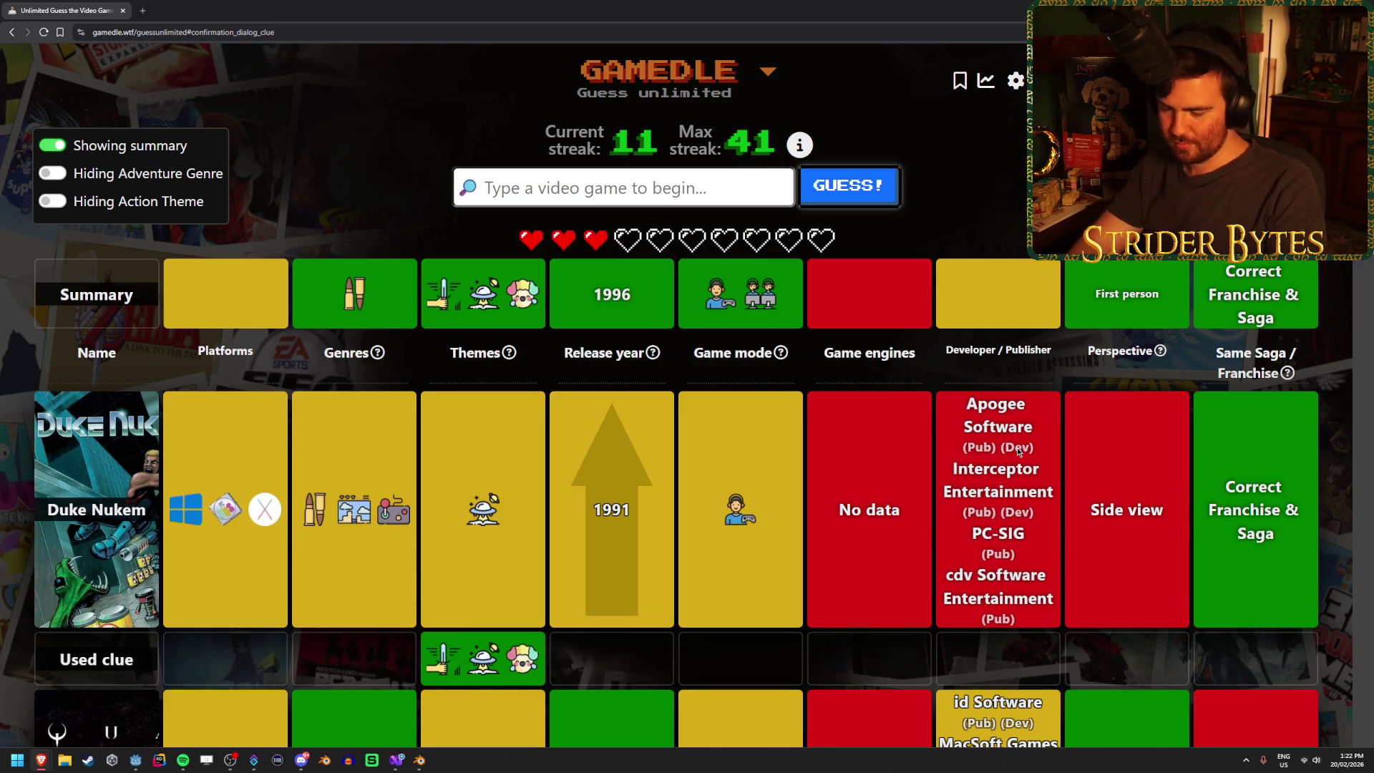
pyautogui.write('duke')
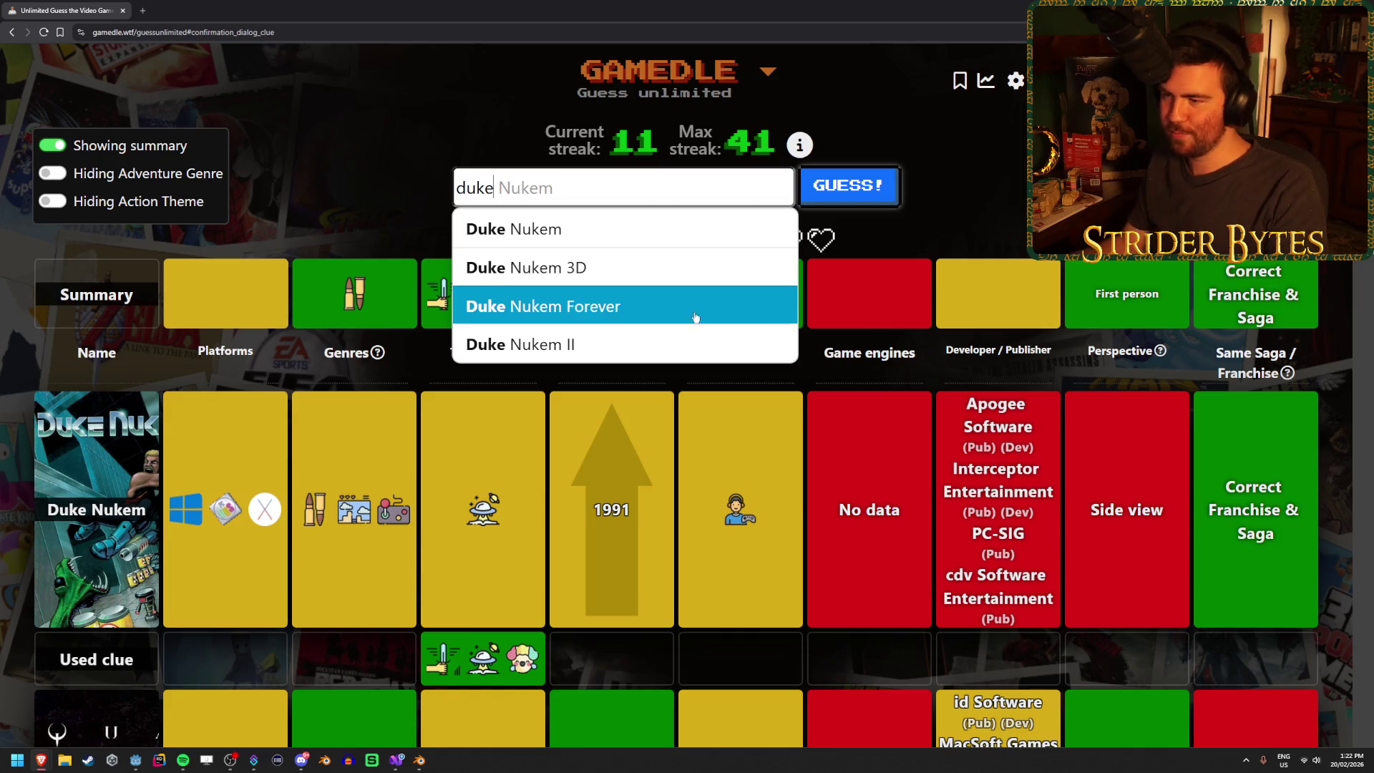
pyautogui.click(572, 267)
pyautogui.click(855, 183)
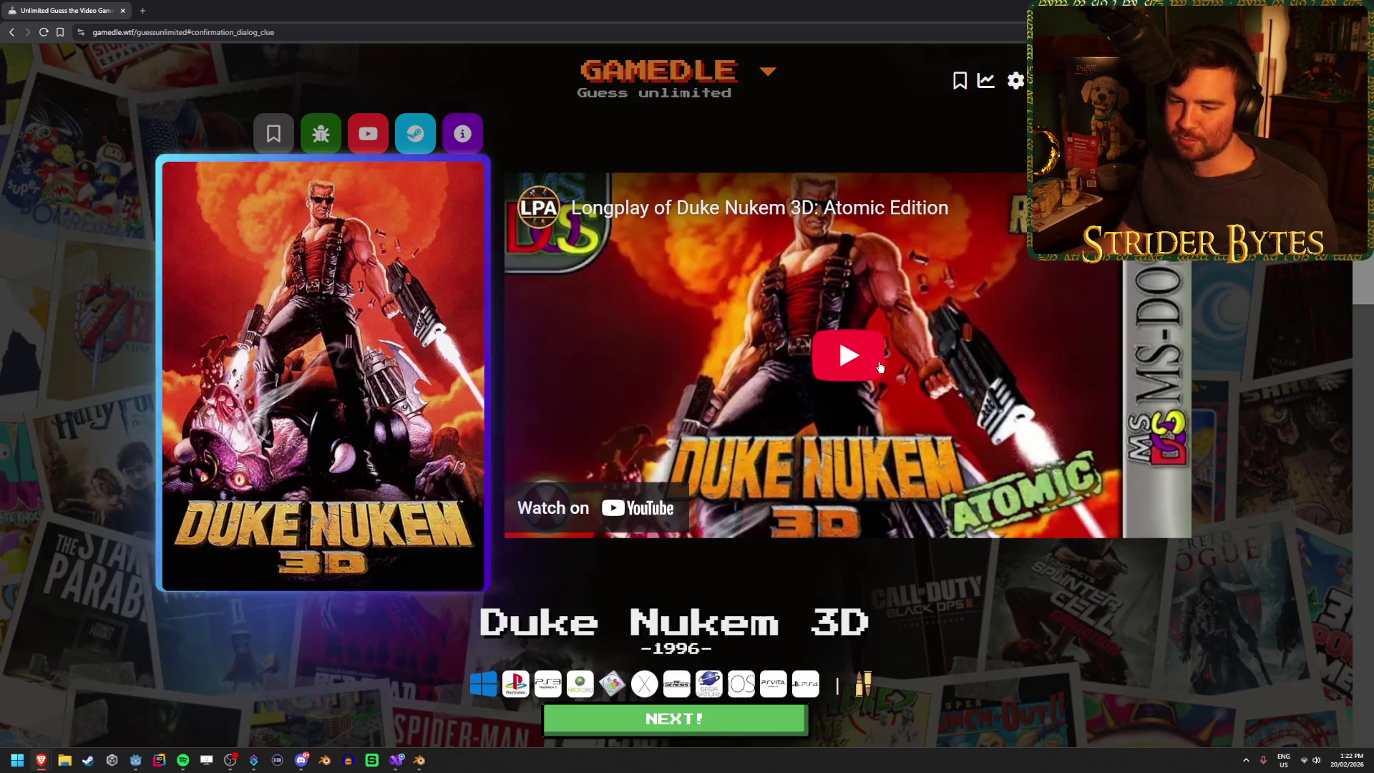
pyautogui.hotkey('alt', 'Tab')
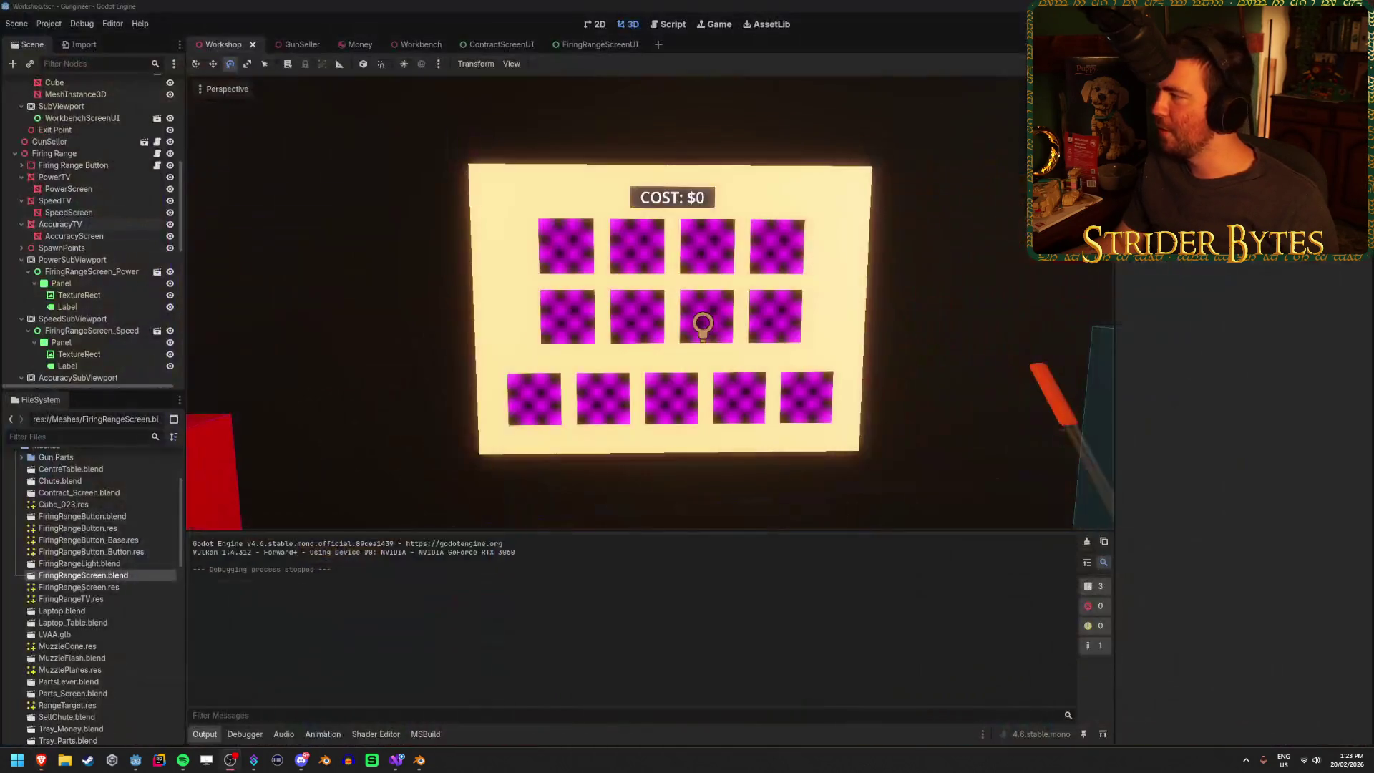
# - Install GIMP 3.0.8 for the current user only and launch it after setup
pyautogui.hotkey('alt', 'Tab')
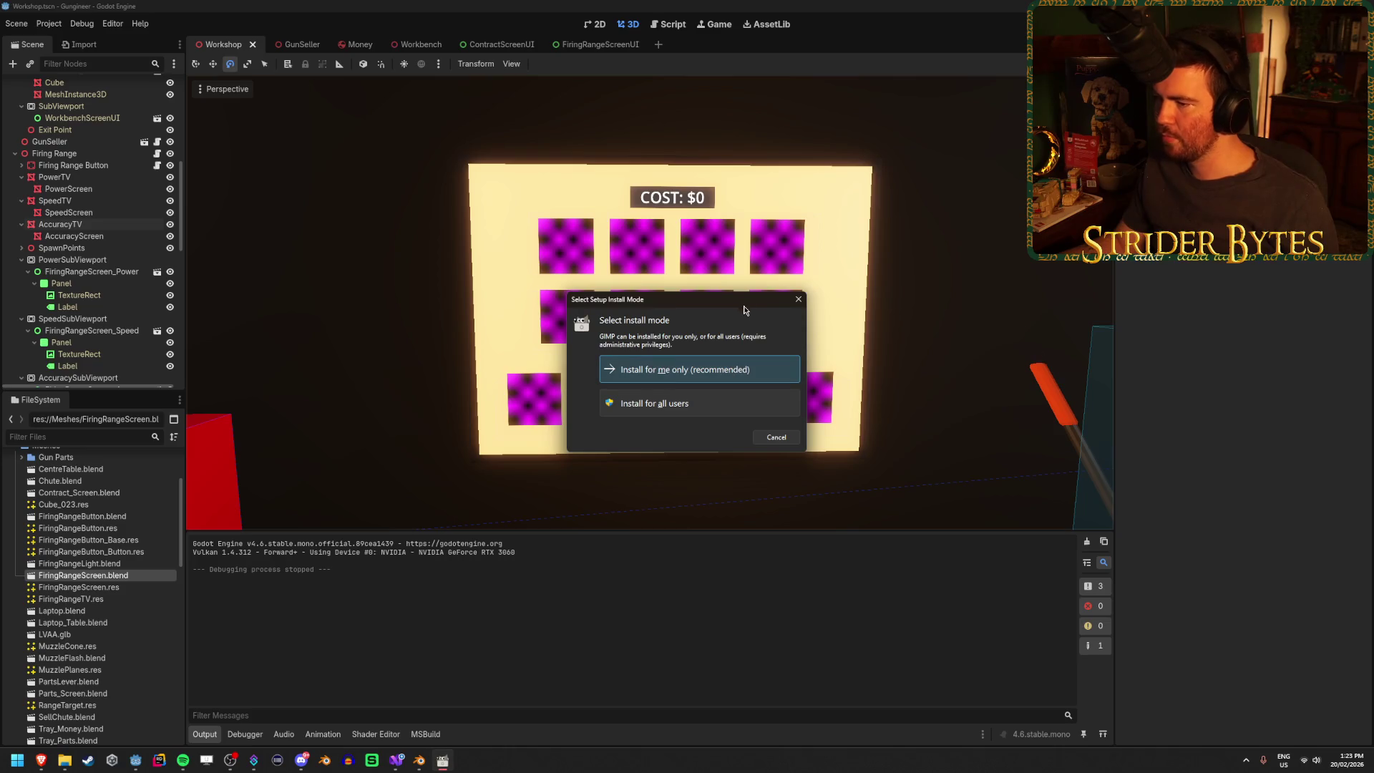
pyautogui.click(728, 372)
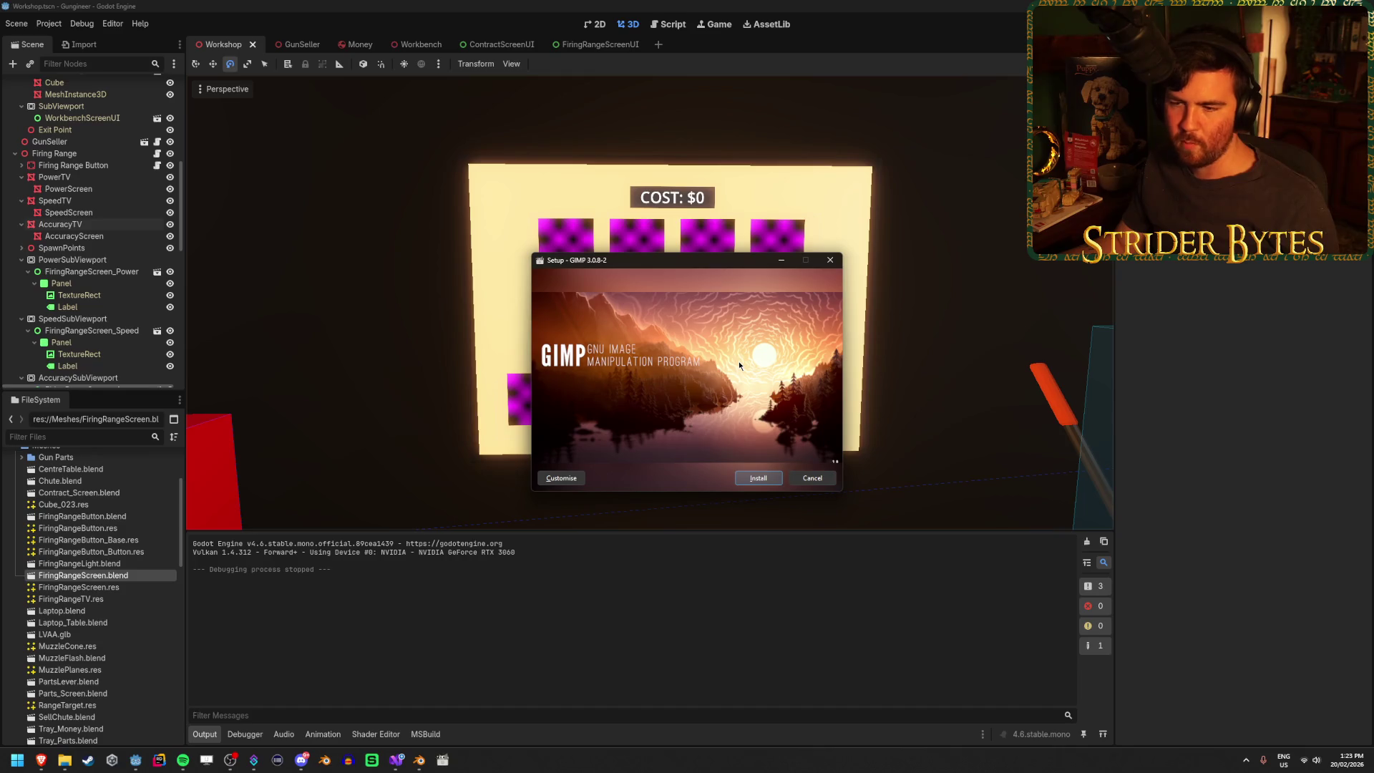
pyautogui.click(758, 479)
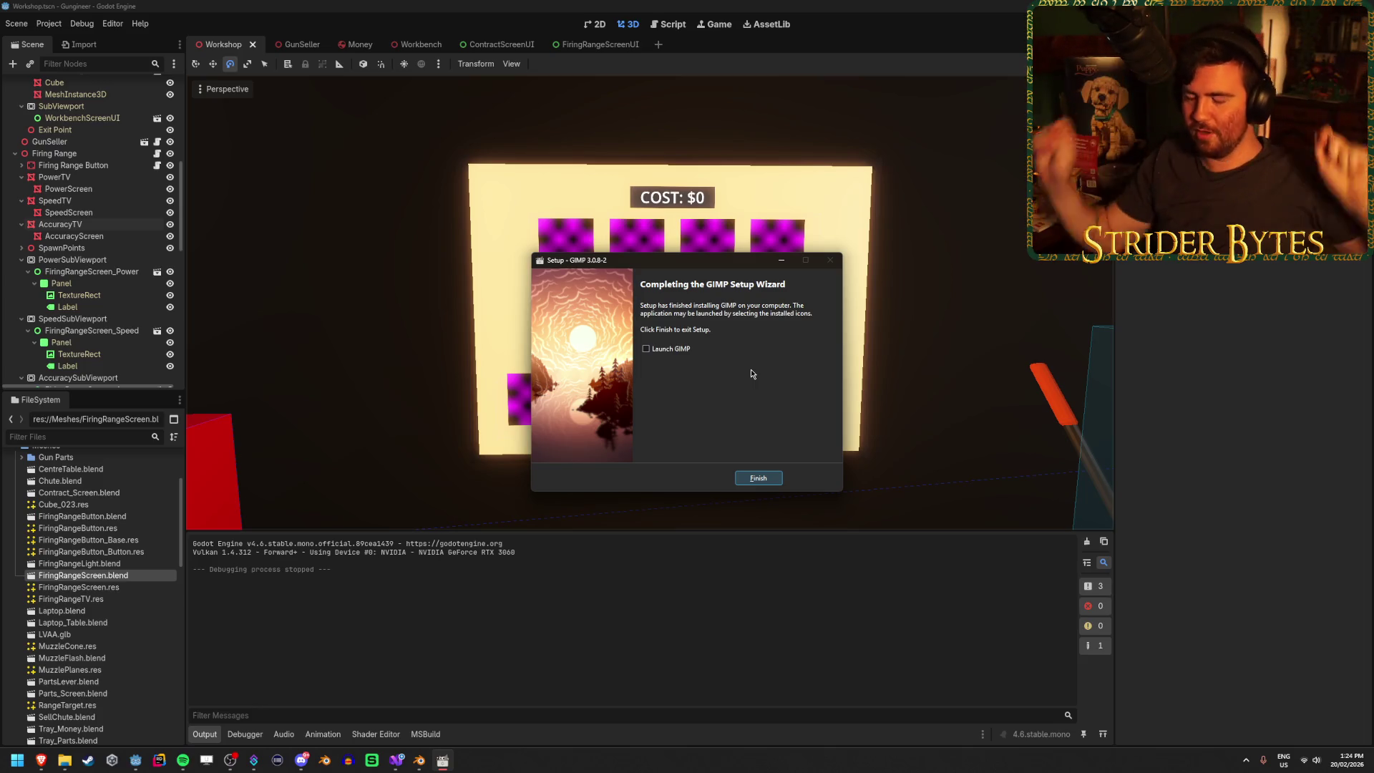
pyautogui.click(682, 349)
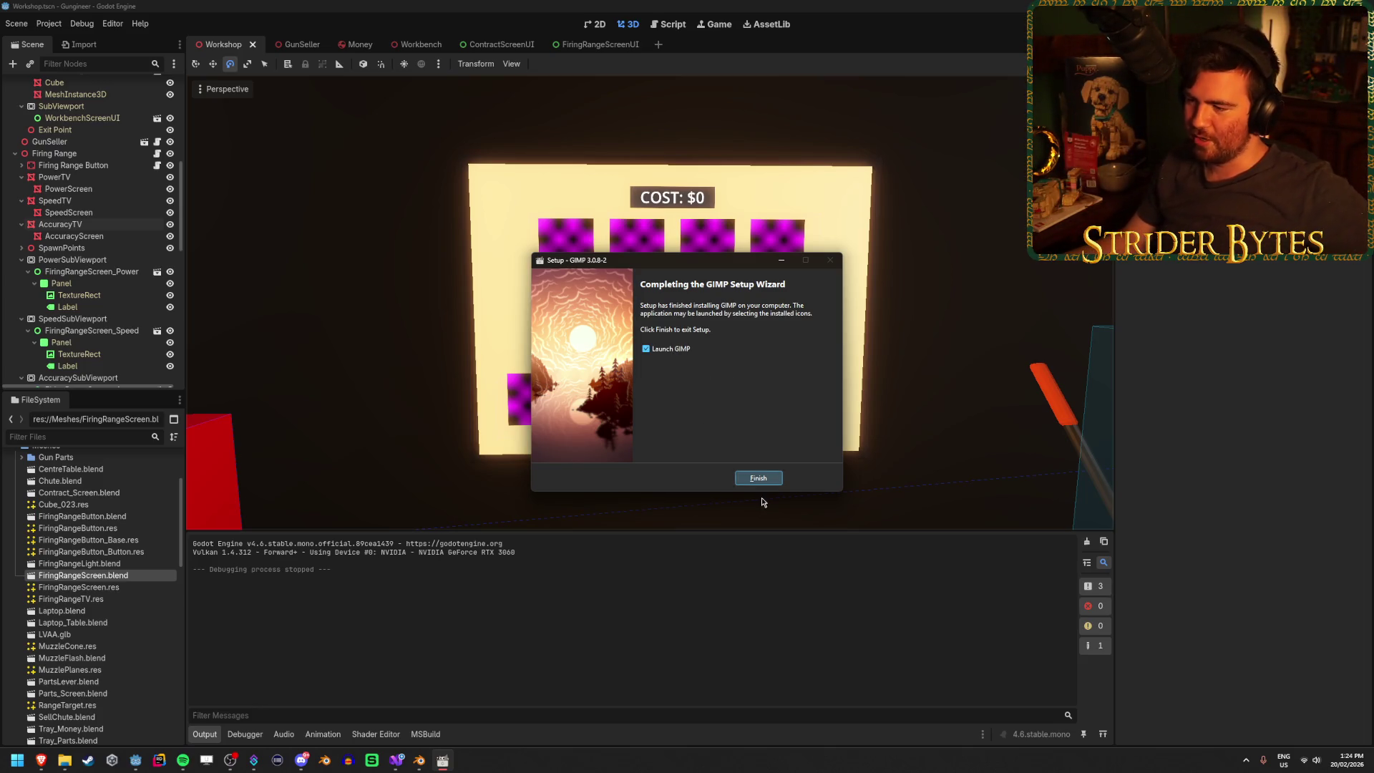
pyautogui.click(760, 479)
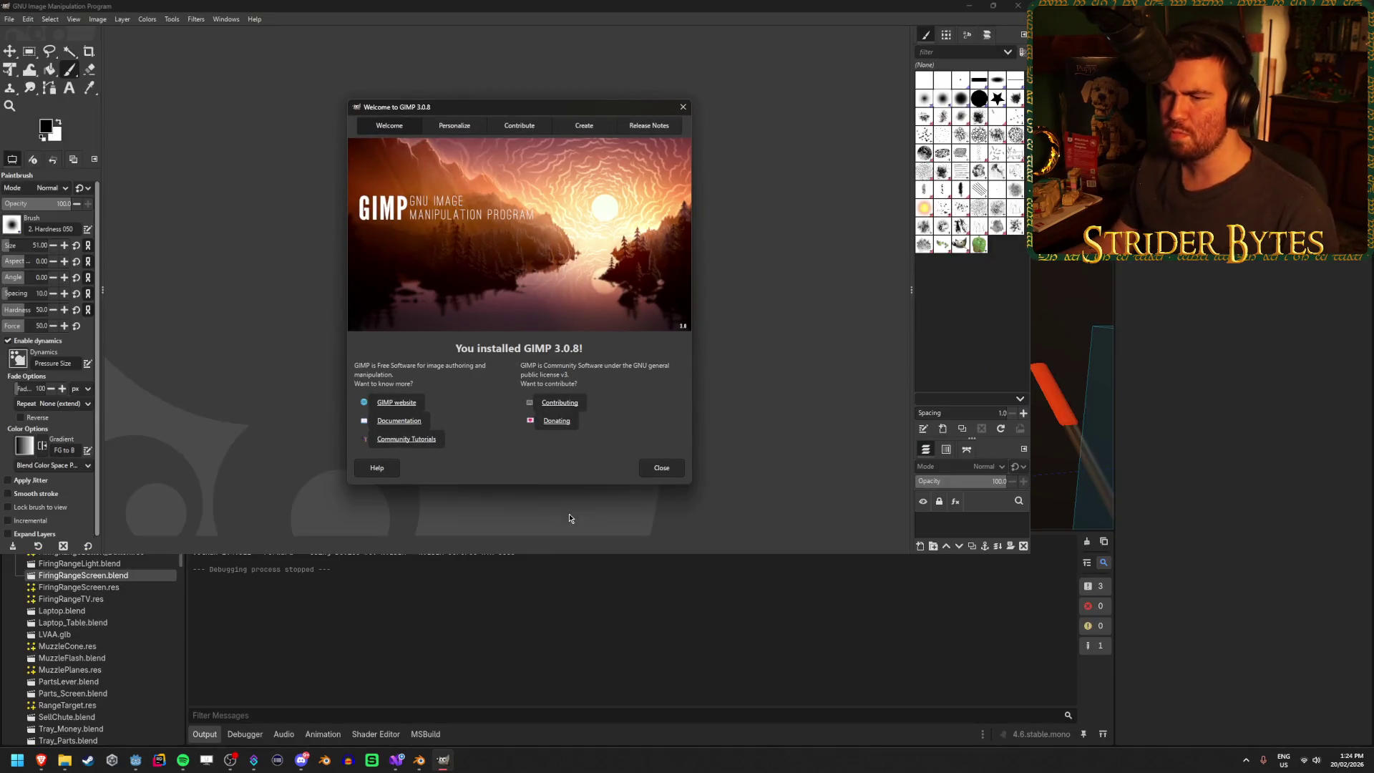
# - Close GIMP's welcome screen, maximize the window, and open the new-image dialog
pyautogui.click(659, 468)
pyautogui.moveTo(362, 10)
pyautogui.mouseDown()
pyautogui.moveTo(518, 43)
pyautogui.moveTo(500, 6)
pyautogui.mouseUp()
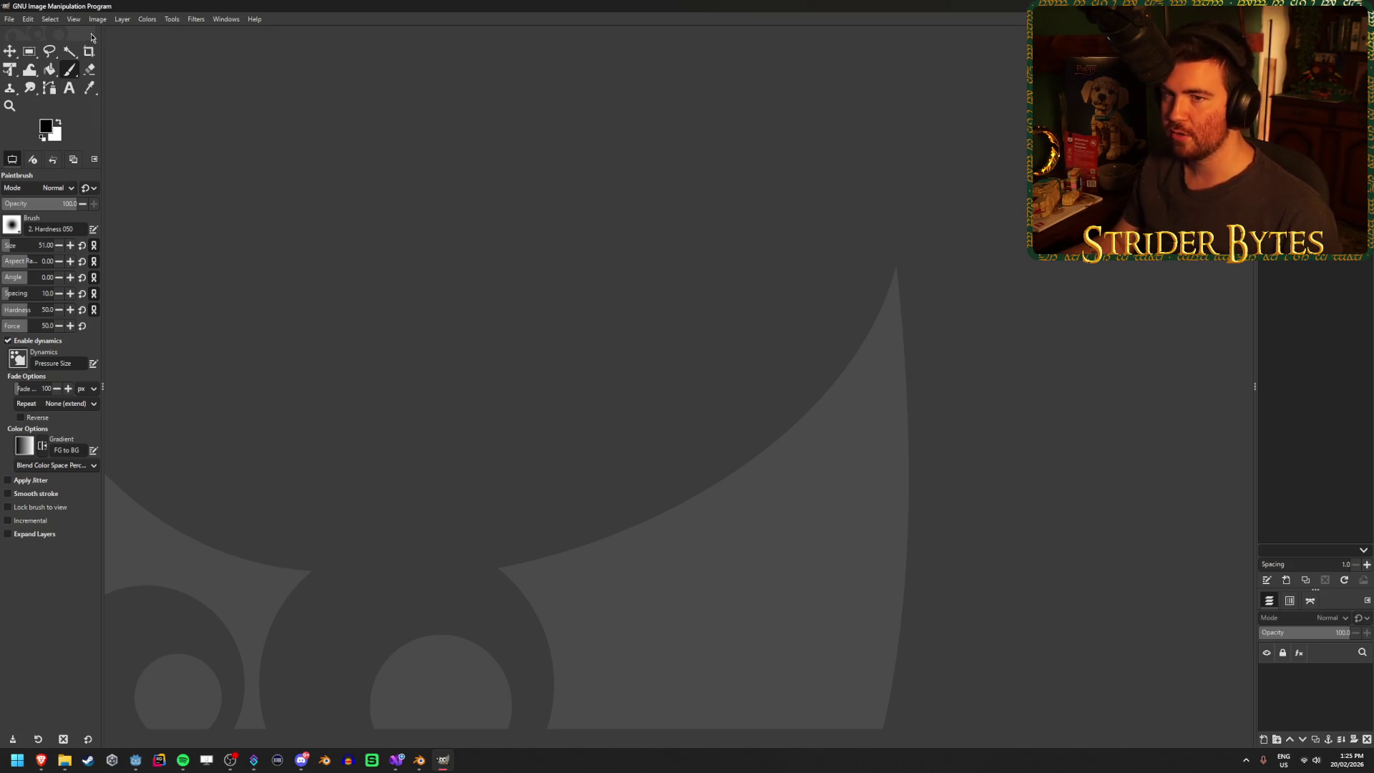
pyautogui.click(9, 18)
pyautogui.click(50, 34)
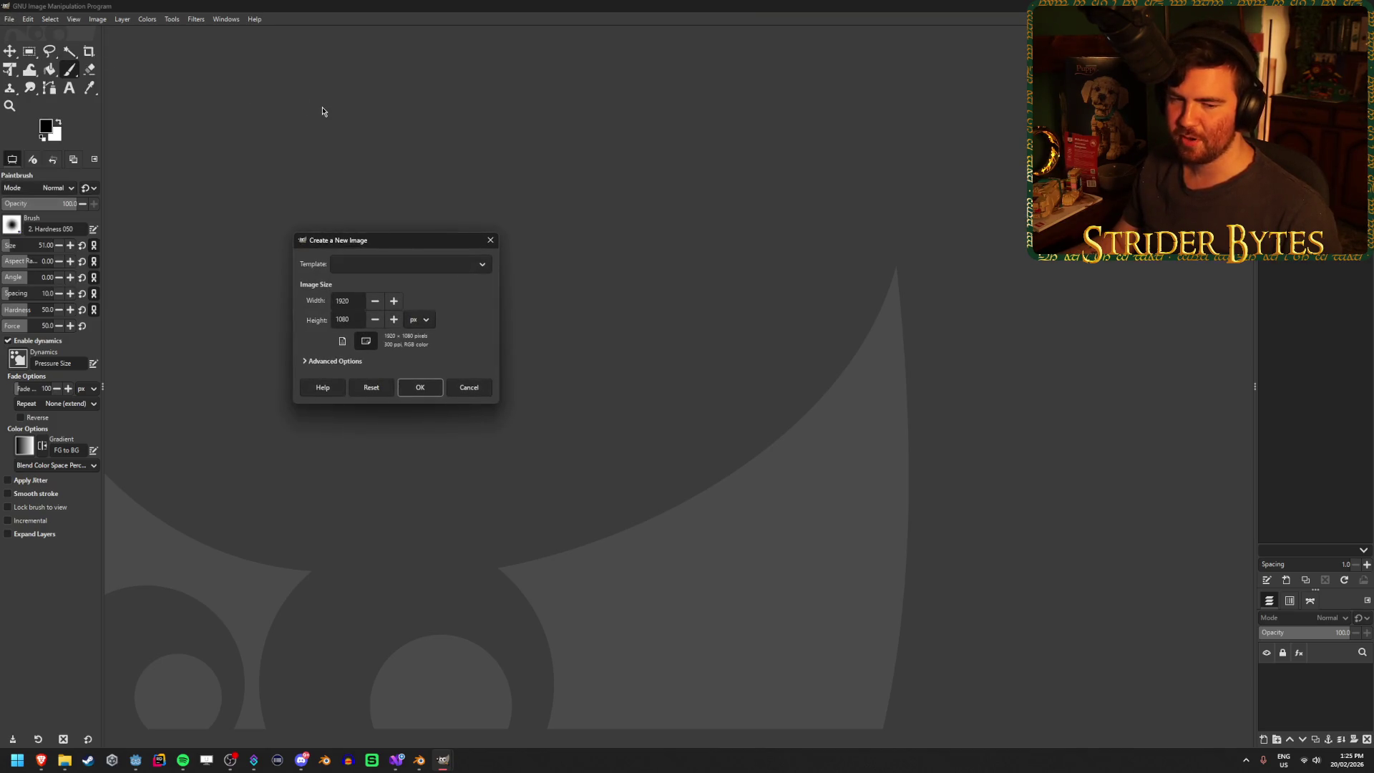
# - Set the new image size to 512 × 512 pixels
pyautogui.moveTo(405, 240); pyautogui.dragTo(463, 238)
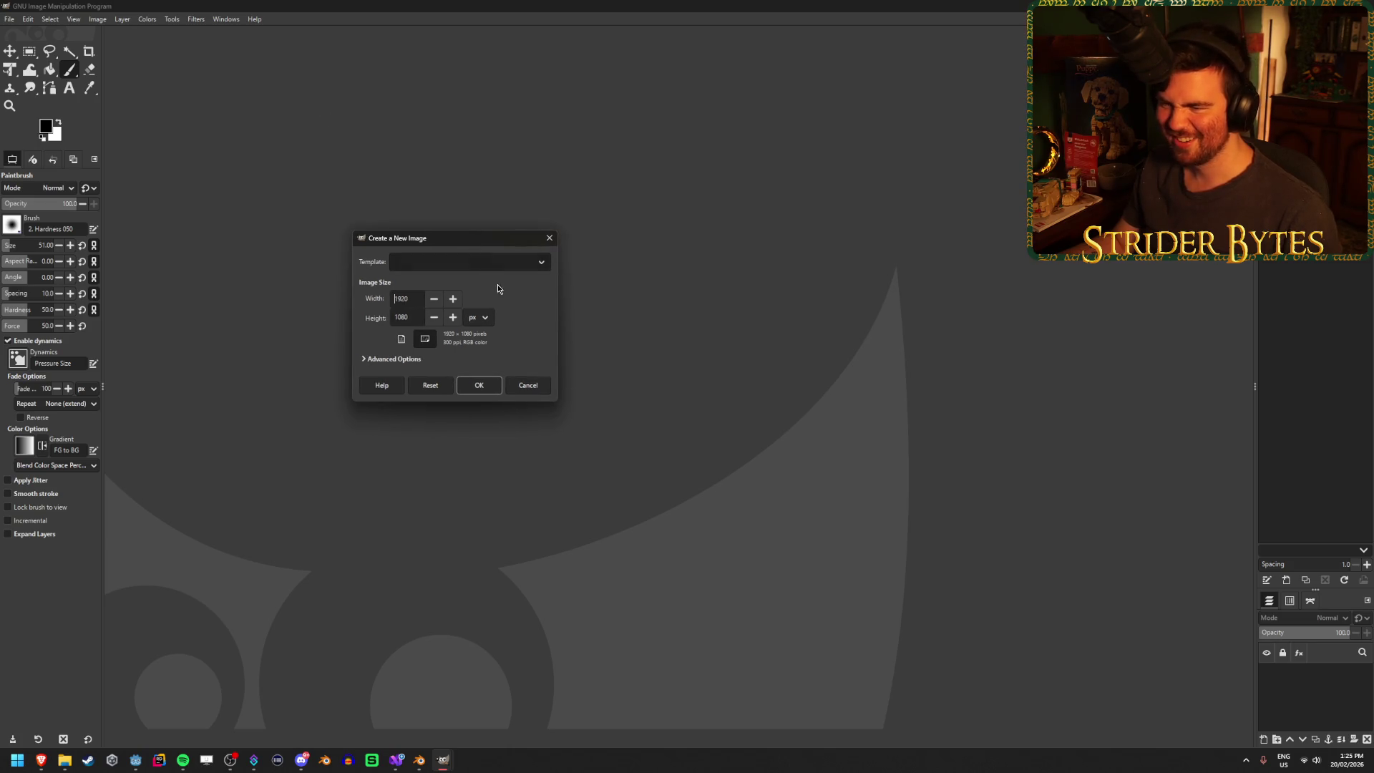
pyautogui.click(427, 271)
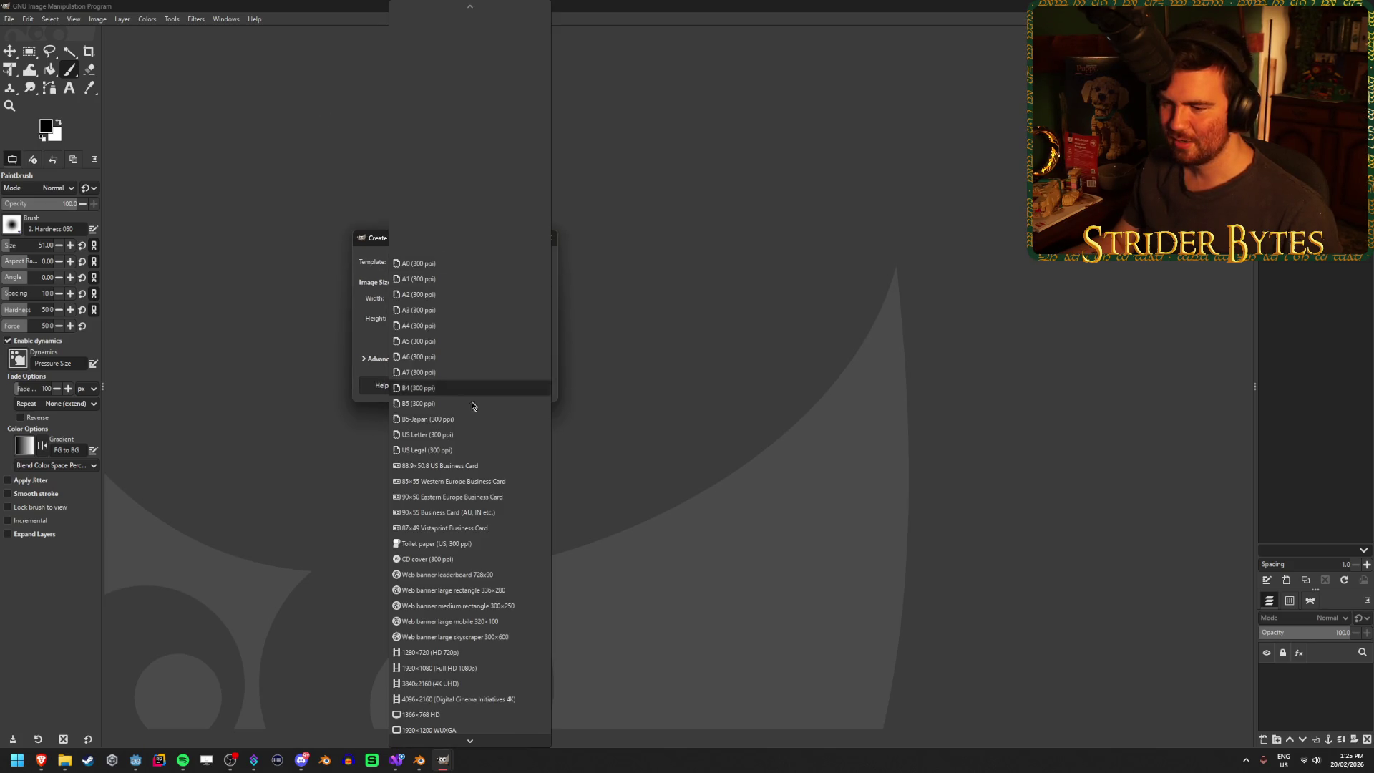
pyautogui.scroll(-3, 474, 412)
pyautogui.scroll(-5, 473, 415)
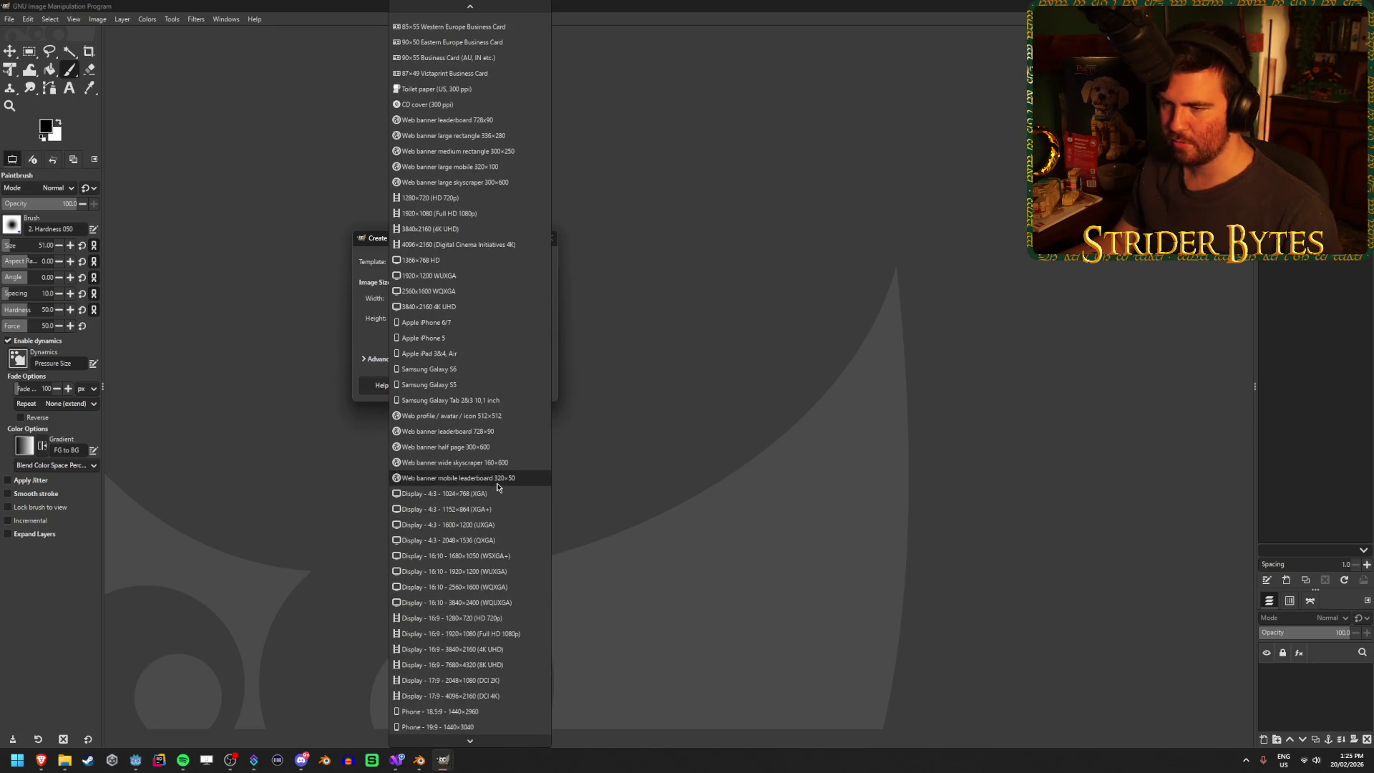
pyautogui.scroll(1, 499, 487)
pyautogui.scroll(5, 499, 487)
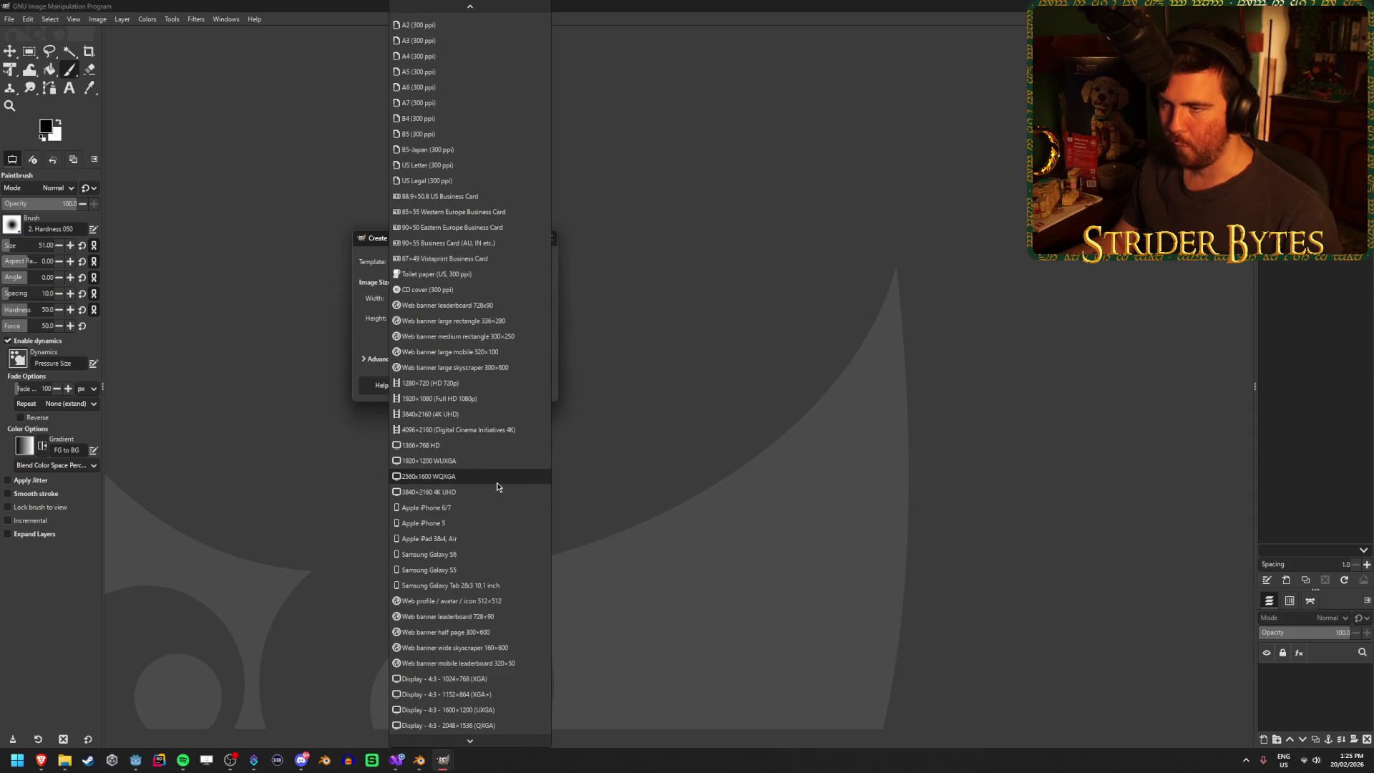
pyautogui.click(557, 356)
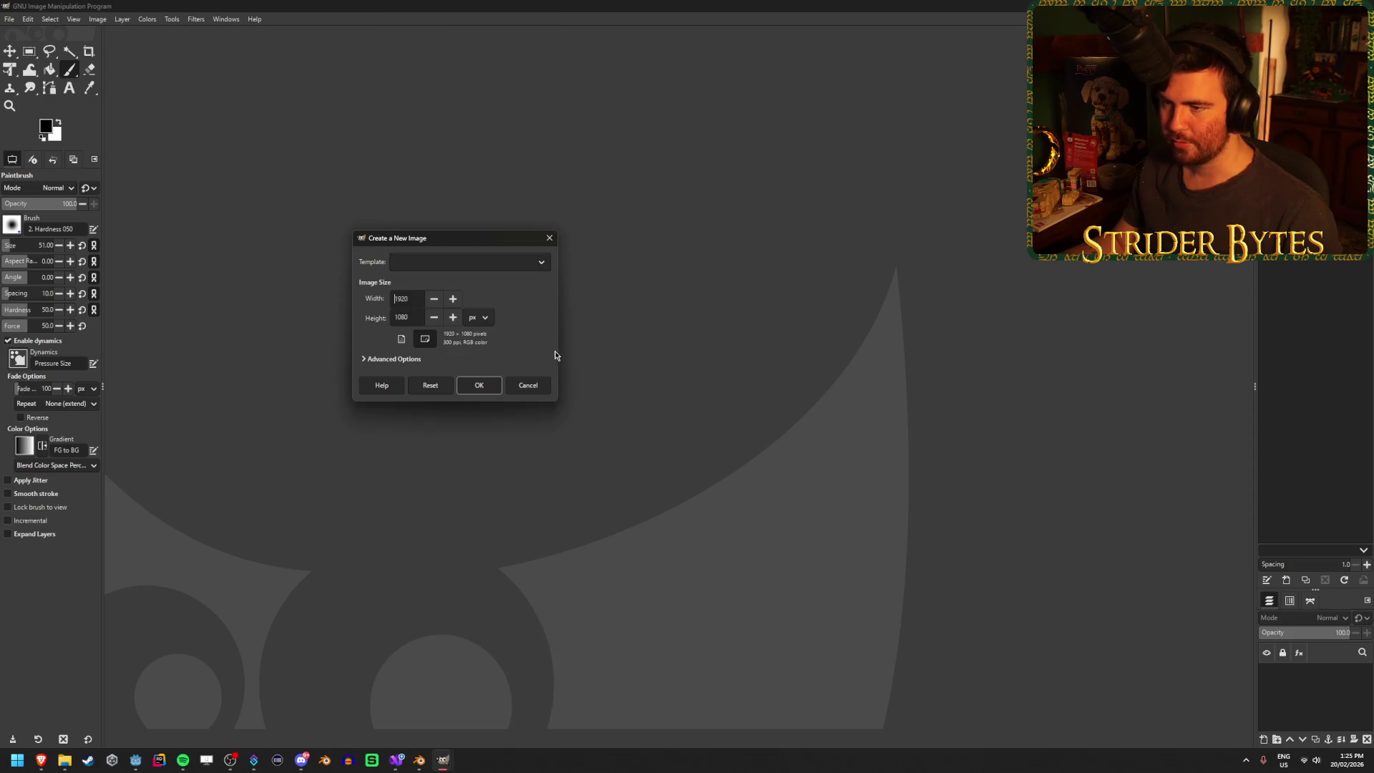
pyautogui.click(478, 317)
pyautogui.click(501, 285)
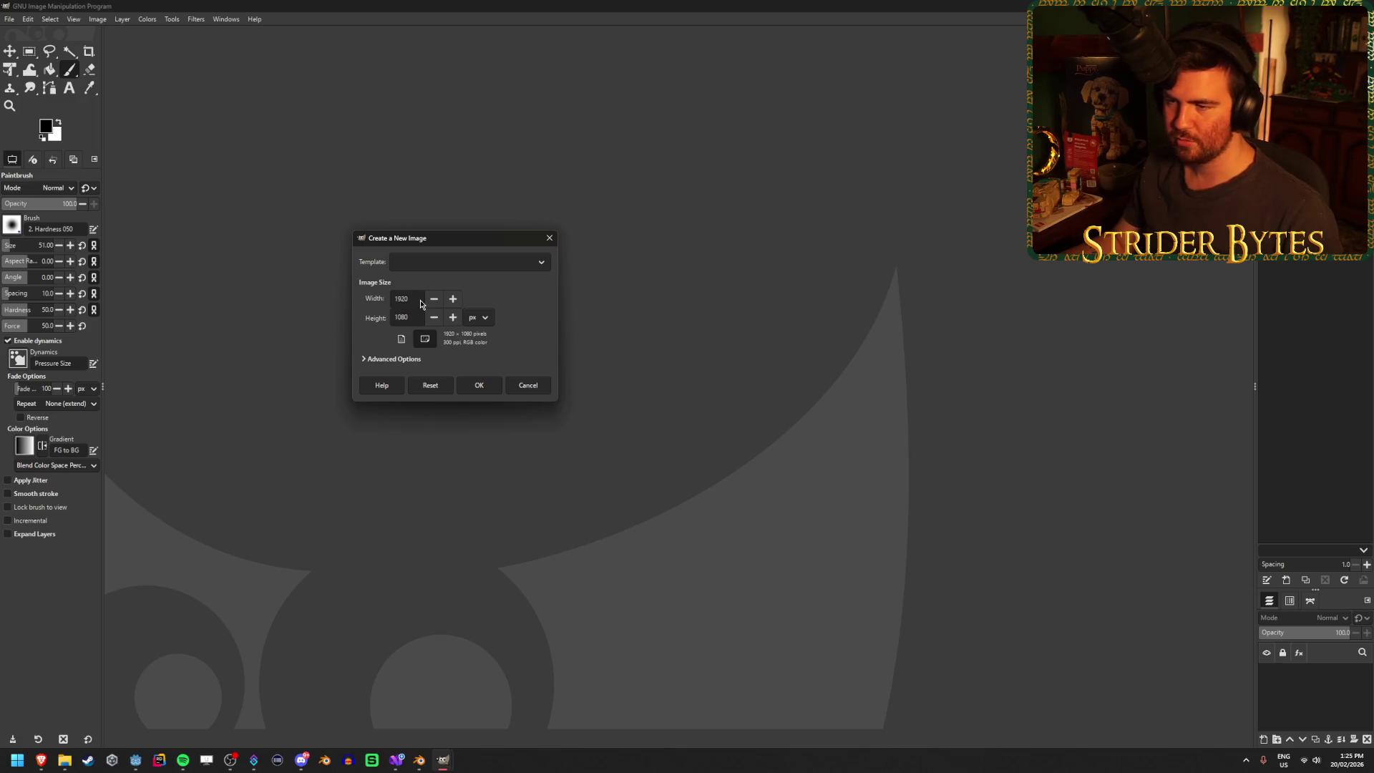
pyautogui.click(480, 305)
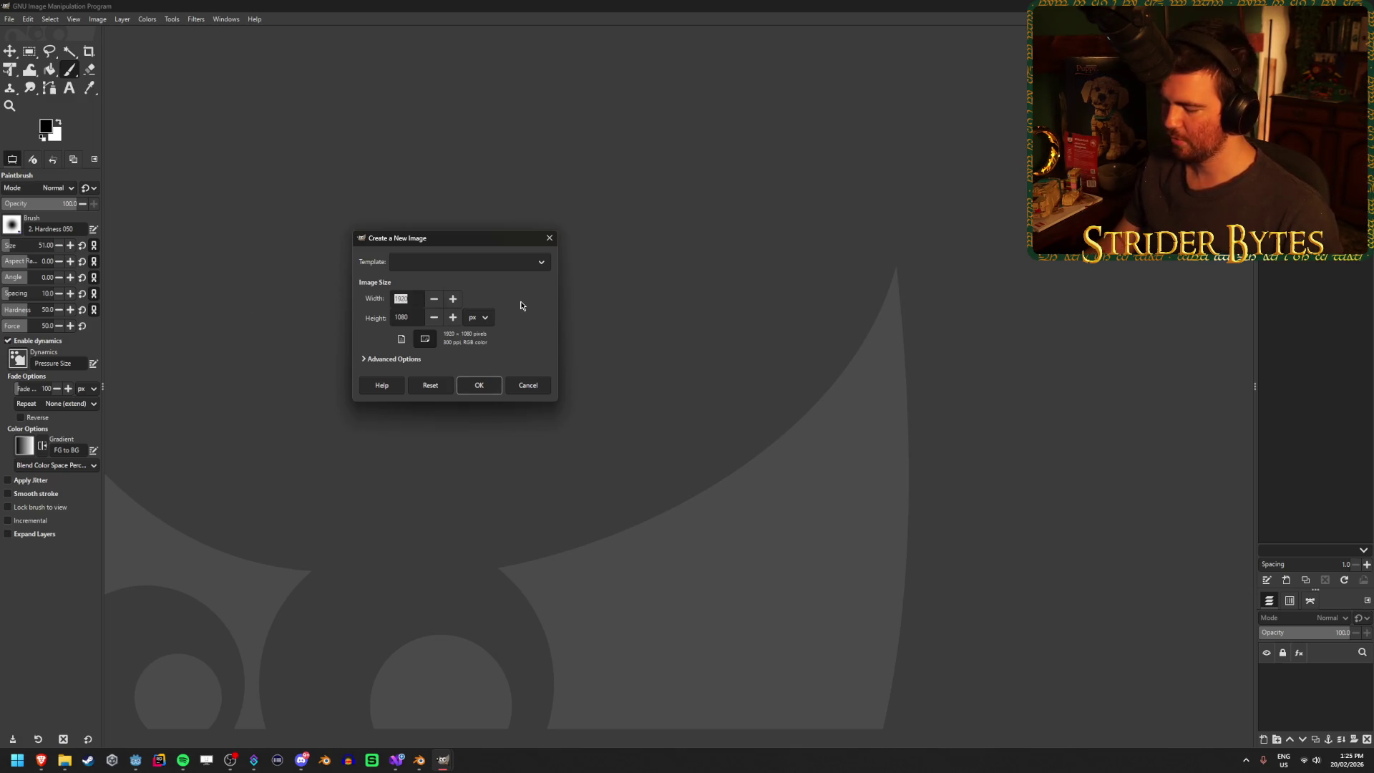
pyautogui.write('5125')
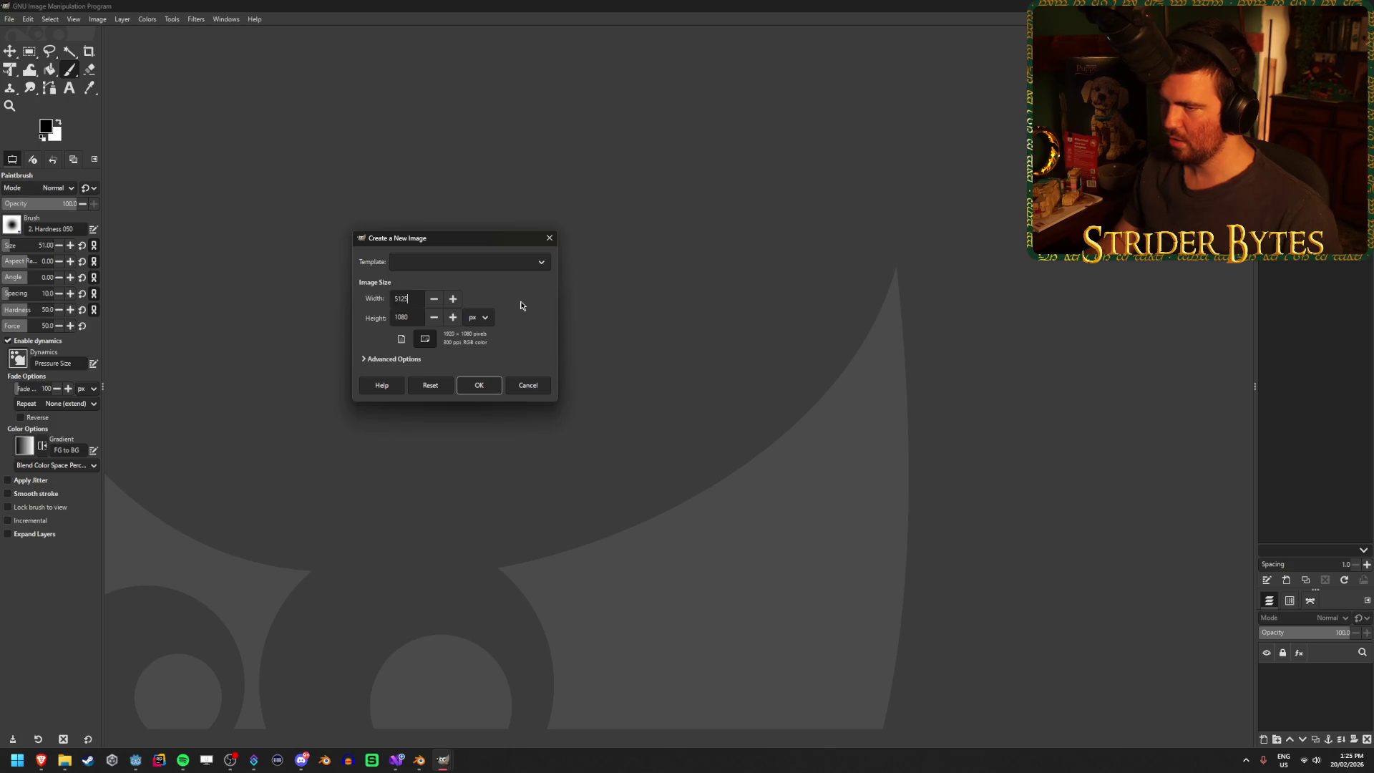
pyautogui.press('BackSpace')
pyautogui.press('Tab')
pyautogui.write('512')
# - Set Fill with to Transparency under Advanced Options and create the image
pyautogui.click(398, 360)
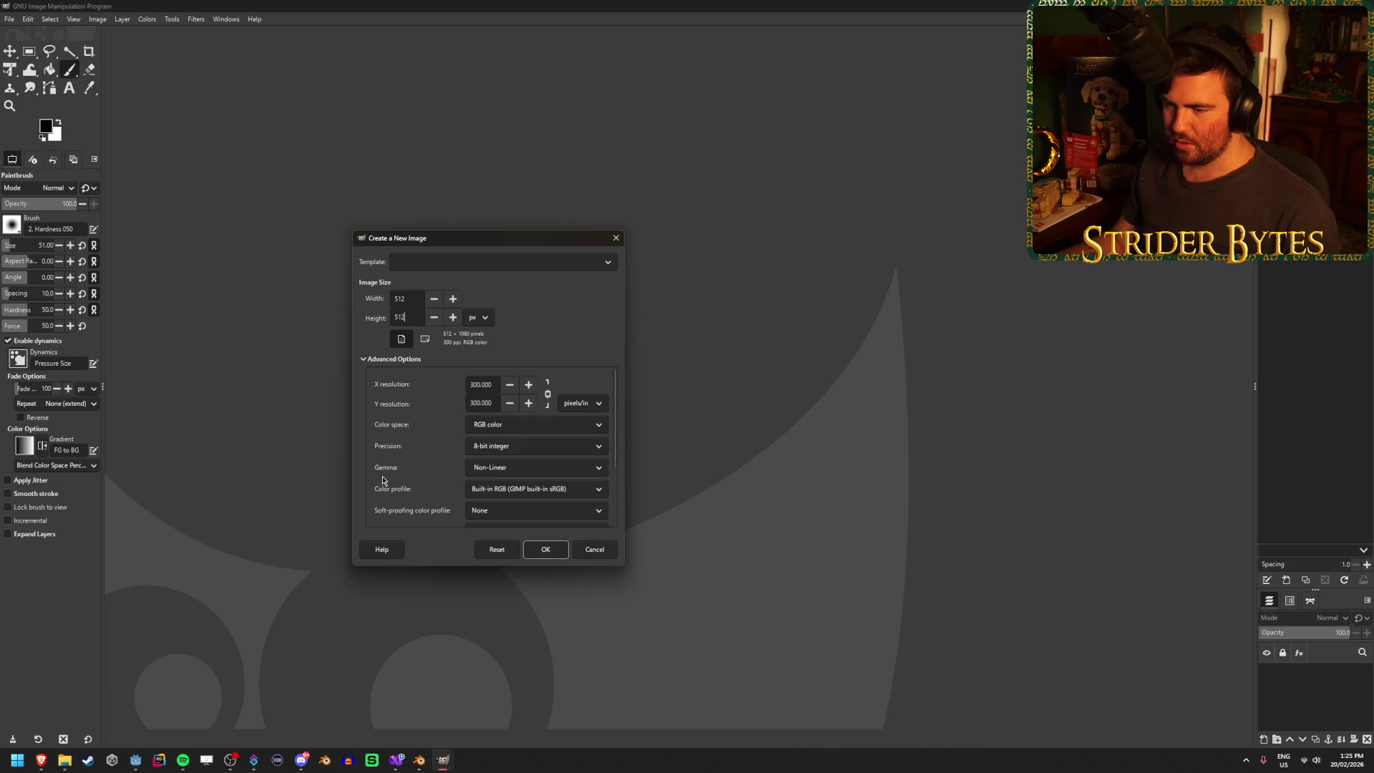
pyautogui.scroll(-3, 615, 437)
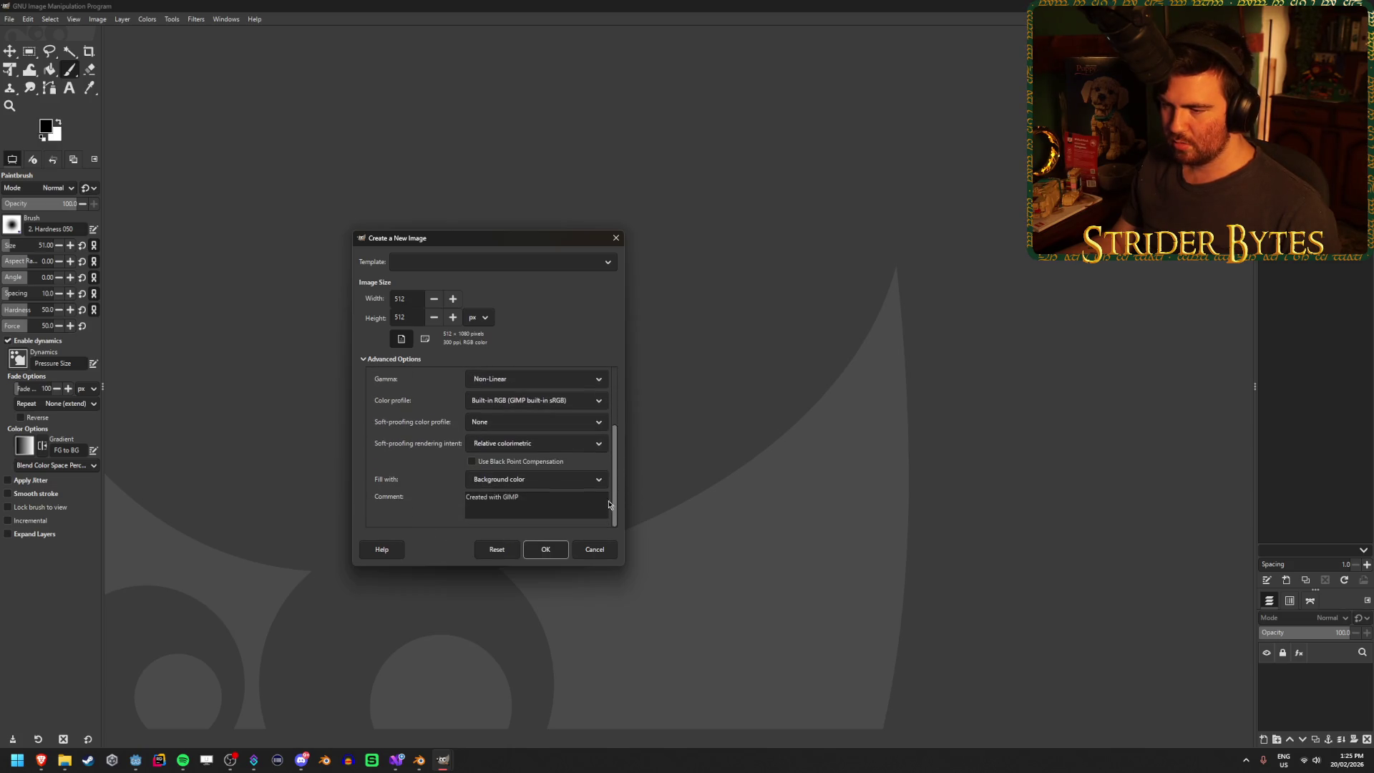
pyautogui.click(552, 480)
pyautogui.click(522, 528)
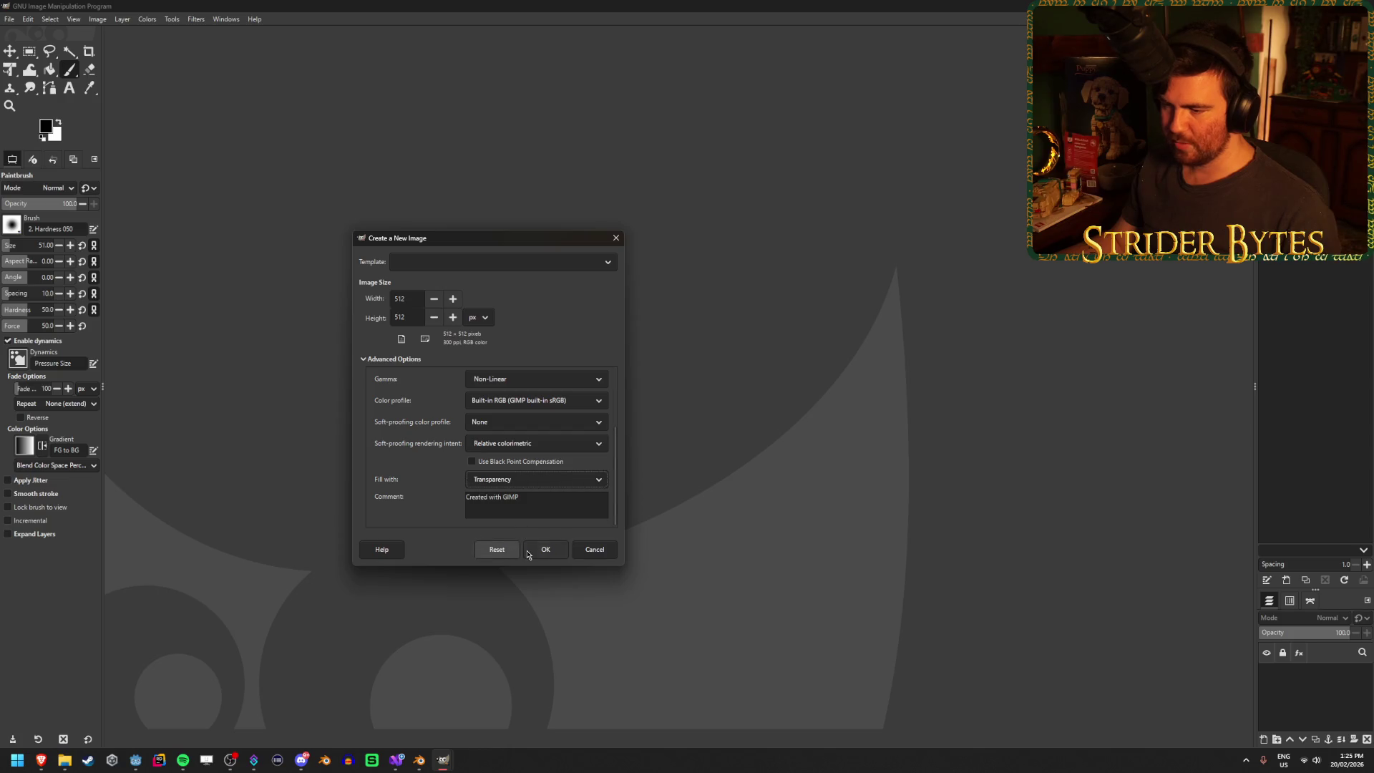
pyautogui.click(546, 550)
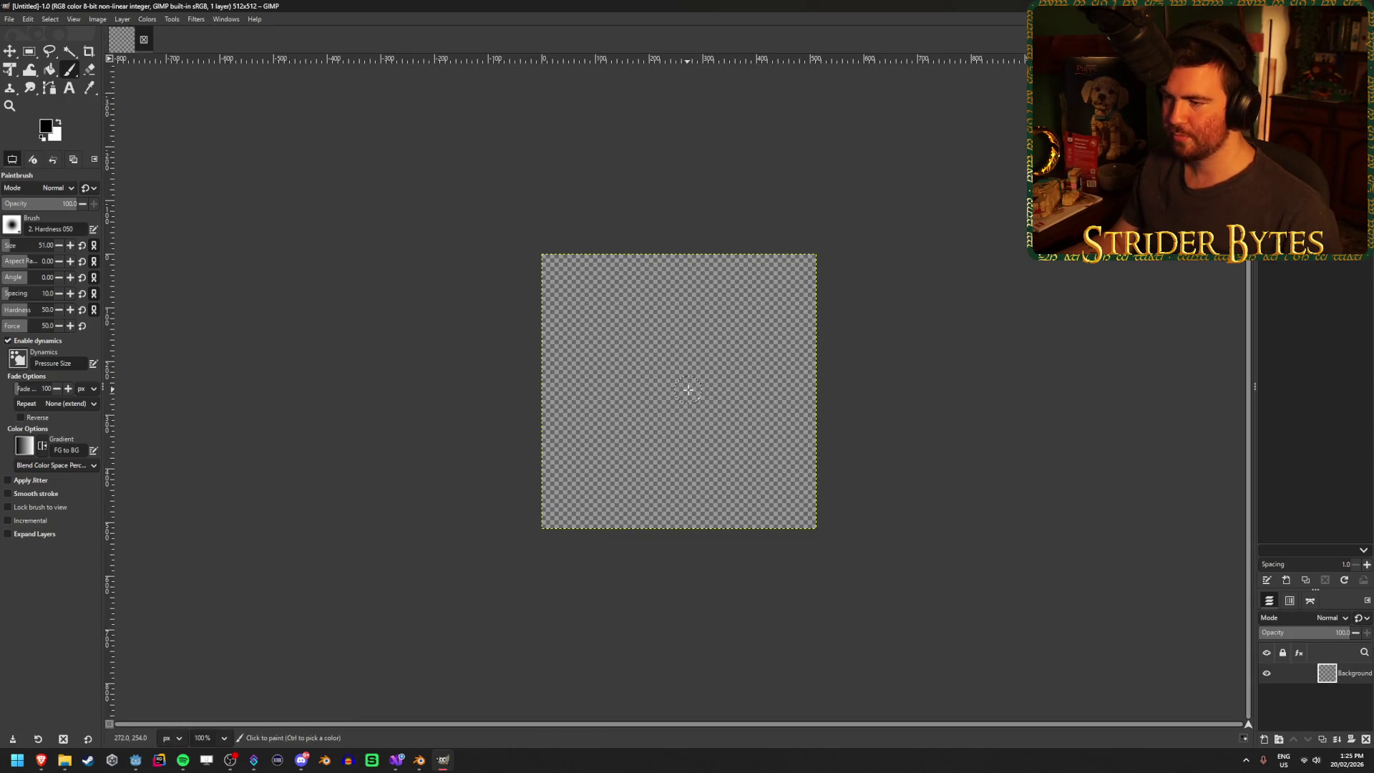
pyautogui.scroll(5, 691, 393)
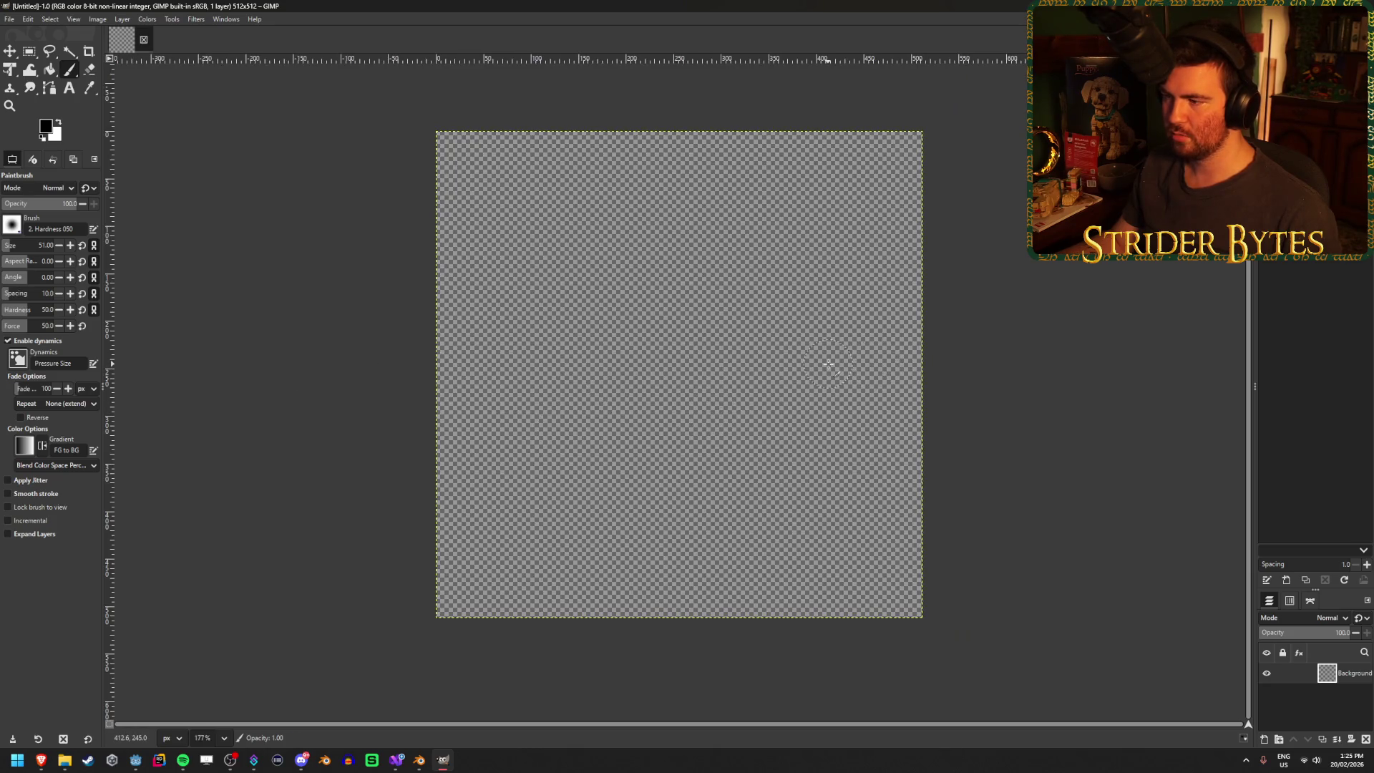
pyautogui.click(803, 362)
pyautogui.hotkey('ctrl', 'z')
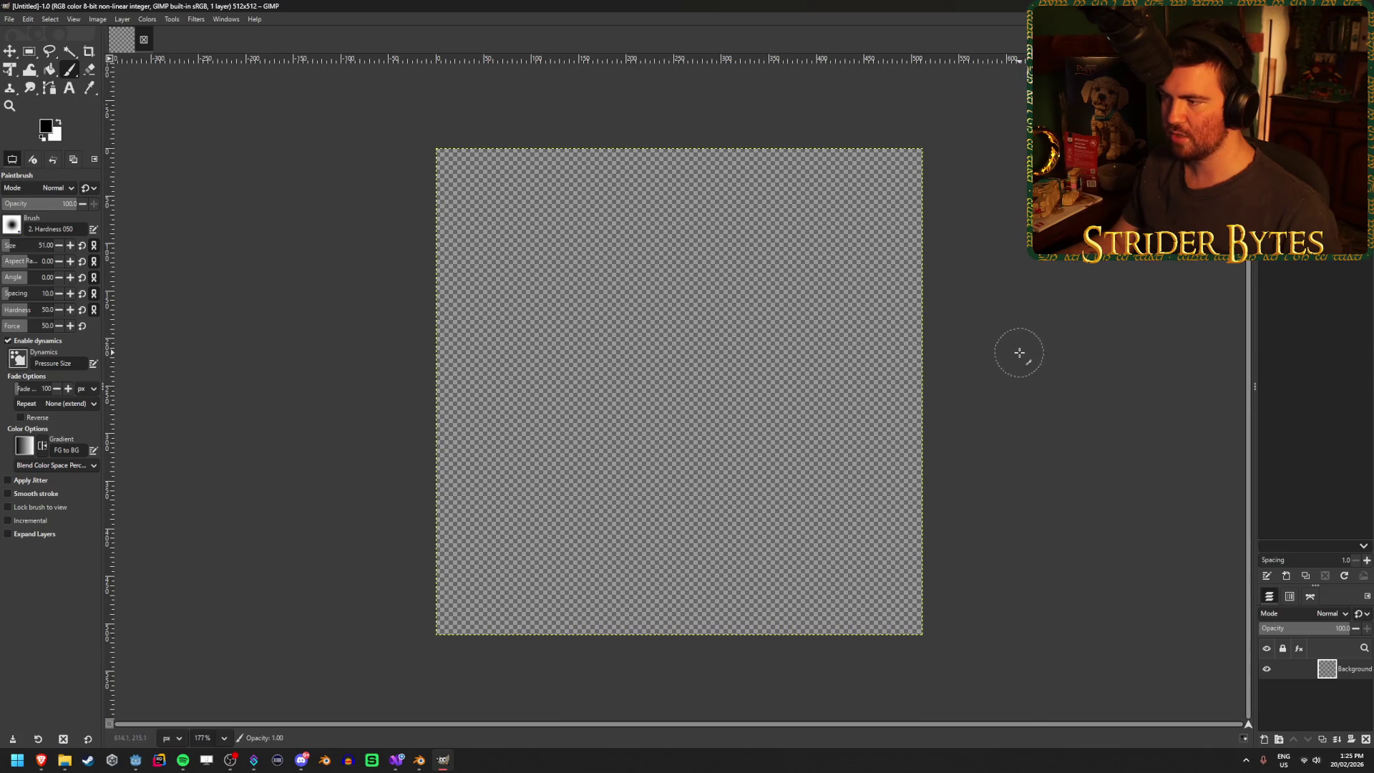
pyautogui.scroll(3, 826, 429)
pyautogui.hscroll(-1, 827, 429)
pyautogui.scroll(3, 703, 481)
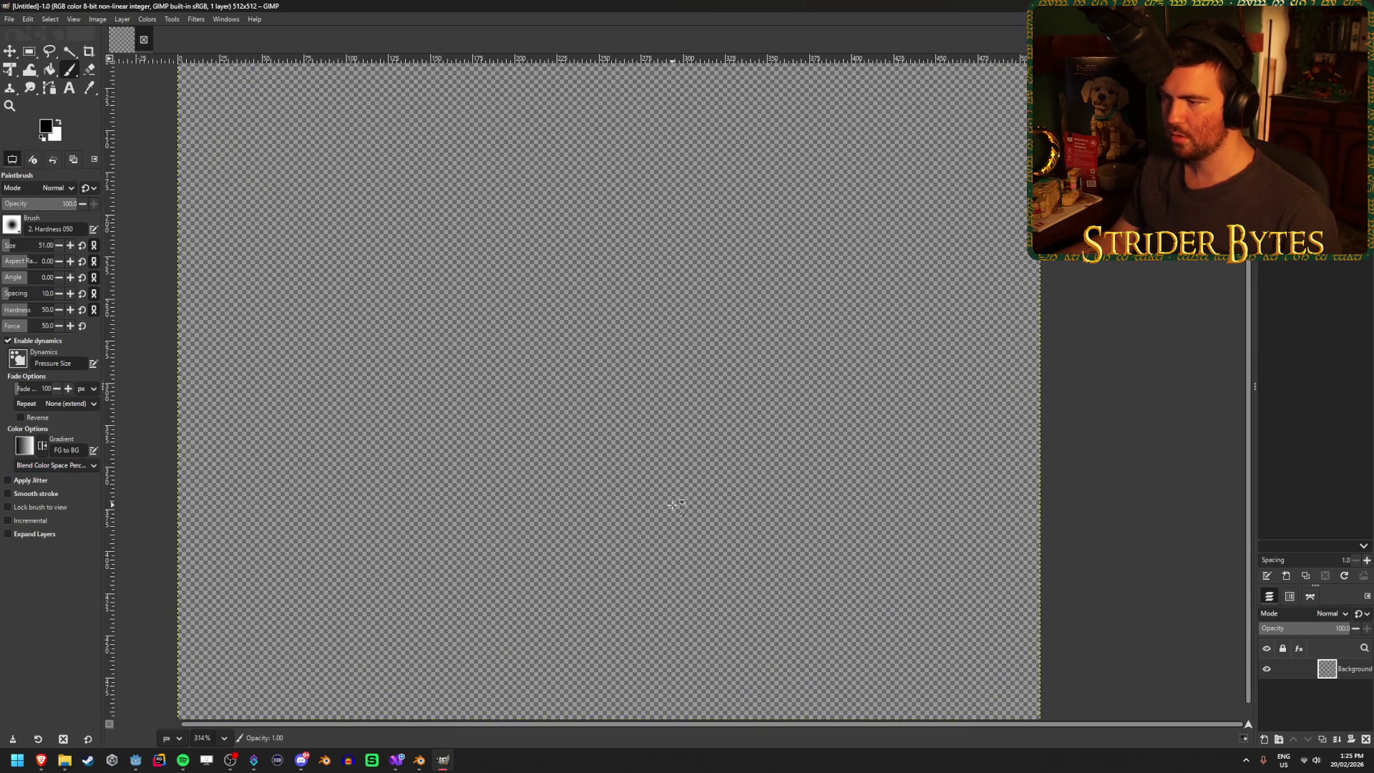
pyautogui.hscroll(-1, 674, 423)
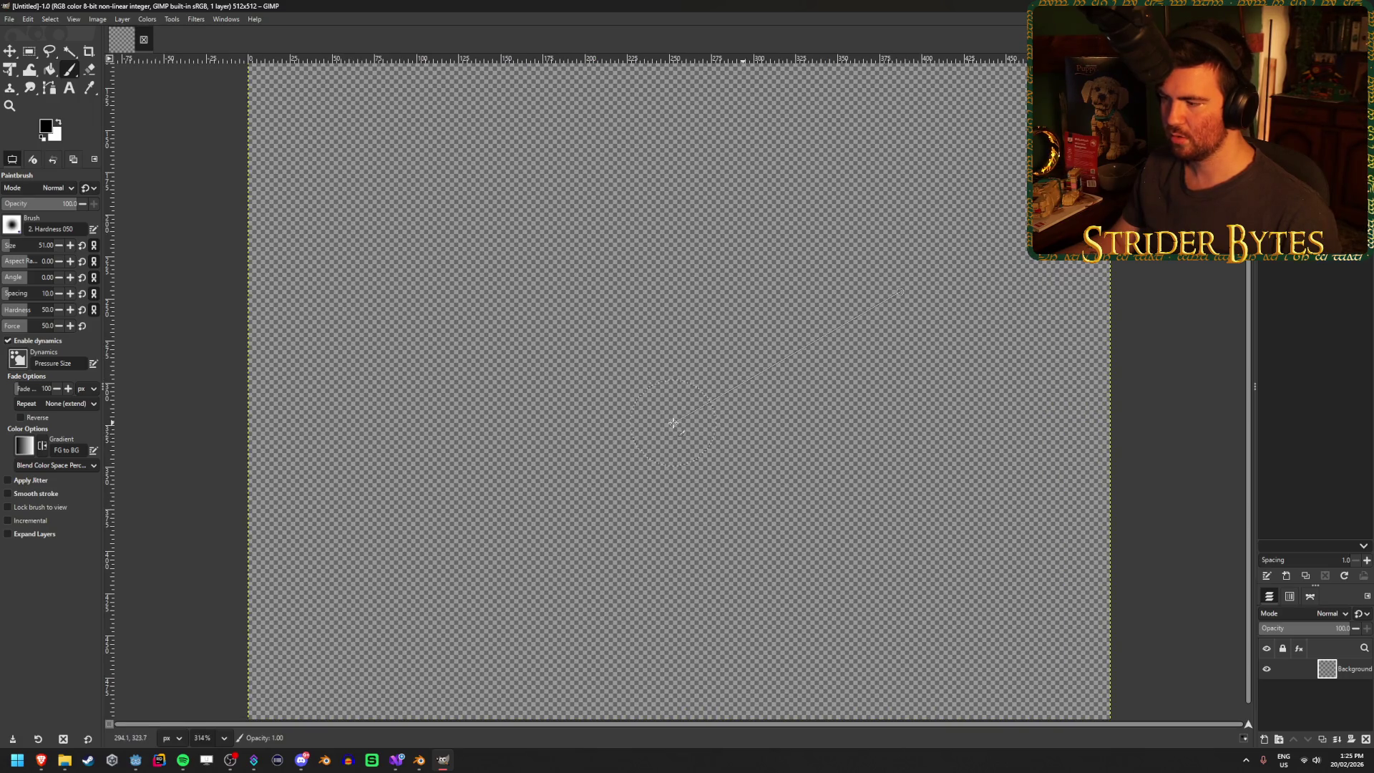
pyautogui.scroll(4, 697, 425)
pyautogui.hscroll(3, 697, 425)
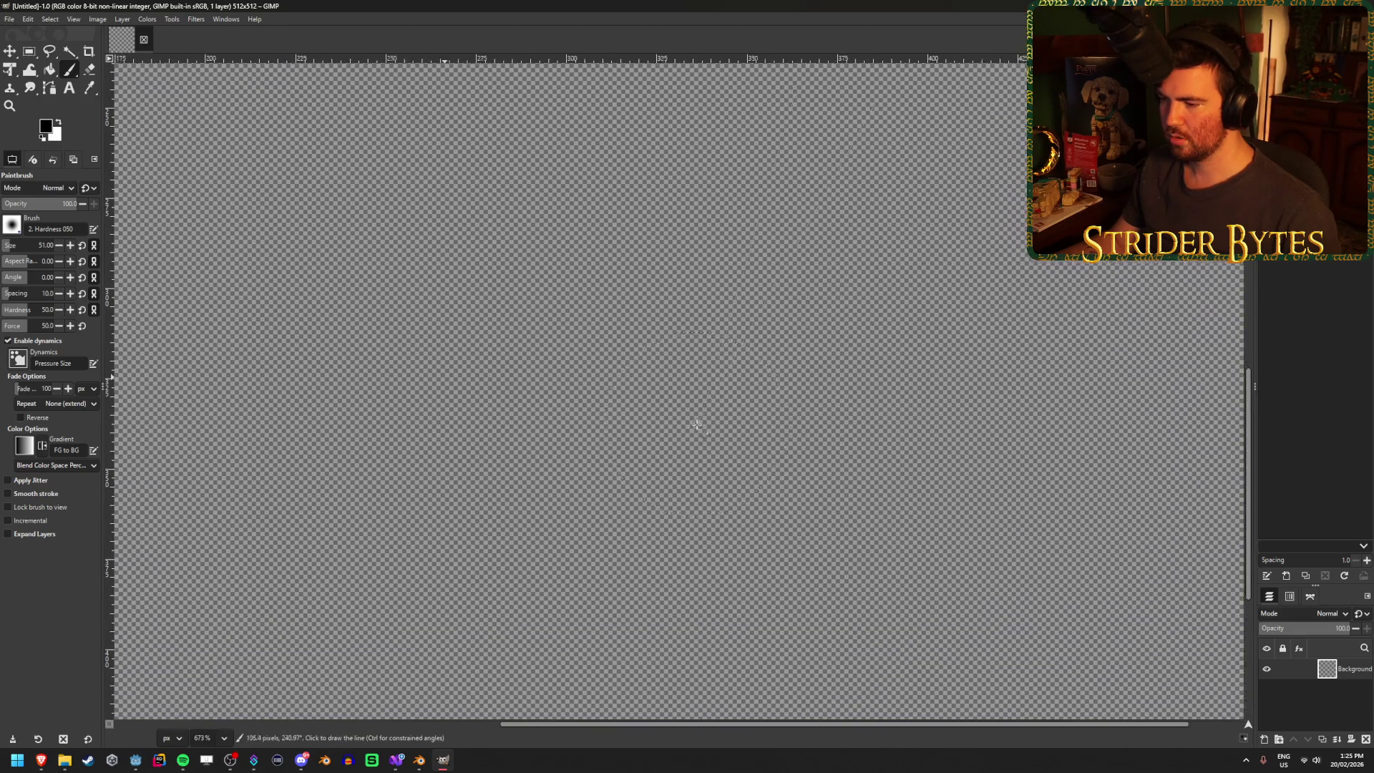
pyautogui.scroll(-5, 697, 426)
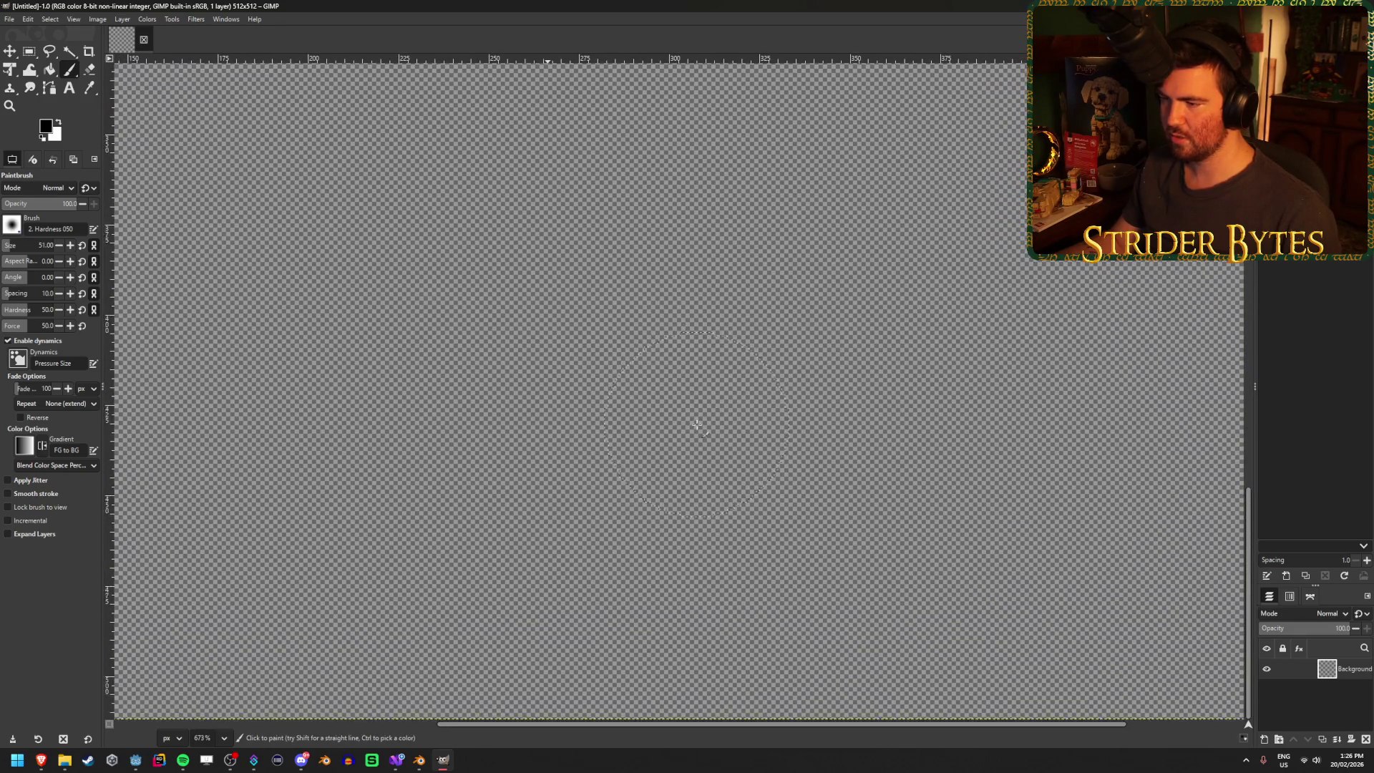
pyautogui.scroll(-1, 697, 425)
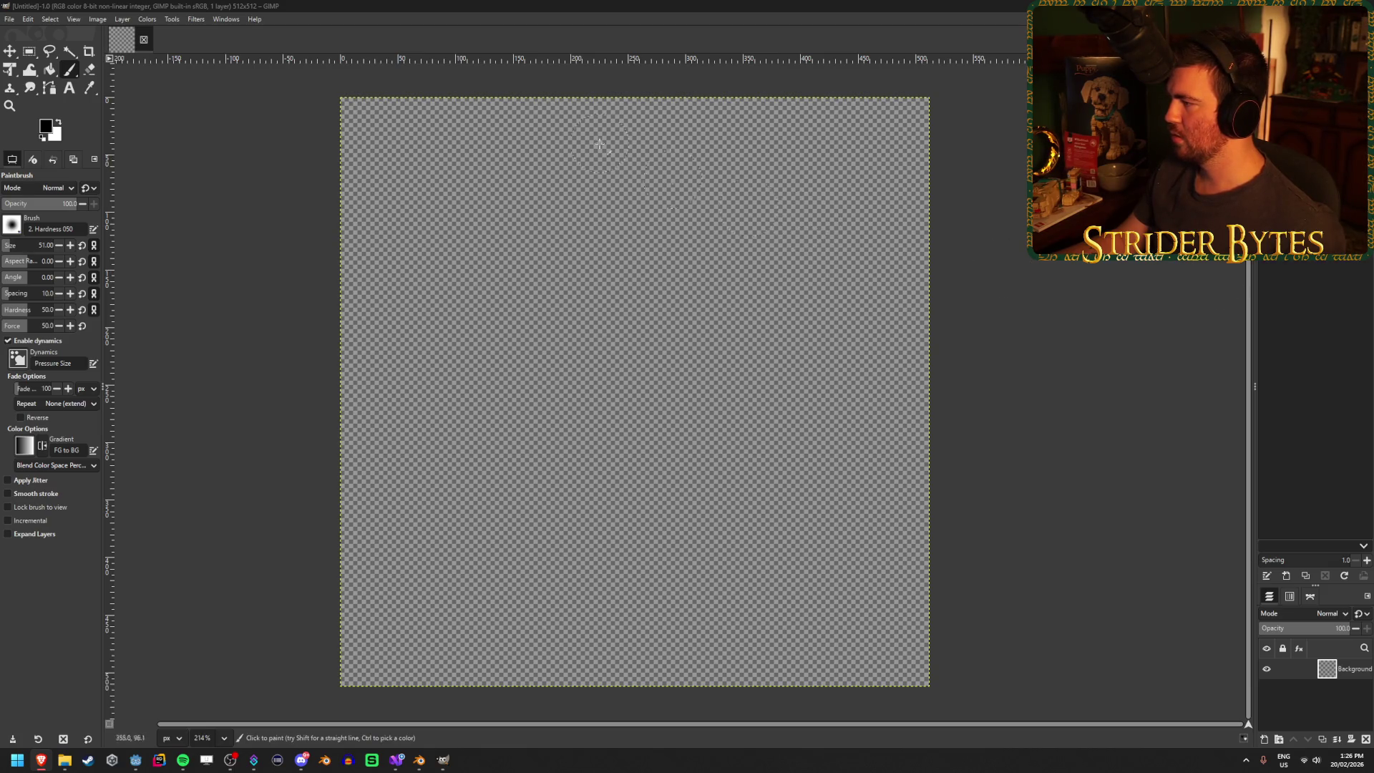
pyautogui.press('e')
# - Drag and undo a trial ellipse selection, then drag a rectangle selection with Rectangle Select
pyautogui.moveTo(451, 194); pyautogui.dragTo(643, 351)
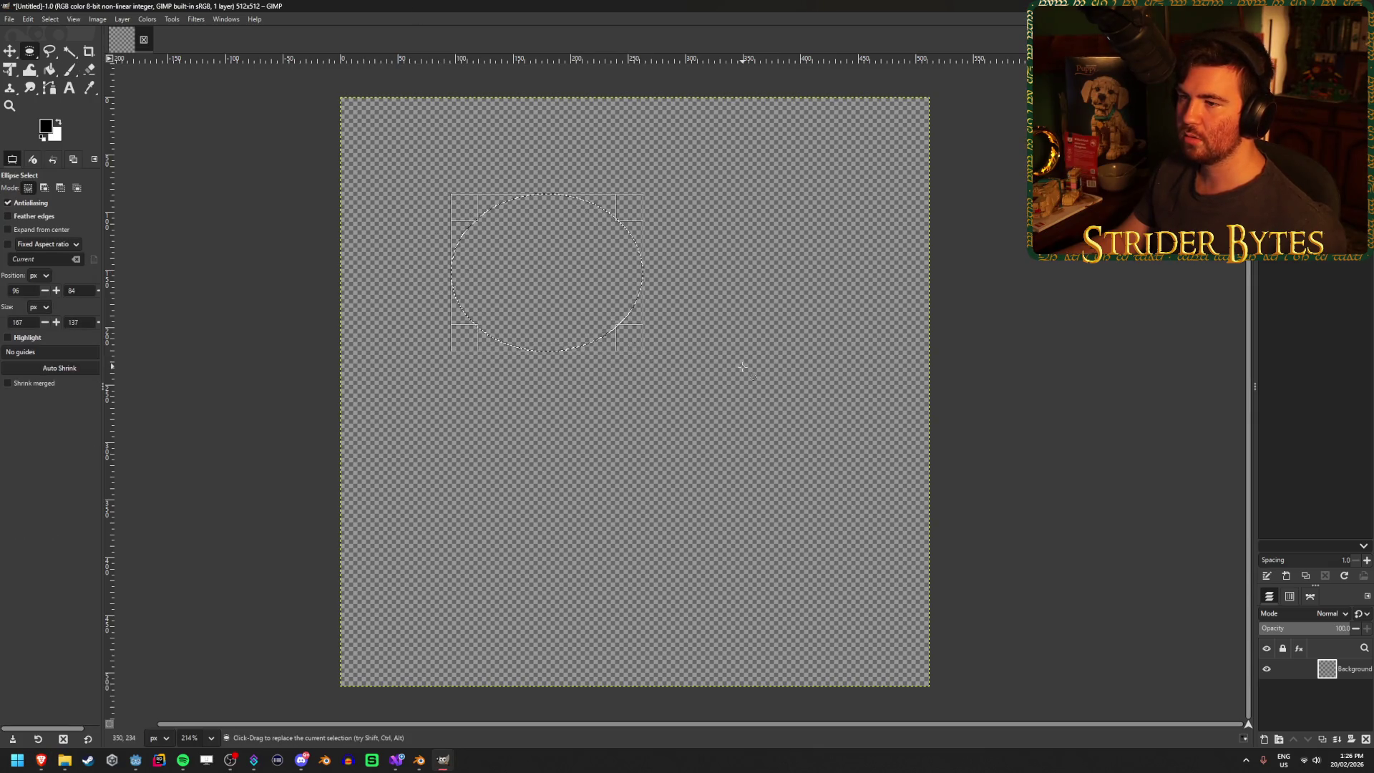
pyautogui.hotkey('ctrl', 'z')
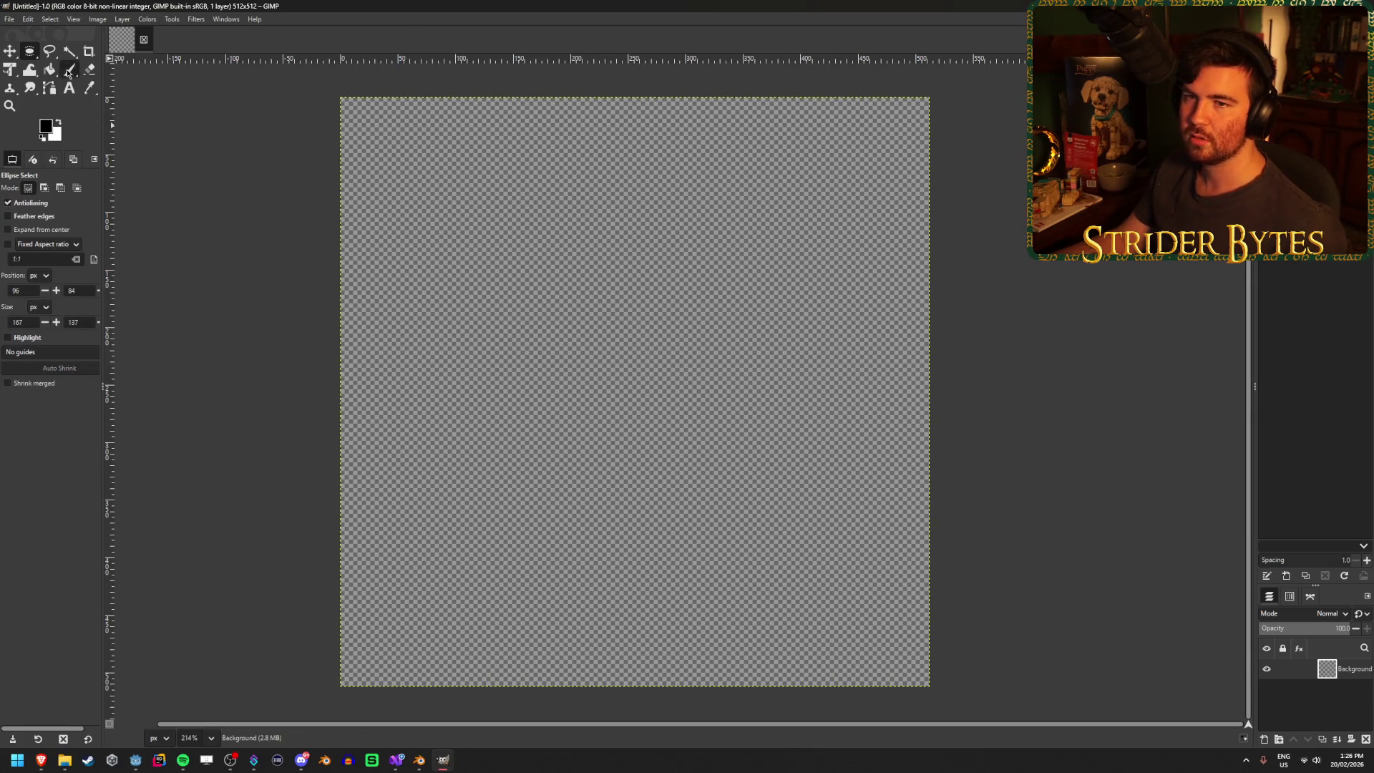
pyautogui.click(64, 51)
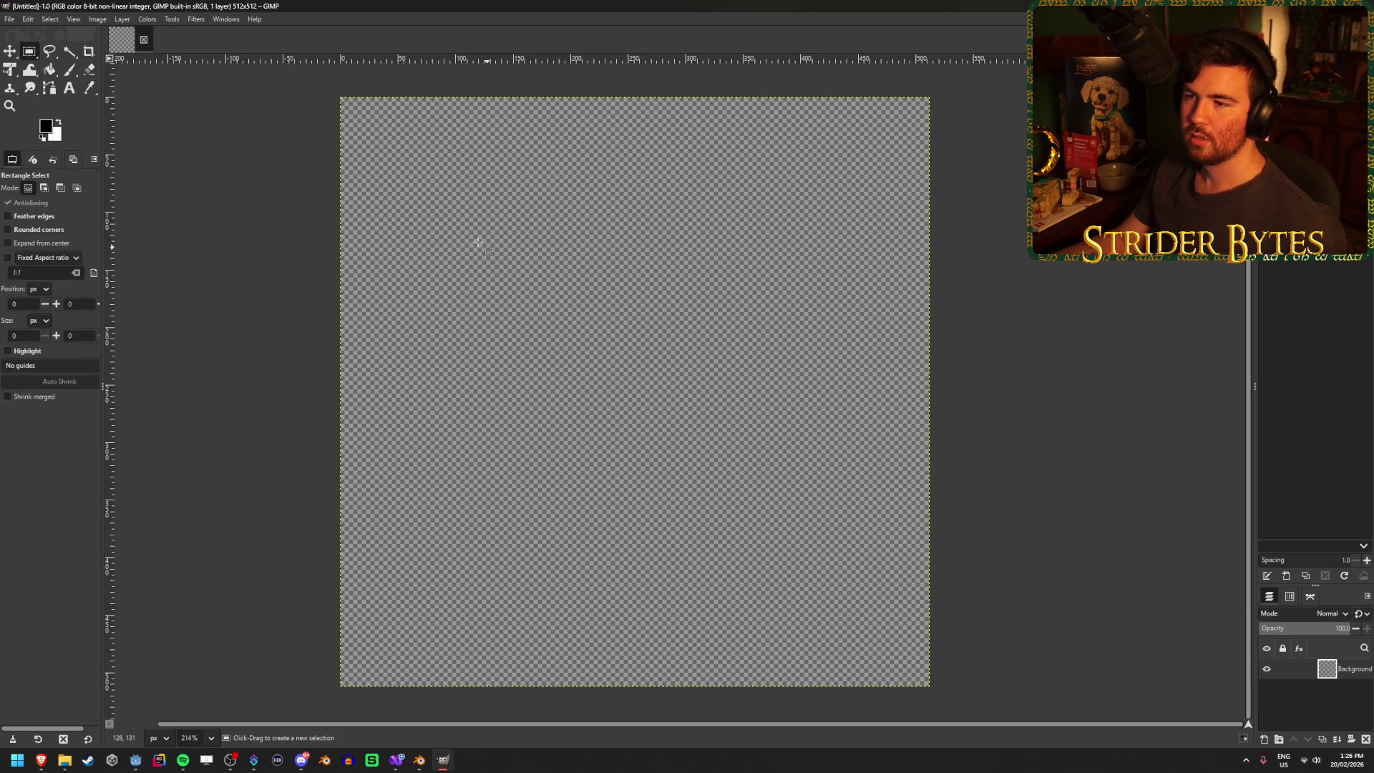
pyautogui.moveTo(439, 217)
pyautogui.mouseDown()
pyautogui.moveTo(843, 466)
pyautogui.moveTo(834, 475)
pyautogui.mouseUp()
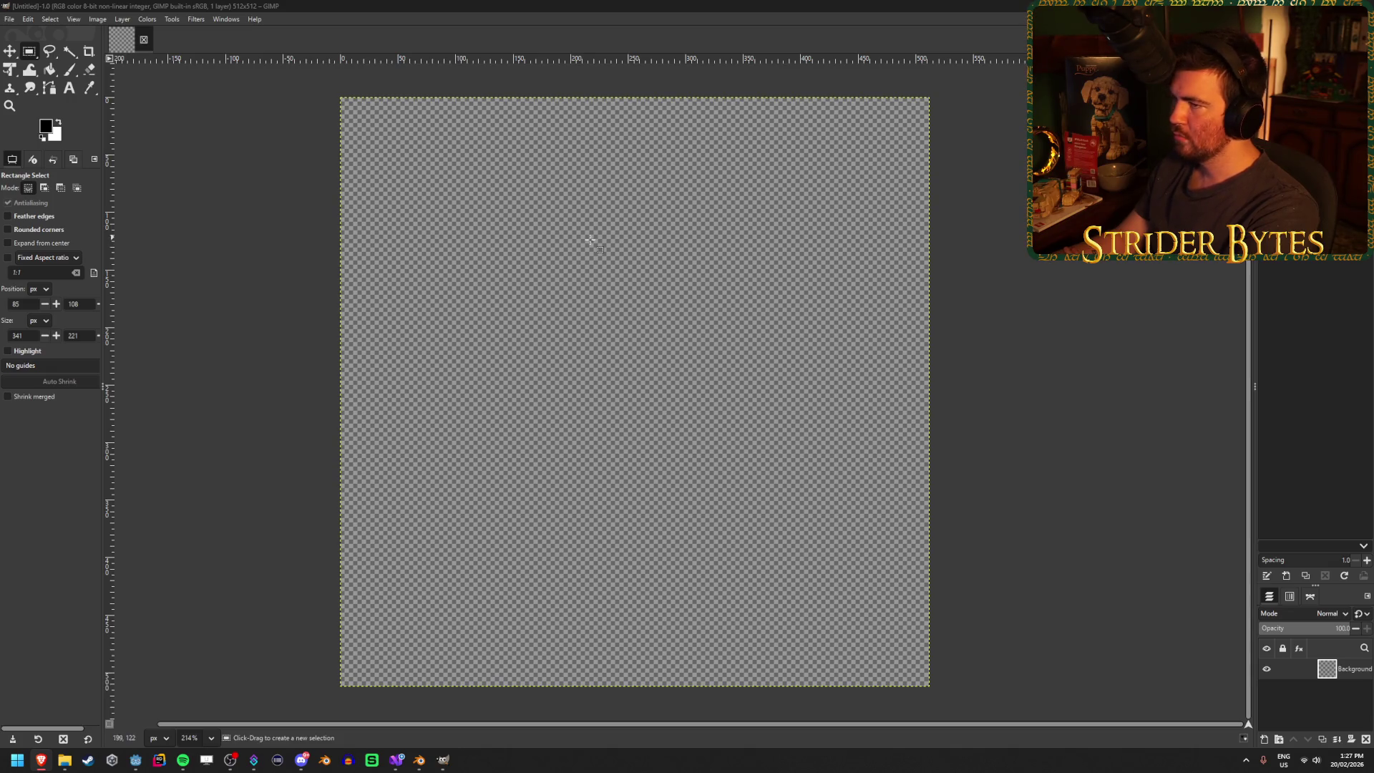
# - Select a wide rectangle near the top centre and fill it with black
pyautogui.moveTo(437, 227)
pyautogui.mouseDown()
pyautogui.moveTo(733, 413)
pyautogui.moveTo(778, 391)
pyautogui.mouseUp()
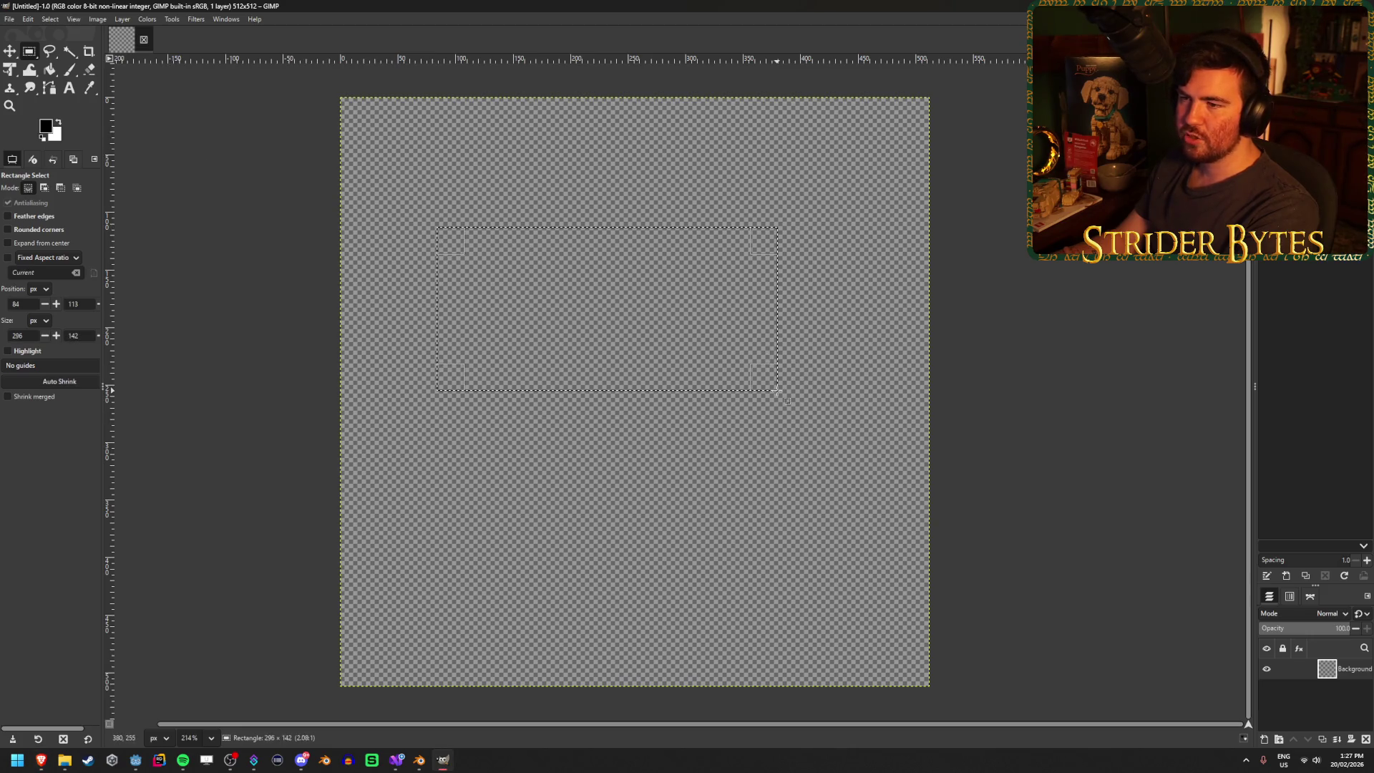
pyautogui.press('g')
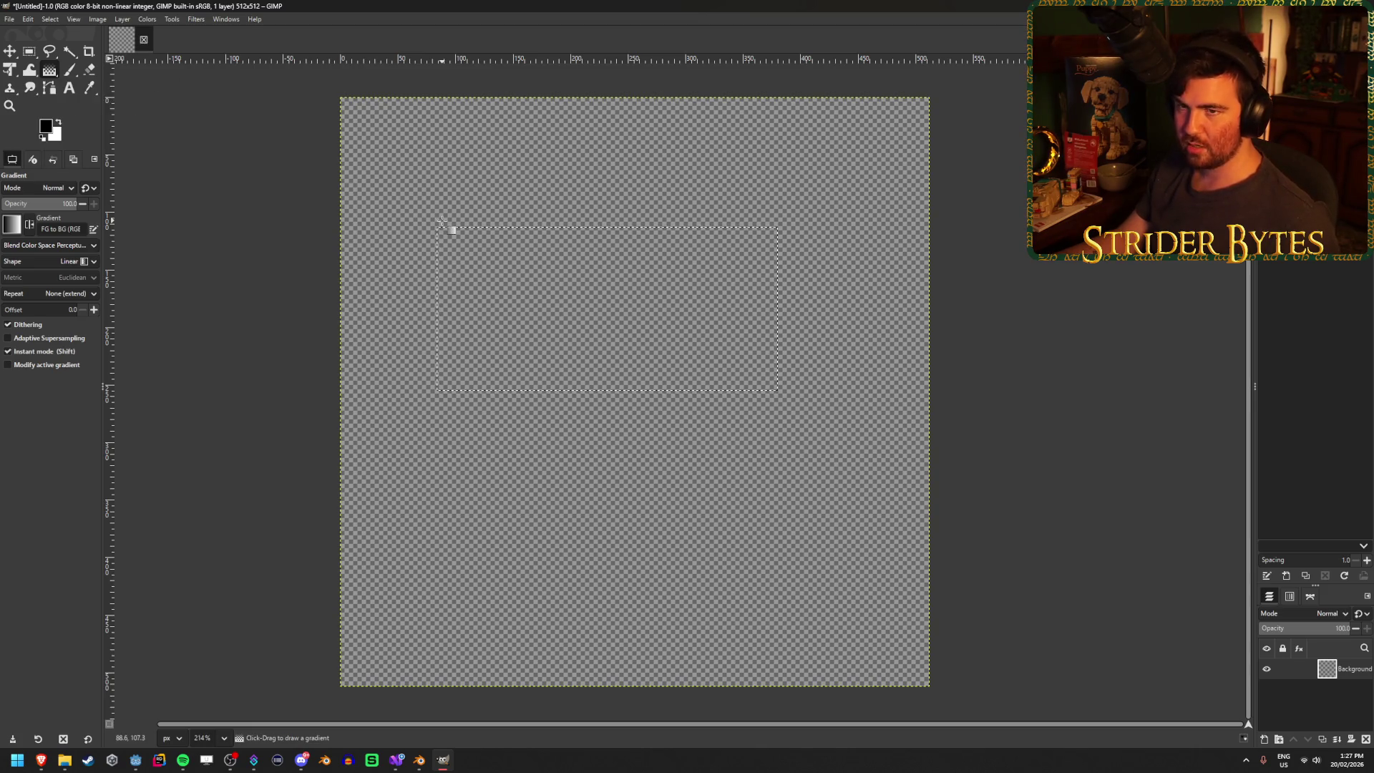
pyautogui.hotkey('shift', 'b')
pyautogui.click(653, 289)
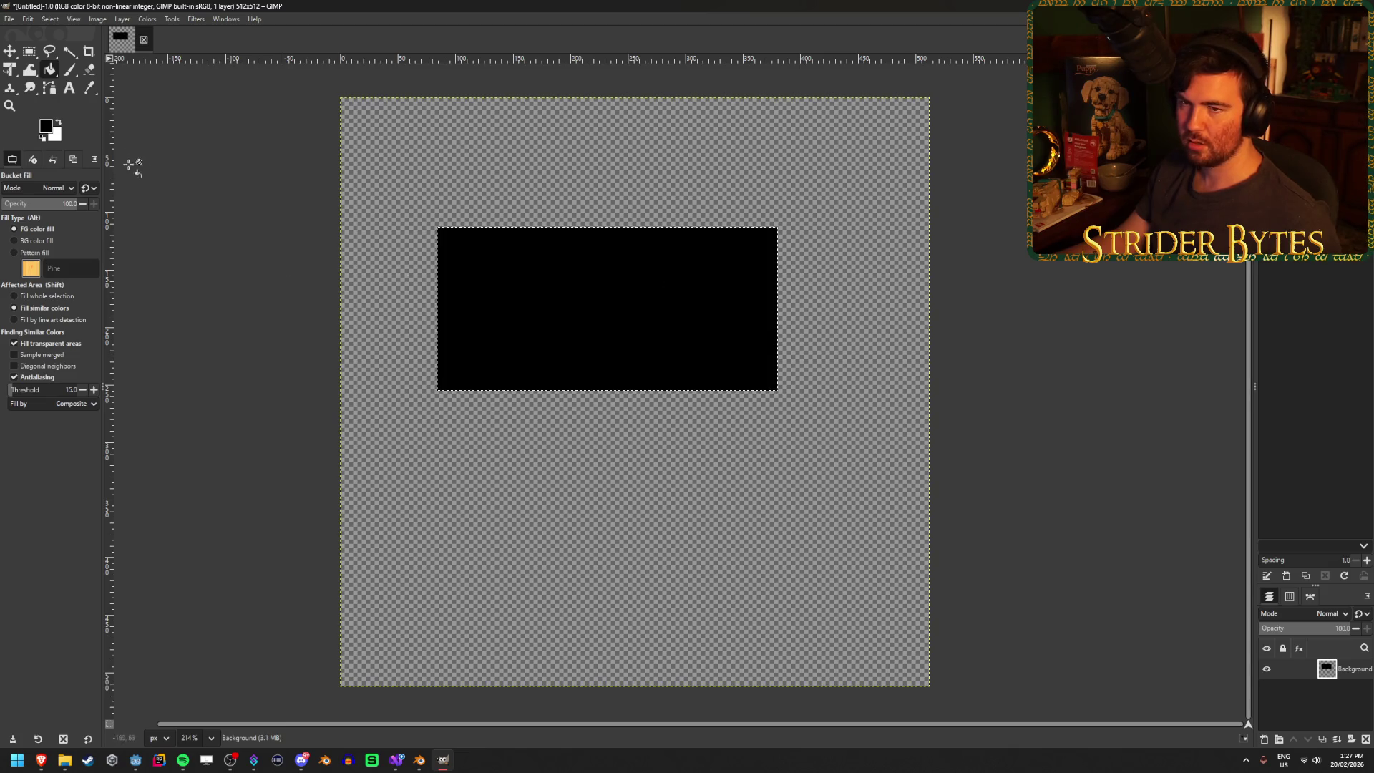
# - Shift the black rectangle right and down, and close the accidental duplicate image without saving
pyautogui.click(9, 52)
pyautogui.moveTo(629, 282)
pyautogui.mouseDown()
pyautogui.moveTo(604, 300)
pyautogui.moveTo(702, 291)
pyautogui.moveTo(706, 325)
pyautogui.moveTo(684, 344)
pyautogui.mouseUp()
pyautogui.hotkey('ctrl', 'd')
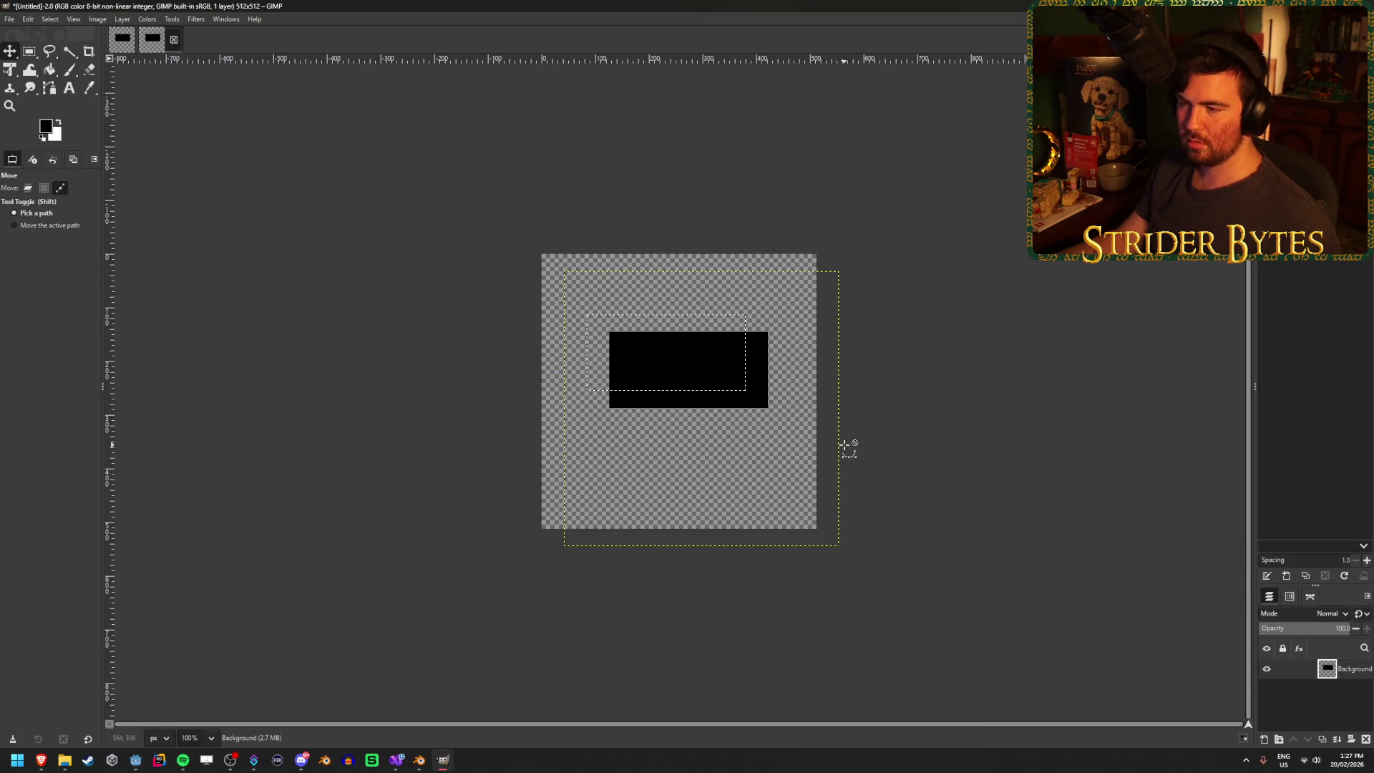
pyautogui.click(173, 39)
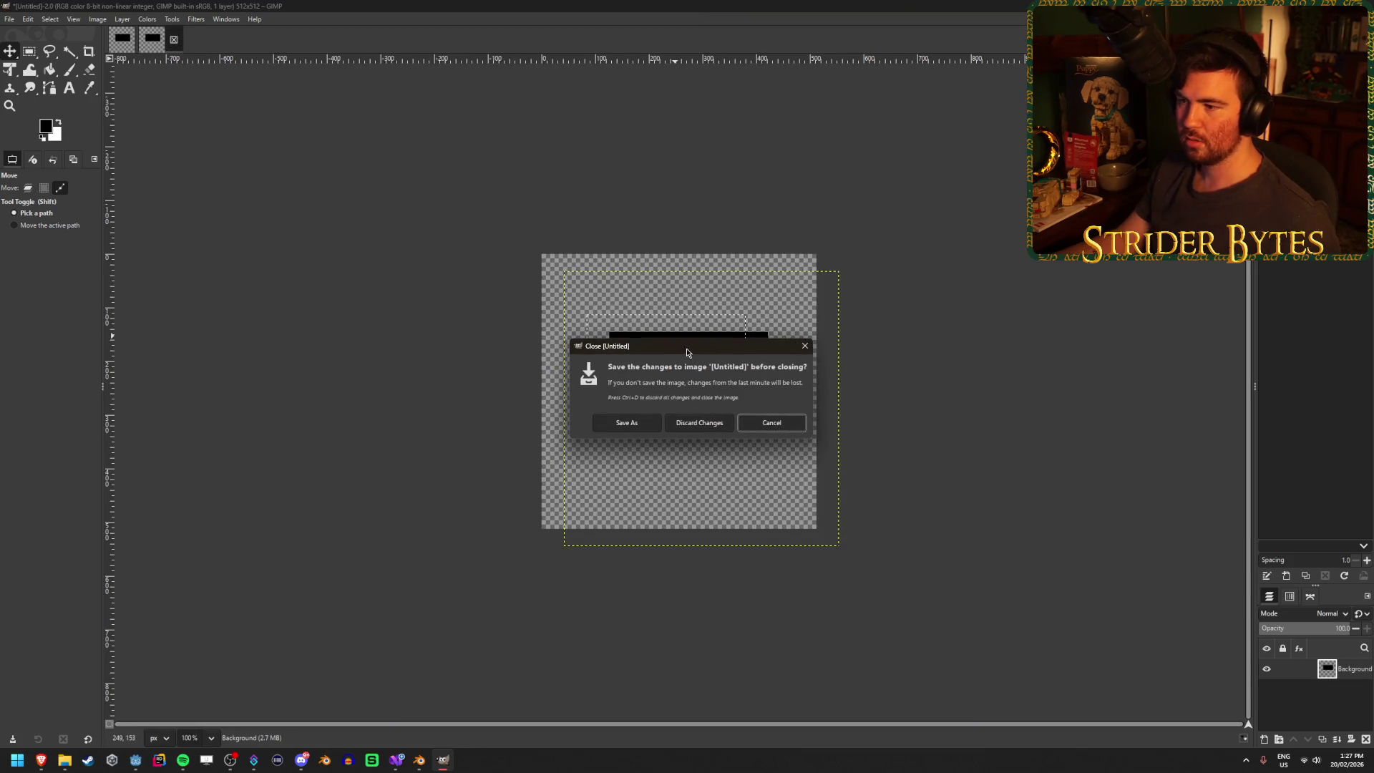
pyautogui.click(709, 429)
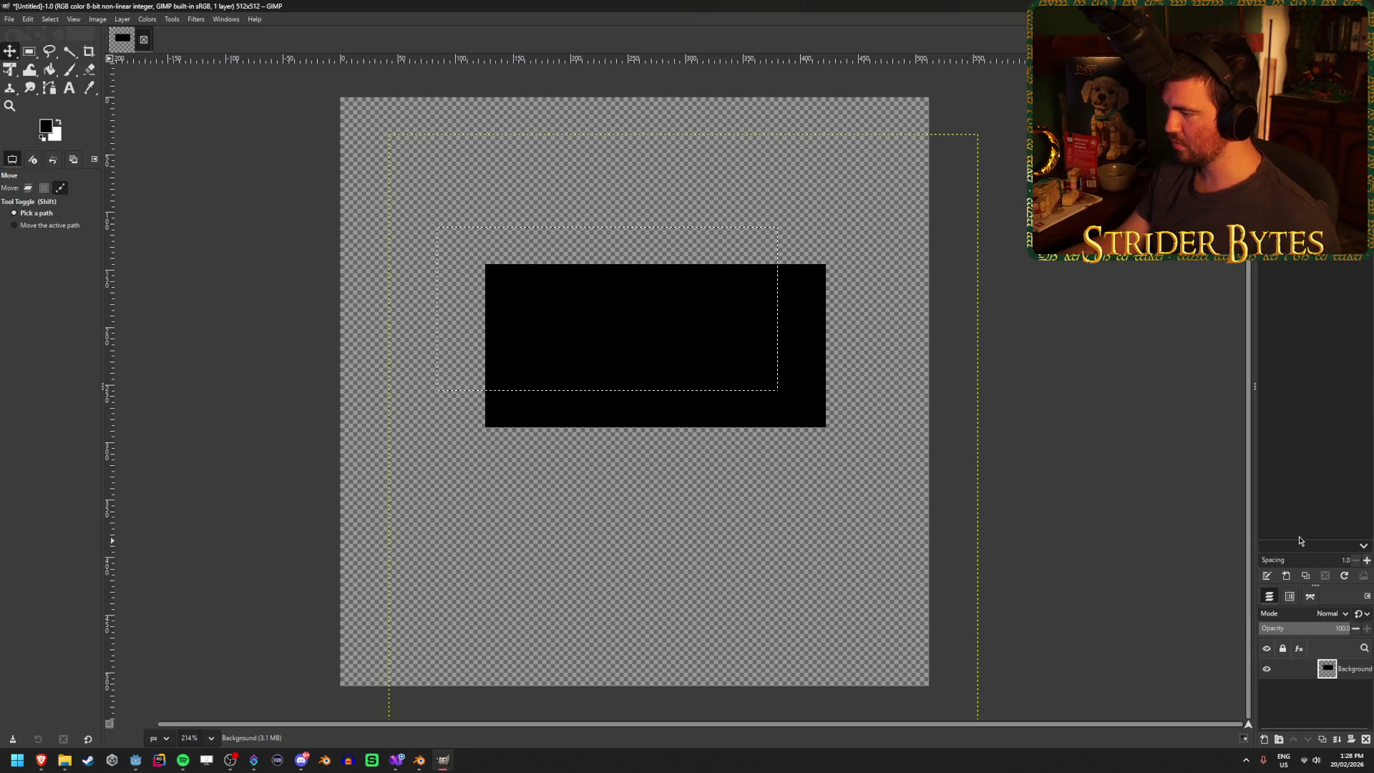
# - Resize the panel area beside the canvas and set the Move tool to act on layers
pyautogui.moveTo(1256, 386)
pyautogui.mouseDown()
pyautogui.moveTo(1147, 380)
pyautogui.moveTo(1186, 390)
pyautogui.mouseUp()
pyautogui.moveTo(1191, 397); pyautogui.dragTo(1210, 397)
pyautogui.click(28, 187)
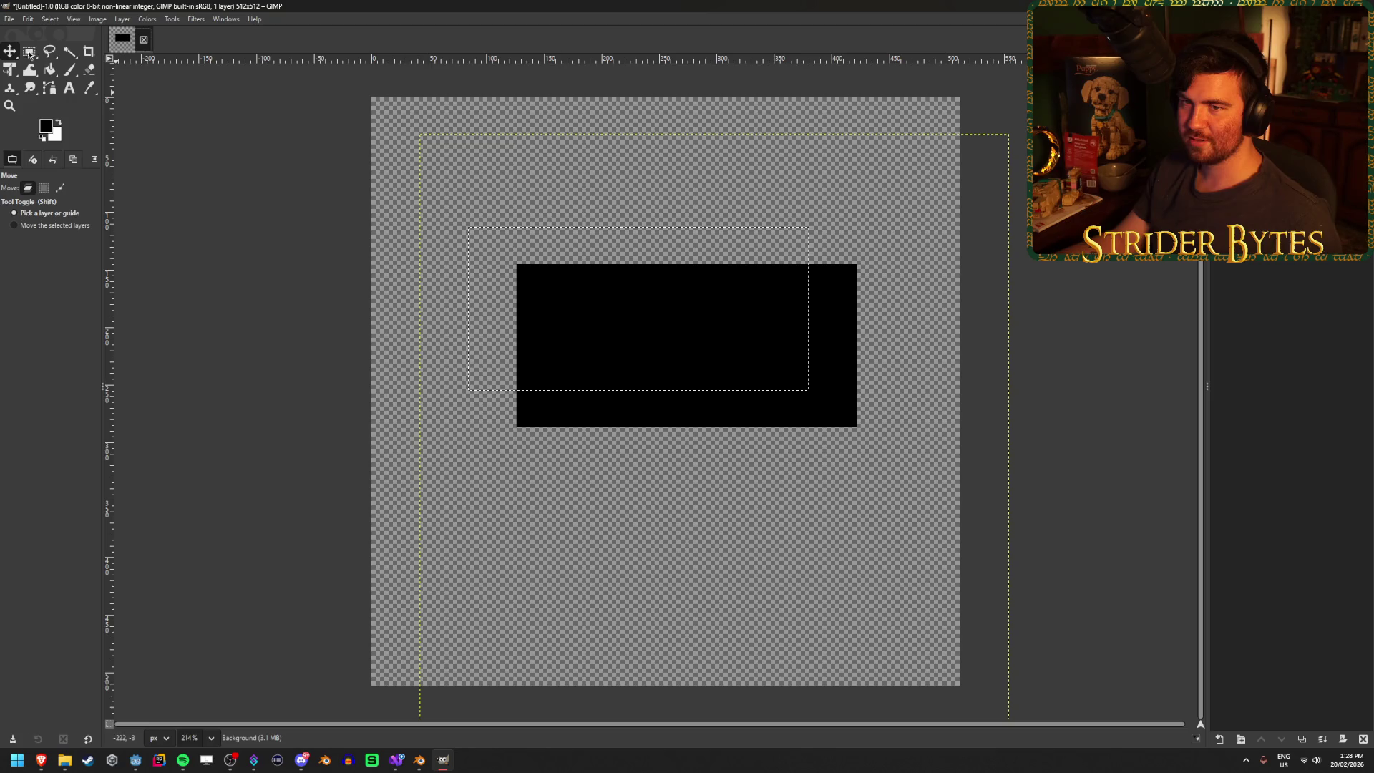
# - Clear the selection with Select > None and move the black rectangle up and left
pyautogui.click(47, 20)
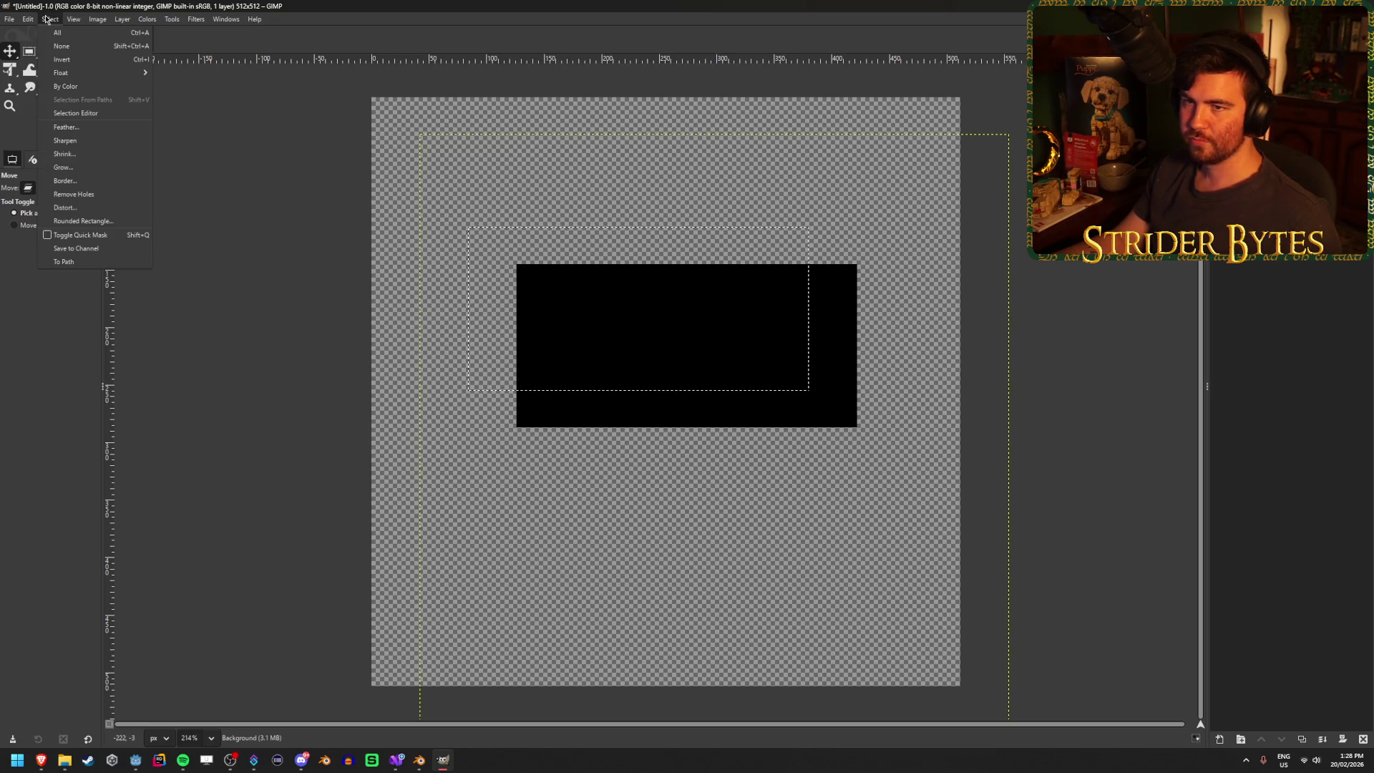
pyautogui.click(62, 46)
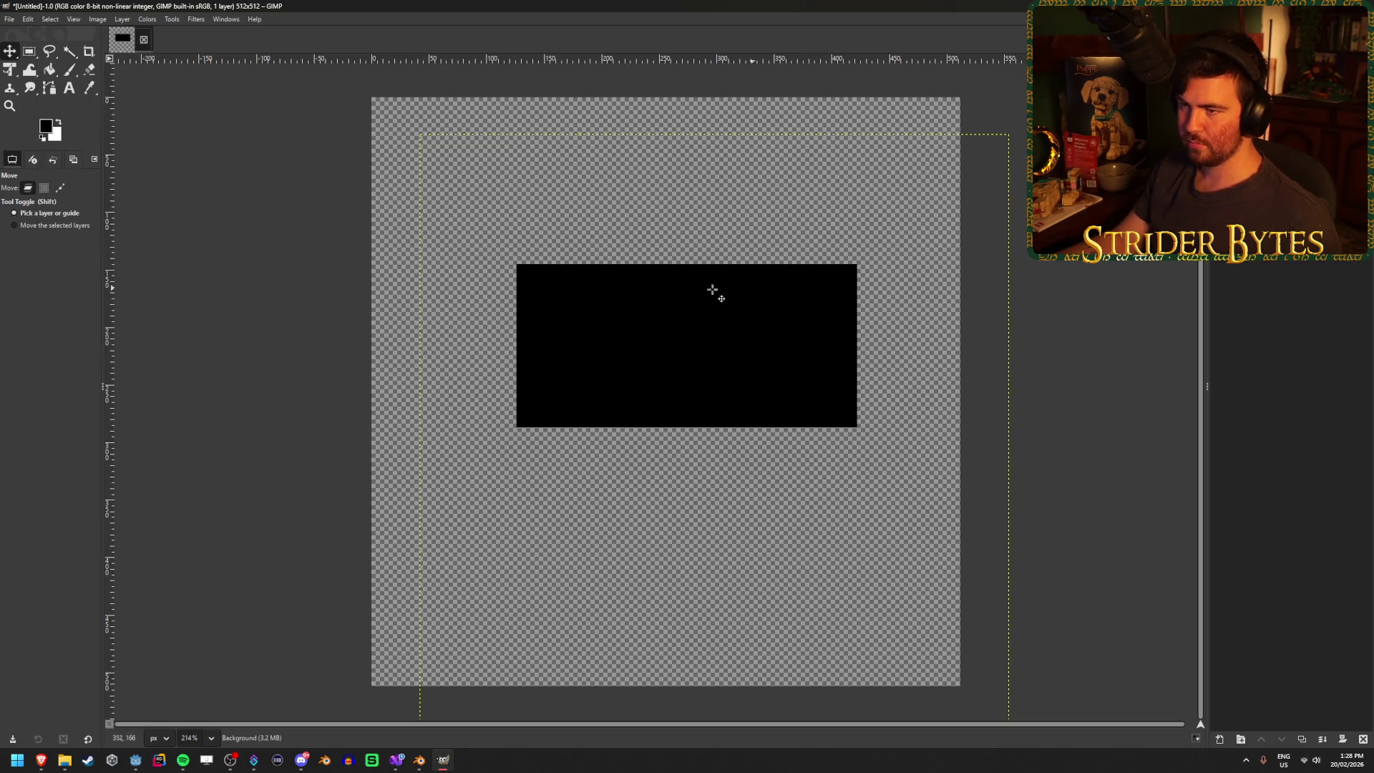
pyautogui.moveTo(547, 351)
pyautogui.mouseDown()
pyautogui.moveTo(598, 332)
pyautogui.moveTo(592, 297)
pyautogui.moveTo(576, 316)
pyautogui.moveTo(604, 328)
pyautogui.moveTo(625, 285)
pyautogui.moveTo(641, 316)
pyautogui.mouseUp()
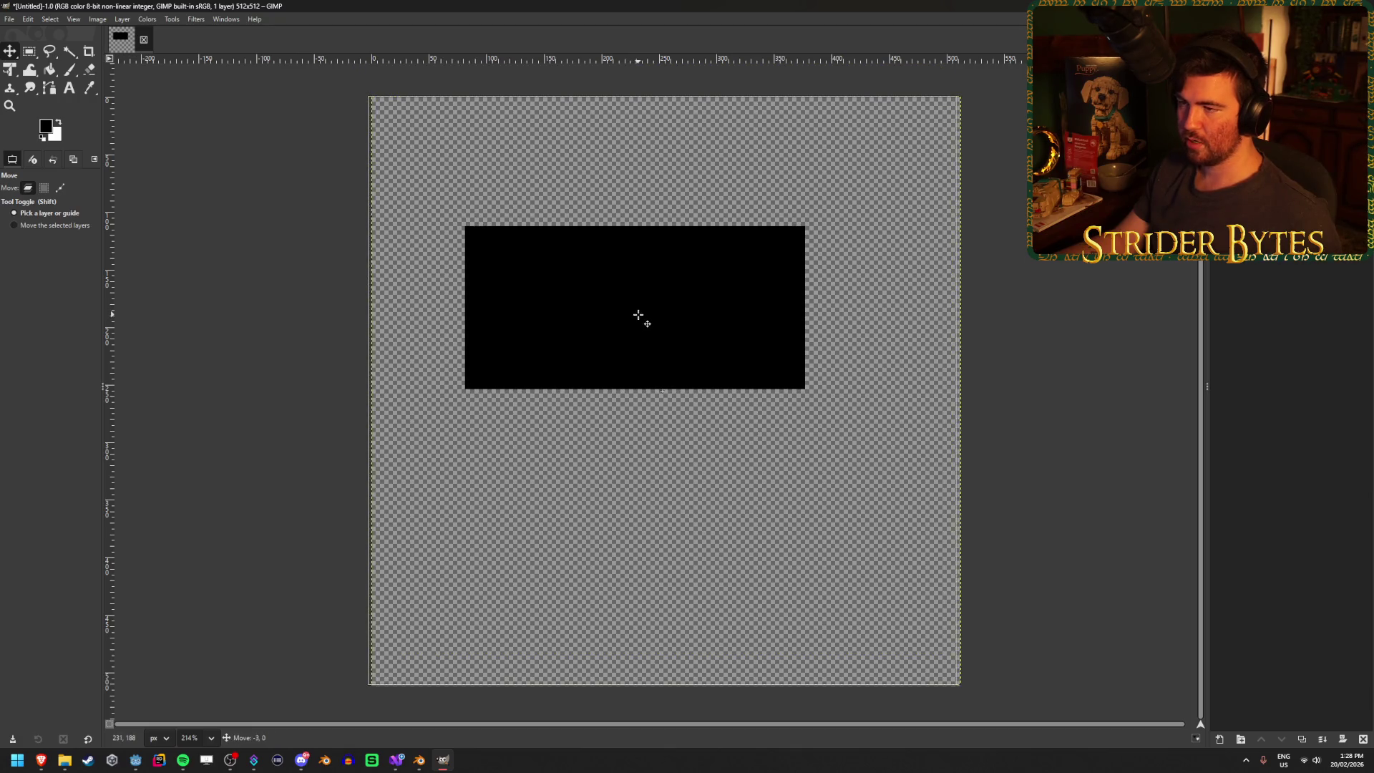
pyautogui.click(10, 70)
pyautogui.click(400, 387)
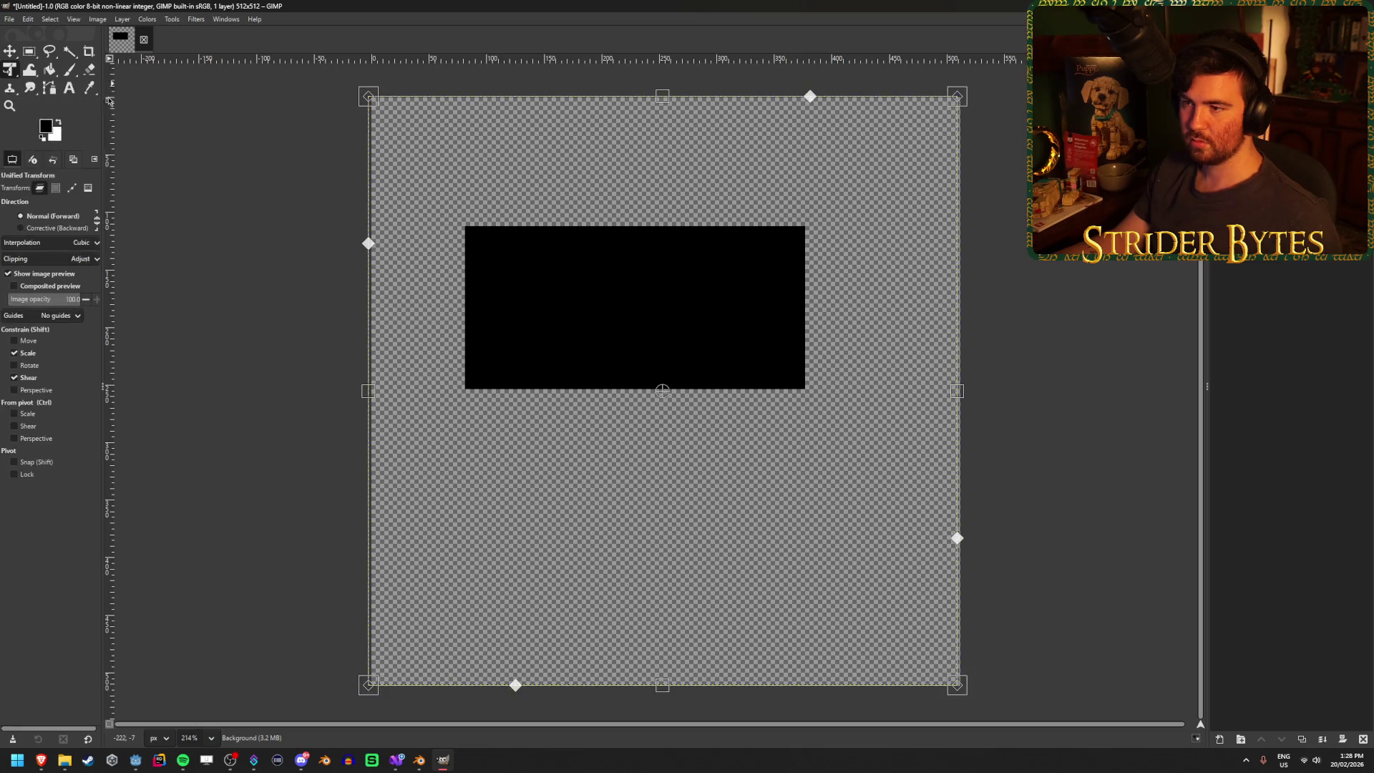
pyautogui.moveTo(372, 390)
pyautogui.mouseDown()
pyautogui.moveTo(537, 401)
pyautogui.moveTo(483, 390)
pyautogui.mouseUp()
pyautogui.moveTo(709, 325); pyautogui.dragTo(668, 320)
pyautogui.press('Return')
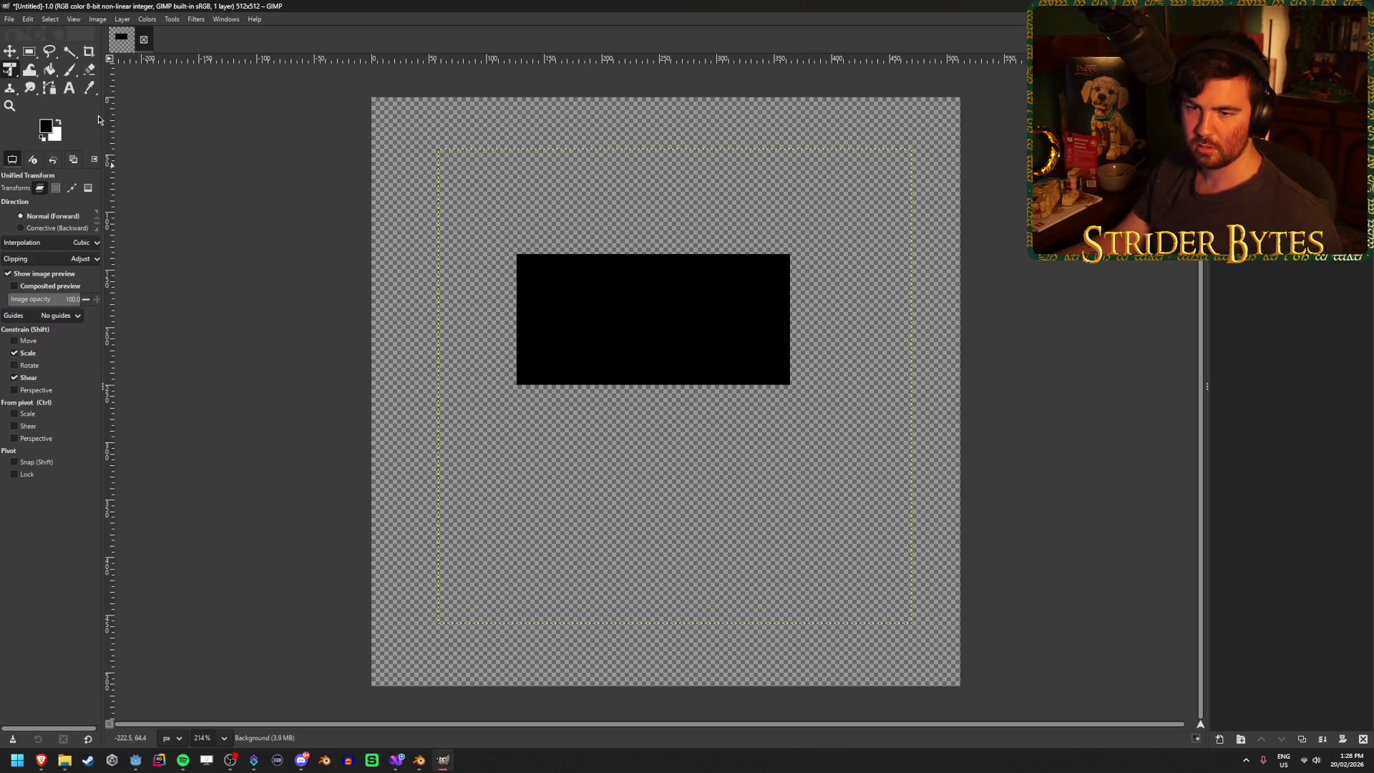
pyautogui.click(537, 303)
pyautogui.moveTo(441, 269)
pyautogui.mouseDown()
pyautogui.moveTo(438, 396)
pyautogui.moveTo(438, 144)
pyautogui.moveTo(461, 267)
pyautogui.mouseUp()
pyautogui.hotkey('ctrl', 'z')
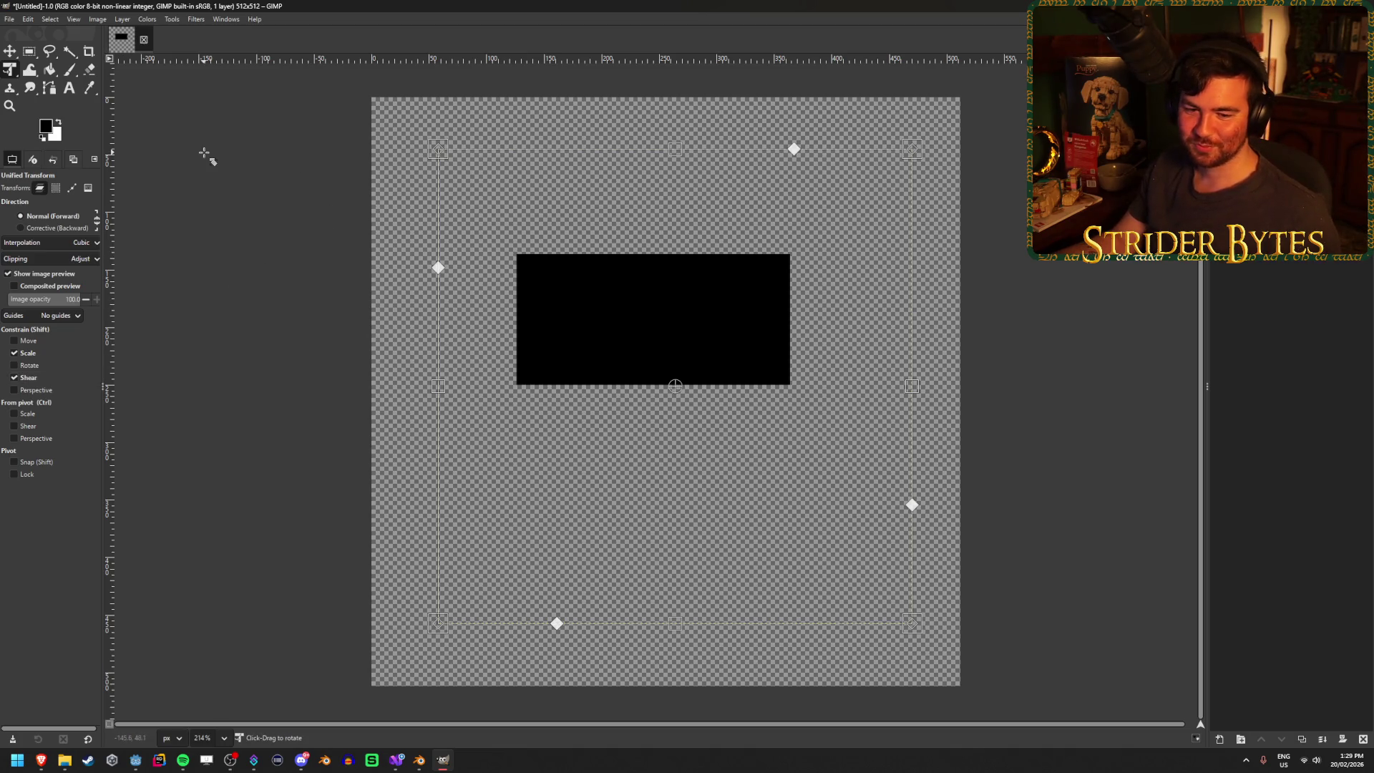
pyautogui.click(10, 51)
pyautogui.moveTo(706, 340); pyautogui.dragTo(604, 347)
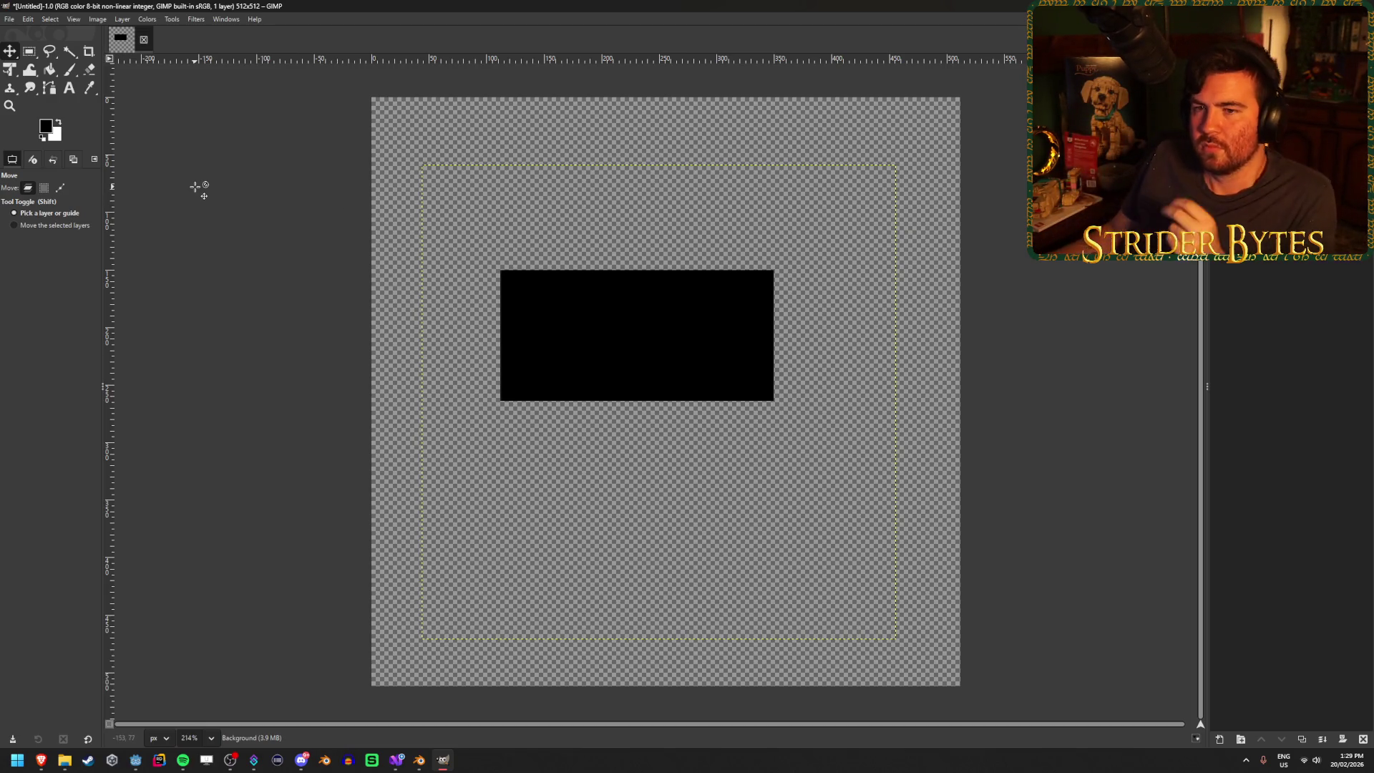
pyautogui.click(75, 71)
pyautogui.moveTo(594, 229)
pyautogui.mouseDown()
pyautogui.moveTo(510, 295)
pyautogui.moveTo(884, 414)
pyautogui.moveTo(690, 369)
pyautogui.moveTo(860, 425)
pyautogui.mouseUp()
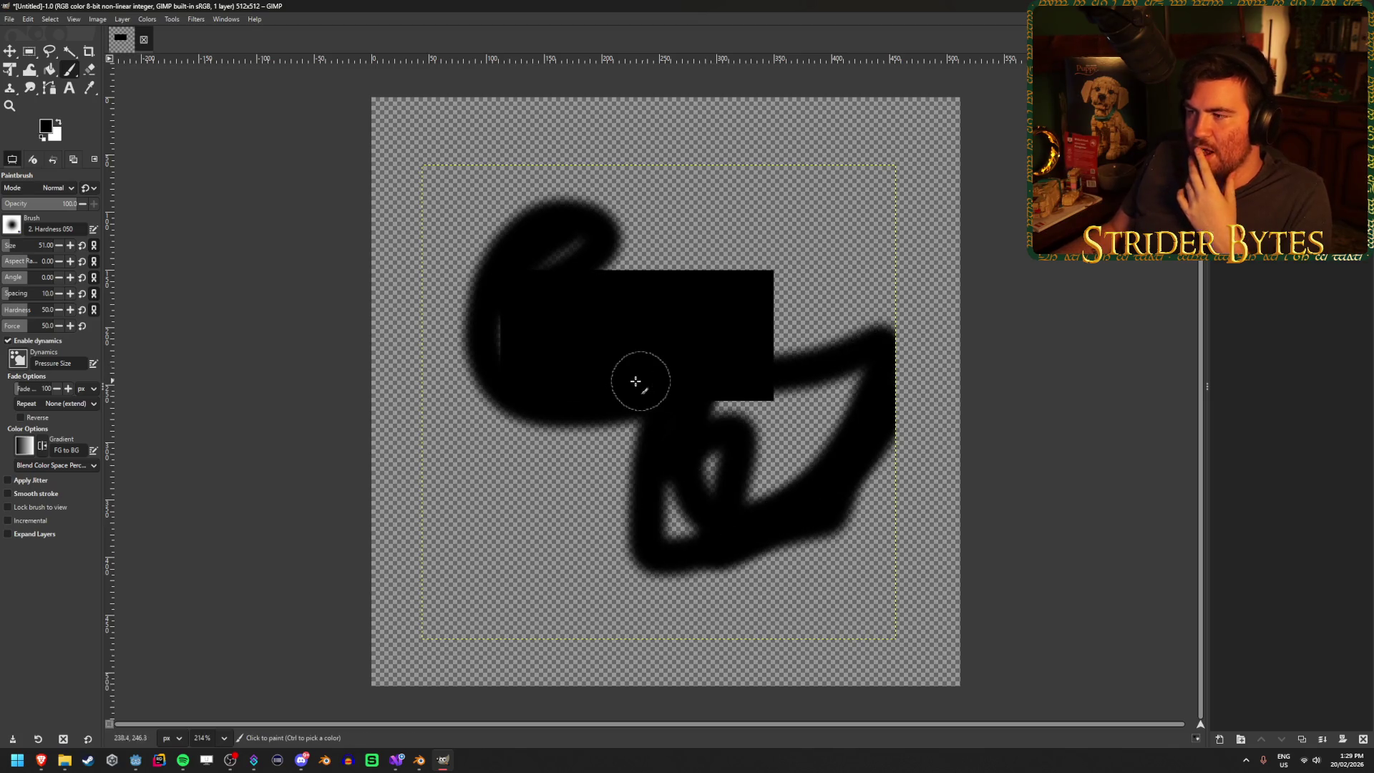
pyautogui.hotkey('ctrl', 'z')
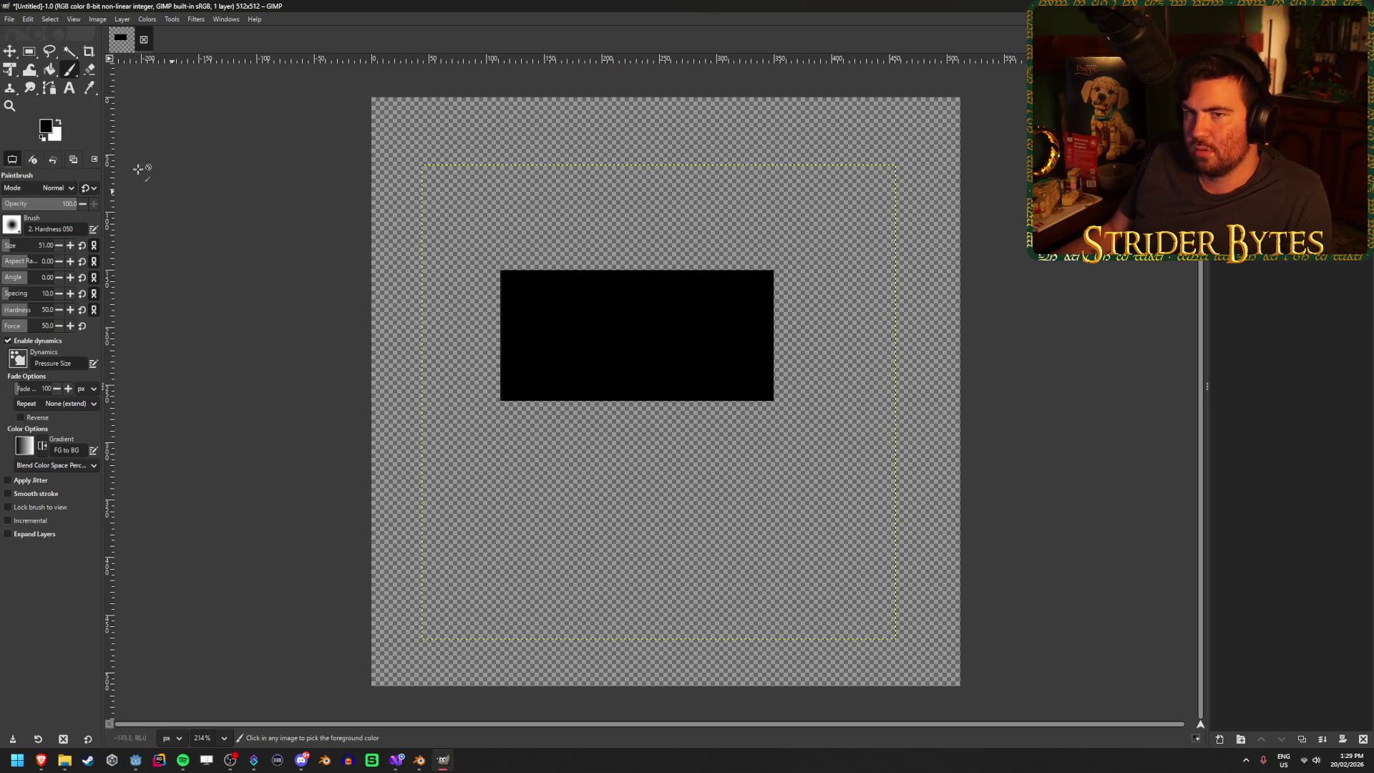
pyautogui.hotkey('shift', 't')
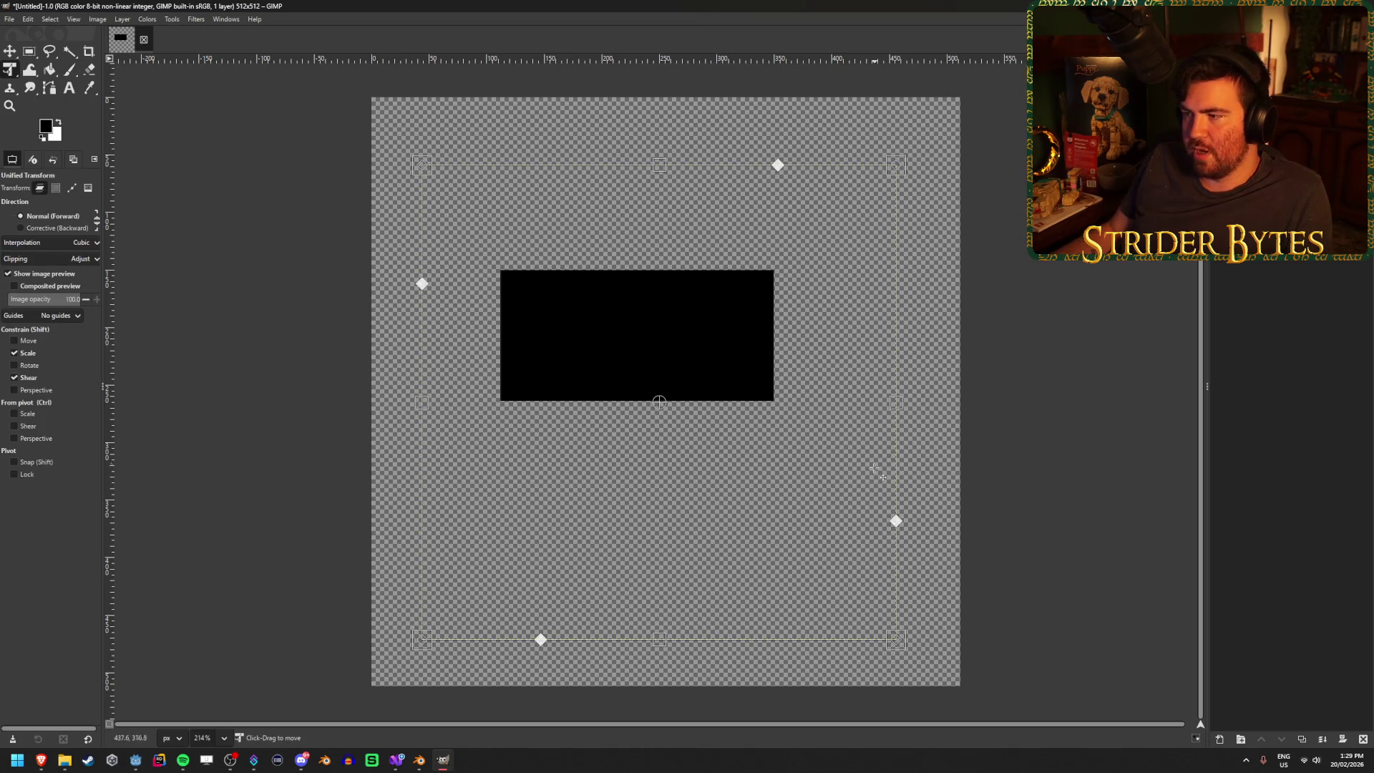
pyautogui.moveTo(896, 402); pyautogui.dragTo(961, 401)
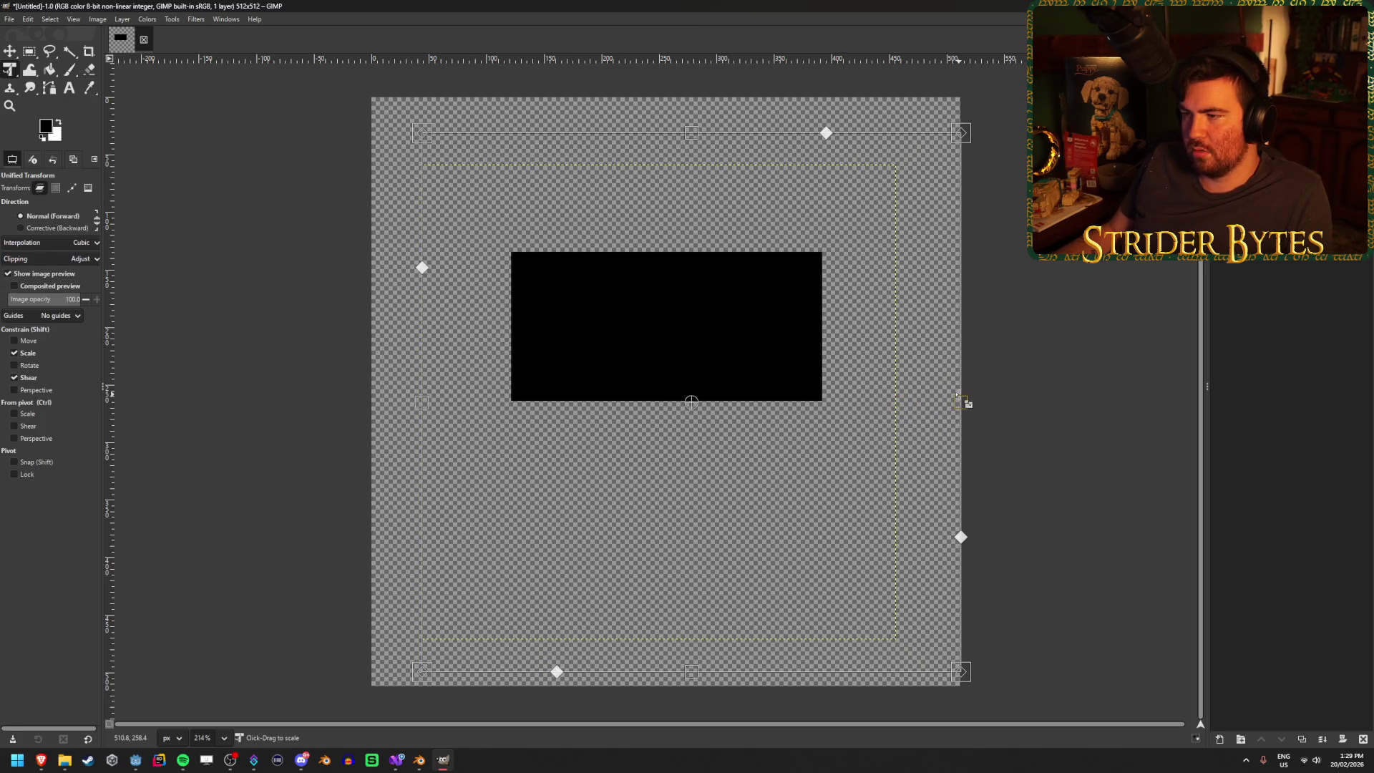
pyautogui.moveTo(422, 402); pyautogui.dragTo(372, 403)
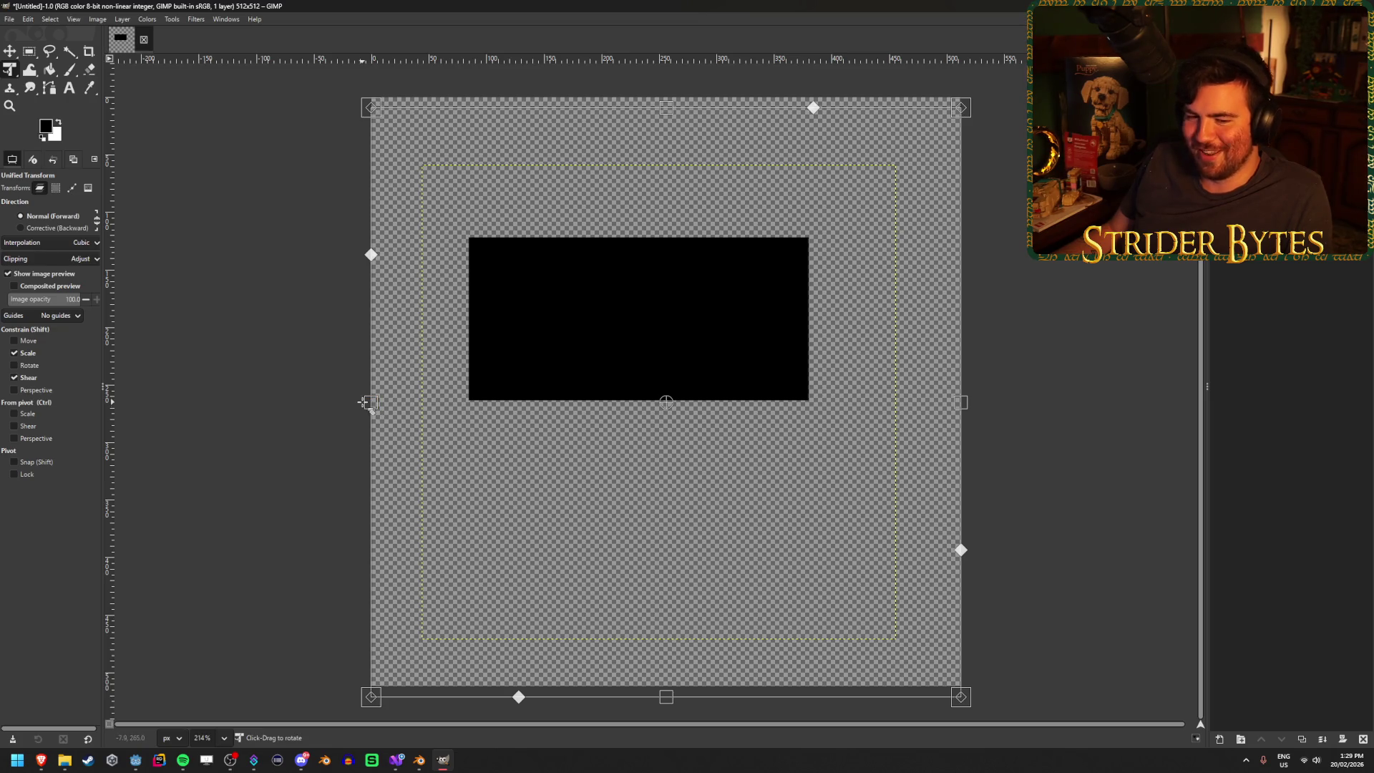
pyautogui.press('m')
pyautogui.moveTo(692, 310); pyautogui.dragTo(692, 300)
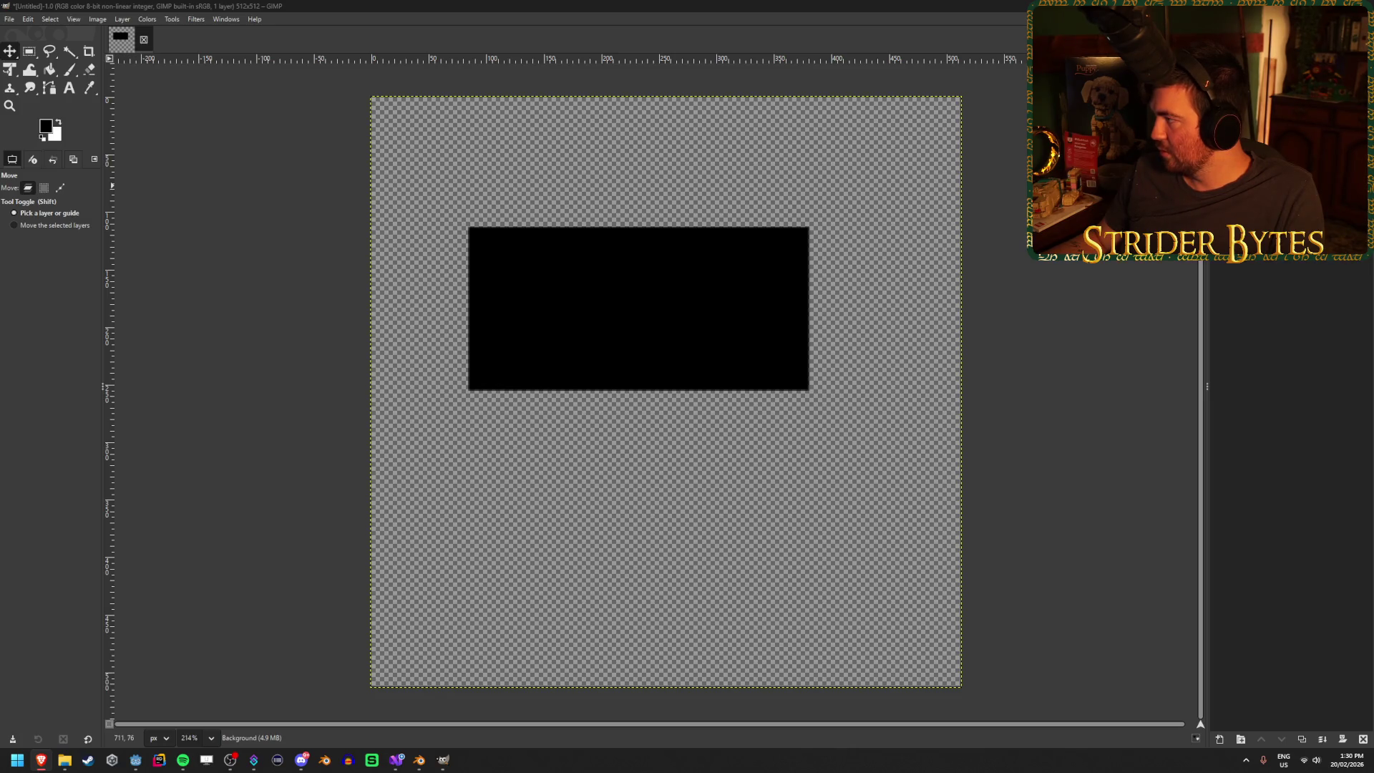
pyautogui.click(494, 4)
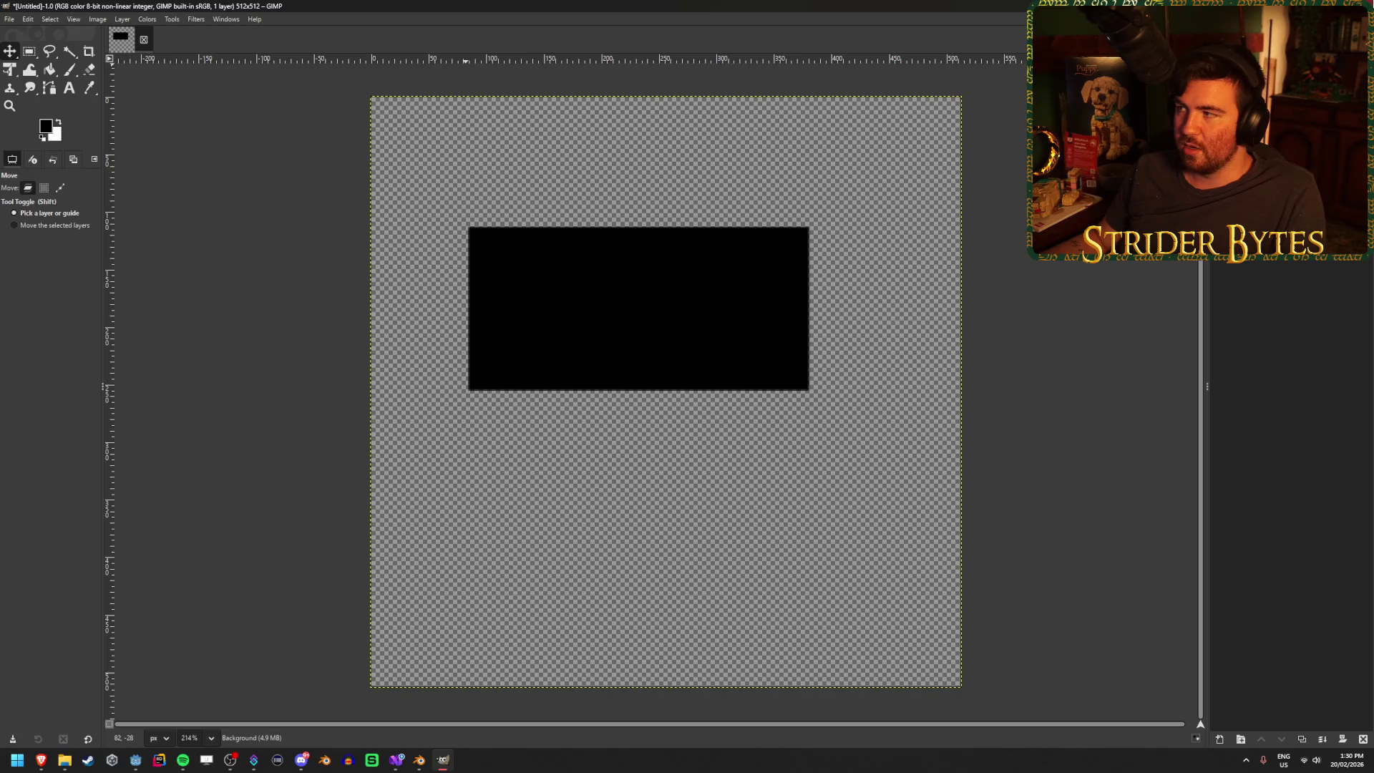
# - Quit GIMP discarding unsaved changes, and switch to the browser showing Photopea
pyautogui.hotkey('ctrl', 'q')
pyautogui.click(708, 457)
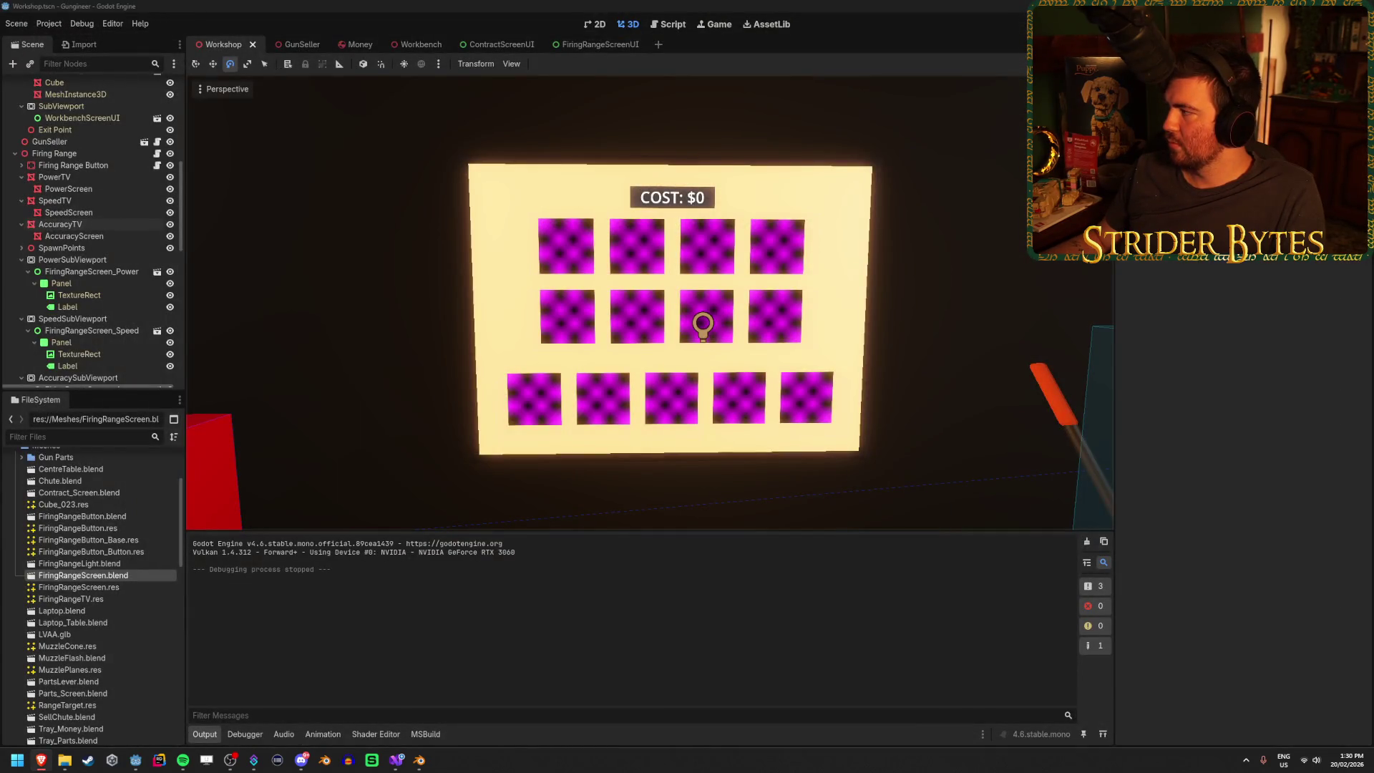
pyautogui.hotkey('alt', 'Tab')
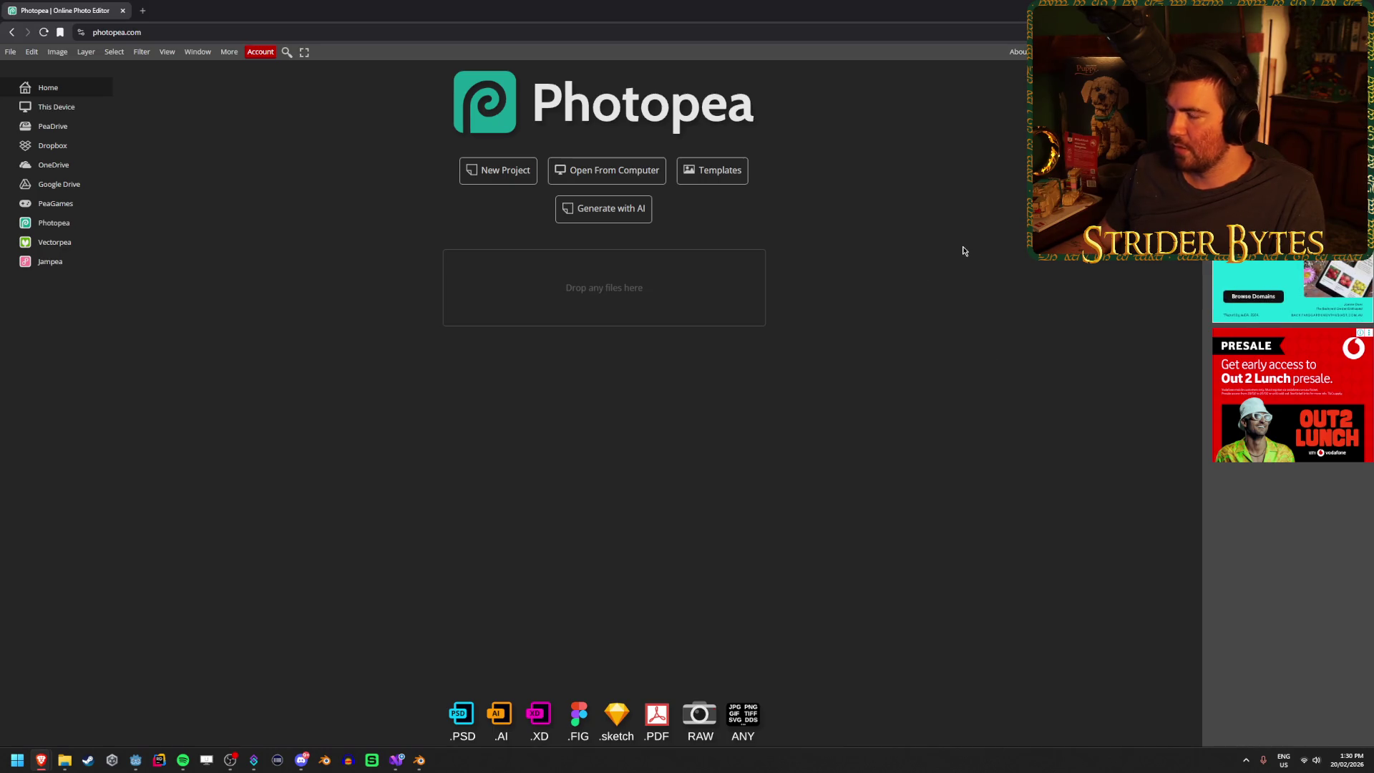
# - Create a 512 x 512 New Project from the 2ⁿ presets with a Transparent background
pyautogui.click(501, 172)
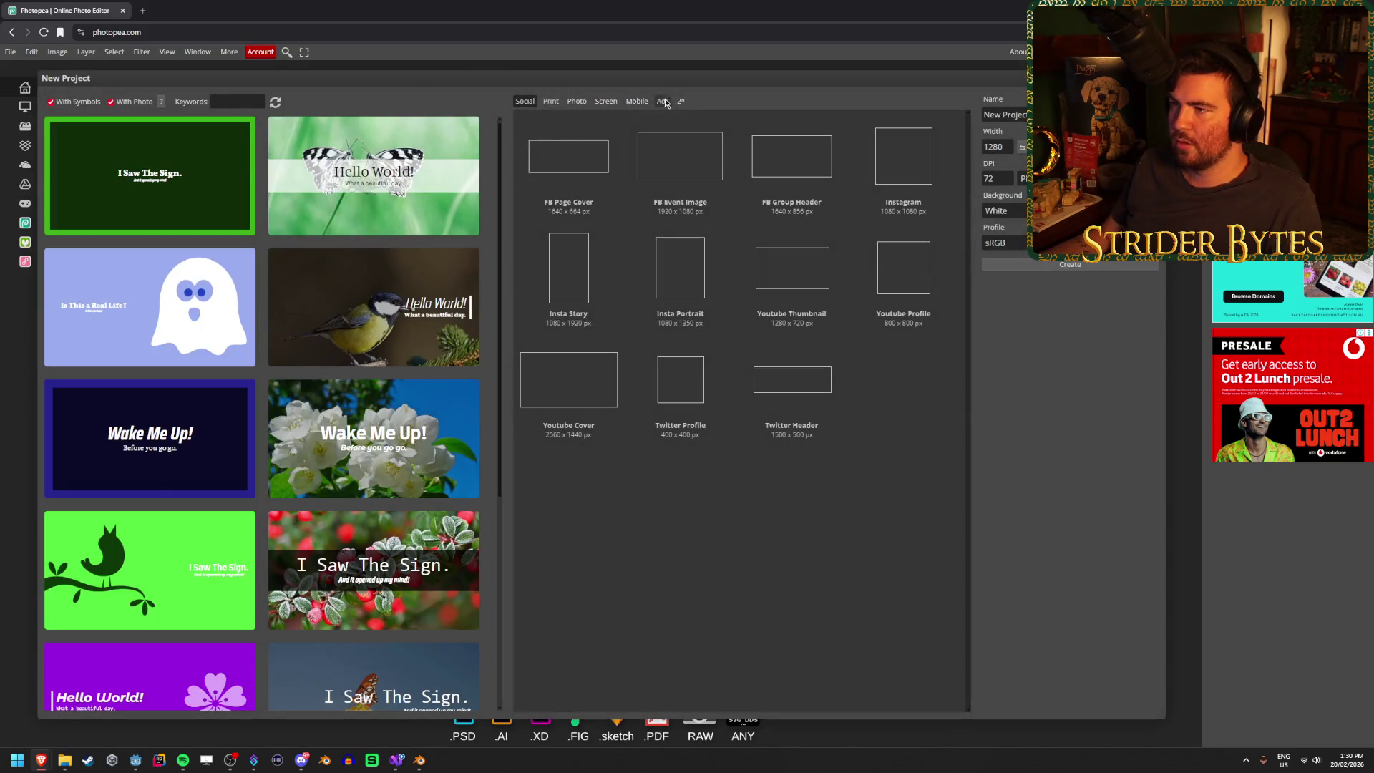
pyautogui.click(681, 101)
pyautogui.click(675, 255)
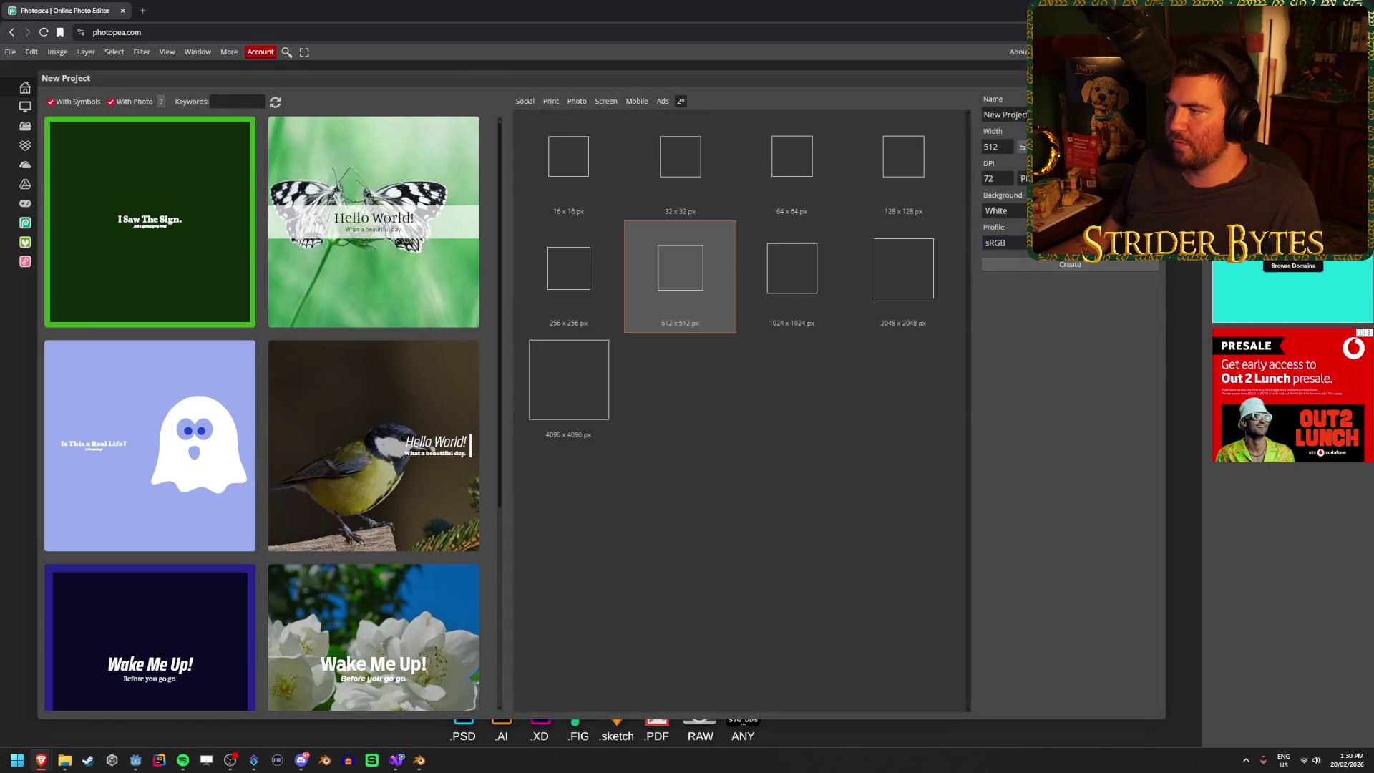
pyautogui.click(1002, 210)
pyautogui.click(1006, 254)
pyautogui.doubleClick(659, 312)
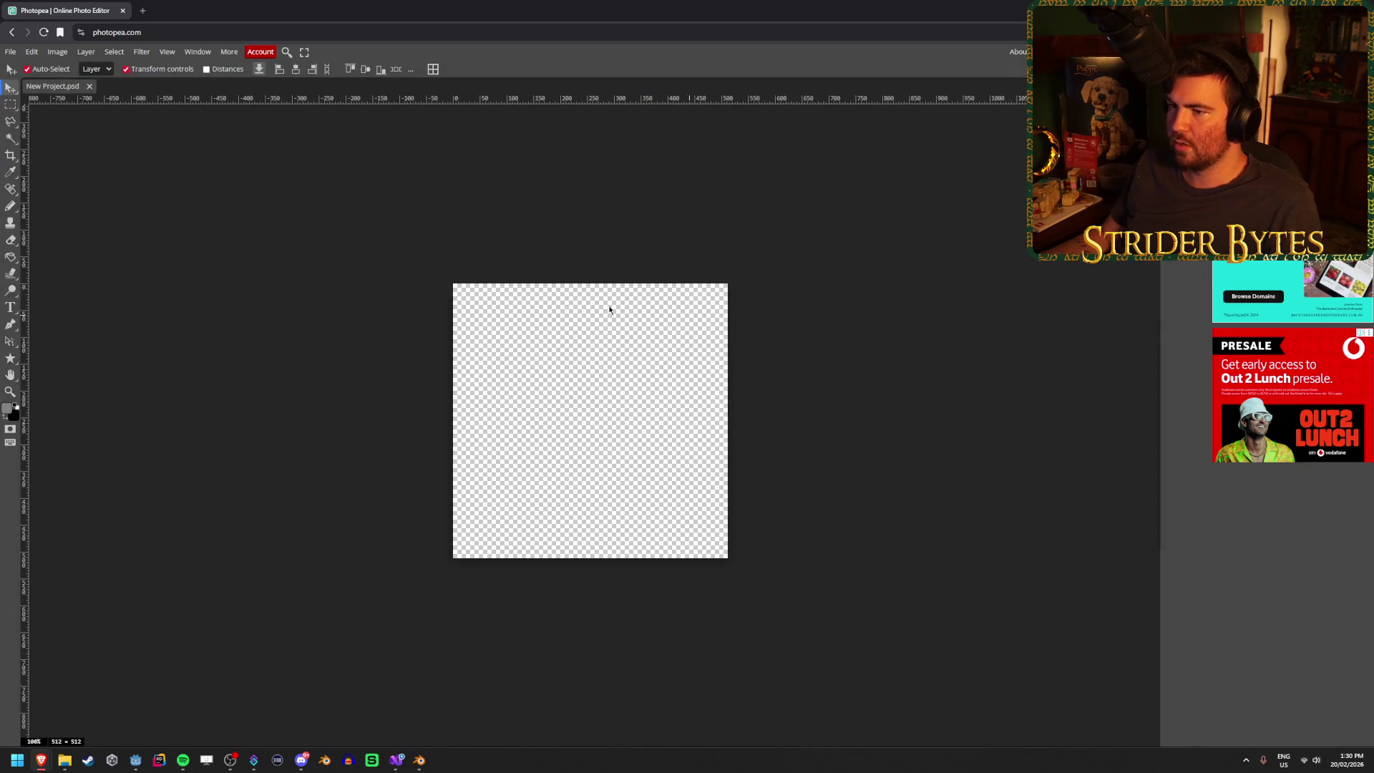
pyautogui.scroll(6, 544, 438)
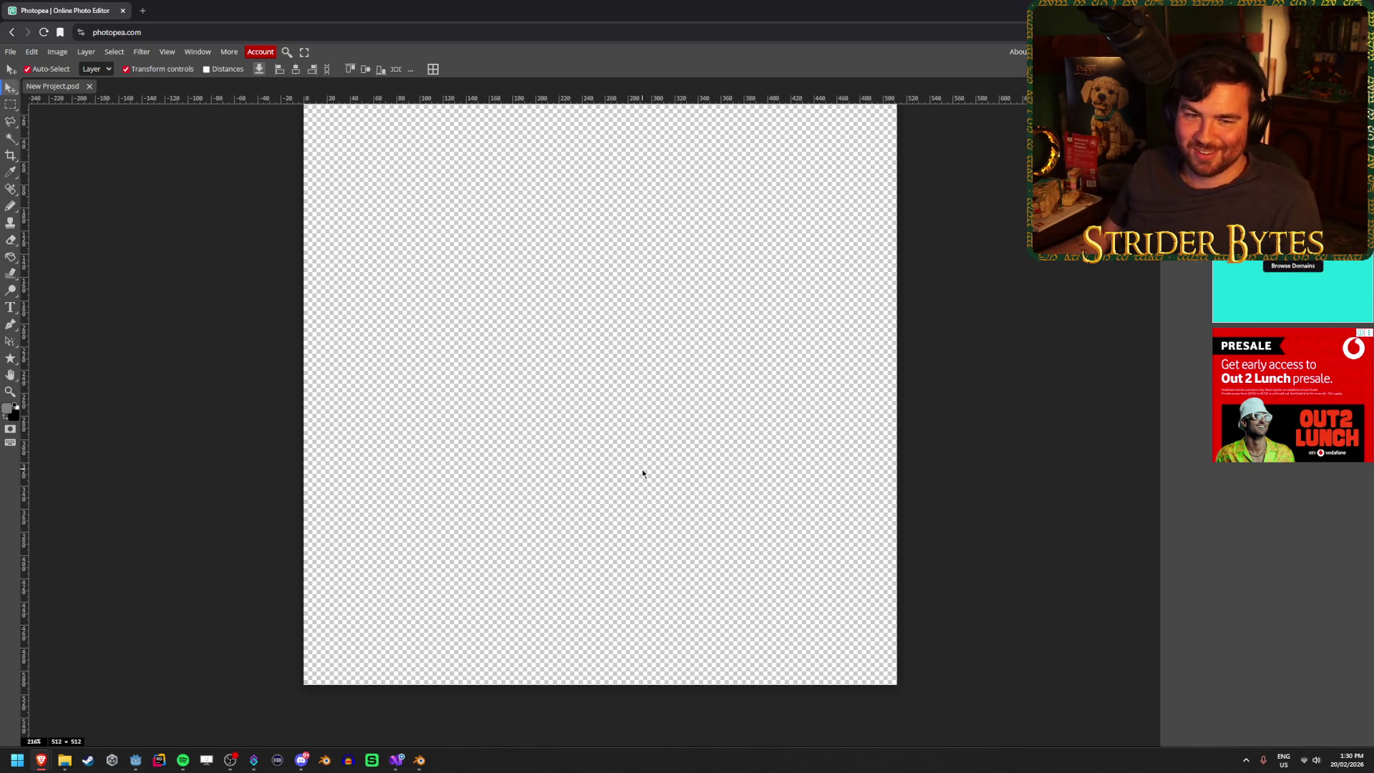
pyautogui.scroll(1, 620, 449)
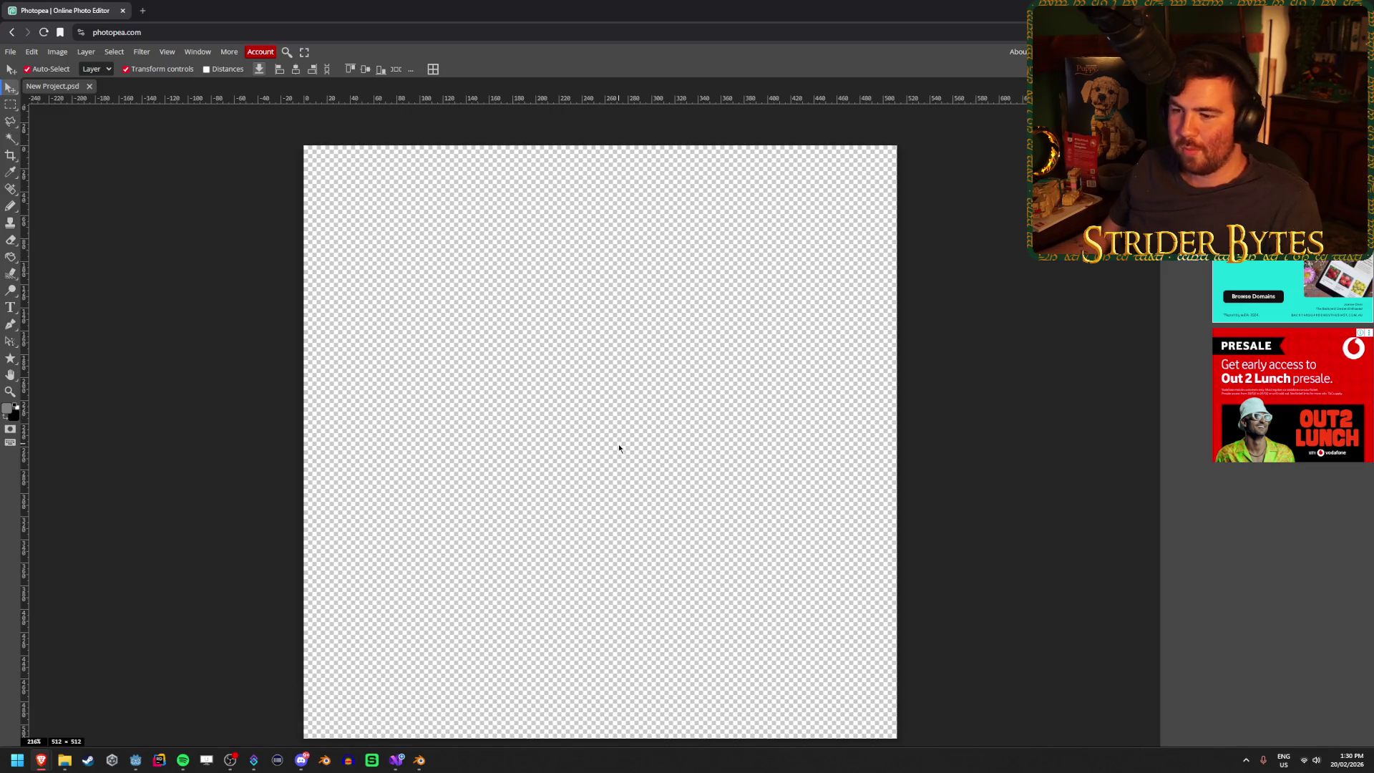
pyautogui.scroll(-1, 603, 419)
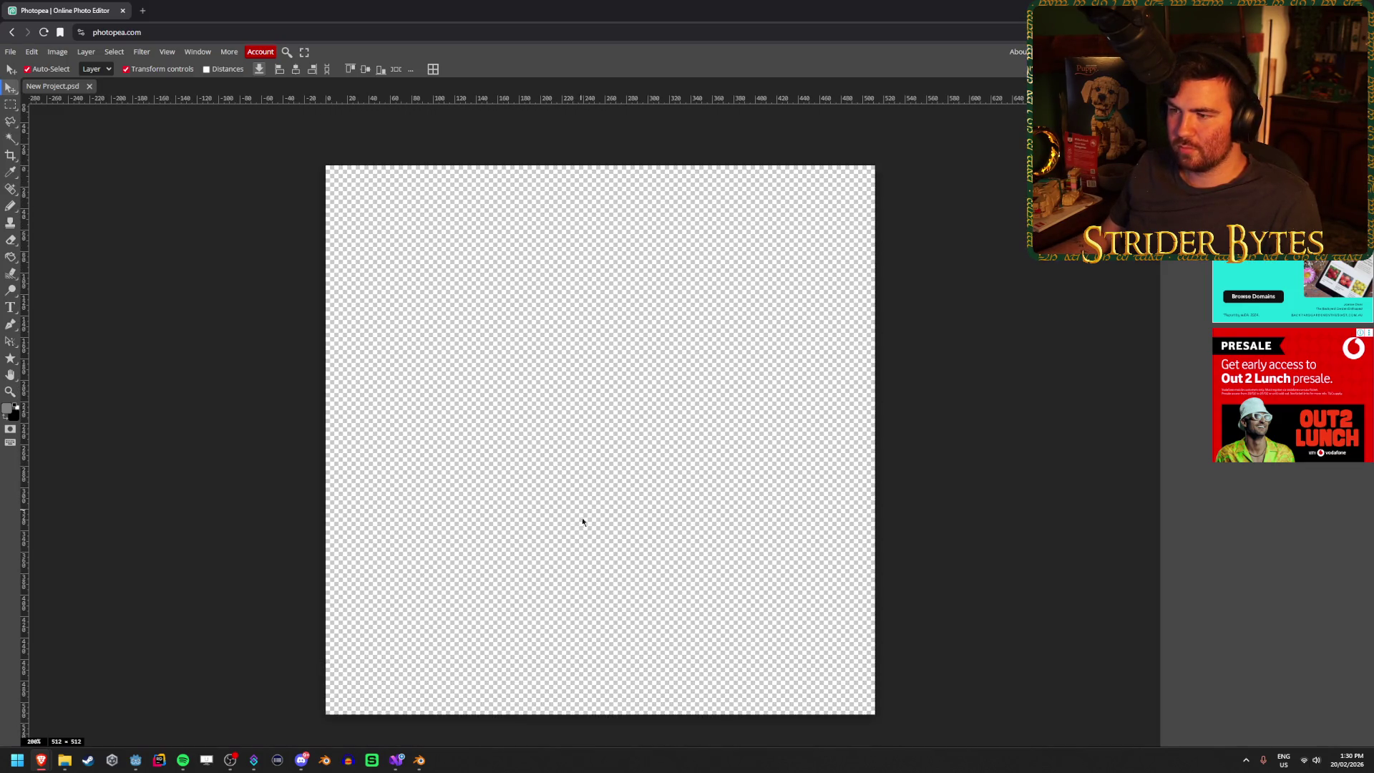
pyautogui.scroll(-1, 581, 513)
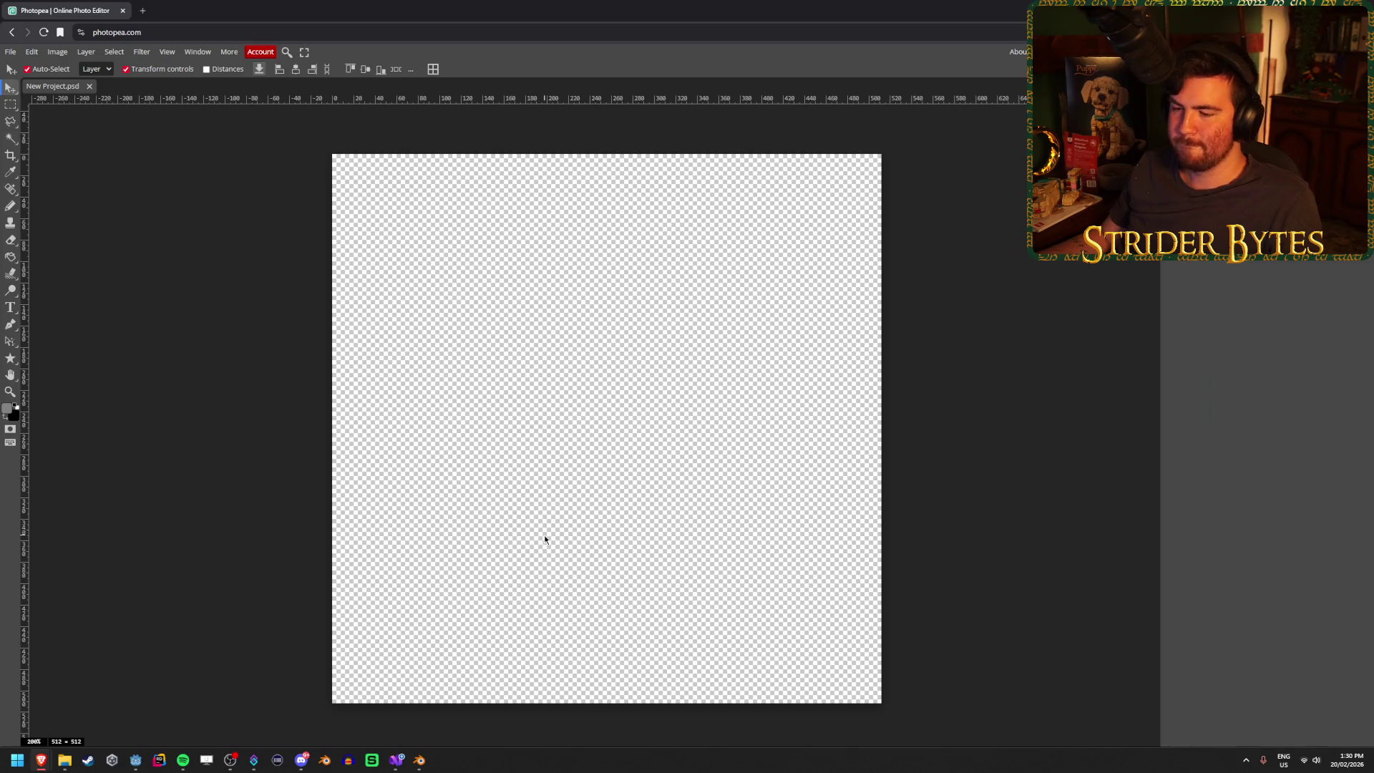
pyautogui.moveTo(327, 758)
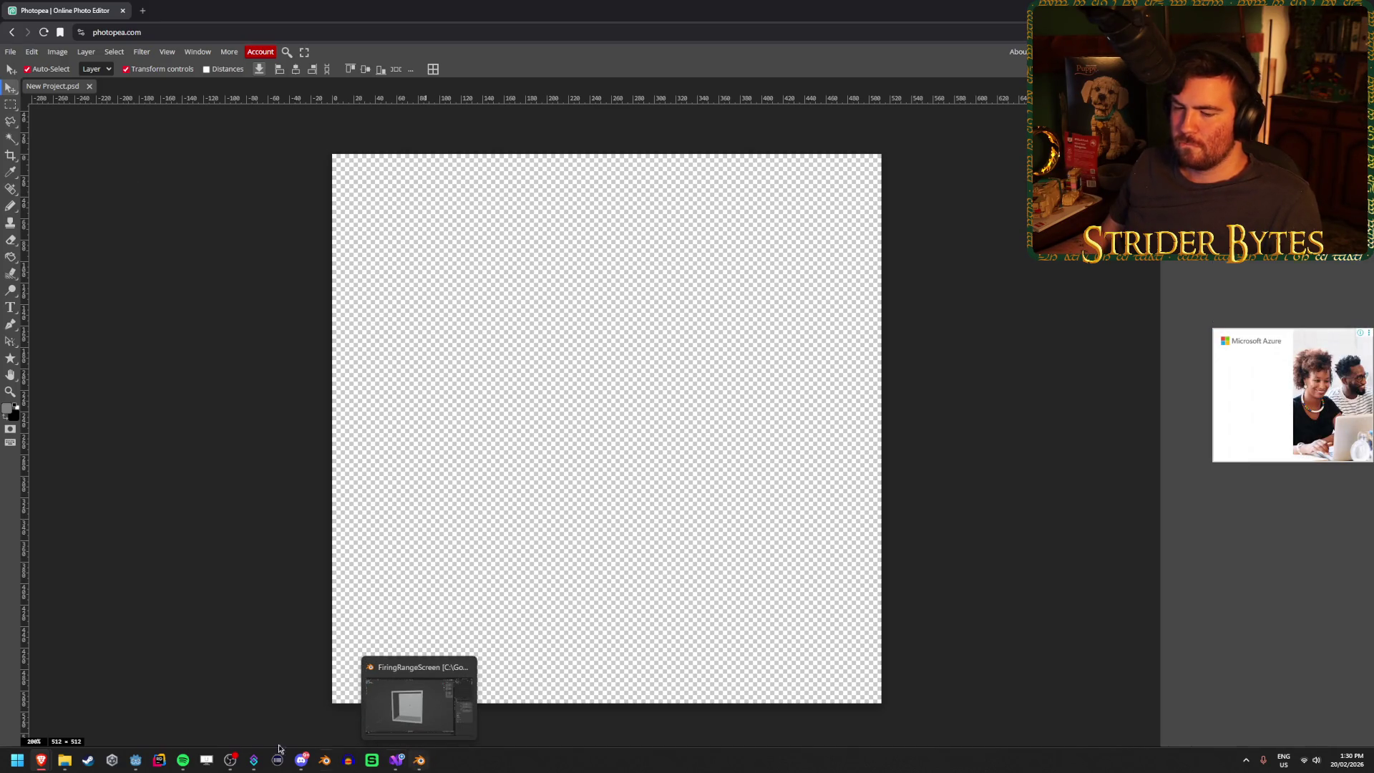
pyautogui.moveTo(41, 761)
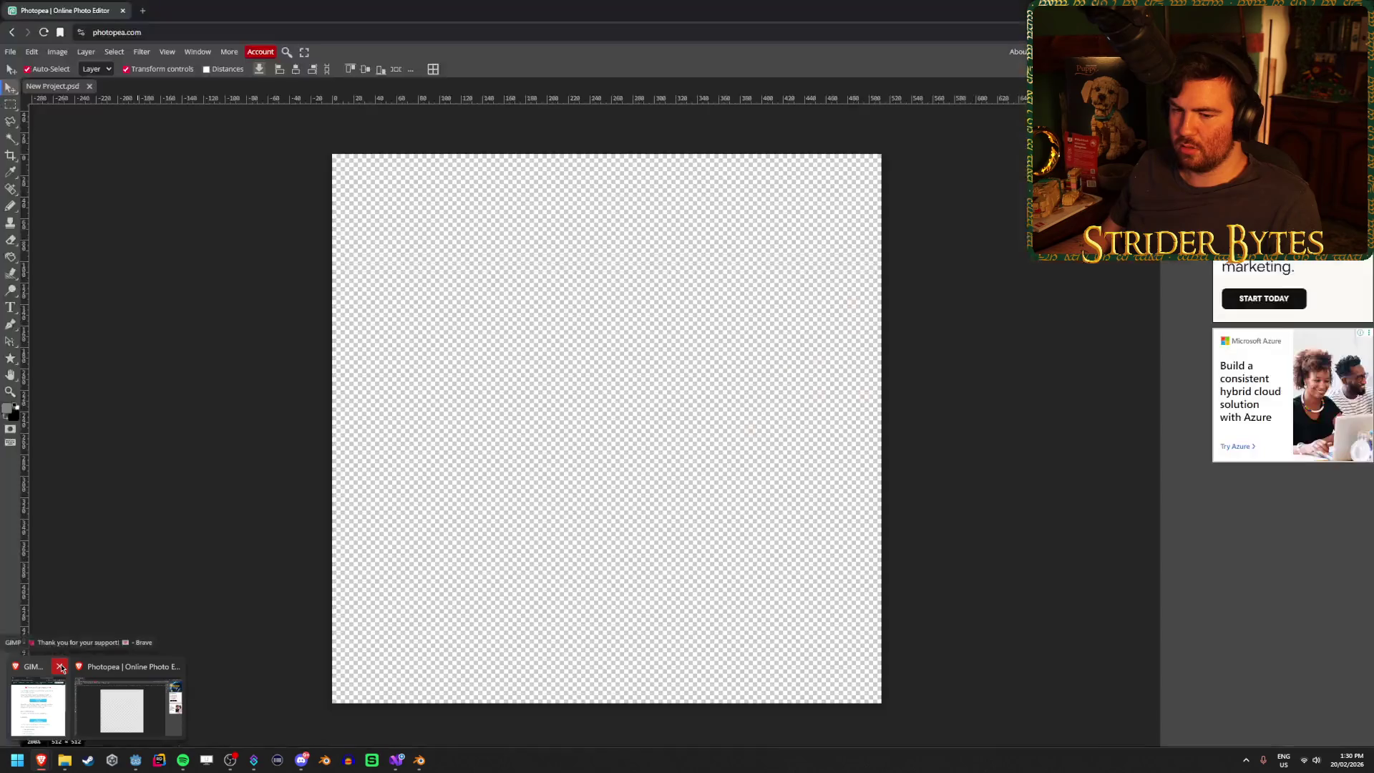
# - Close the browser's leftover GIMP tab and bring the Godot editor back to the front
pyautogui.click(59, 667)
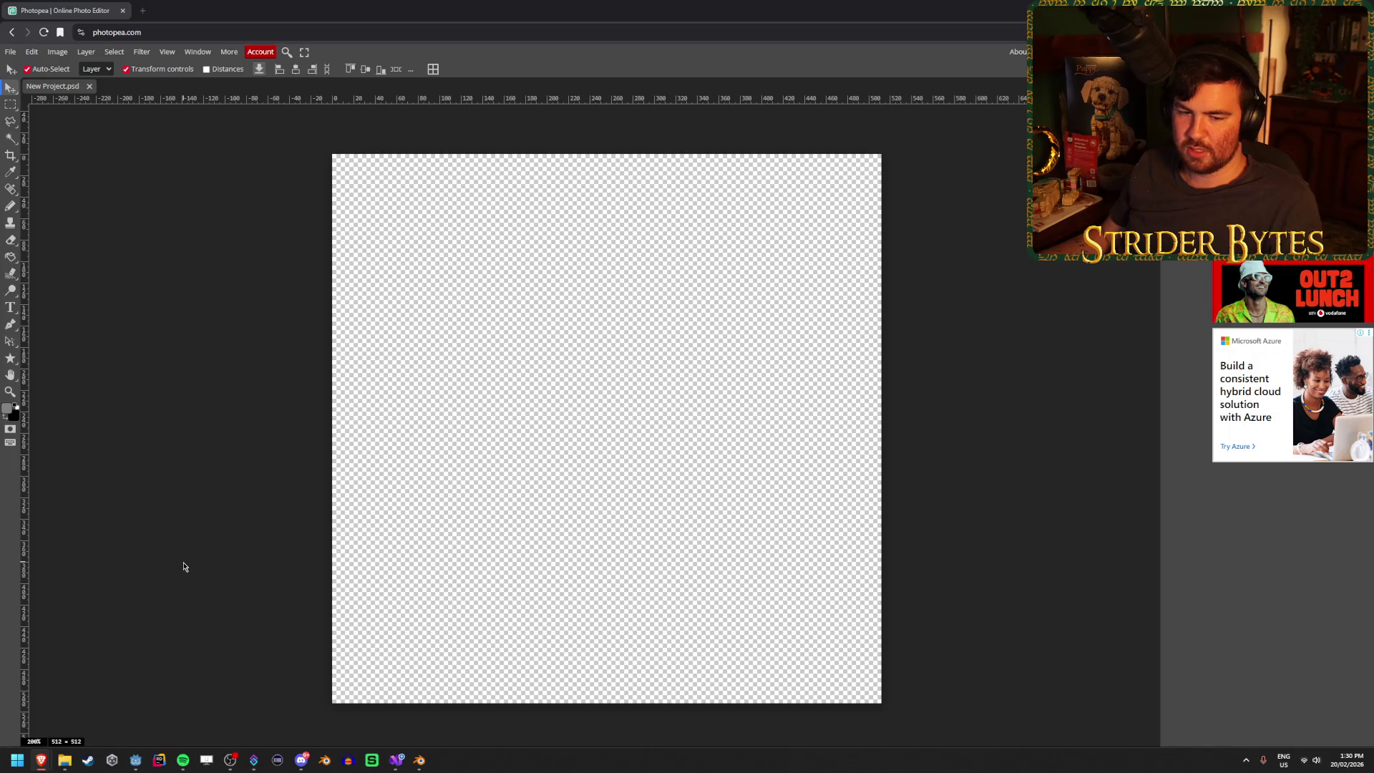
pyautogui.click(135, 760)
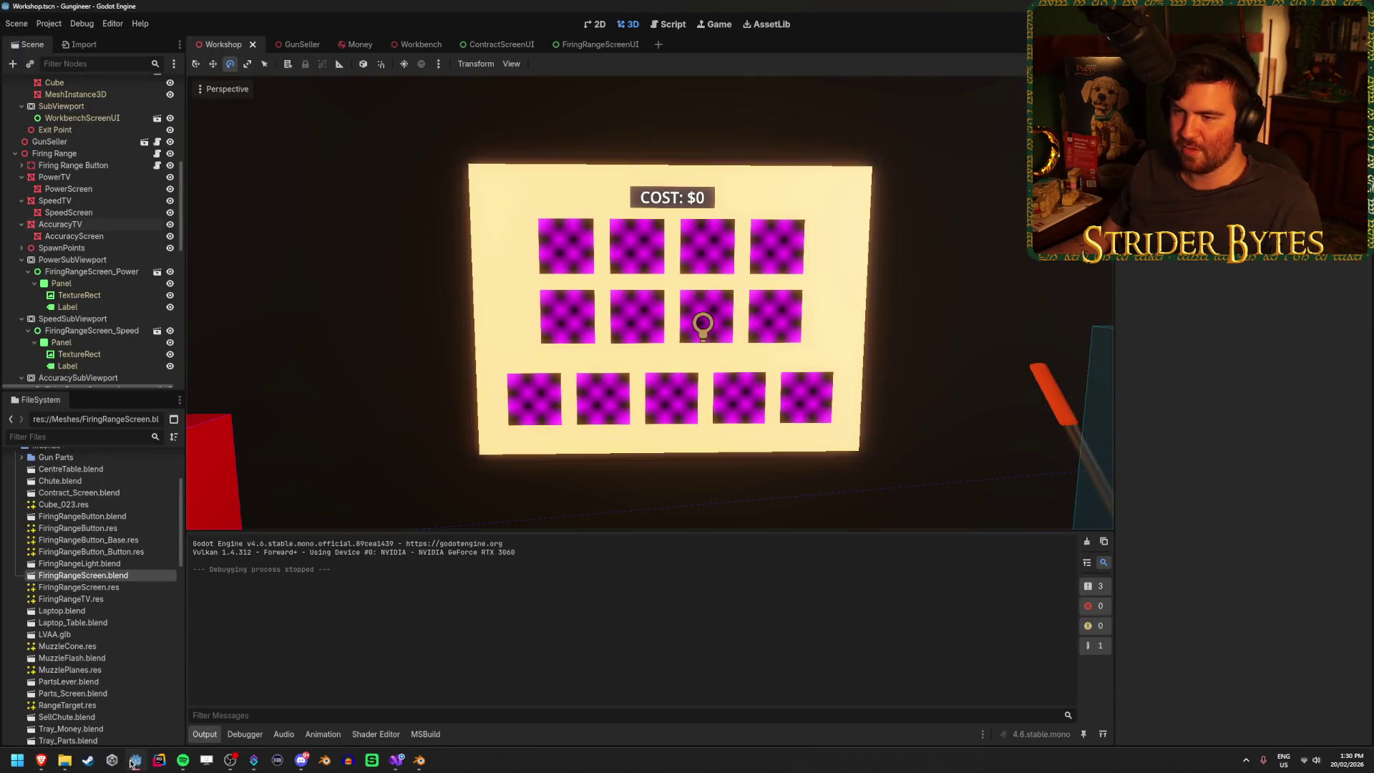
# - Orbit around and frame the cost screen panel in Godot, then return to Photopea
pyautogui.moveTo(544, 272); pyautogui.dragTo(478, 239)
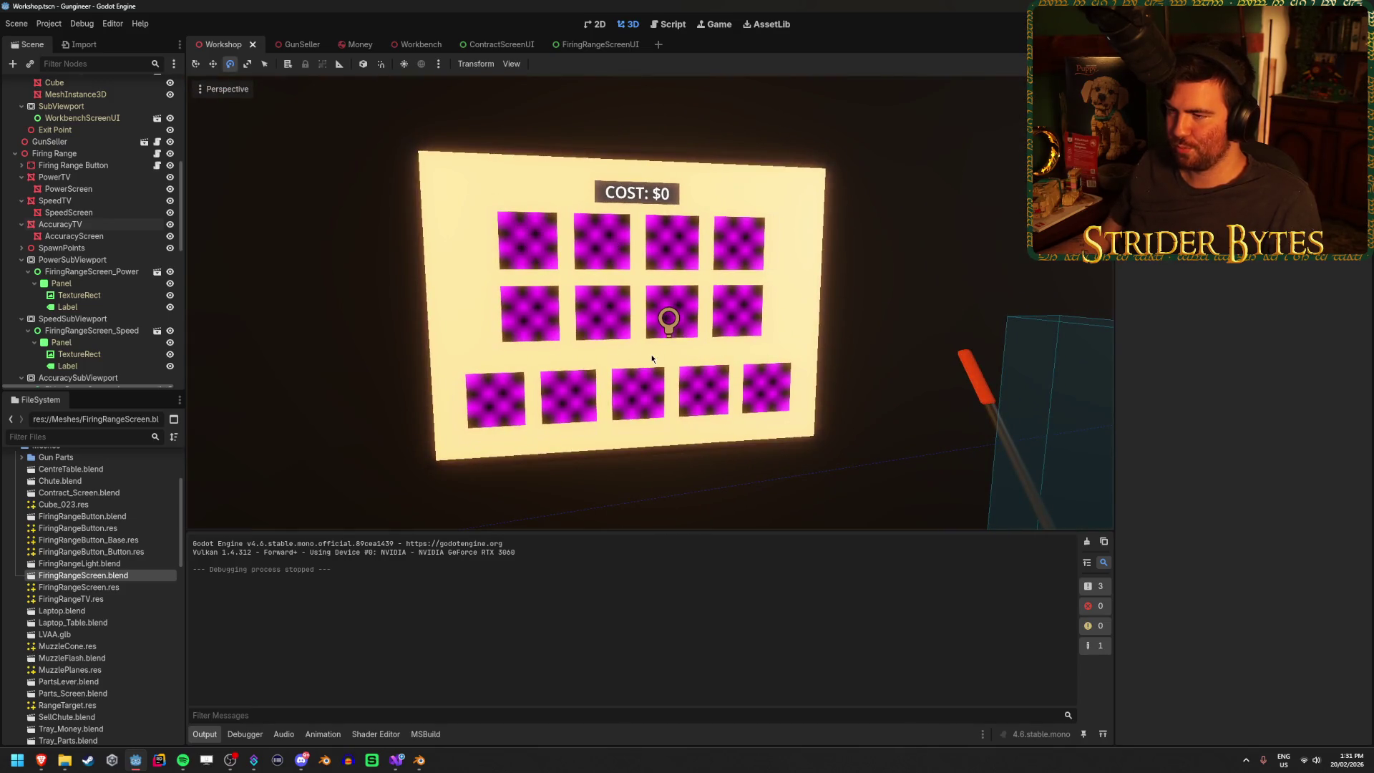
pyautogui.moveTo(618, 347); pyautogui.dragTo(587, 329)
pyautogui.press('f')
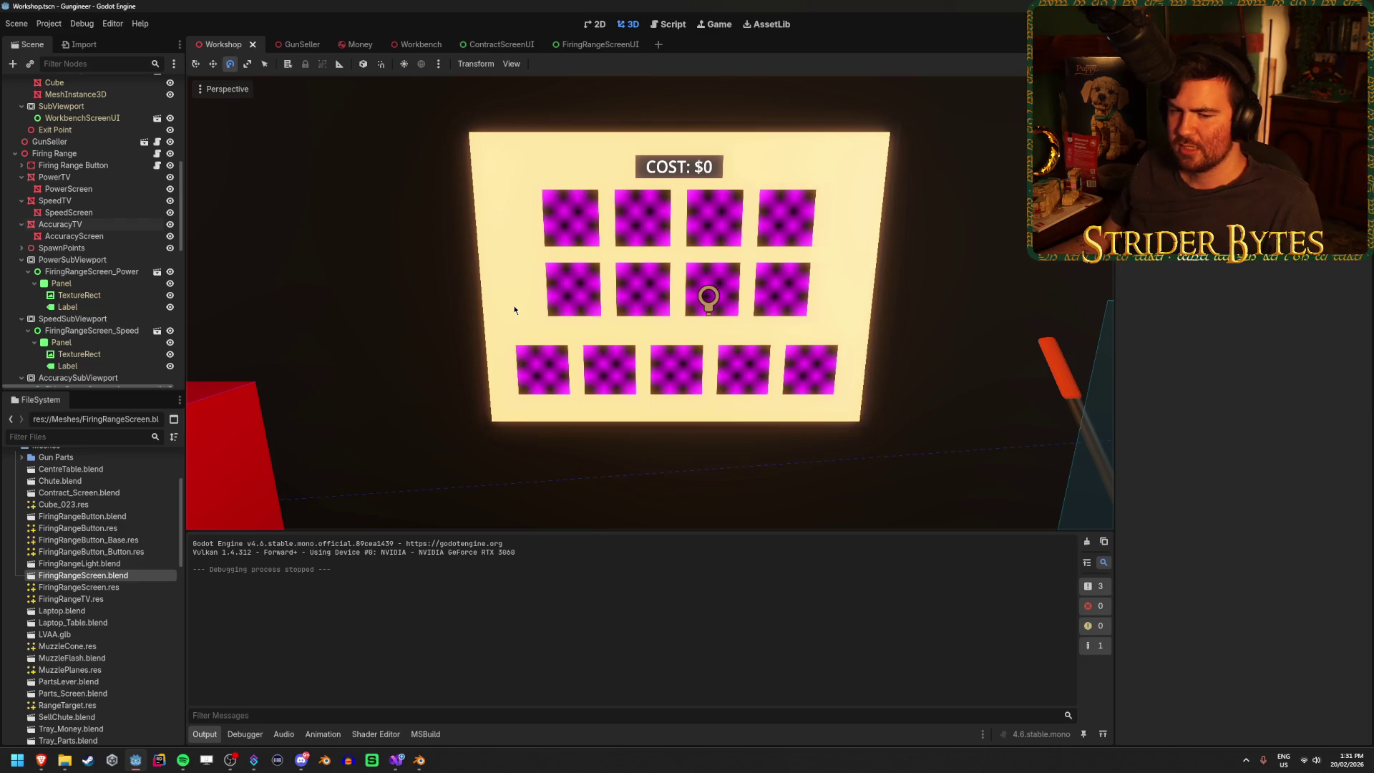
pyautogui.moveTo(41, 760)
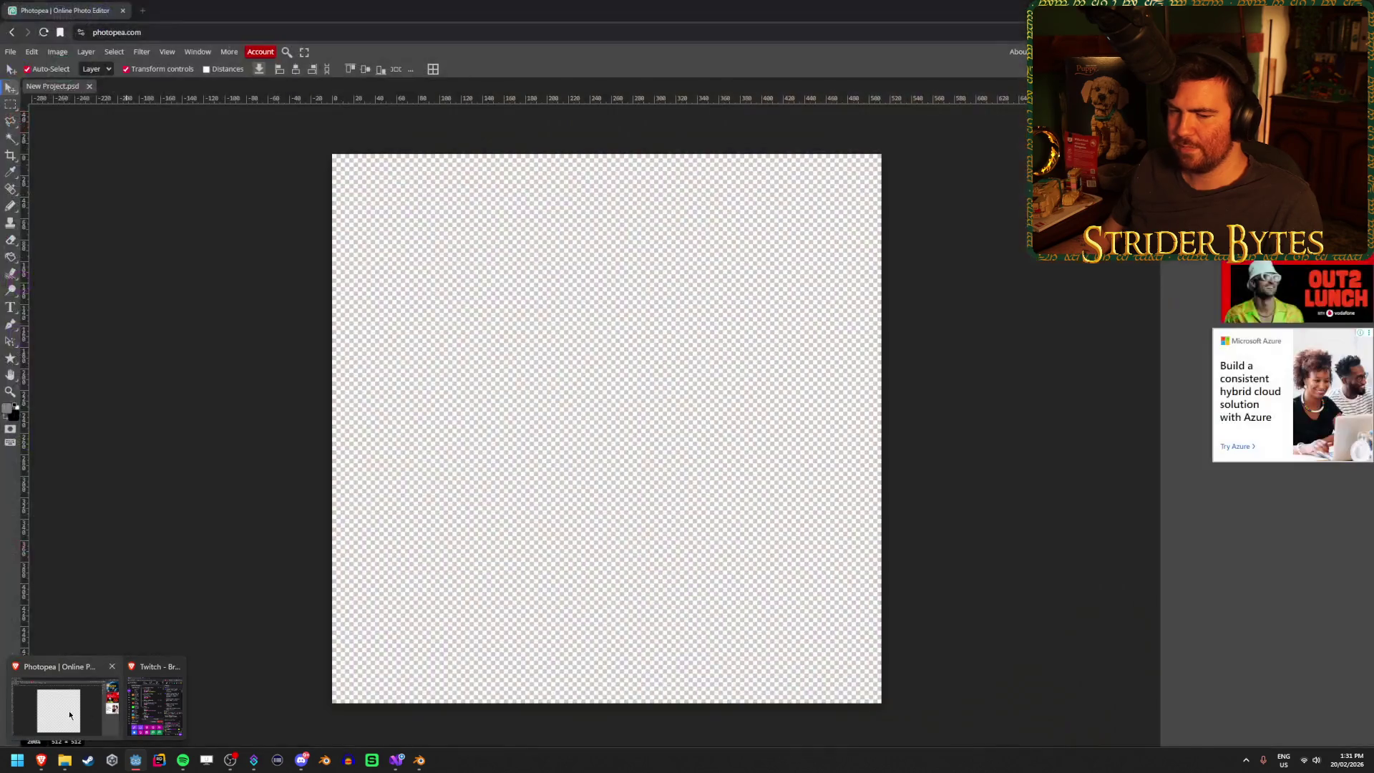
pyautogui.click(68, 711)
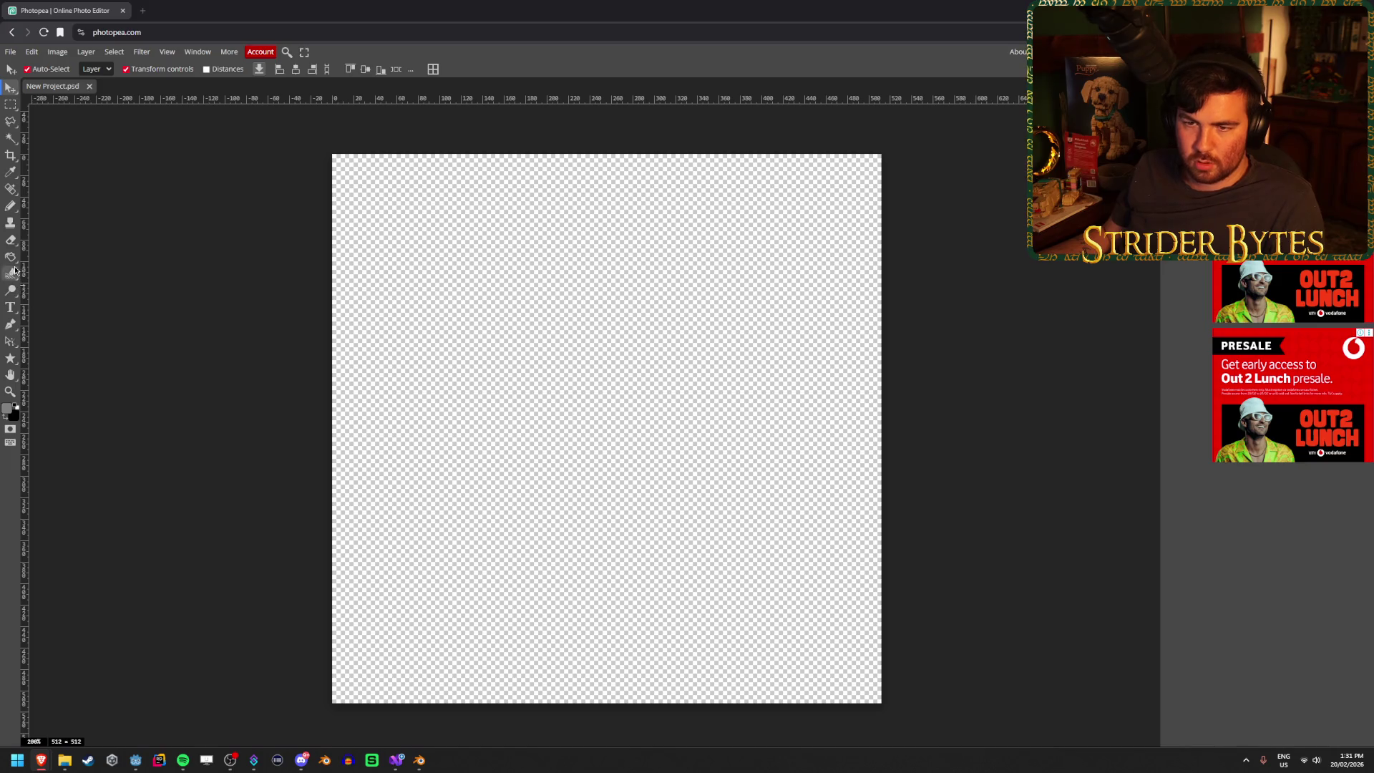
# - Show the automatic selection and Crop tool variants, opening and dismissing the crop flyout
pyautogui.rightClick(13, 140)
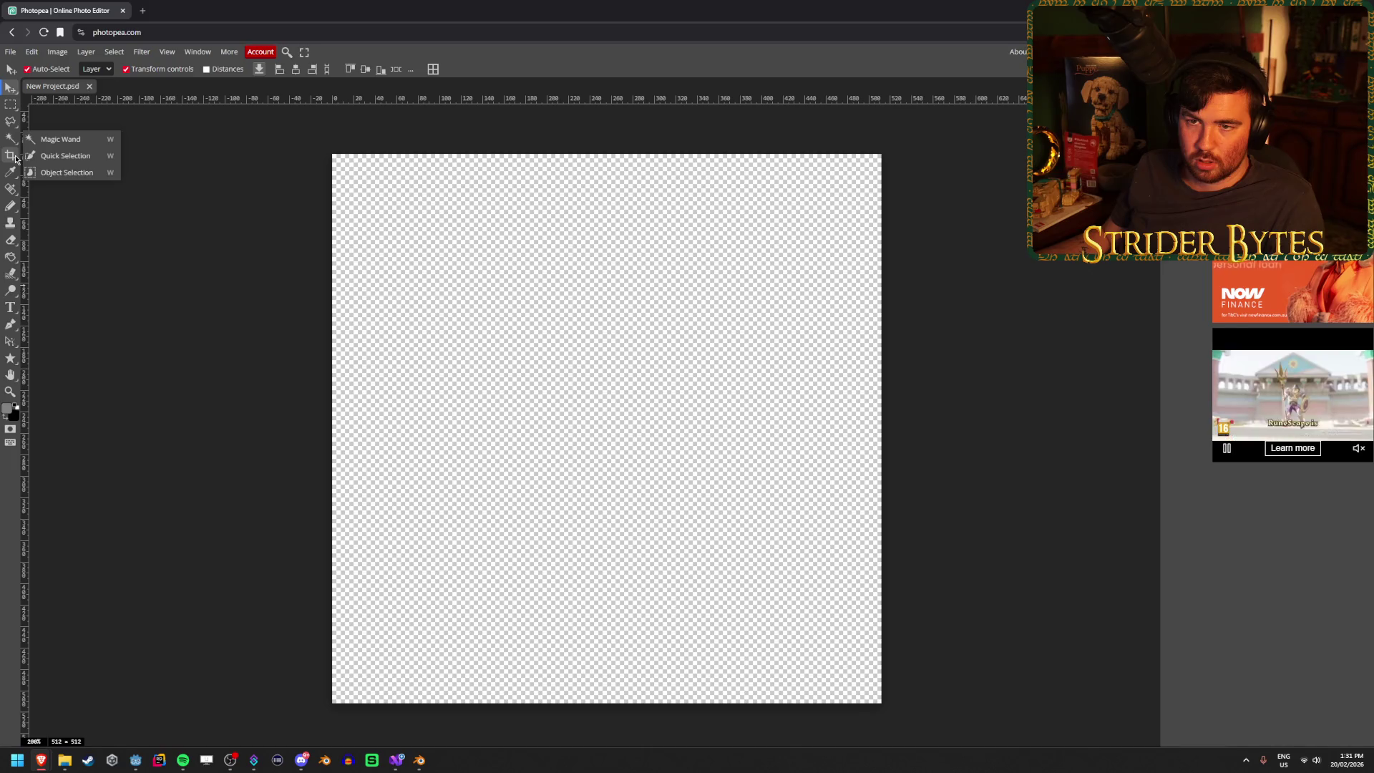
pyautogui.rightClick(15, 156)
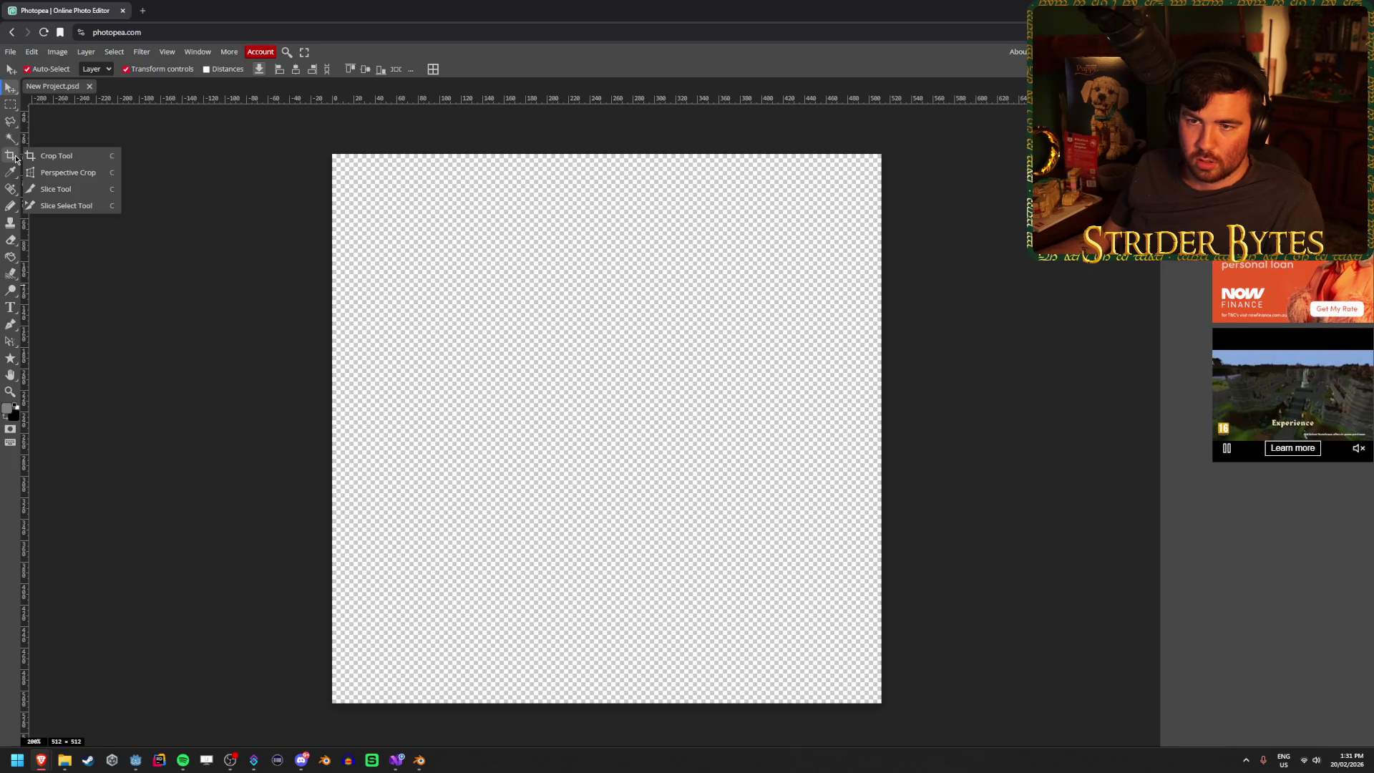
pyautogui.click(15, 156)
pyautogui.click(11, 157)
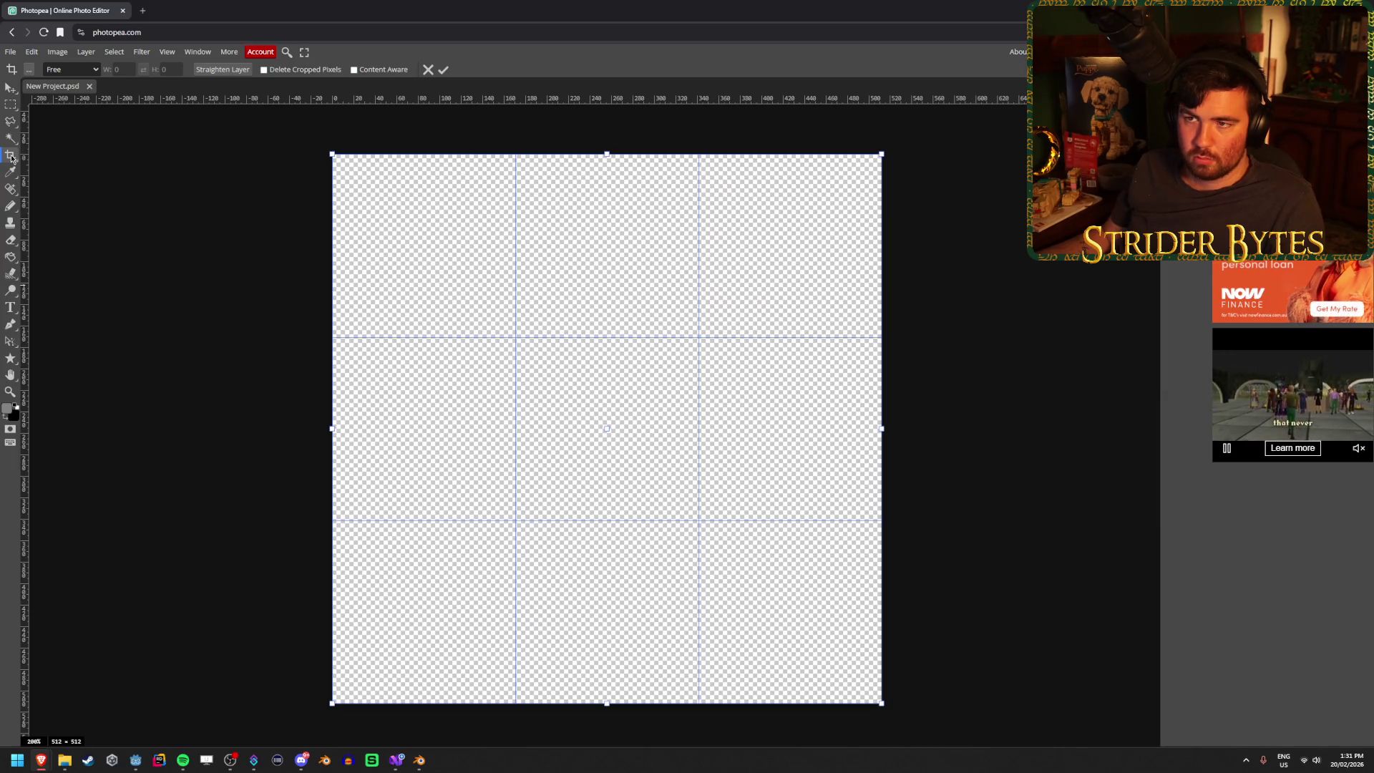
pyautogui.click(15, 156)
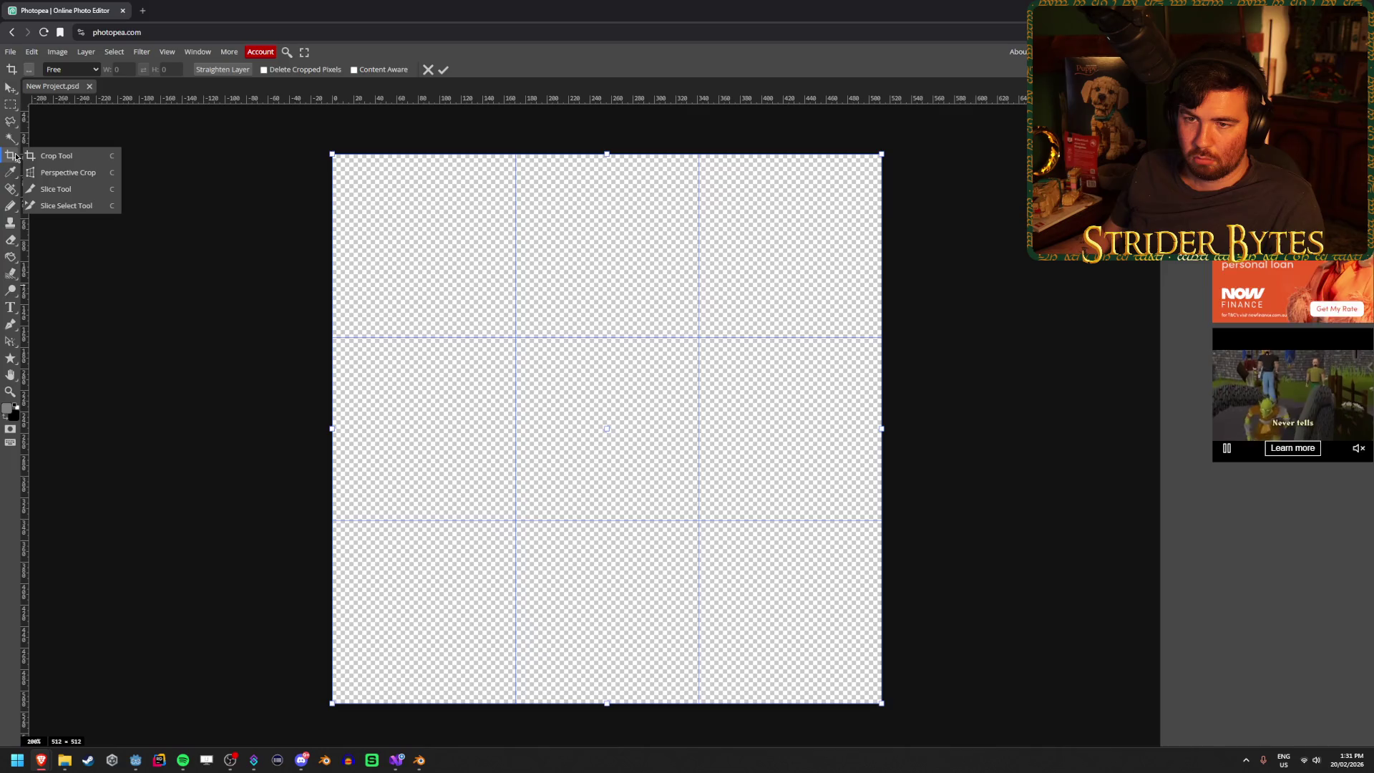
pyautogui.click(15, 158)
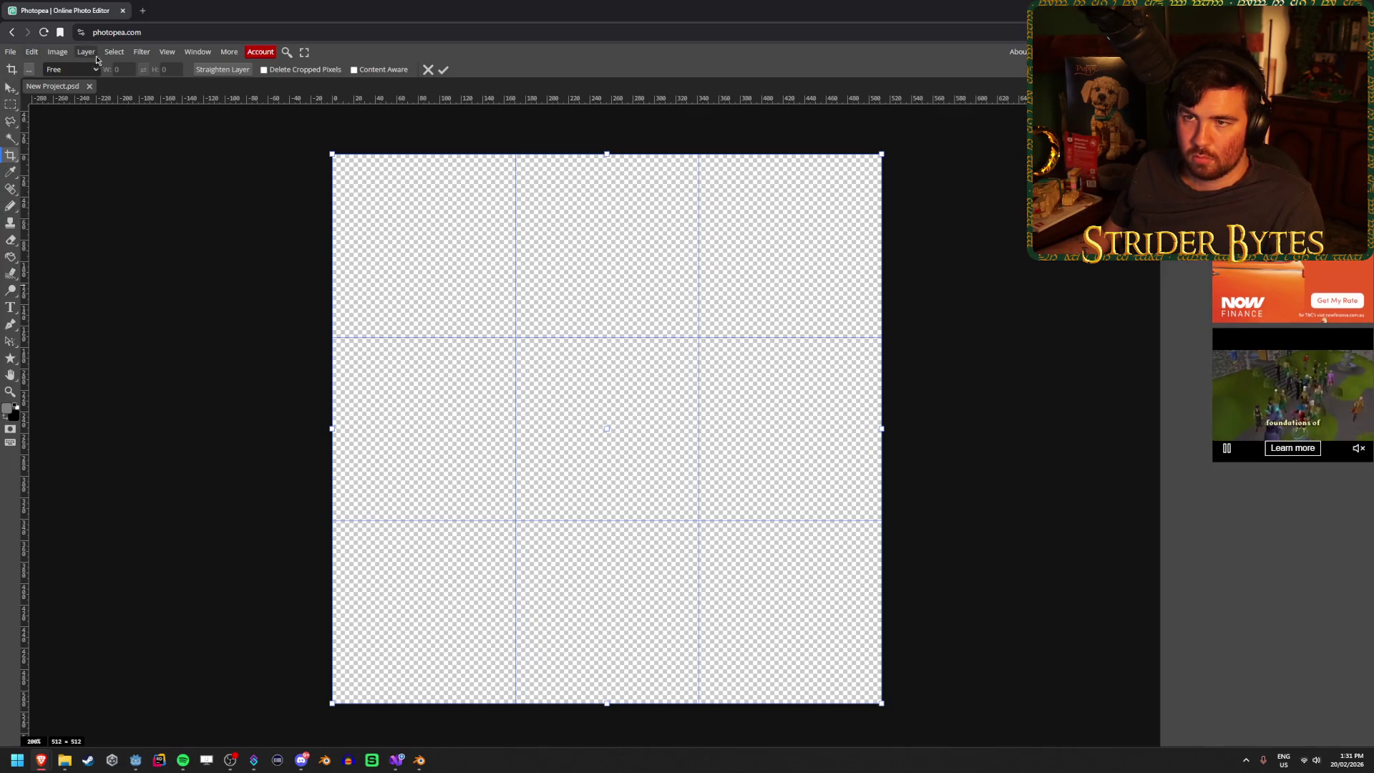
# - Try the Hand, Pen, Type, Dodge, Blur, Fill, Eraser, Clone Stamp and Brush tools
pyautogui.click(10, 375)
pyautogui.click(13, 366)
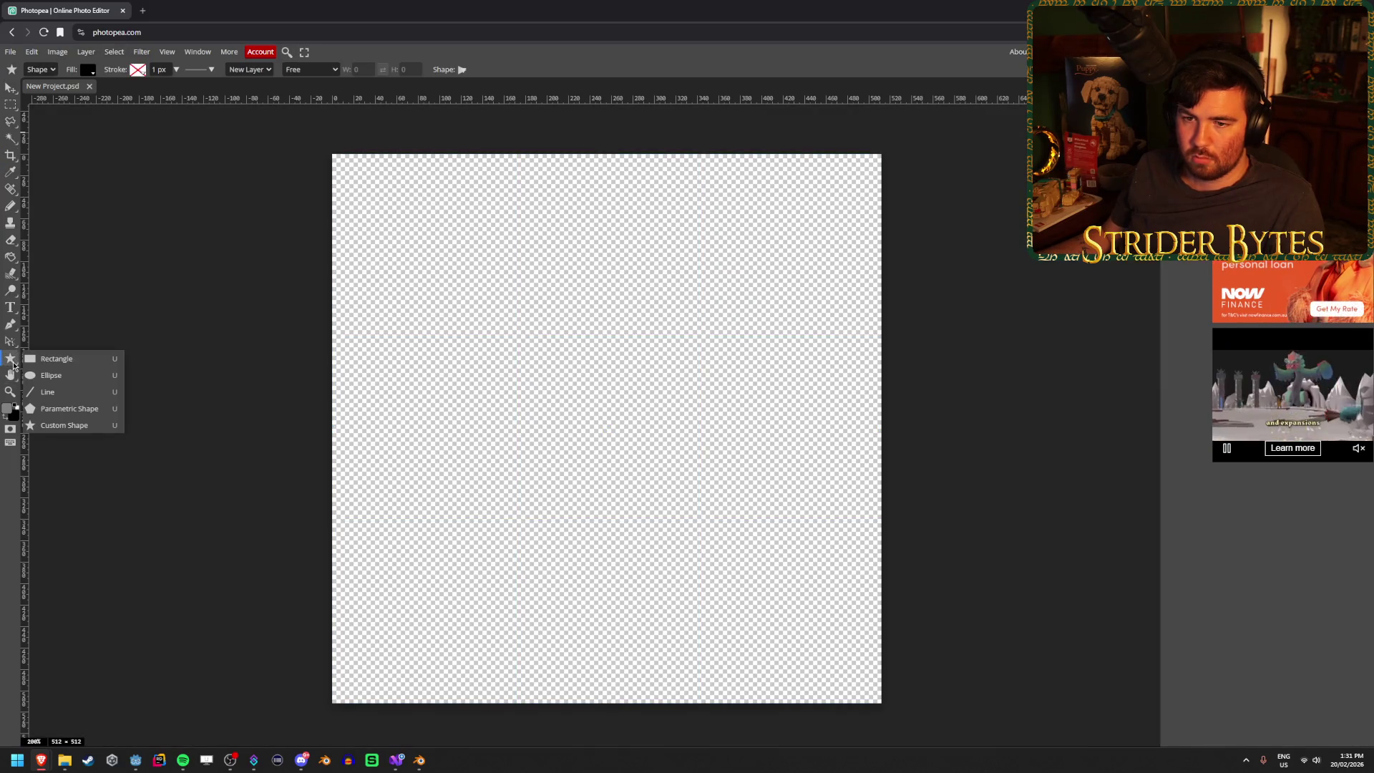
pyautogui.click(10, 342)
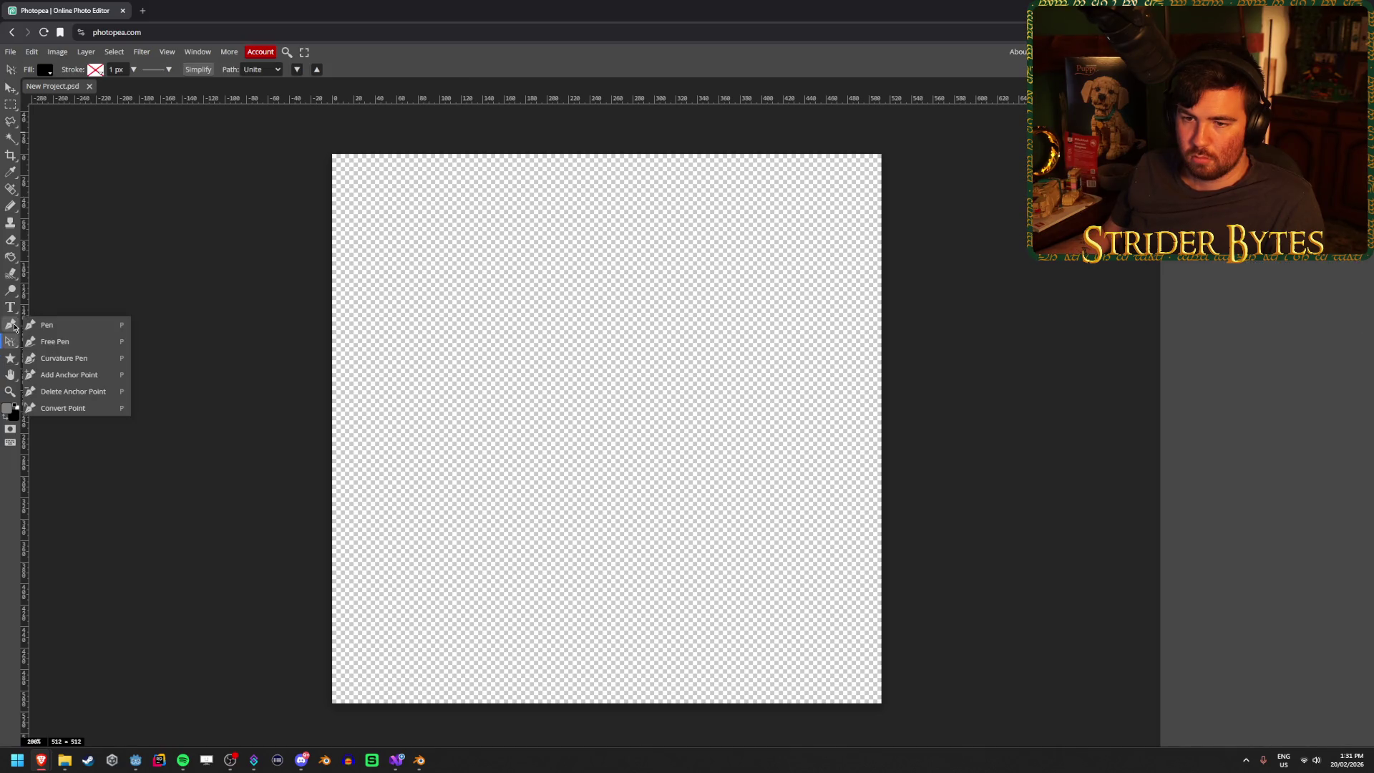
pyautogui.click(10, 307)
pyautogui.click(14, 290)
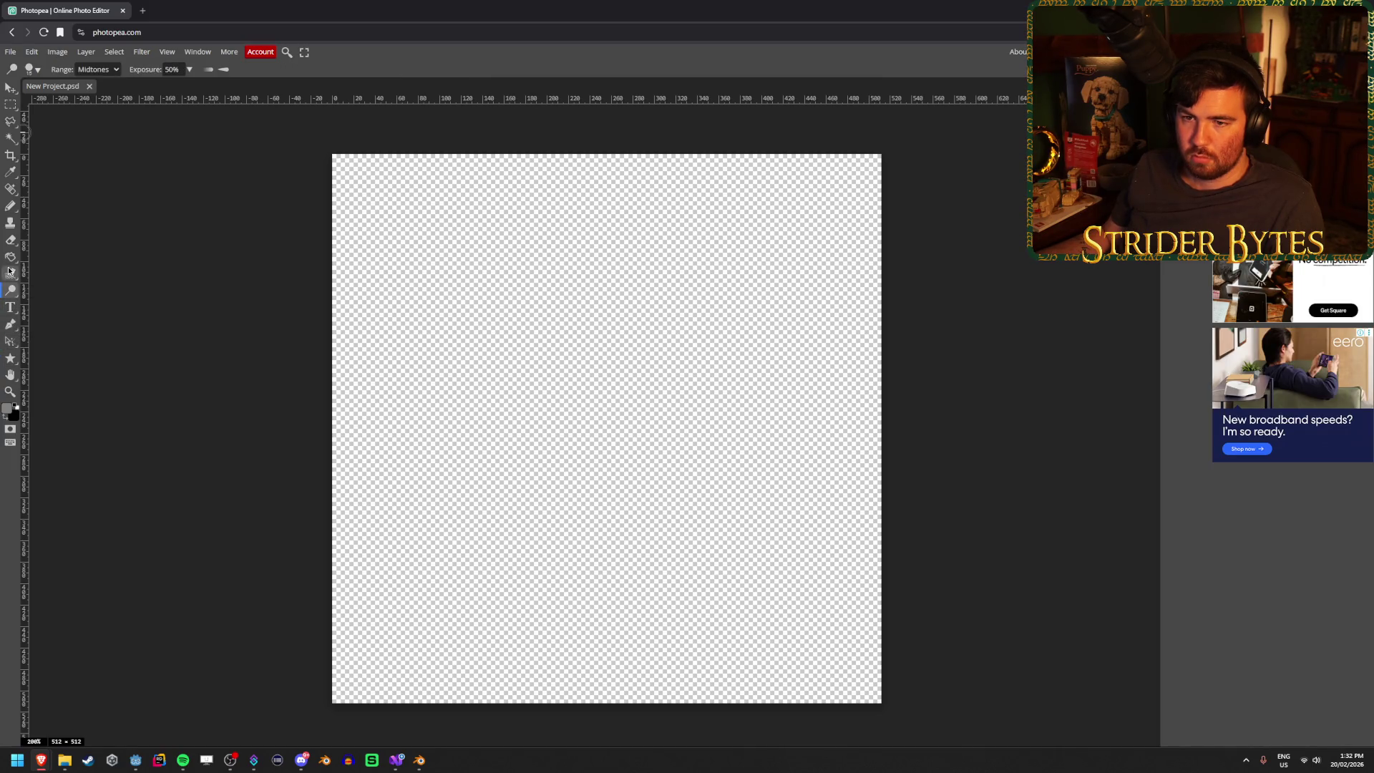
pyautogui.click(10, 274)
pyautogui.click(10, 257)
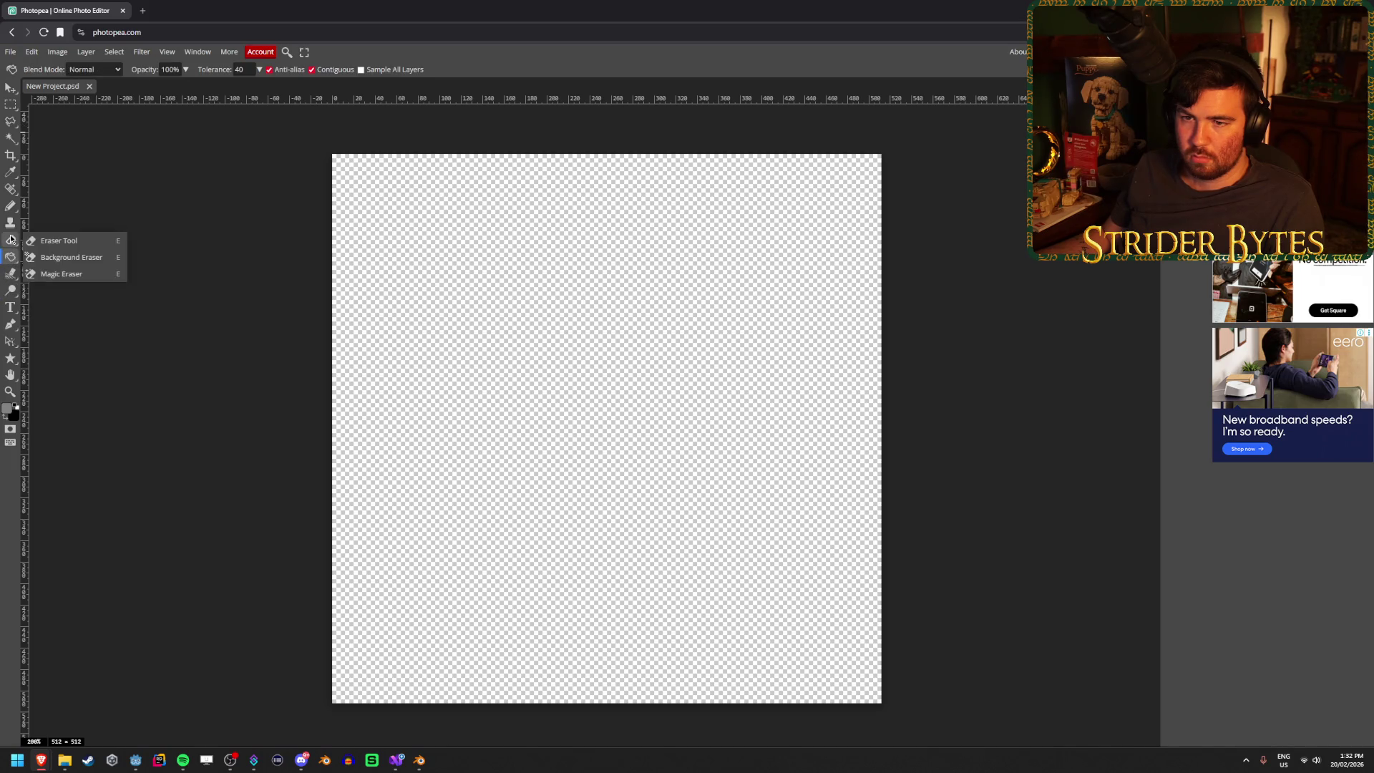
pyautogui.click(10, 241)
pyautogui.click(9, 224)
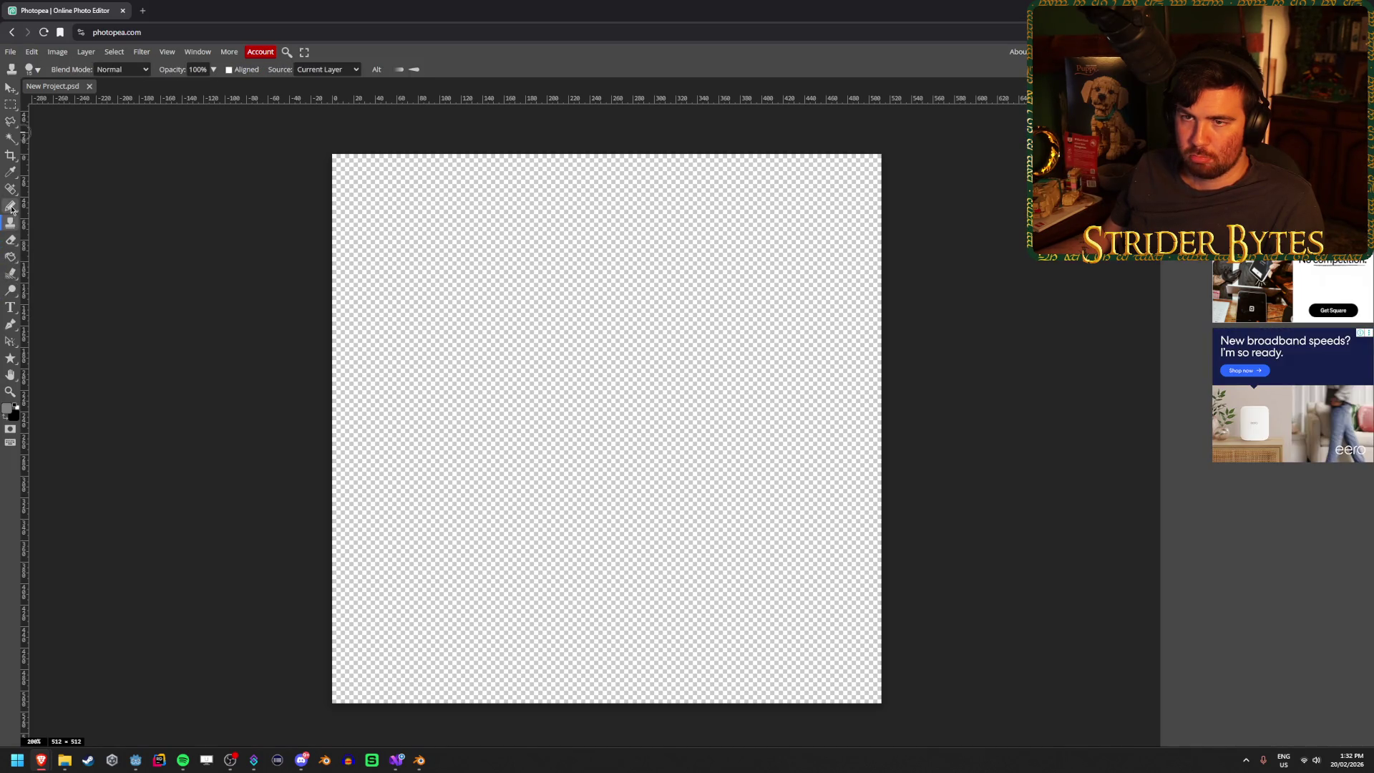
pyautogui.click(12, 207)
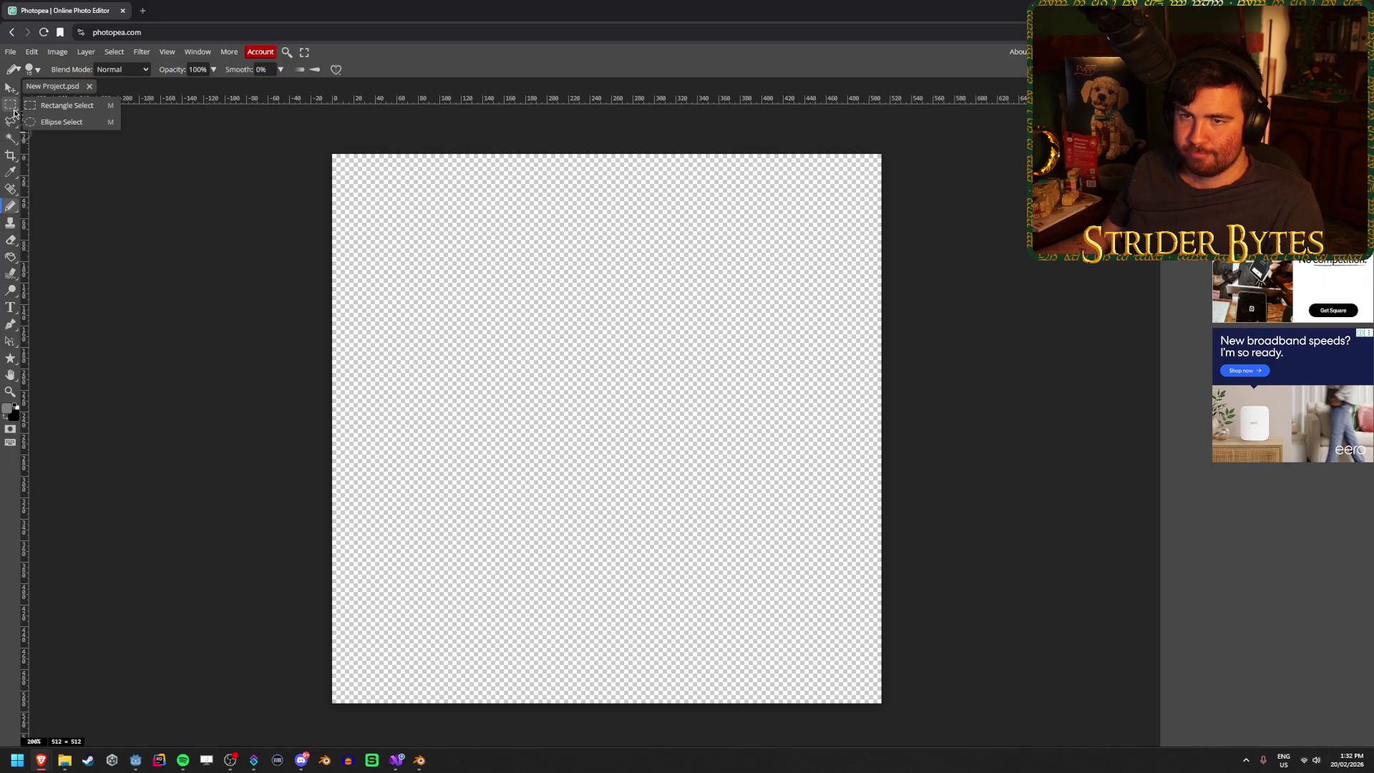
# - Try the Move, Lasso and Magic Wand tools, then choose the Line shape tool
pyautogui.click(14, 112)
pyautogui.click(11, 88)
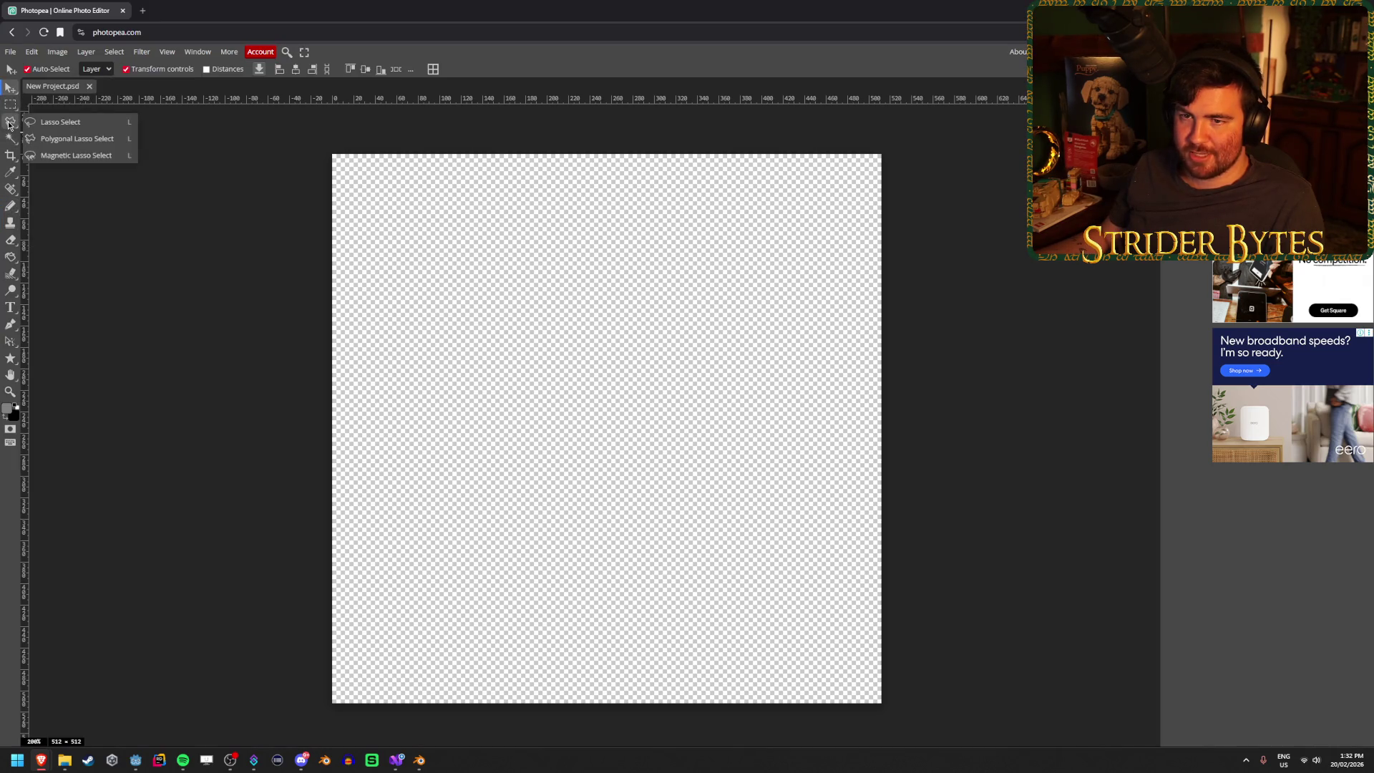
pyautogui.click(9, 125)
pyautogui.click(11, 138)
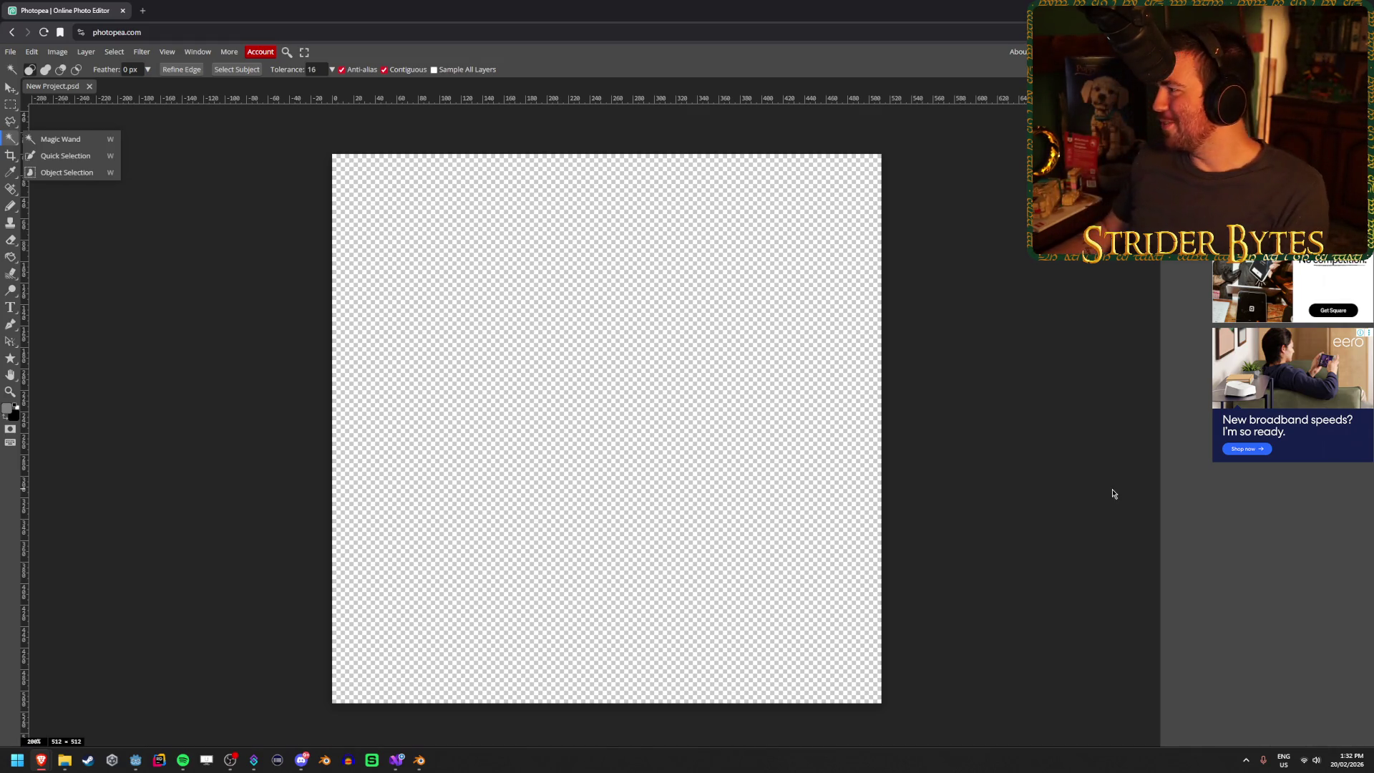
pyautogui.press('Escape')
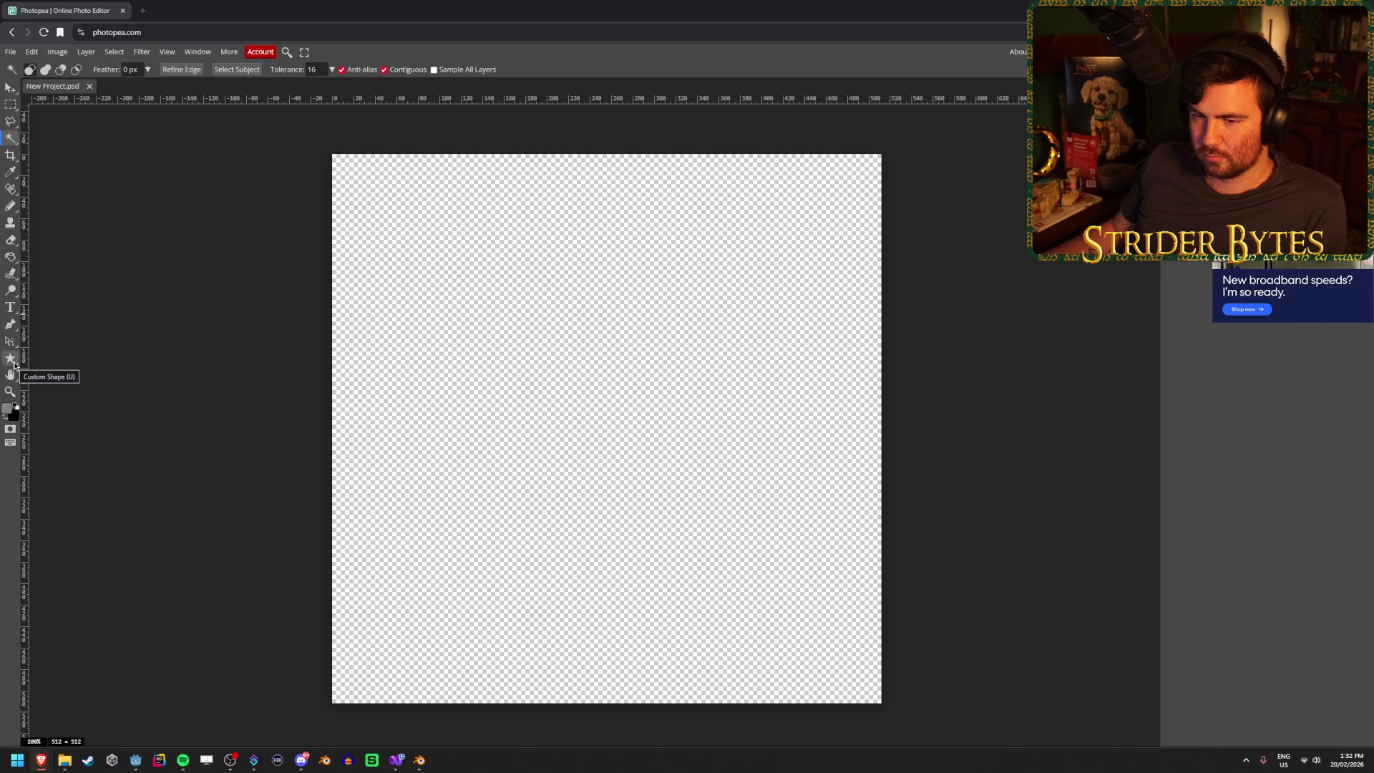
pyautogui.click(12, 360)
pyautogui.click(45, 394)
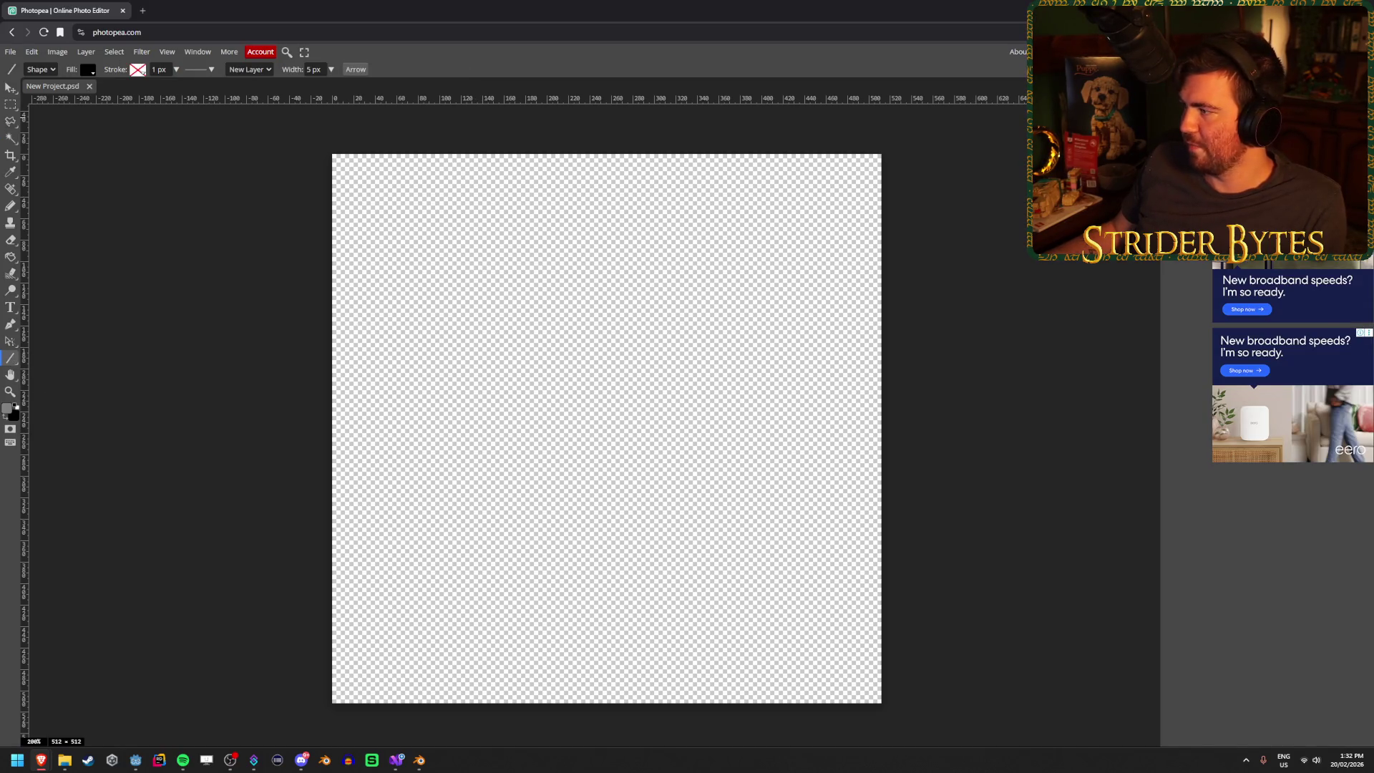
# - Show the Layers panel, collapse the Info/Properties column, and draw a long near-vertical line
pyautogui.press('F7')
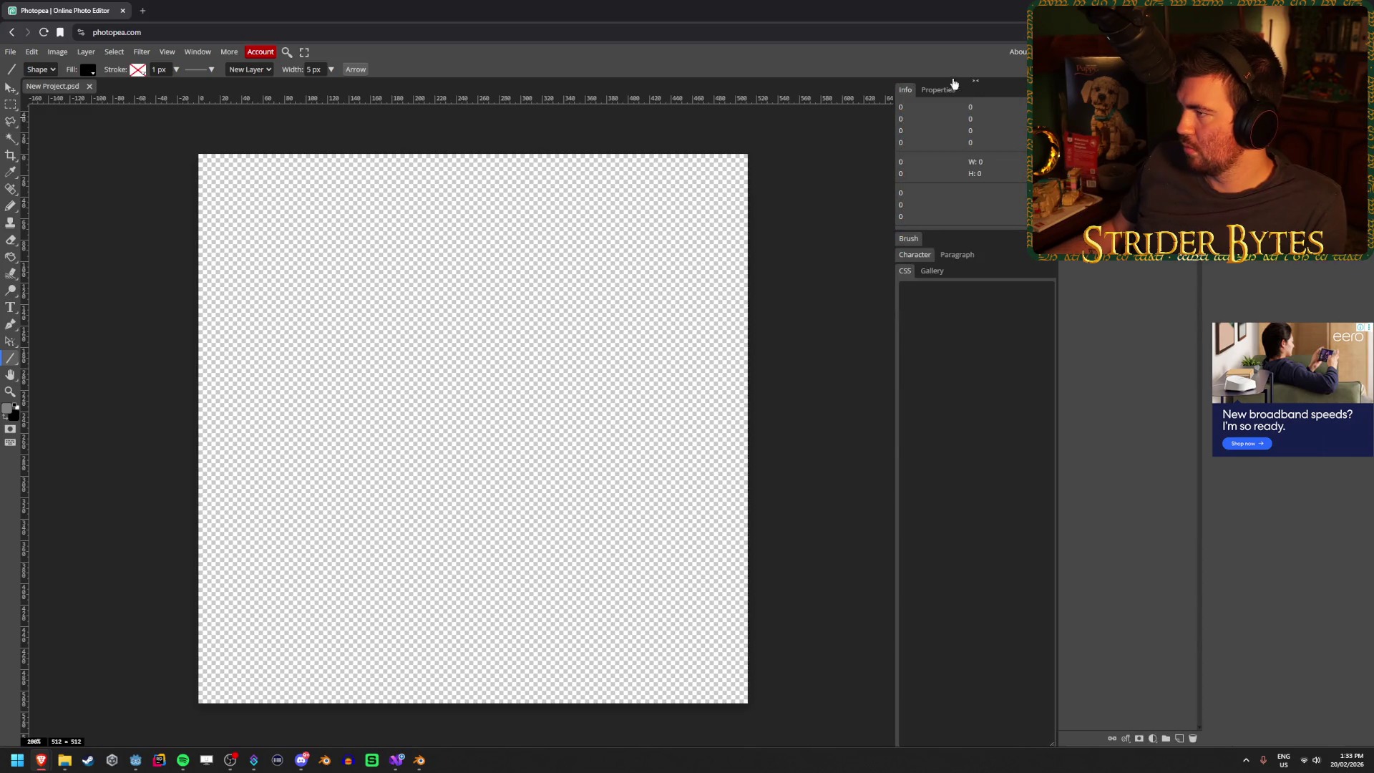
pyautogui.click(977, 84)
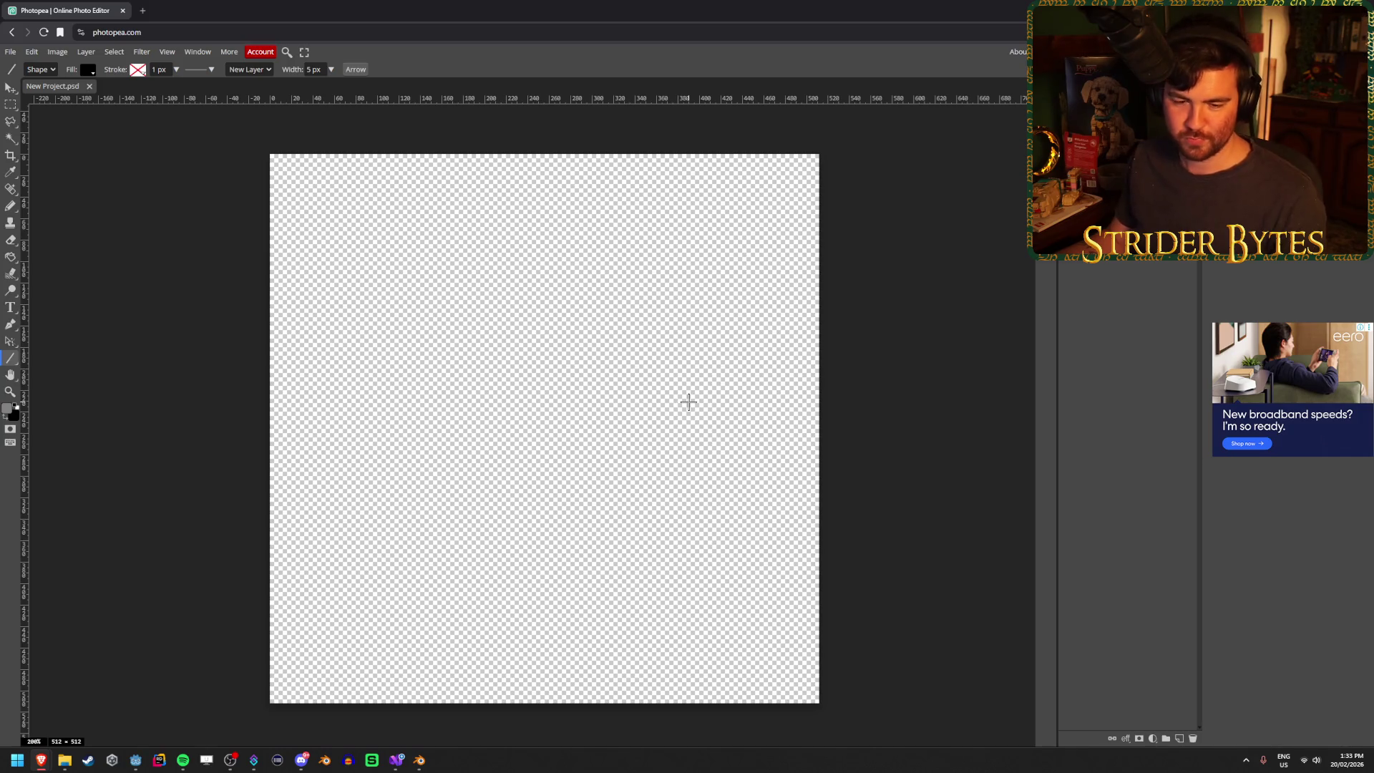
pyautogui.moveTo(436, 317); pyautogui.dragTo(450, 630)
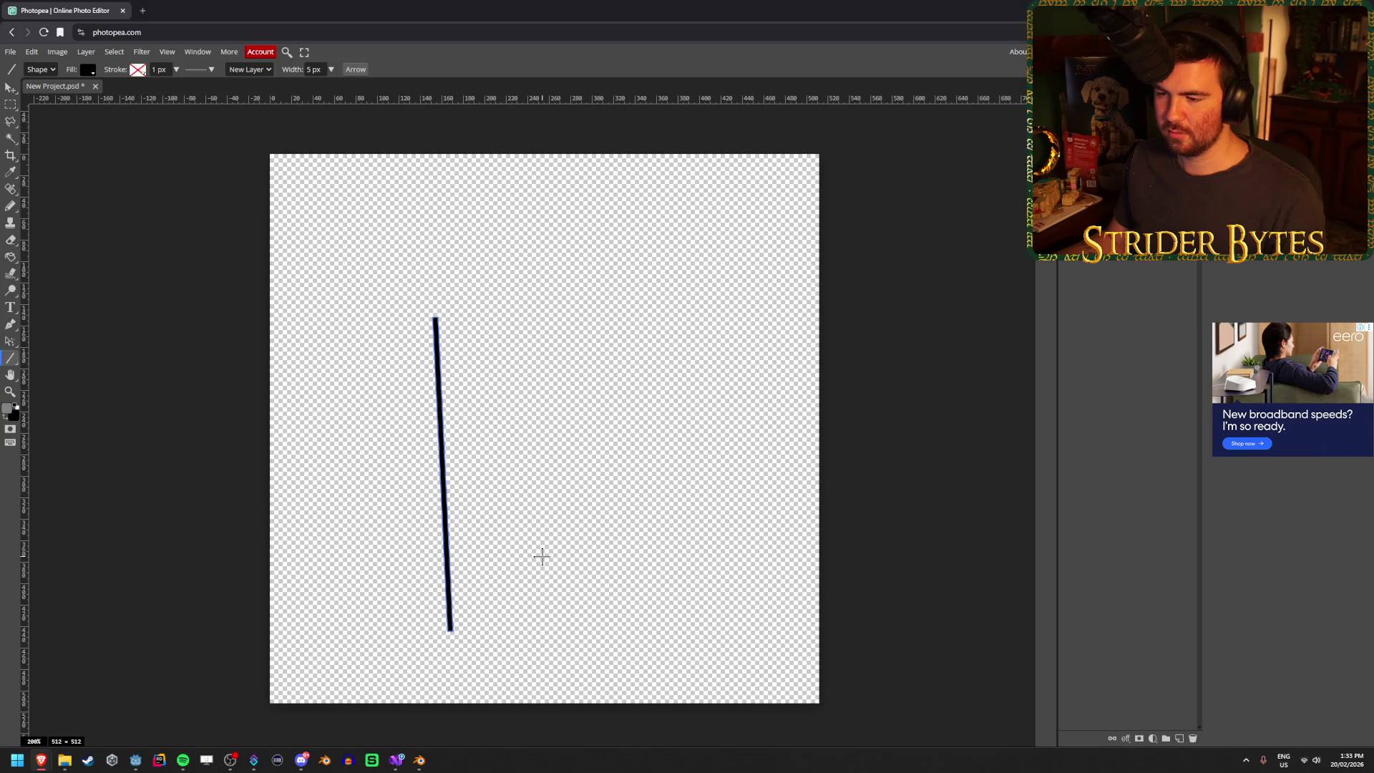
# - Redraw the line nearer the canvas's left edge and set its stroke position to inside
pyautogui.hotkey('ctrl', 'z')
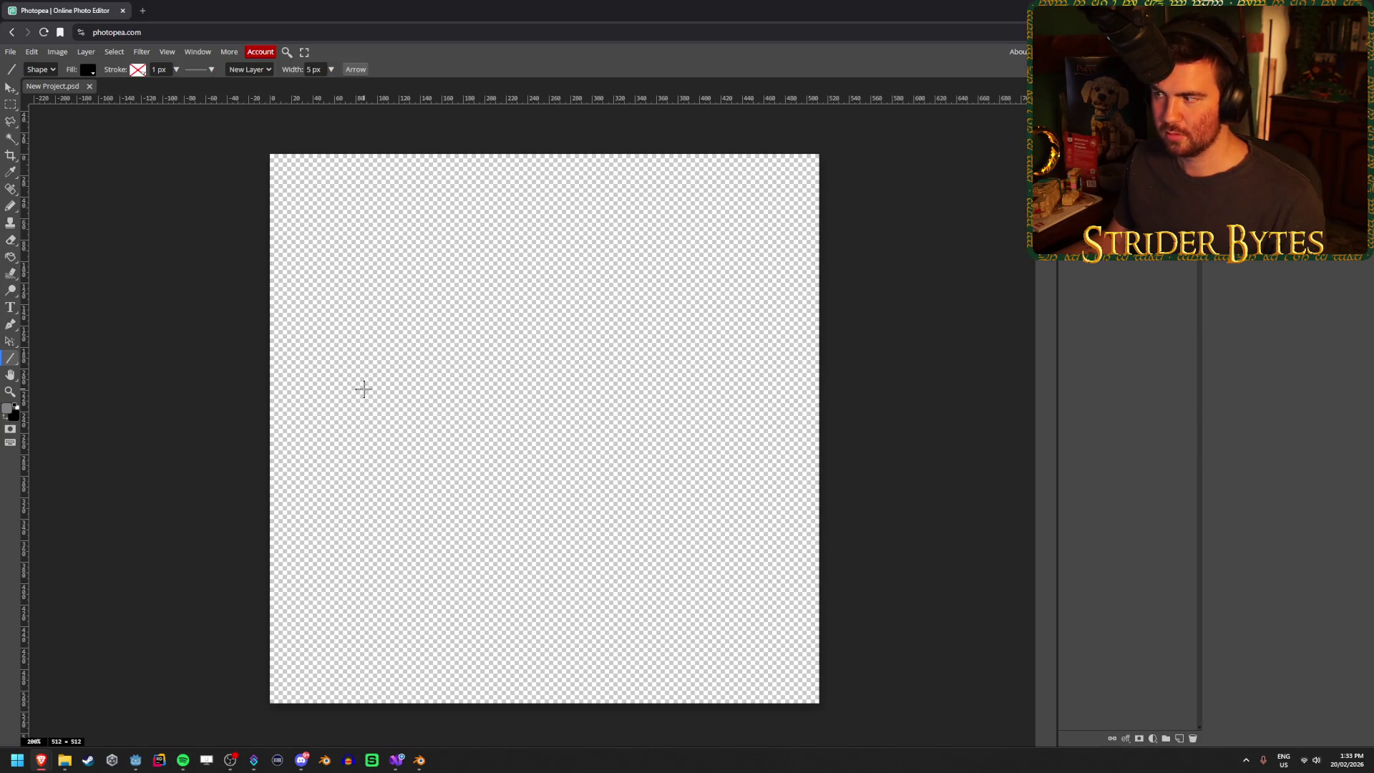
pyautogui.moveTo(348, 249); pyautogui.dragTo(338, 563)
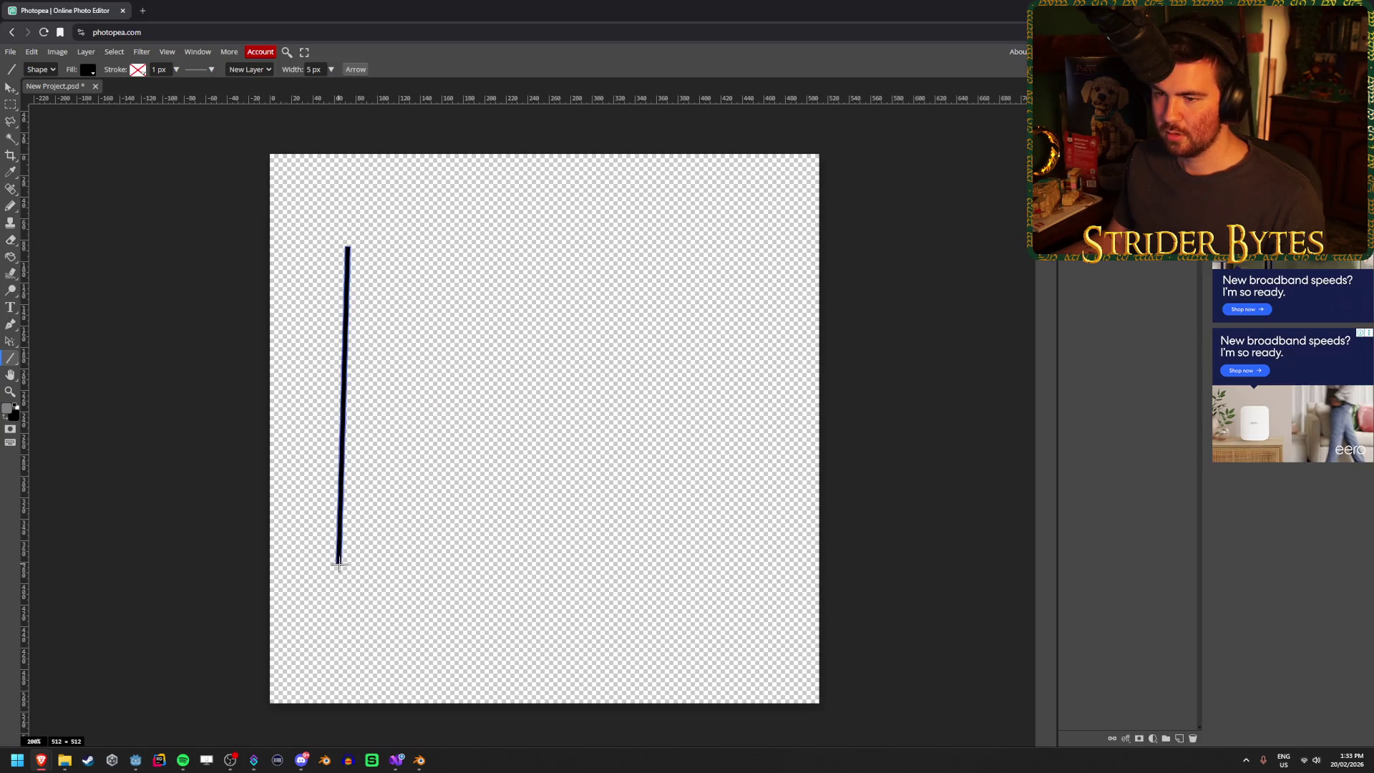
pyautogui.click(200, 68)
pyautogui.click(262, 91)
pyautogui.click(255, 113)
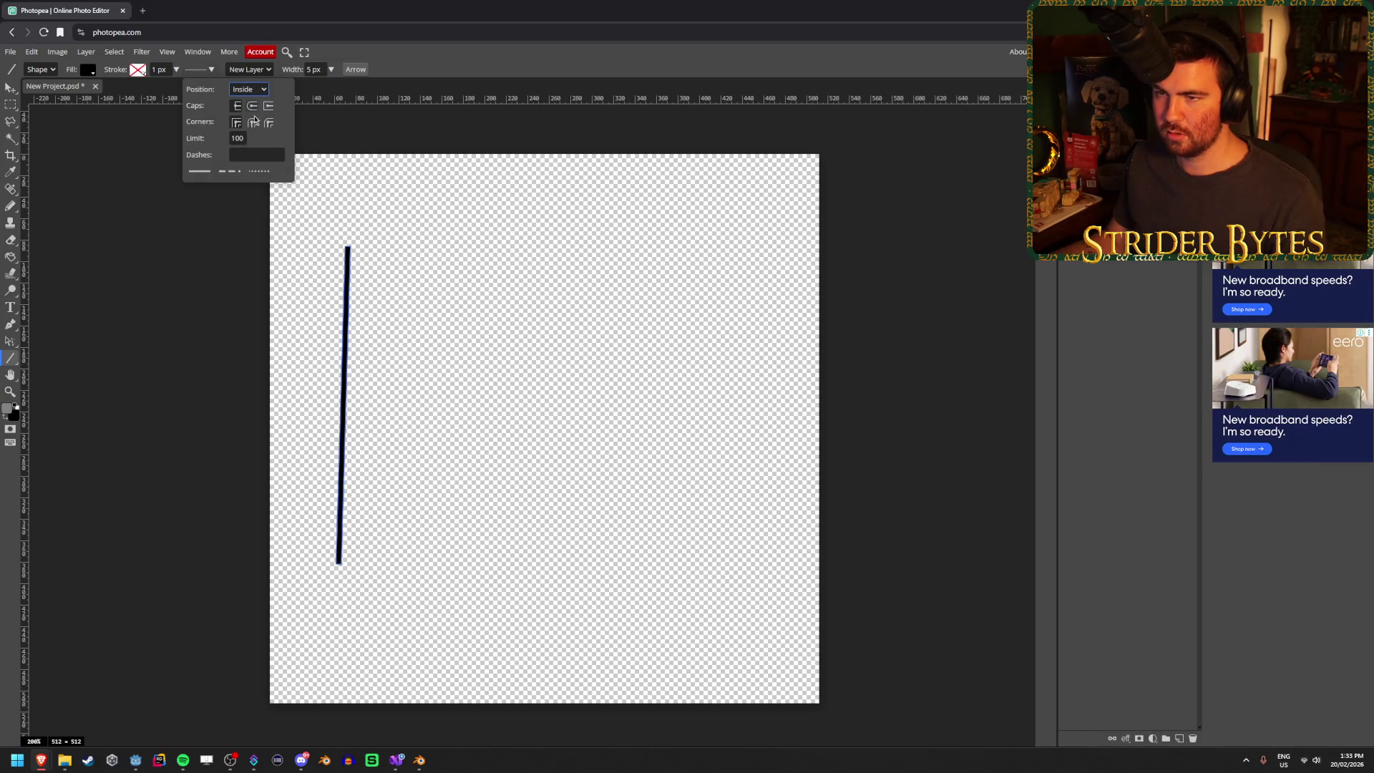
pyautogui.click(260, 89)
pyautogui.click(177, 70)
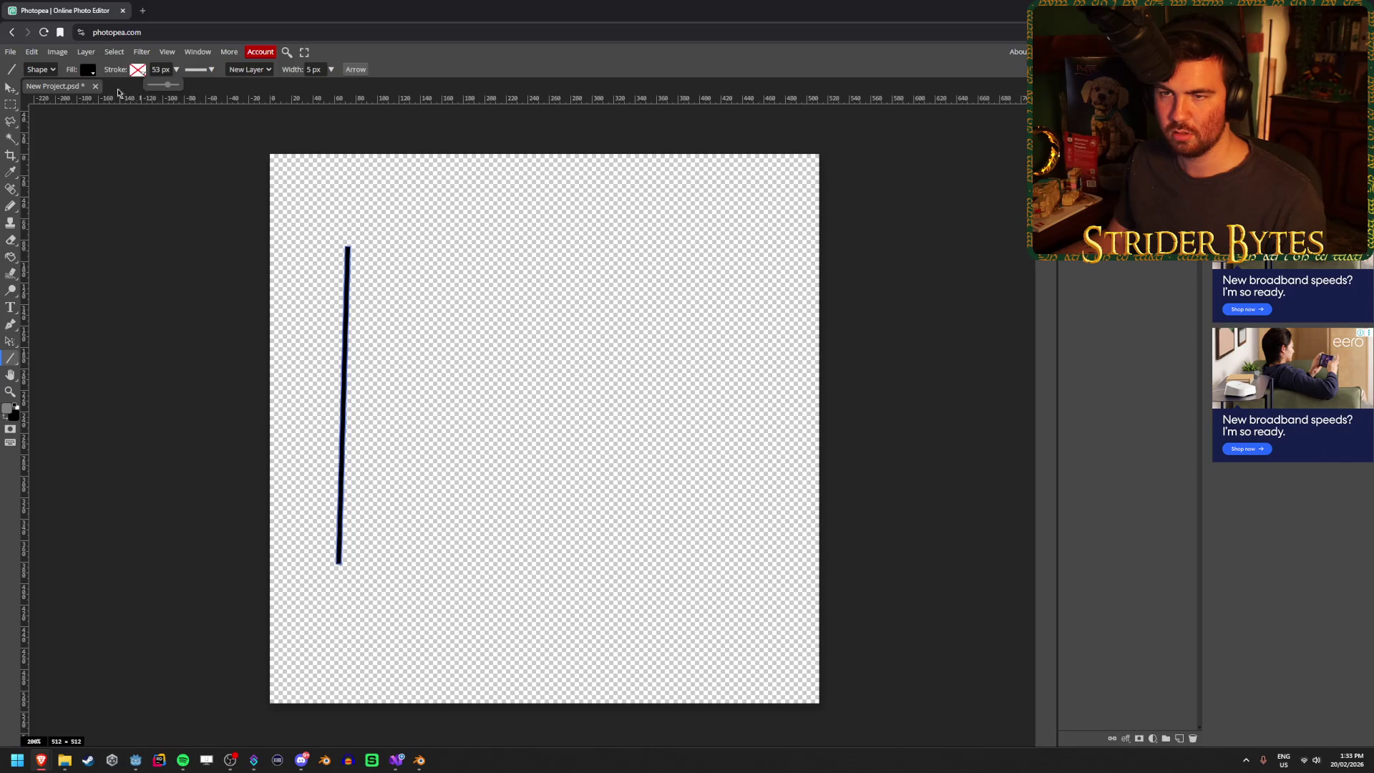
# - Give the line no fill and a solid black inside stroke thinned to 1.9 px
pyautogui.click(87, 73)
pyautogui.click(120, 90)
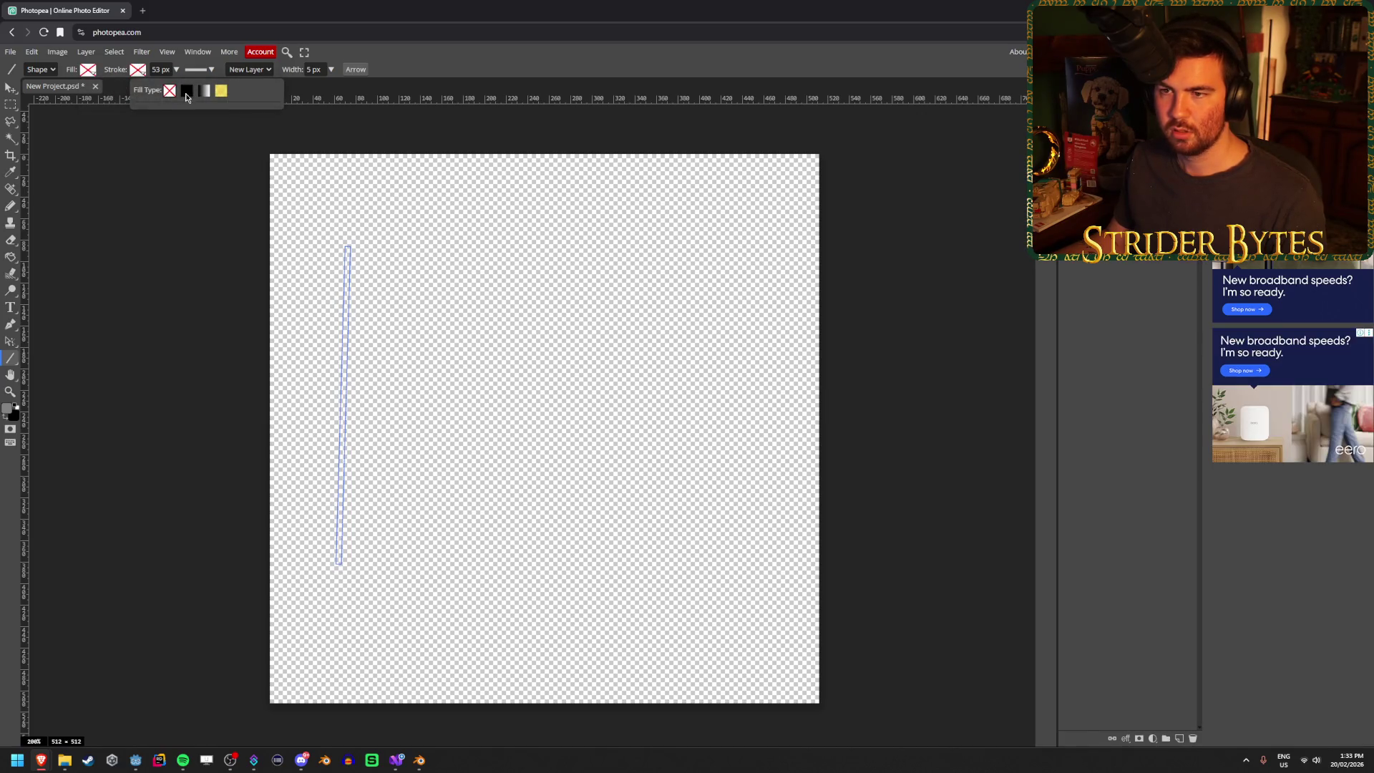
pyautogui.click(138, 70)
pyautogui.click(187, 90)
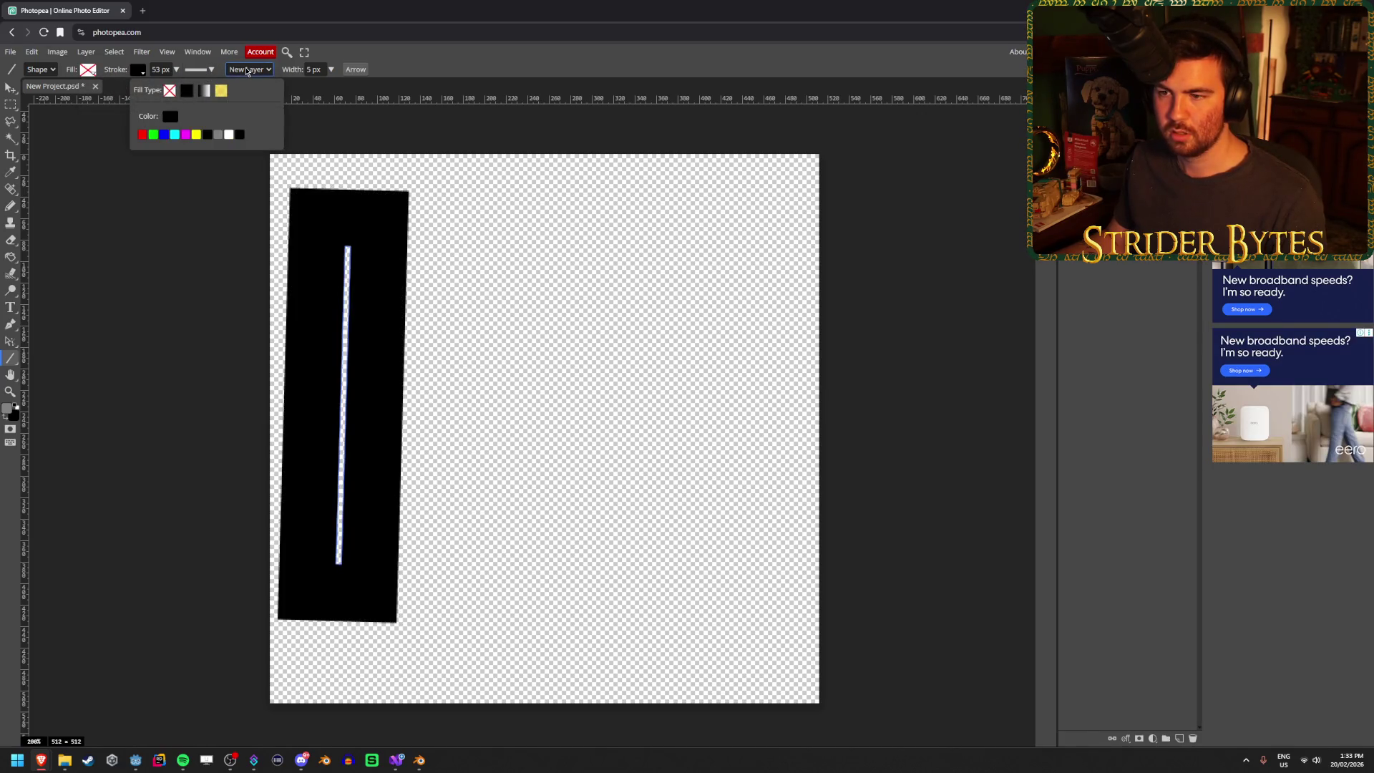
pyautogui.click(197, 69)
pyautogui.click(248, 89)
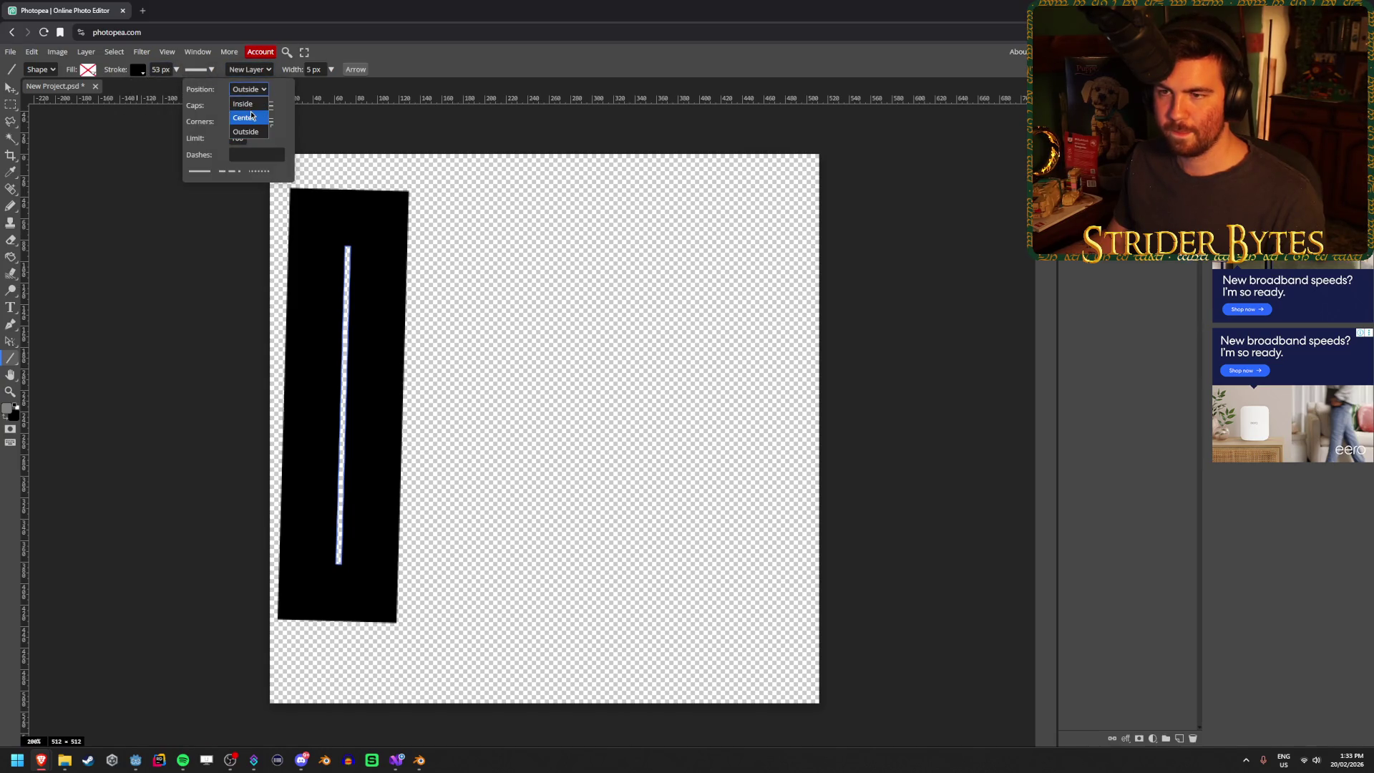
pyautogui.click(251, 118)
pyautogui.click(248, 88)
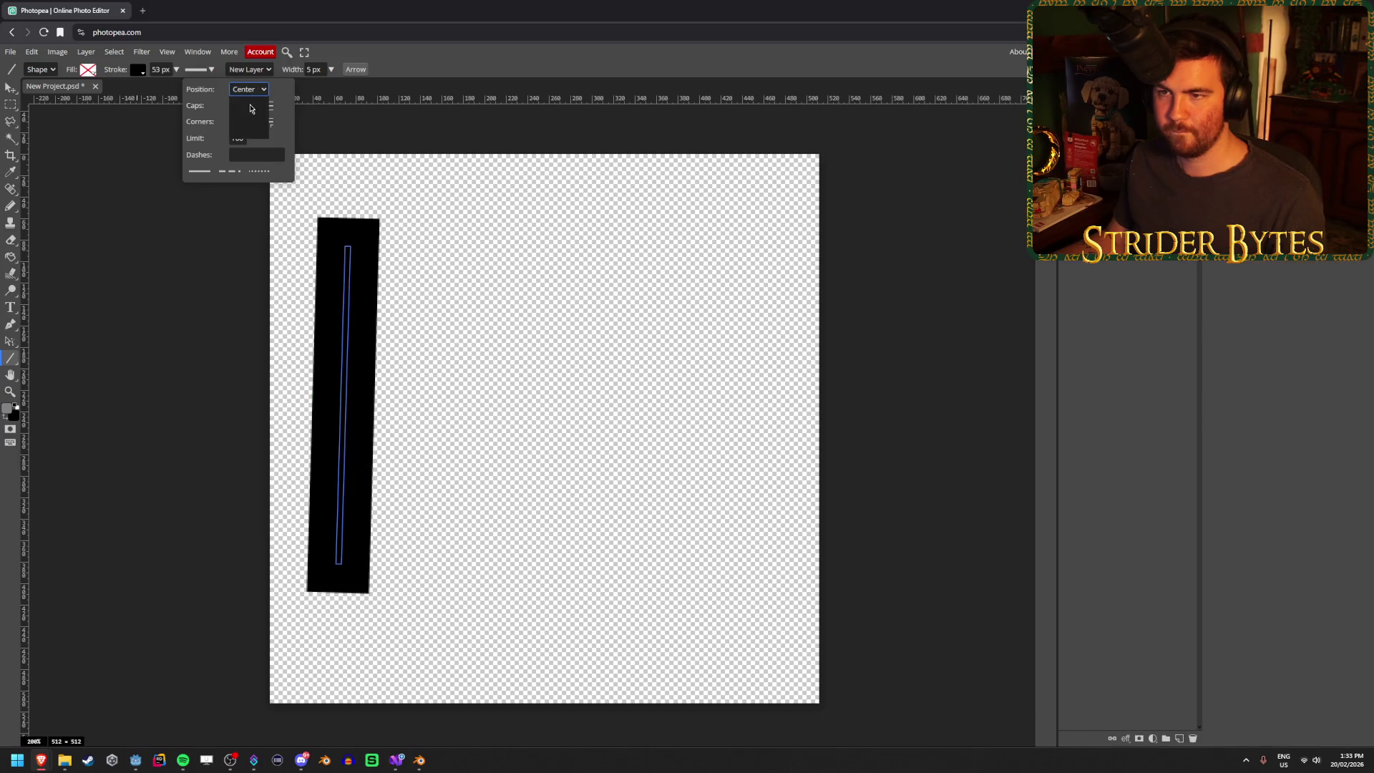
pyautogui.click(246, 104)
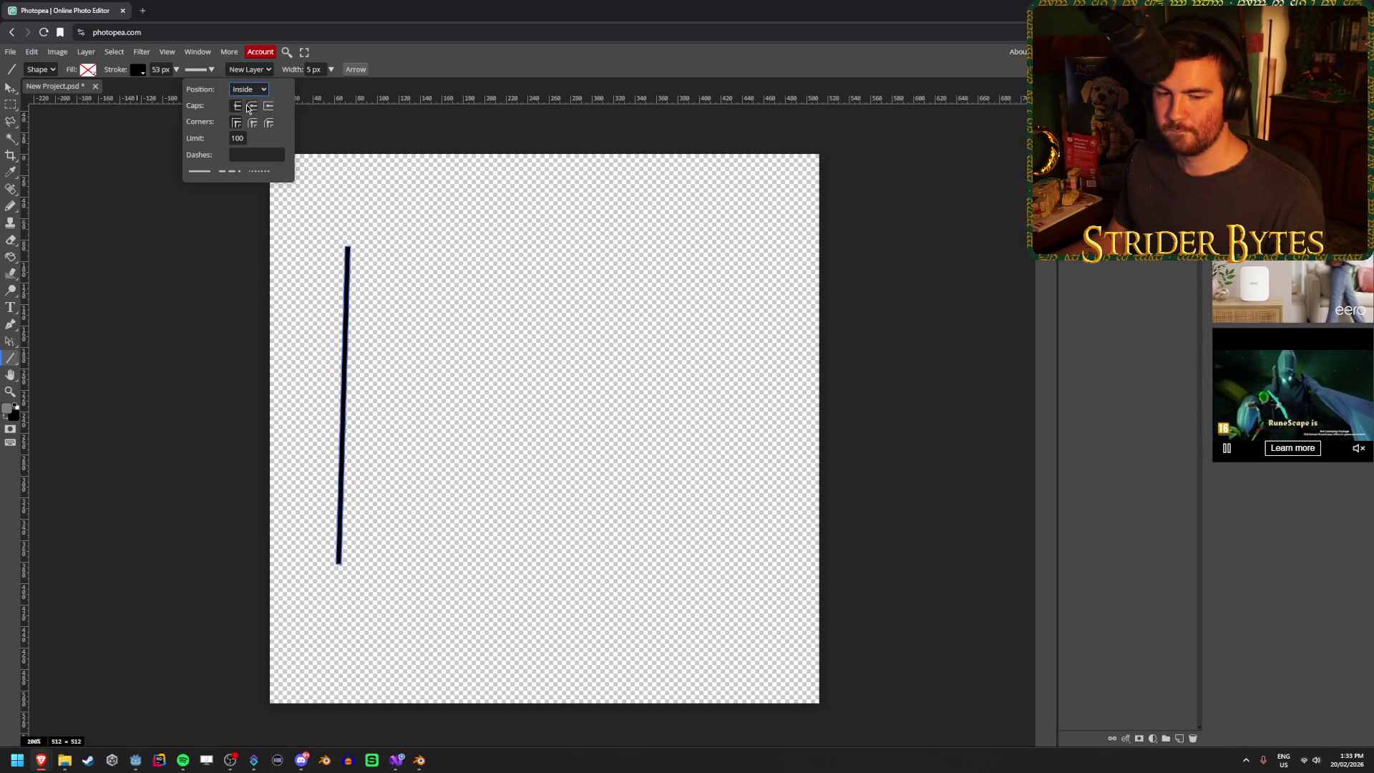
pyautogui.click(176, 71)
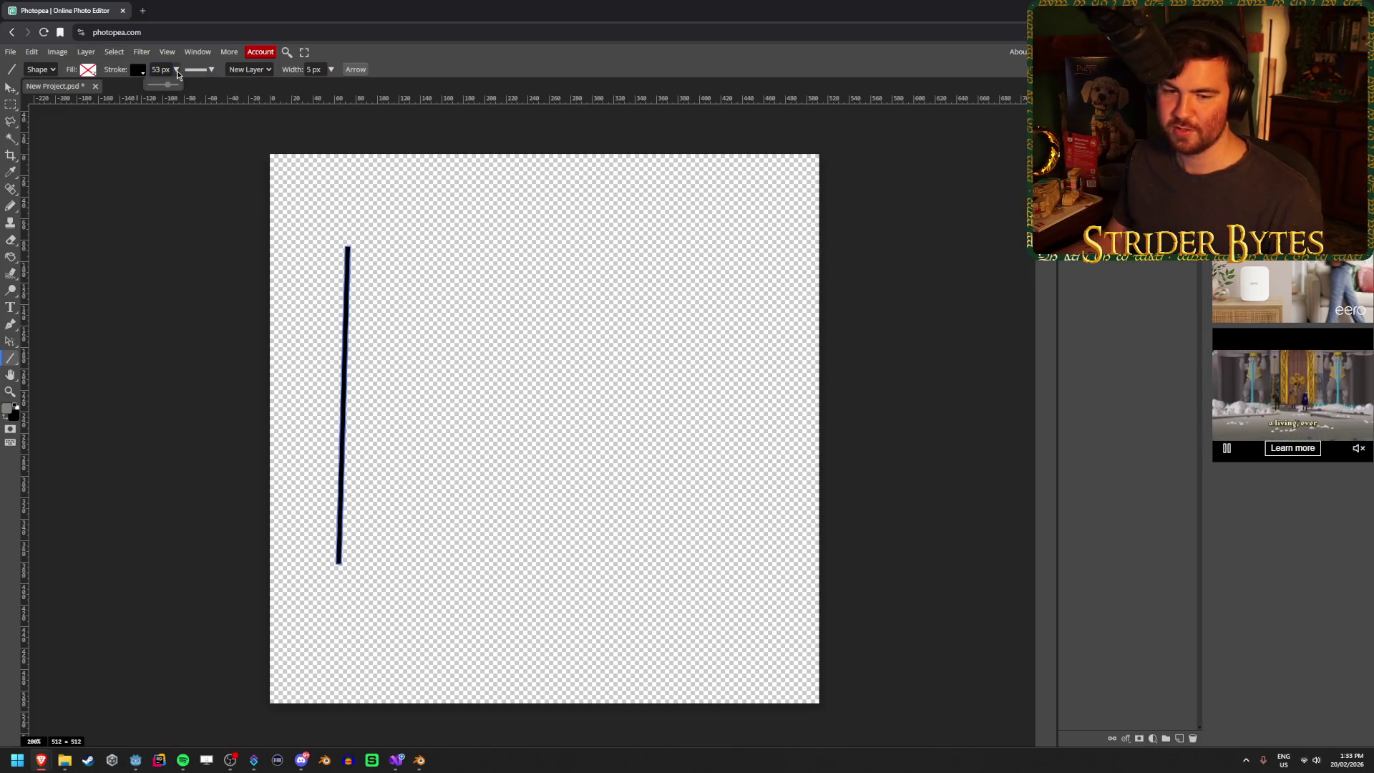
pyautogui.moveTo(168, 87); pyautogui.dragTo(157, 87)
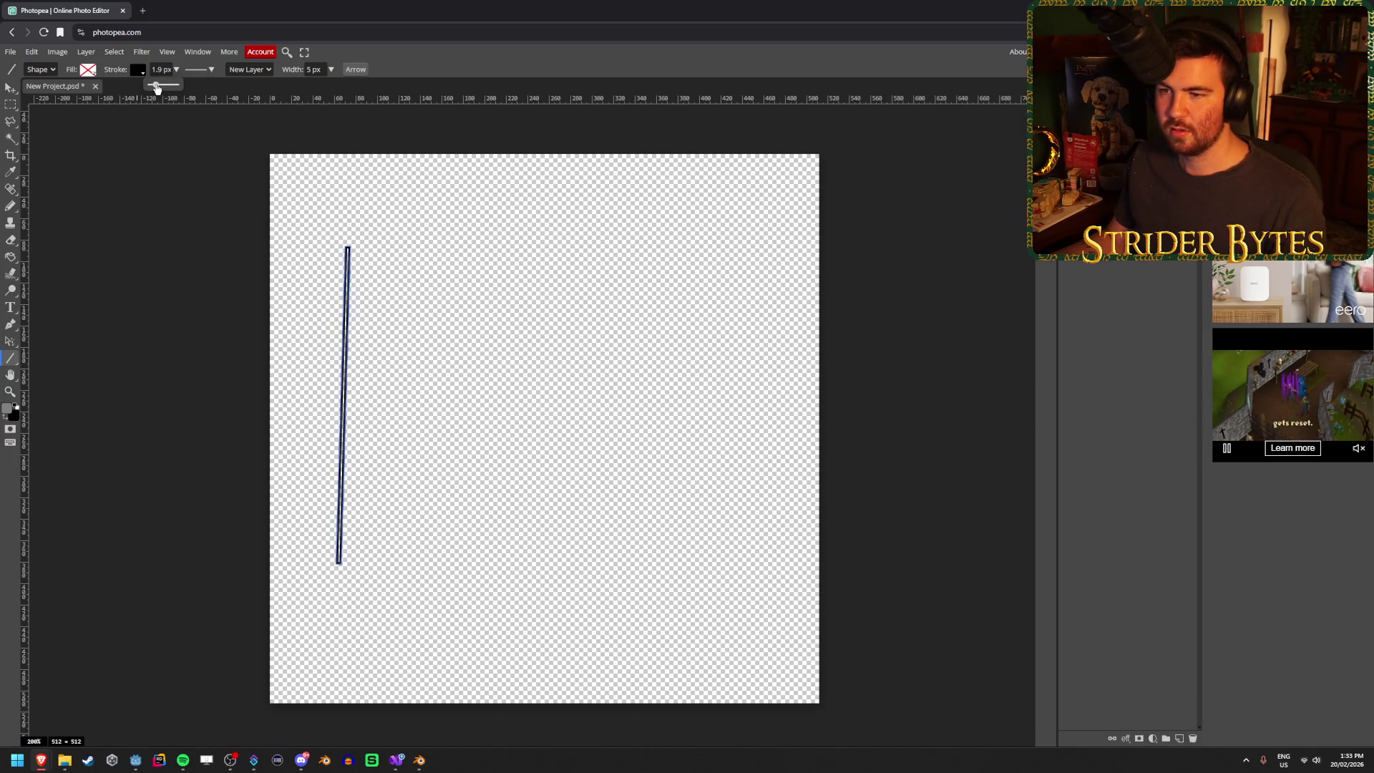